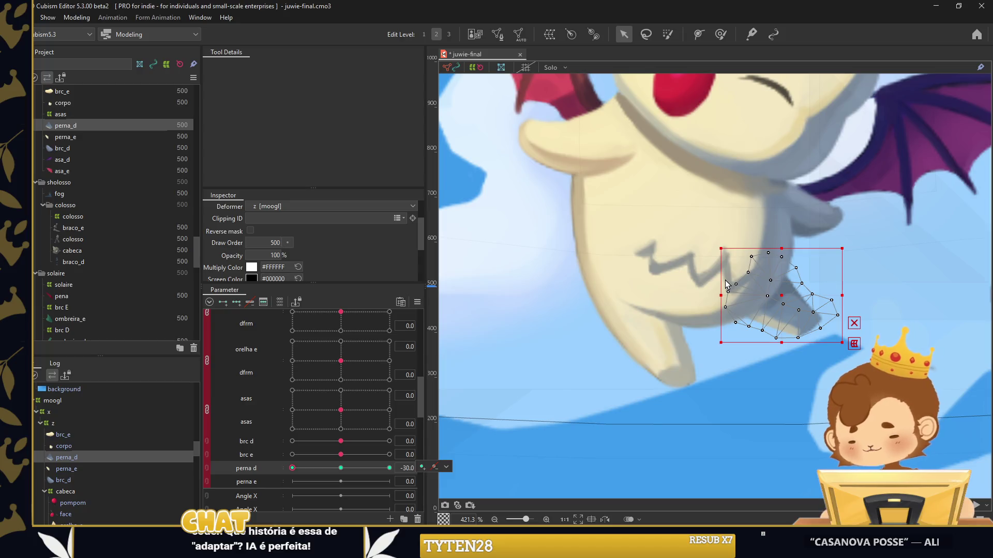
Rotate the perna_d leg in opposite directions at perna d keys -30 and 30, filling intermediate keys
mouse_move(777, 278)
left_mouse_down()
mouse_move(785, 294)
mouse_move(776, 313)
left_mouse_up()
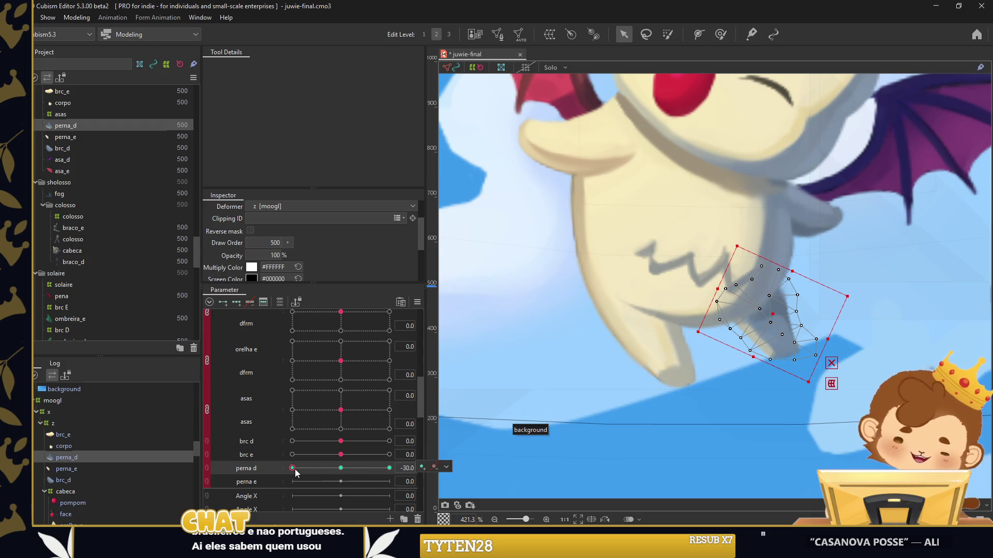
left_click(389, 467)
left_click_drag(855, 301, 853, 279)
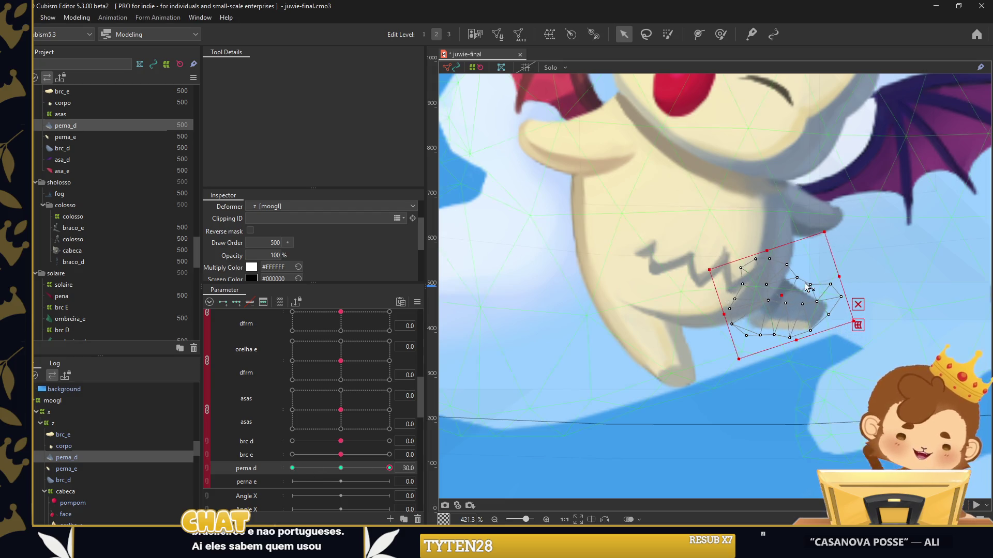
left_click(534, 235)
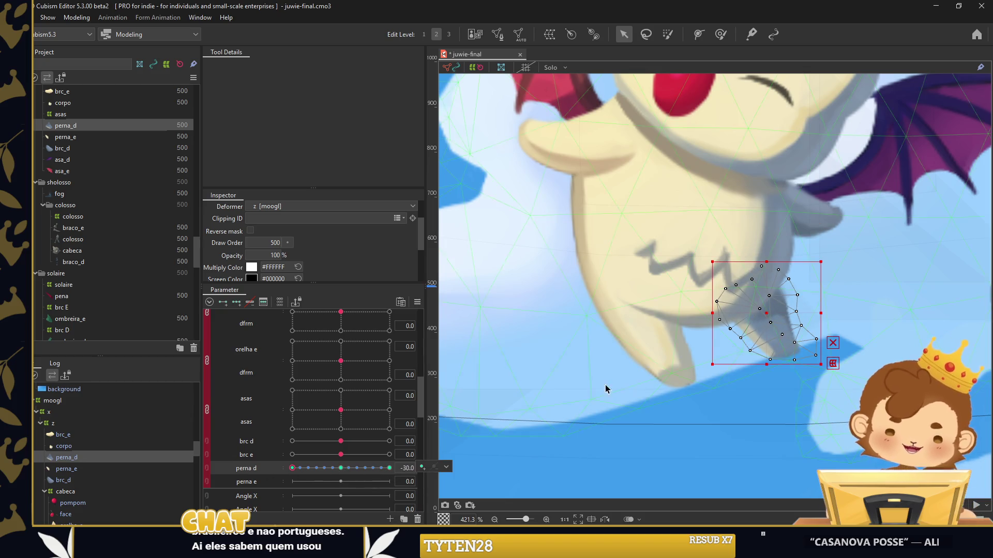
Select the perna_e leg mesh and the perna e parameter
left_click(292, 468)
left_click(66, 468)
left_click(283, 484)
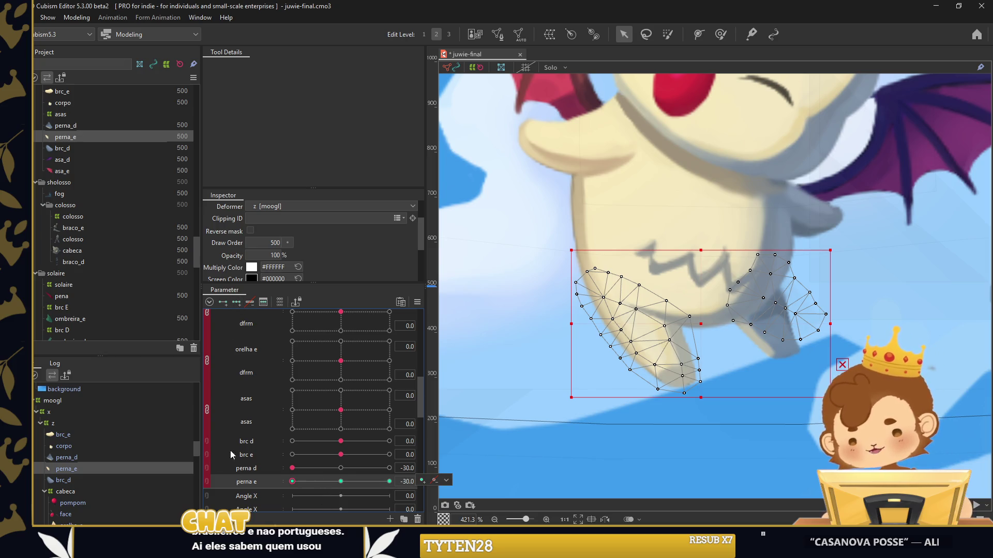
Edit the perna_e leg mesh and apply the changes
left_click(497, 34)
left_click(287, 66)
left_click(765, 277)
left_click(543, 69)
Rotate the perna_e leg for the -30 key of perna e, then bring up the Weight tool
left_click(340, 482)
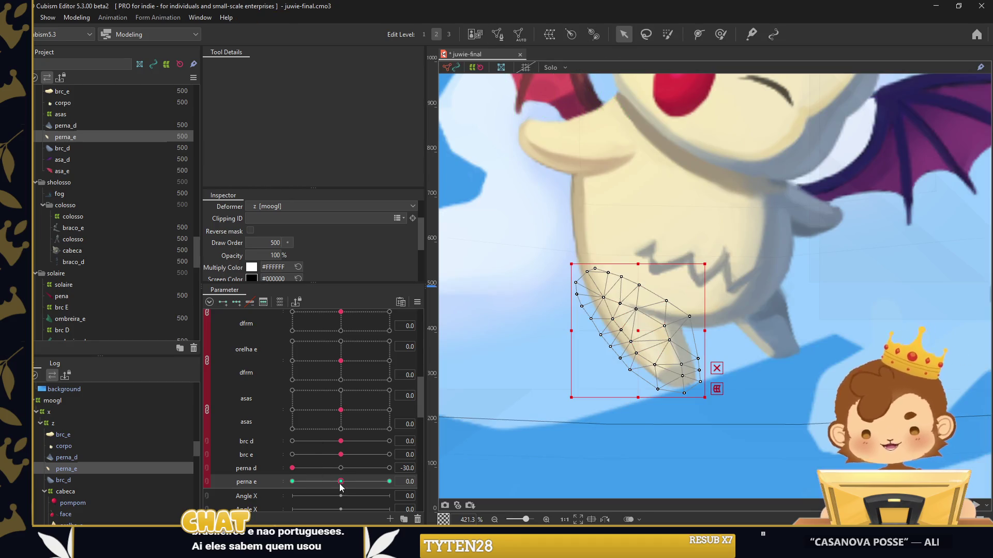
left_click(292, 482)
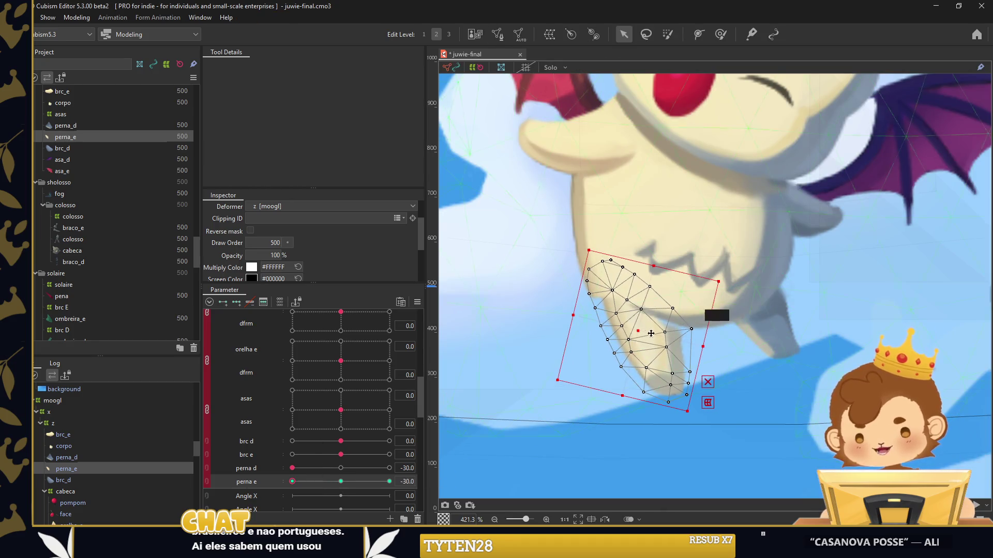
mouse_move(651, 333)
left_mouse_down()
mouse_move(640, 332)
mouse_move(754, 196)
left_mouse_up()
left_click(720, 34)
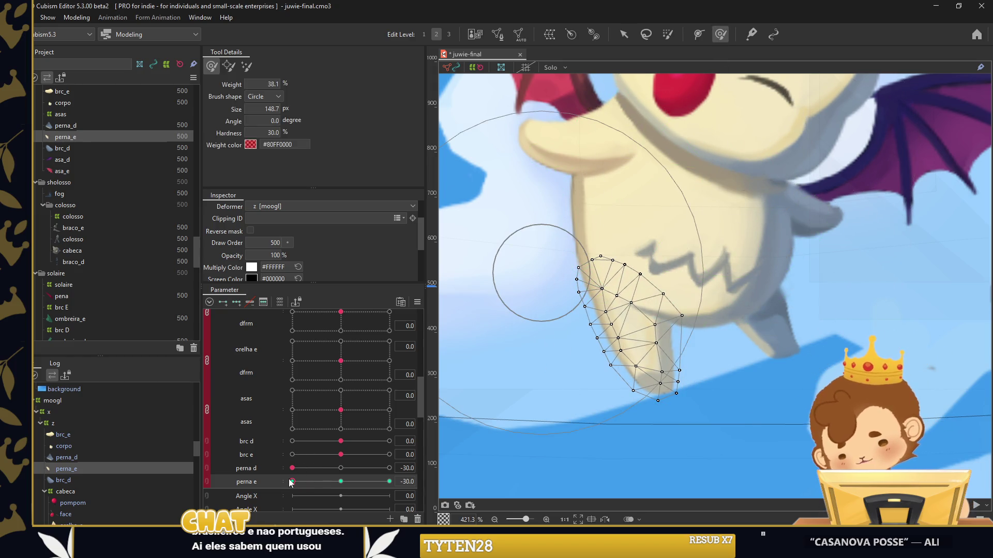
At perna e's 30 key, rotate the left leg slightly counter-clockwise and refine its weights
left_click(390, 482)
key("v")
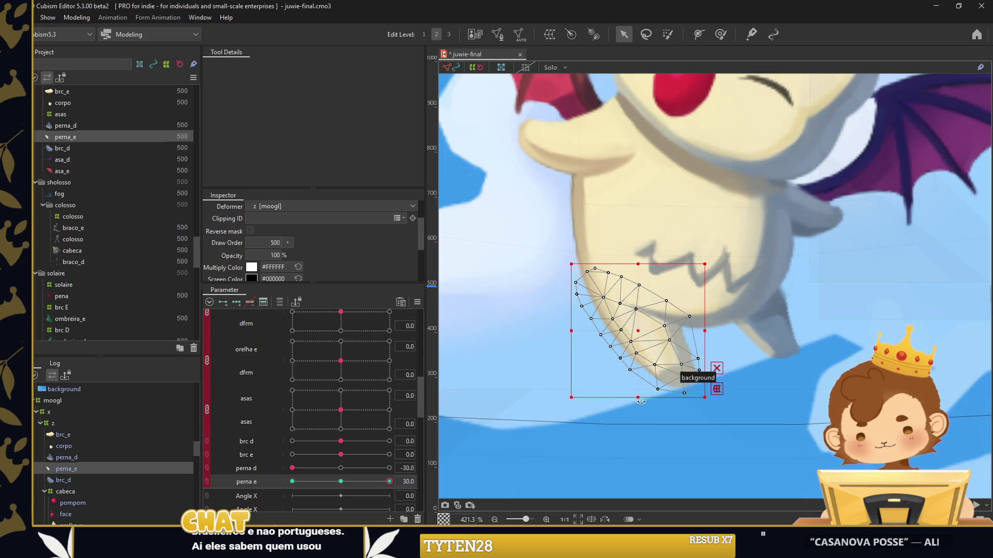
left_click_drag(648, 399, 672, 401)
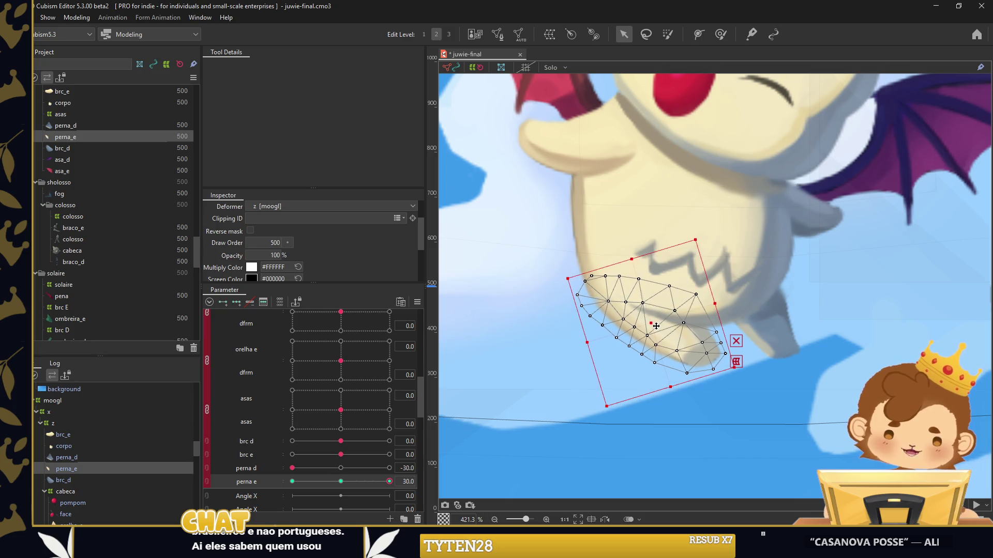
left_click(720, 34)
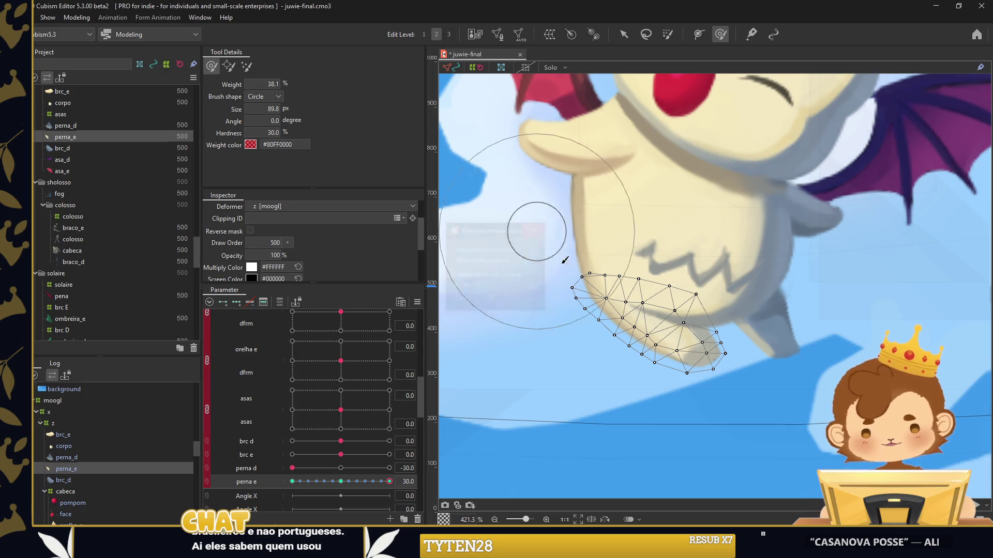
scroll(556, 238, "down", 5)
left_click(624, 34)
Swing the perna d and perna e sliders to test the leg motion
left_click(477, 383)
left_click_drag(390, 482, 380, 482)
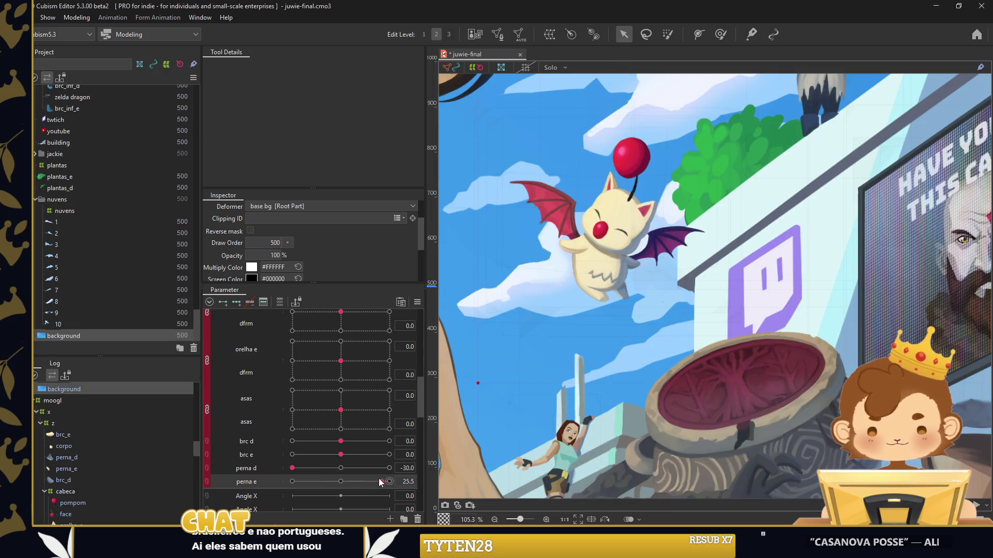
left_click_drag(293, 469, 359, 468)
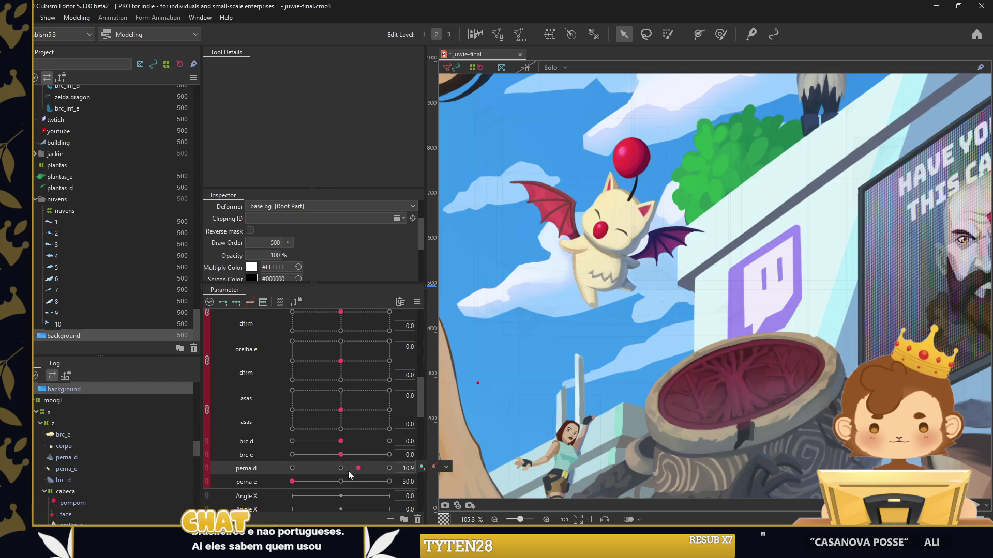
left_click_drag(292, 481, 368, 482)
Reset perna d and perna e to 0 and select the fog layer
left_click(340, 468)
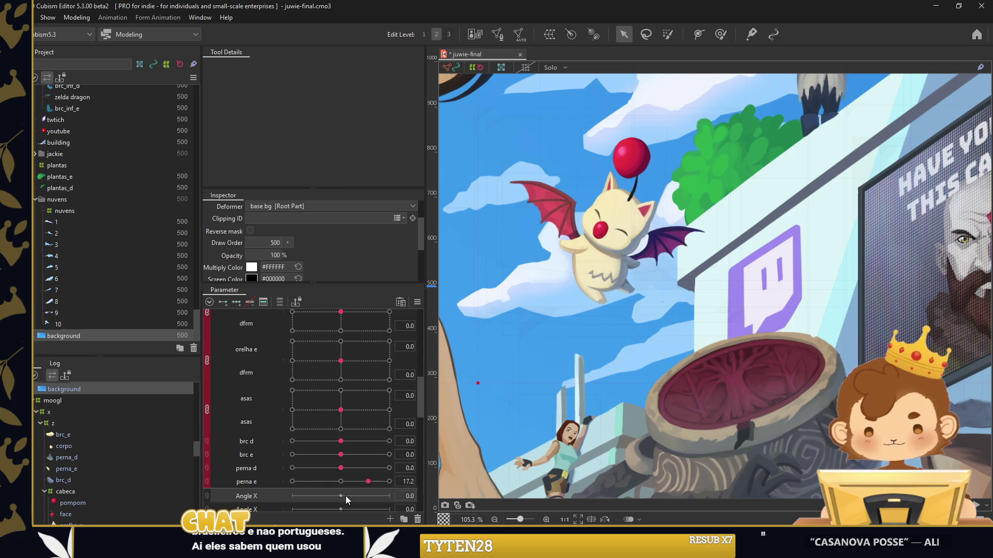
left_click(340, 481)
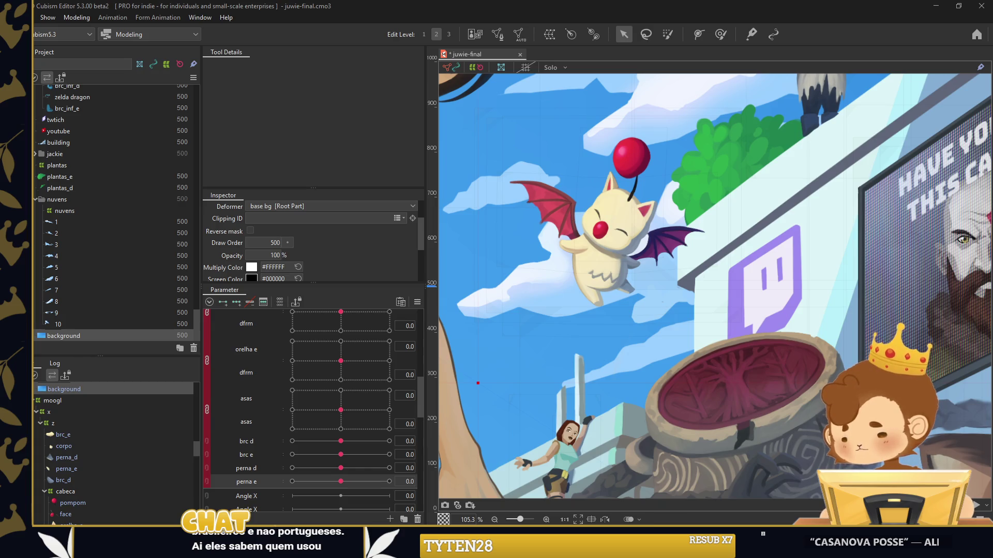
scroll(719, 363, "down", 3)
left_click(719, 363)
scroll(325, 451, "up", 1)
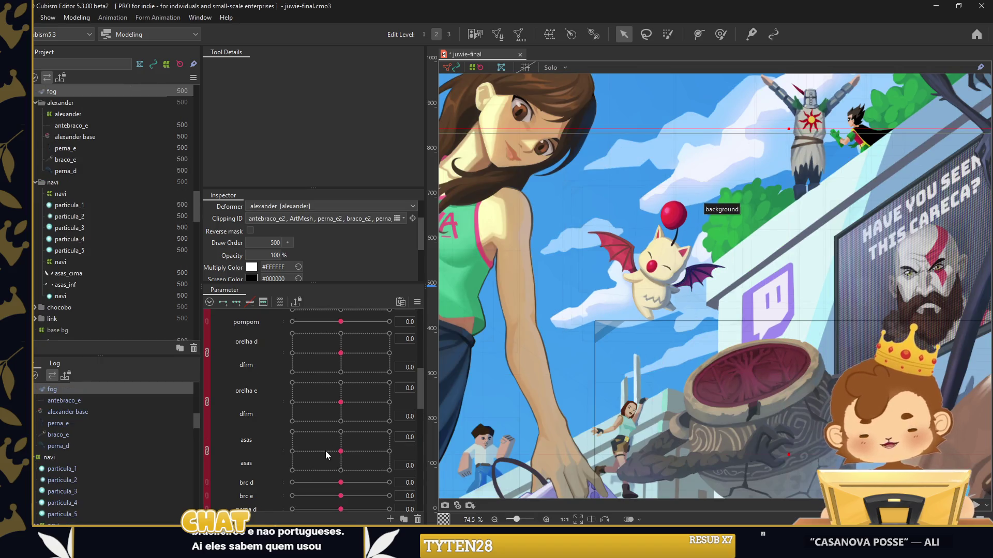
Flap the moogle's wings with the asas parameter to test them
mouse_move(341, 451)
left_mouse_down()
mouse_move(374, 446)
mouse_move(349, 435)
left_mouse_up()
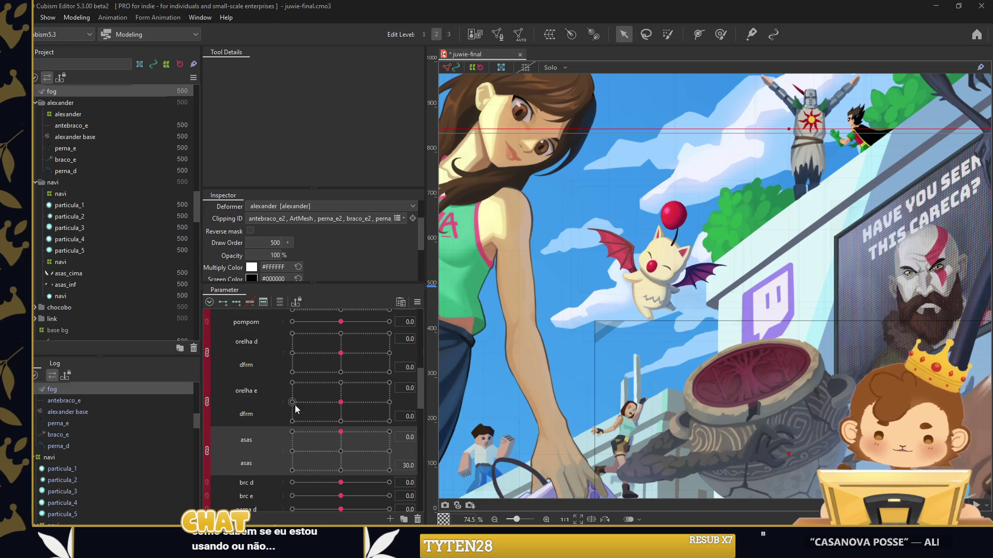
scroll(259, 398, "up", 3)
scroll(223, 393, "up", 2)
scroll(240, 370, "up", 3)
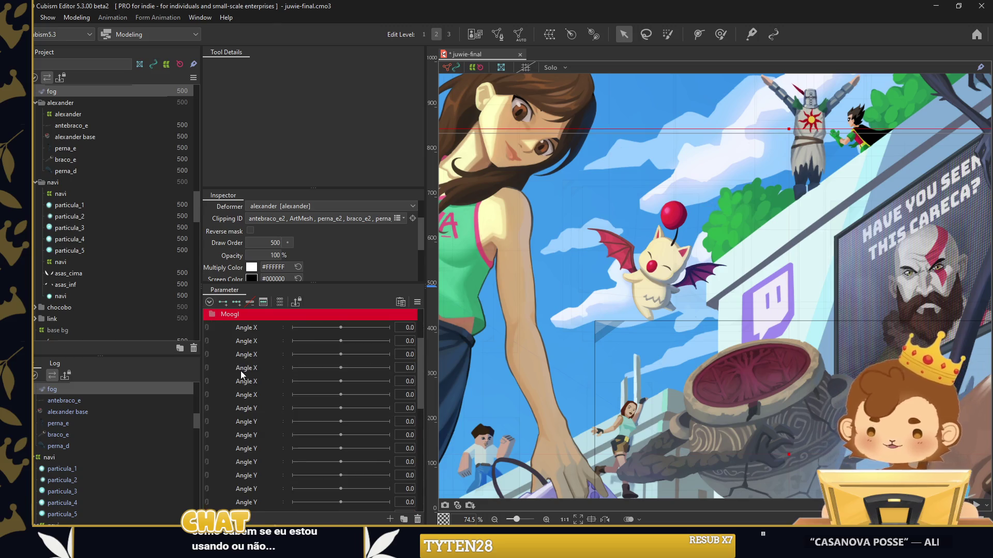
scroll(241, 371, "up", 1)
Create a new parameter in the Moogl group and save juwie-final.cmo3
right_click(257, 348)
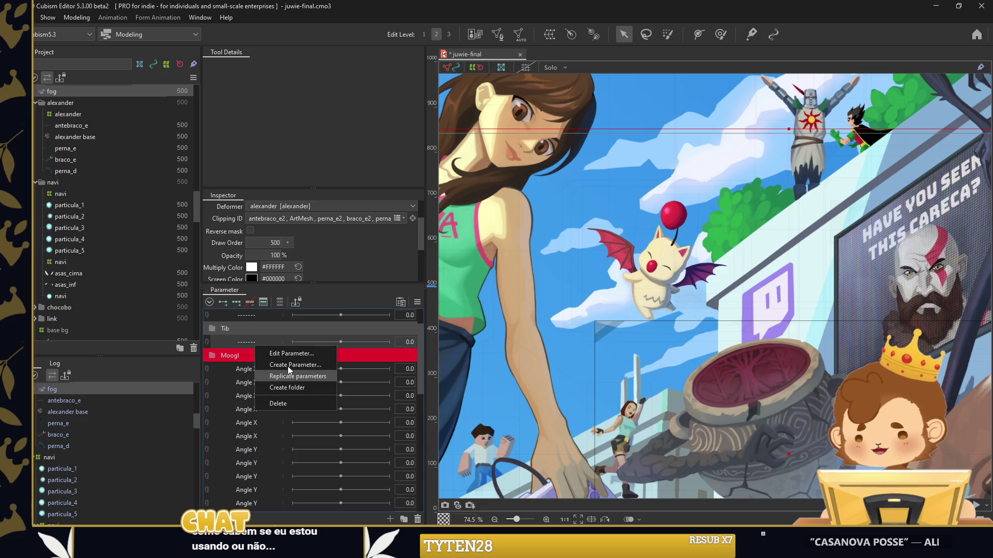
left_click(288, 367)
key("ctrl+s")
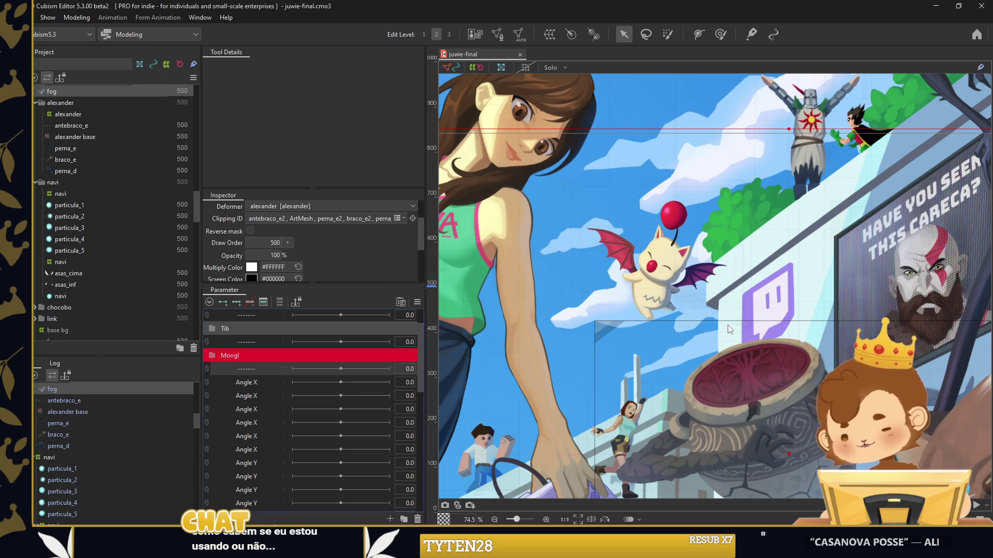
Select the juwie deformer in the parts list
scroll(729, 329, "down", 3)
scroll(747, 361, "down", 3)
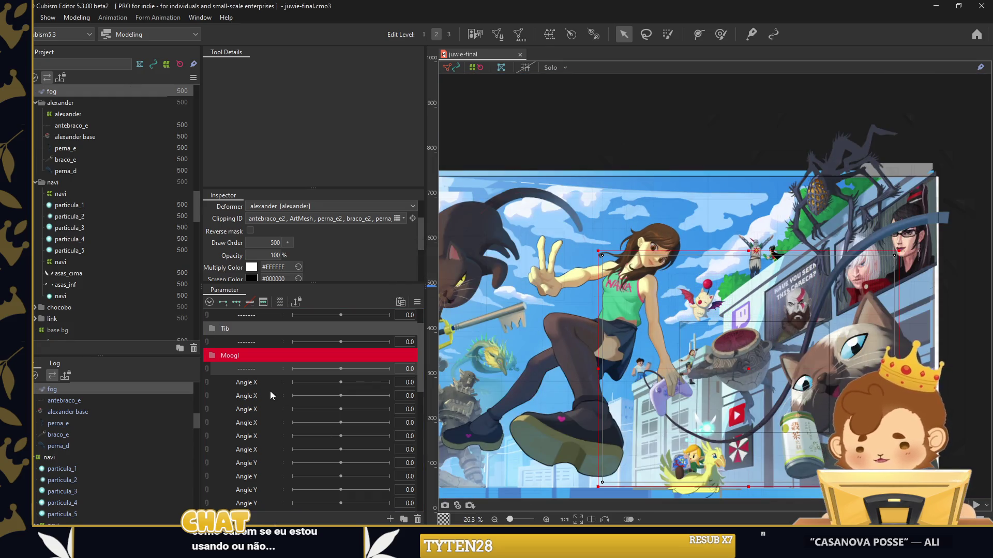
scroll(43, 442, "up", 3)
scroll(55, 421, "up", 3)
scroll(54, 420, "up", 2)
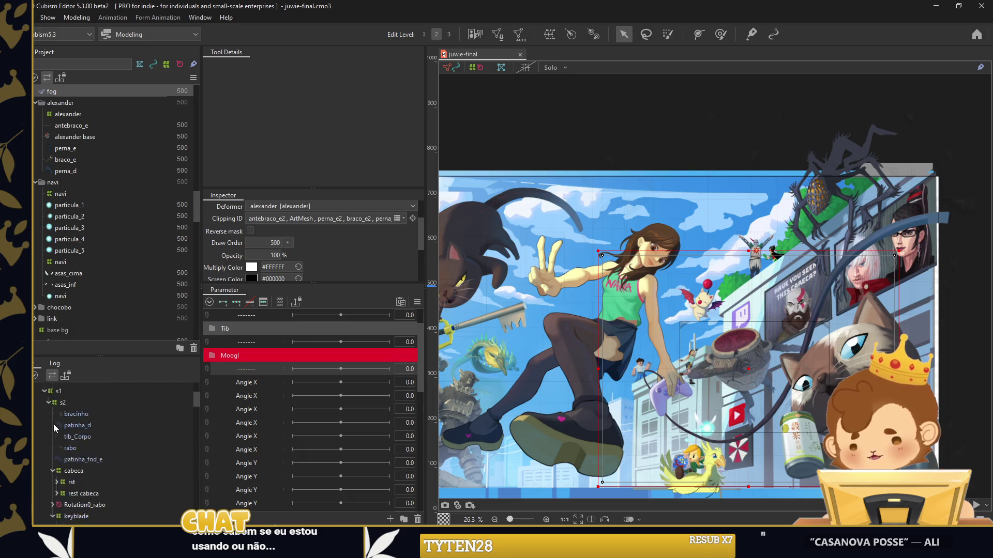
left_click(60, 418)
Give the juwie deformer a label colour and collapse its branch
right_click(55, 417)
key("Escape")
right_click(95, 92)
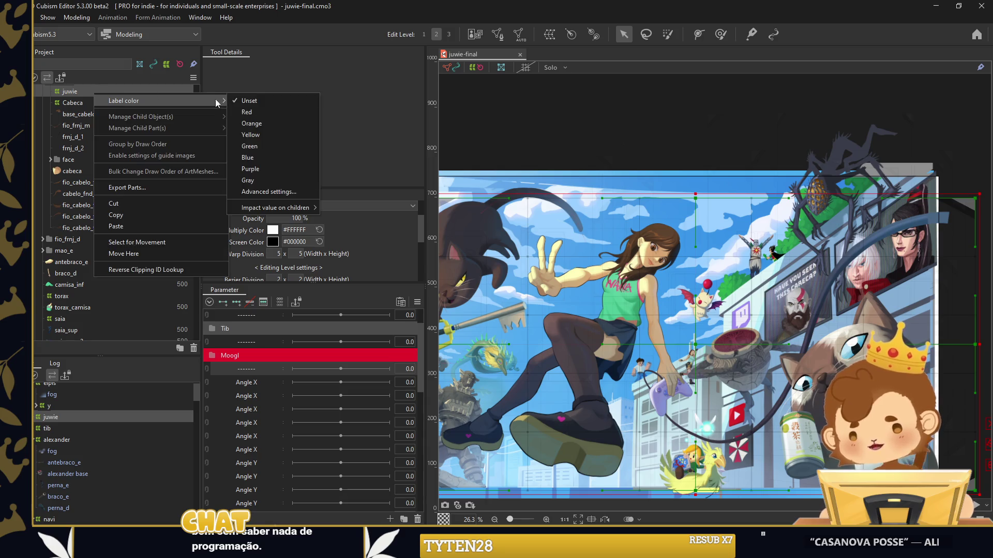
left_click(253, 114)
left_click(48, 418)
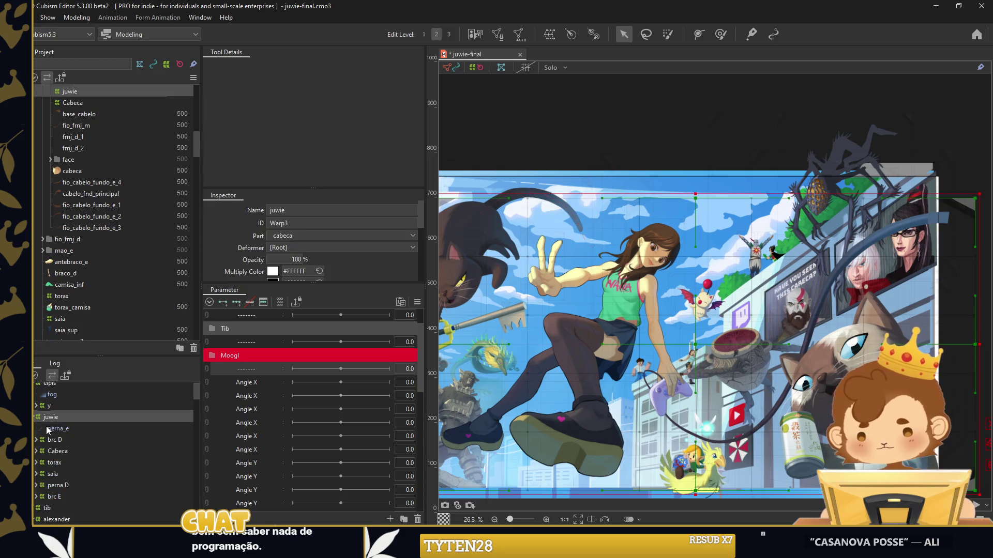
left_click(35, 417)
Collapse the tib, elpis, alexander and navi branches and select the moogl deformer
left_click(47, 429)
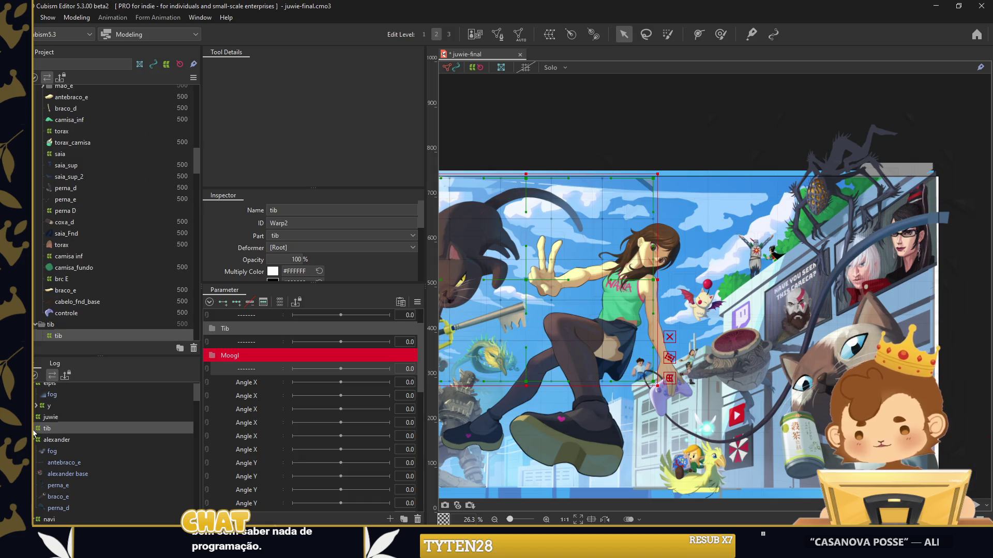
left_click(35, 429)
left_click(34, 389)
left_click(37, 412)
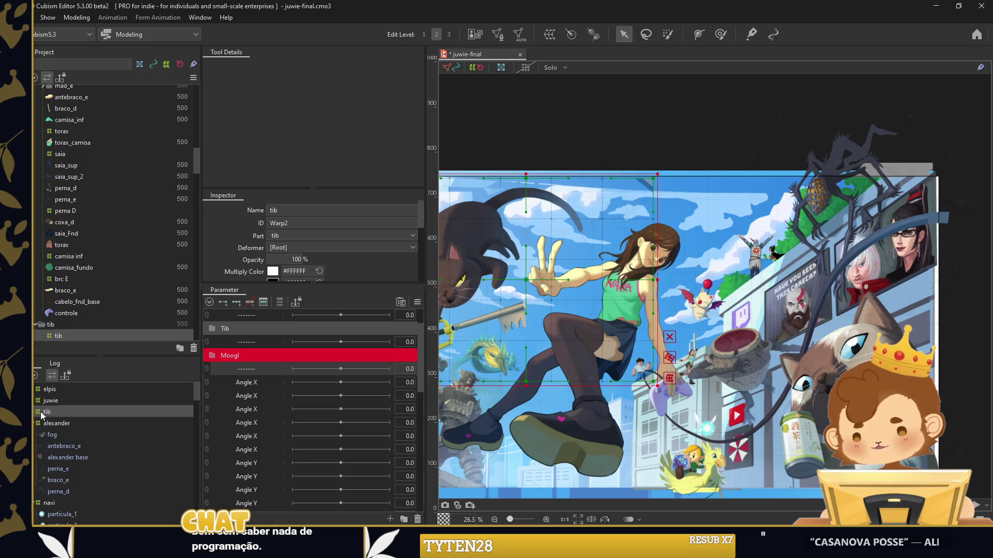
left_click(34, 423)
left_click(35, 434)
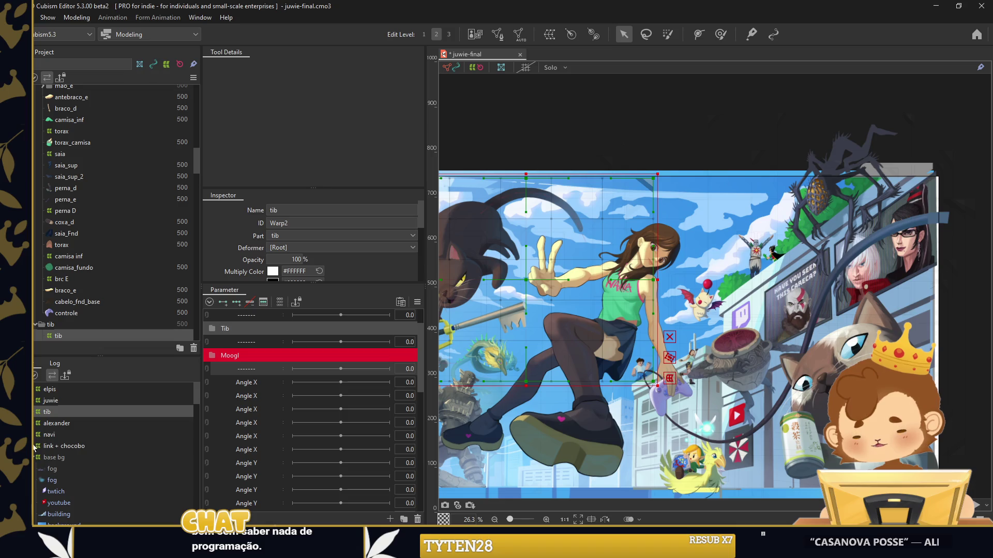
left_click(51, 469)
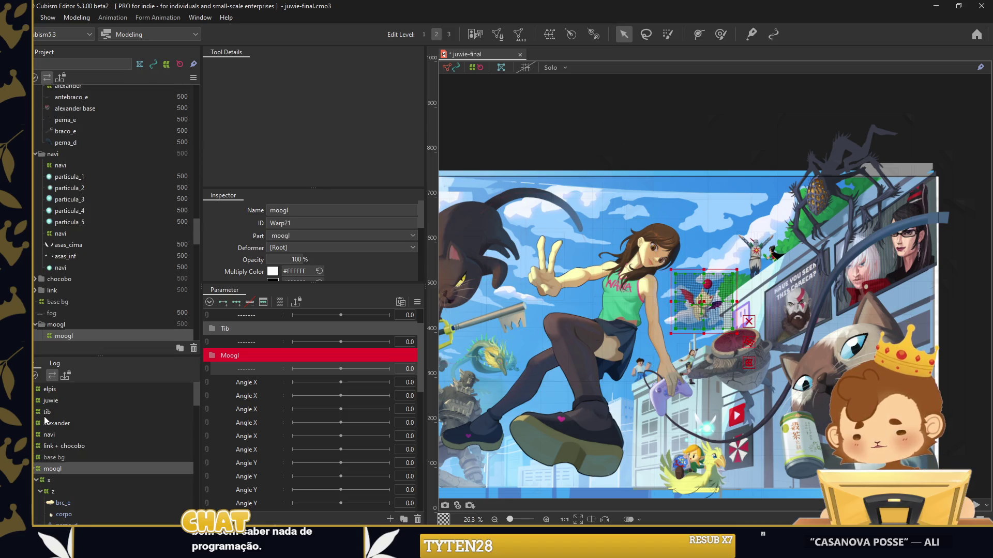
Give moogl a label colour, clear the selection, and add a new parameter folder
right_click(80, 338)
mouse_move(124, 344)
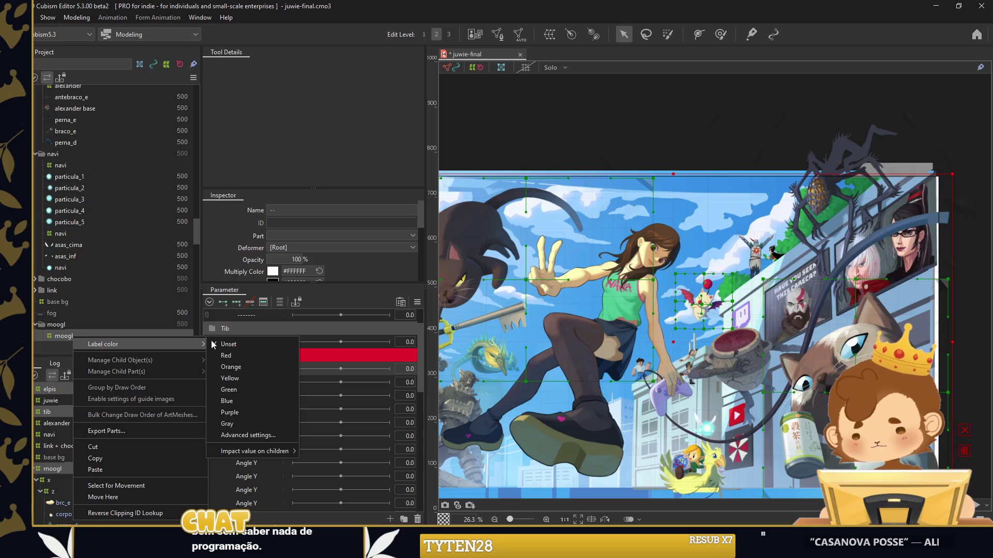
left_click(237, 387)
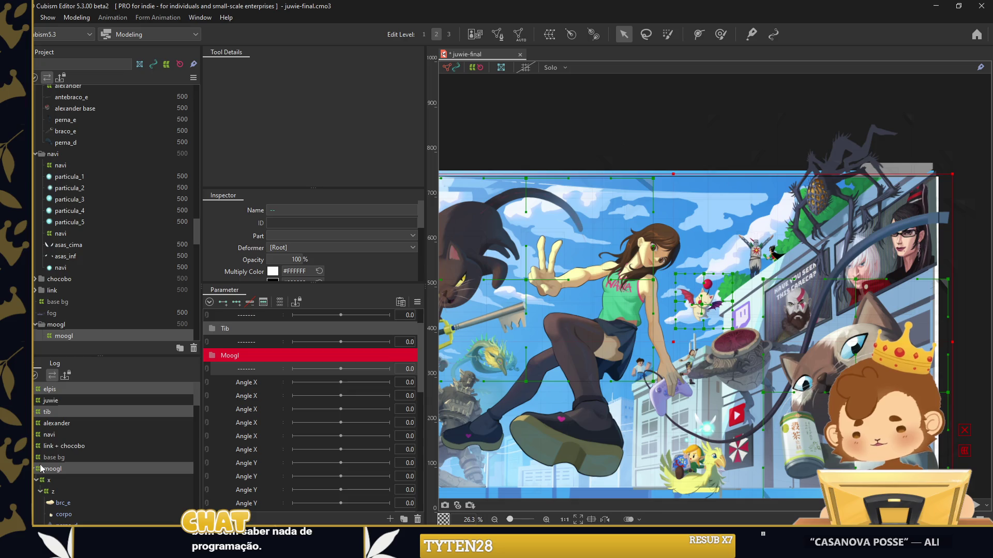
left_click(716, 159)
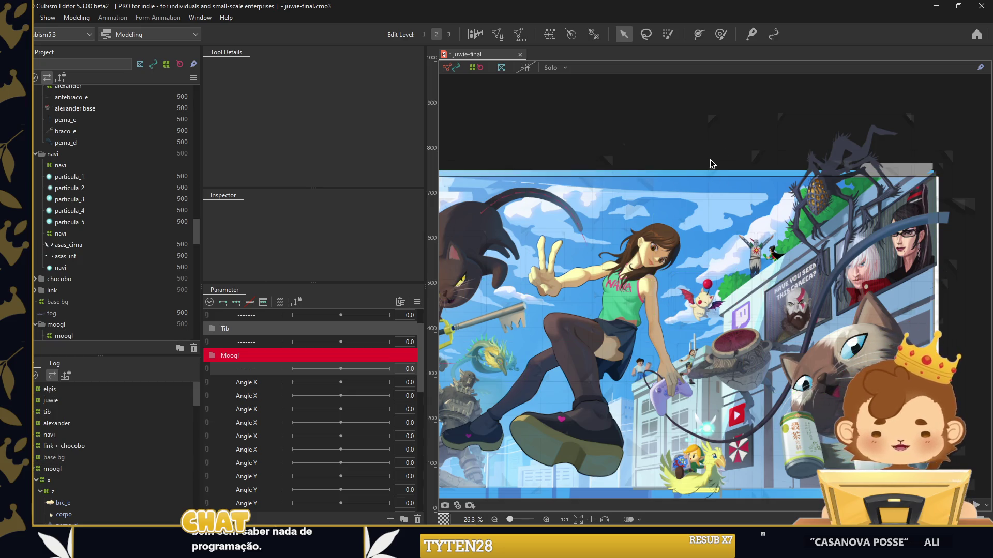
left_click_drag(729, 270, 720, 199)
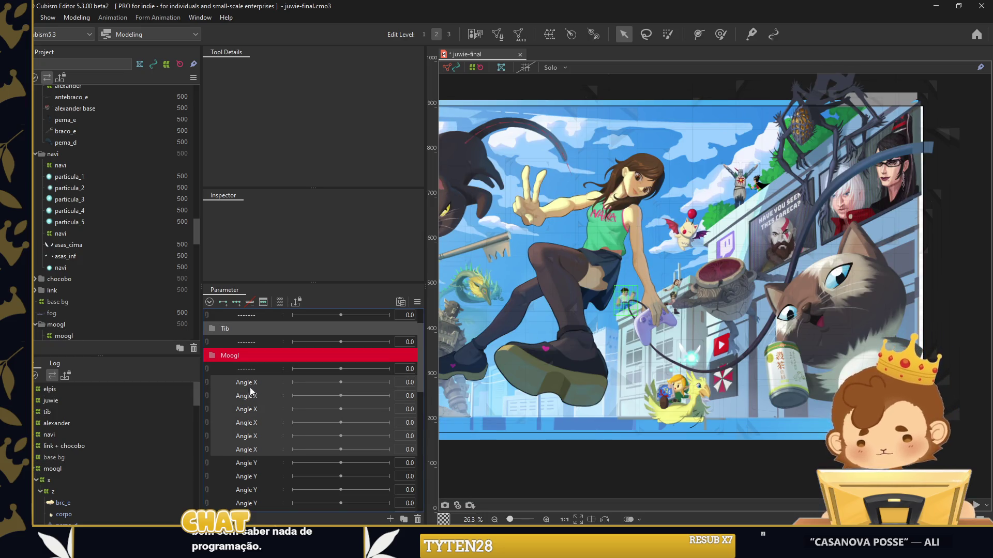
Name the new folder Alexander and select its Angle X parameters
double_click(247, 383)
type("Alexander")
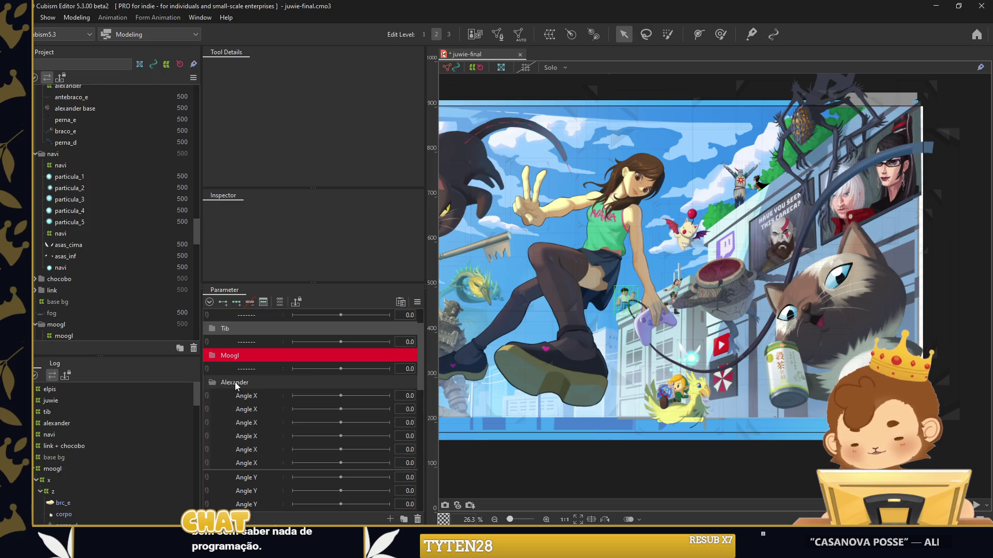
left_click(252, 395)
left_click(253, 450, "shift")
right_click(252, 453)
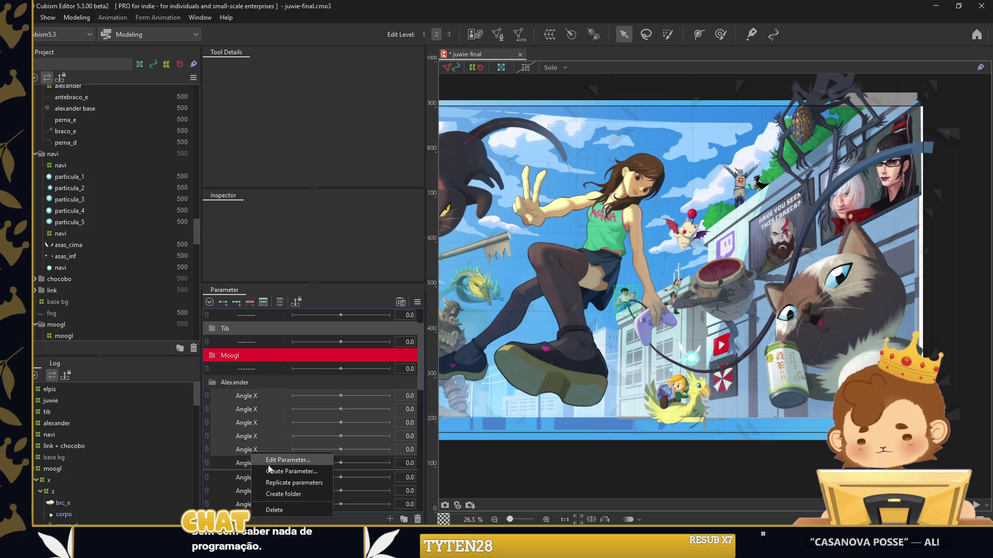
Rename the first two Angle X parameters to s1 and s2
right_click(256, 395)
left_click(274, 402)
type("s1")
right_click(261, 409)
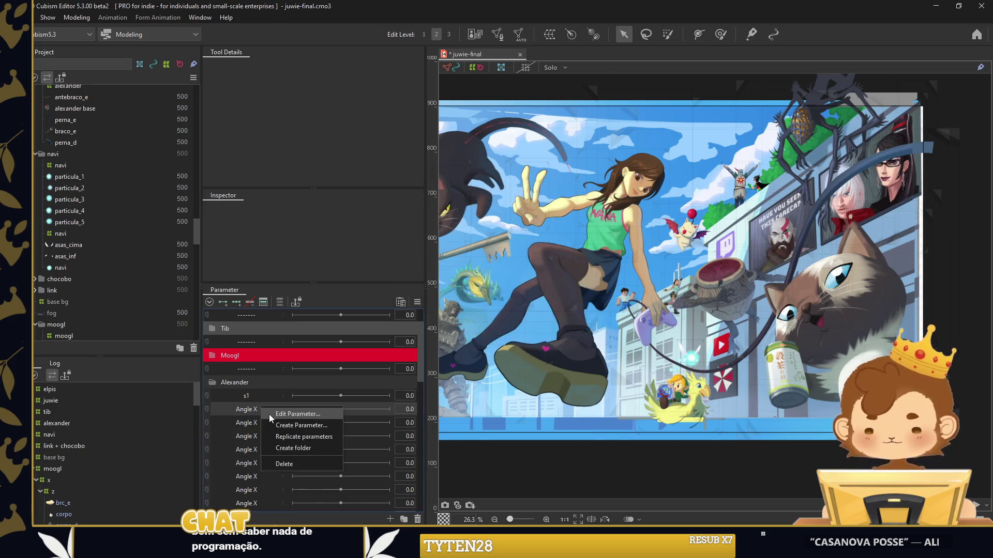
left_click(274, 416)
type("s21")
key("BackSpace")
key("Return")
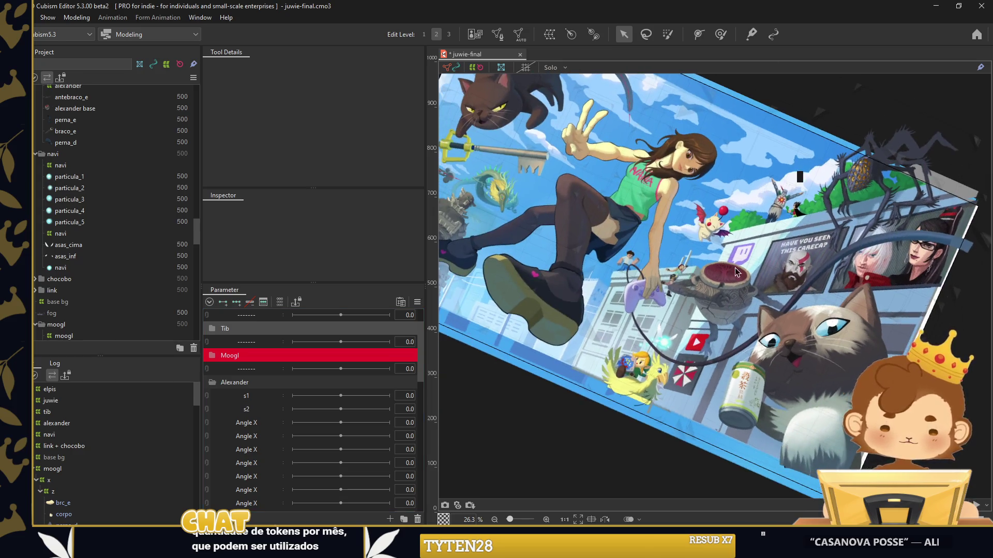
scroll(735, 311, "up", 3)
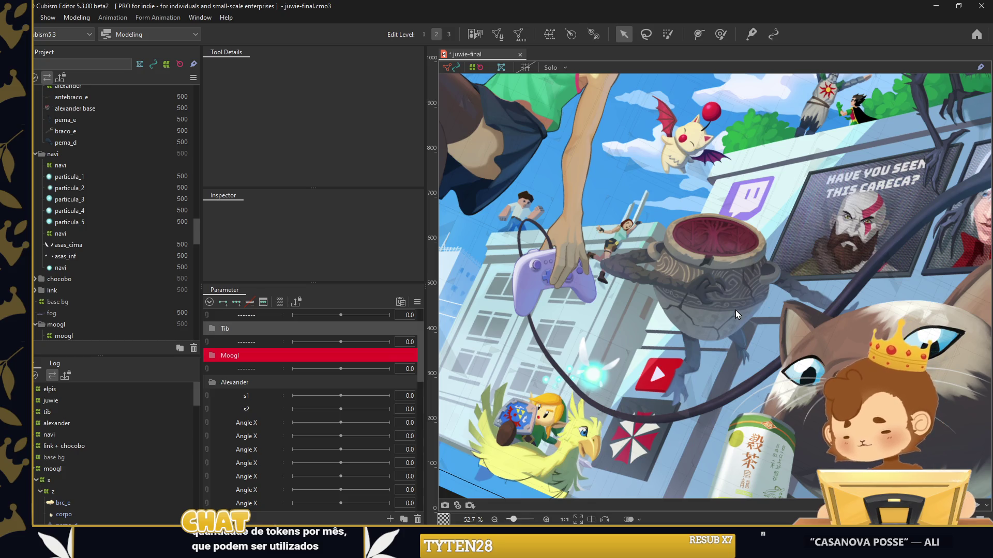
right_click(283, 402)
Add a divider under s2, select s1, and select the alexander warp deformer
left_click(279, 406)
left_click(258, 393)
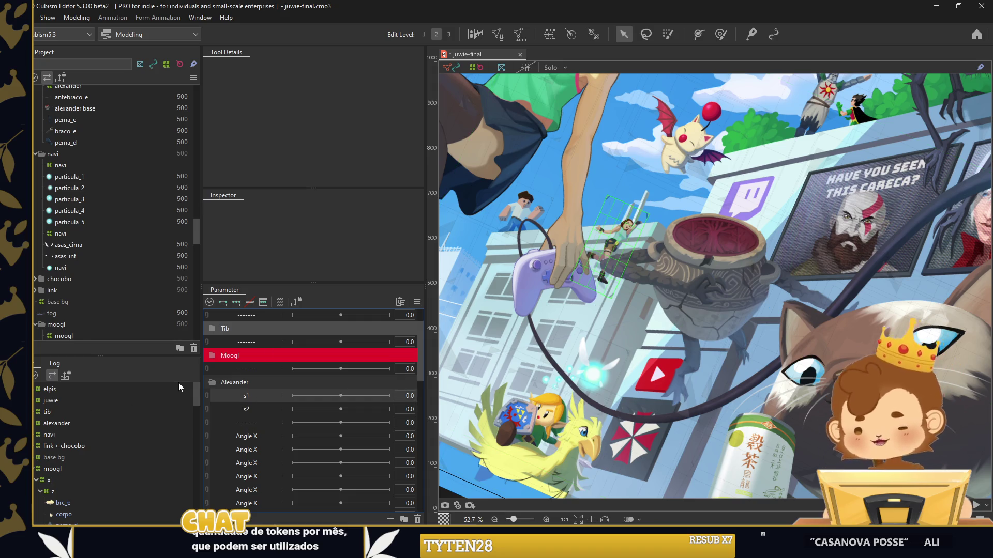
left_click(57, 423)
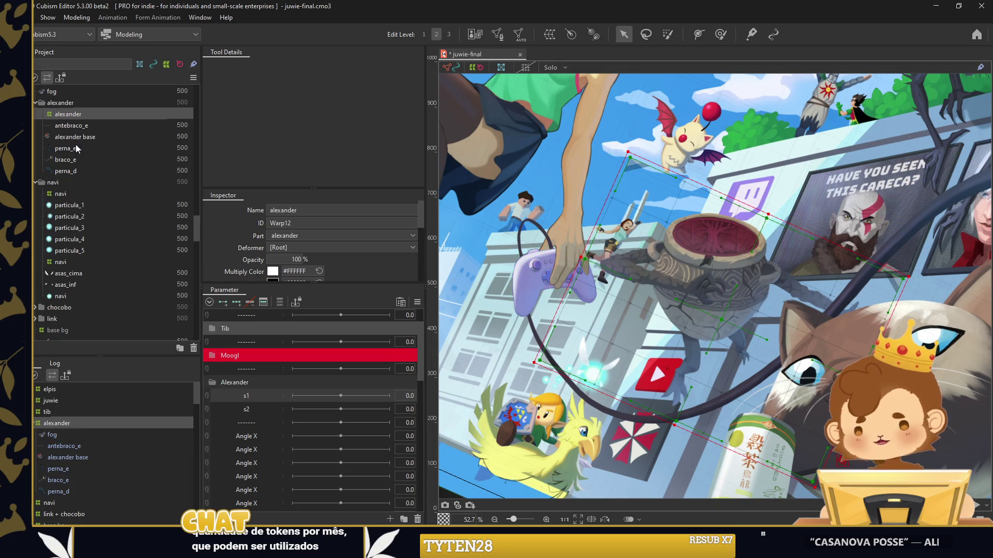
left_click(72, 171, "shift")
left_click(75, 116)
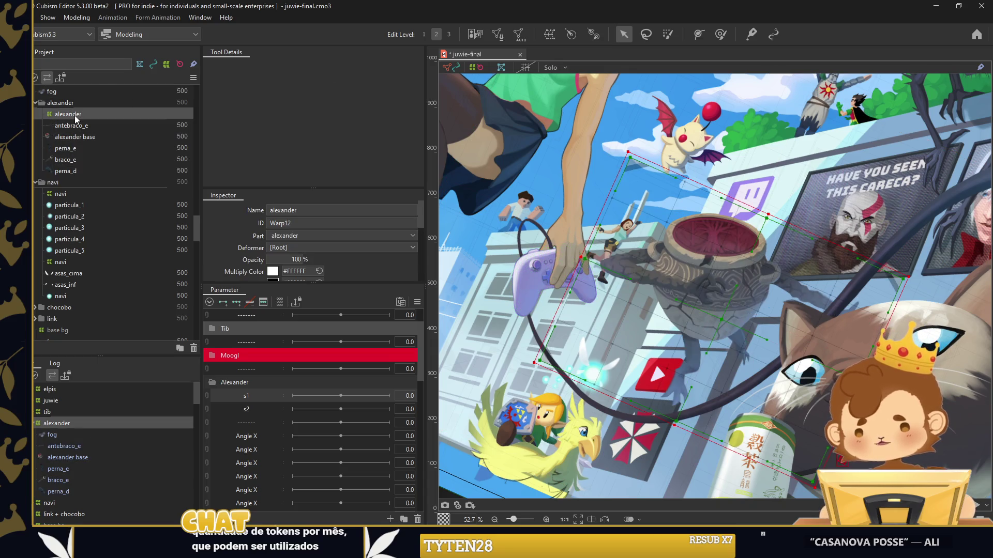
left_click(80, 124)
left_click(83, 137)
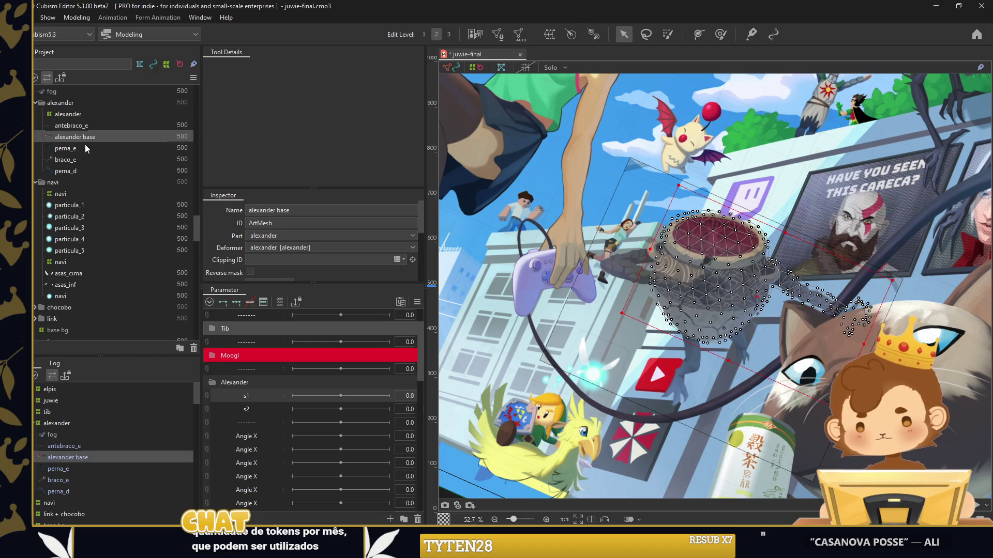
left_click(85, 148)
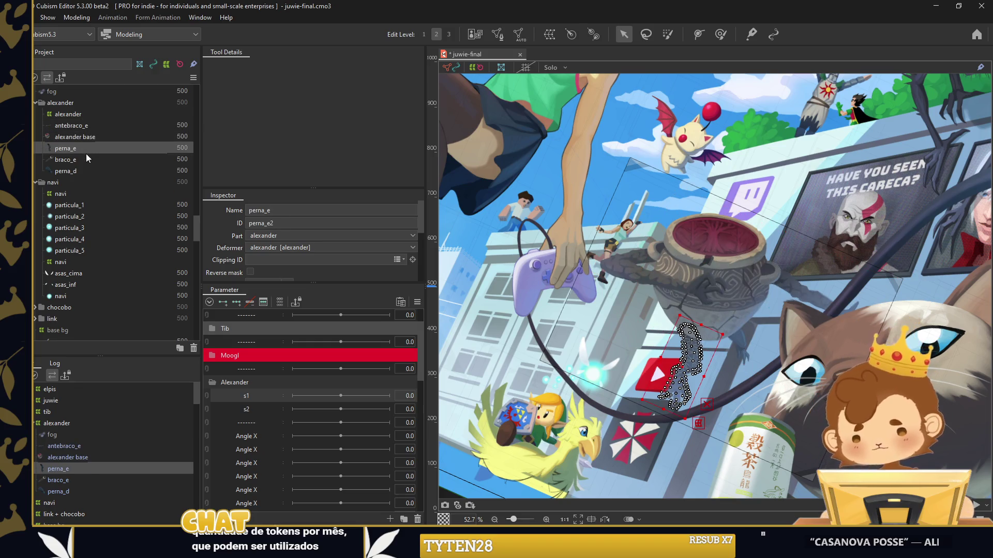
left_click(83, 168, "shift")
left_click(73, 114)
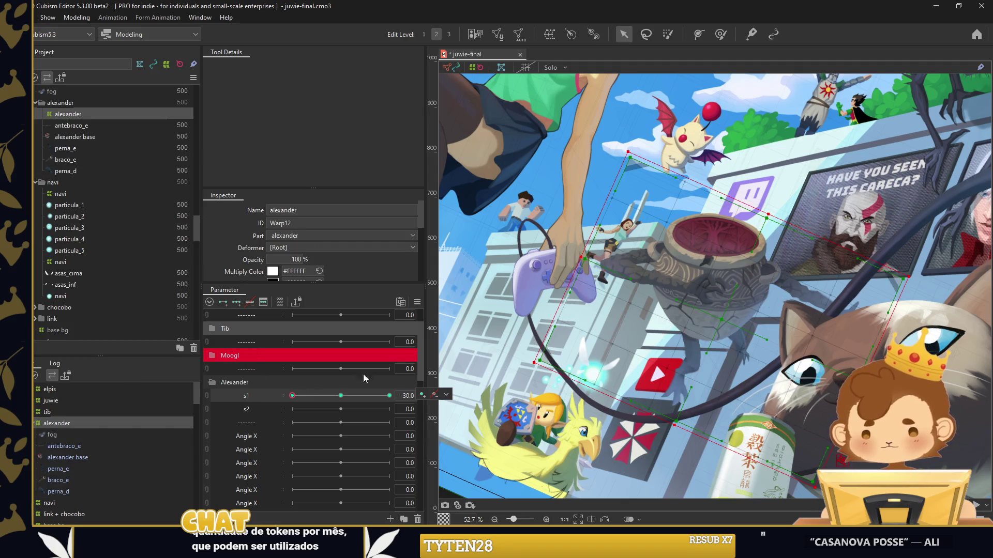
Set the alexander warp deformer's division to 25 x 25
left_click(721, 35)
scroll(620, 274, "down", 3)
scroll(329, 231, "down", 1)
type("25")
key("Tab")
type("25")
key("Return")
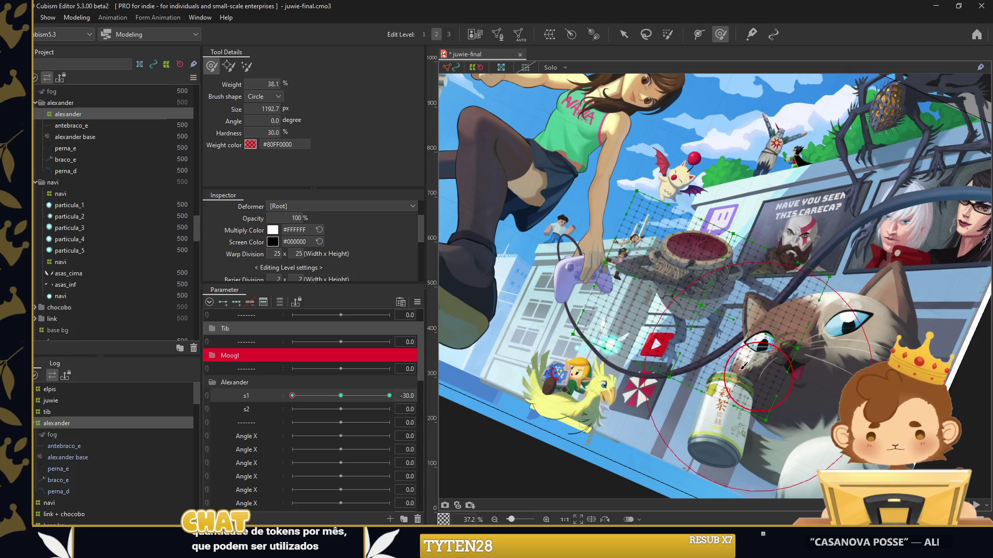
left_click_drag(615, 274, 594, 293)
key("ctrl+z")
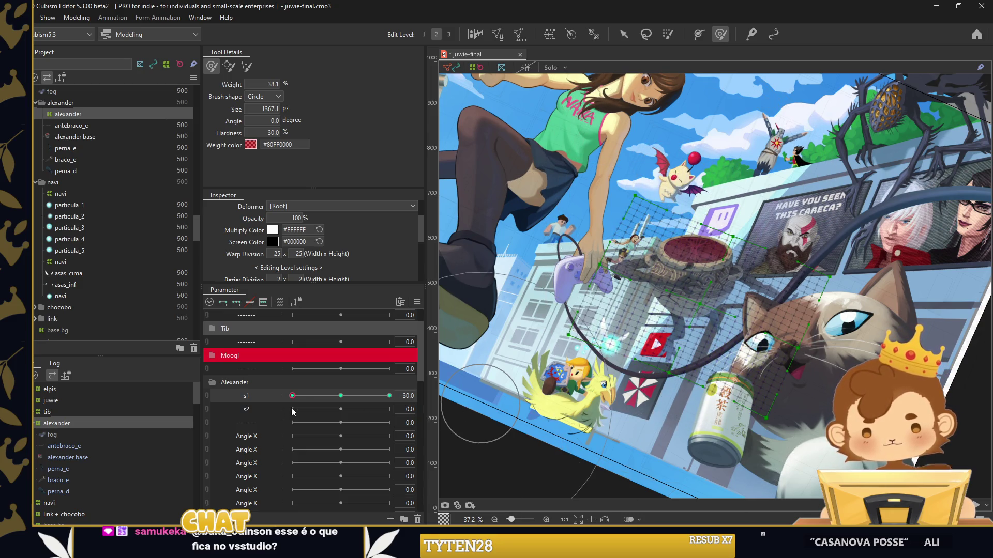
Add ellipse extended-interpolation keys to s1 and preview the warp around 25
left_click_drag(292, 396, 389, 395)
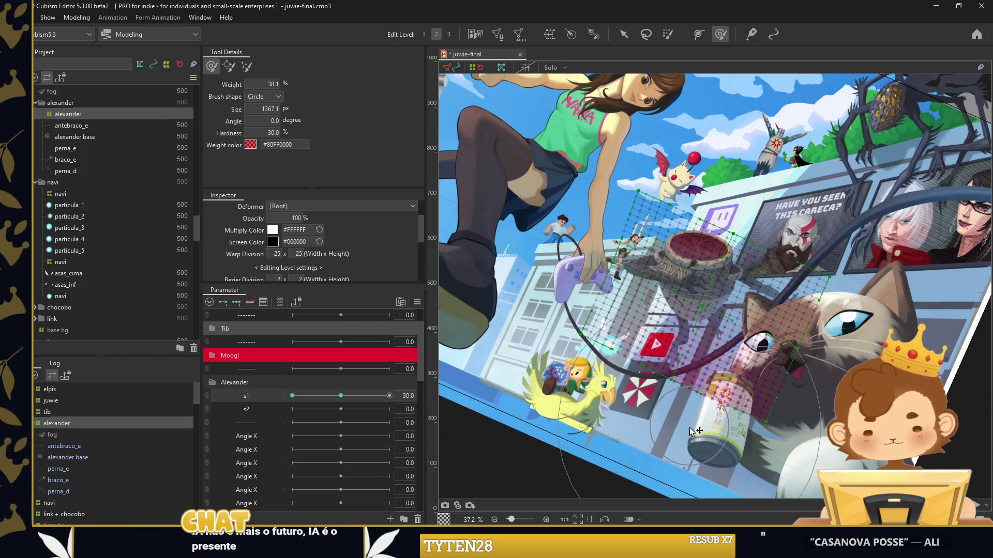
left_click(263, 302)
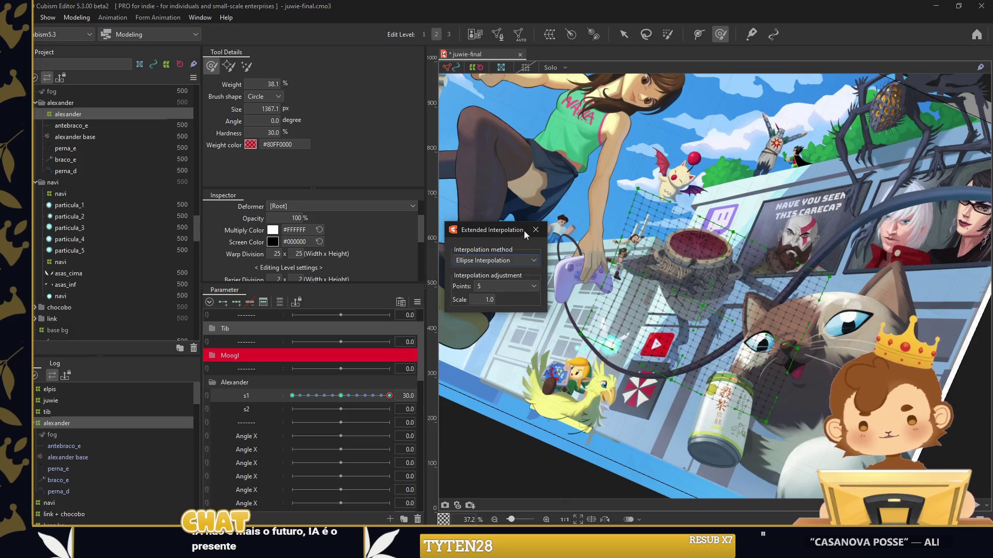
left_click(527, 292)
left_click_drag(389, 396, 735, 165)
key("bracketleft")
key("bracketleft")
key("bracketleft")
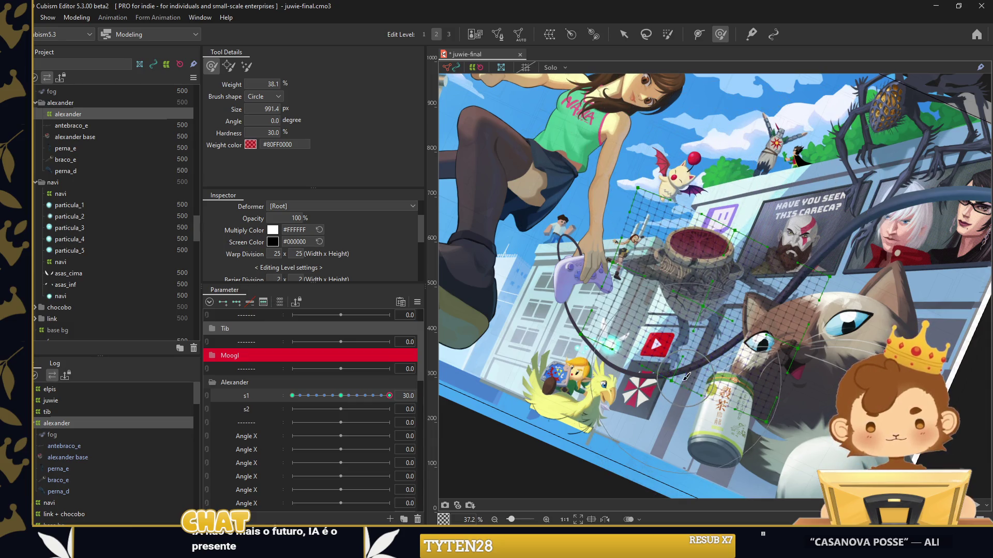
left_click_drag(389, 396, 340, 396)
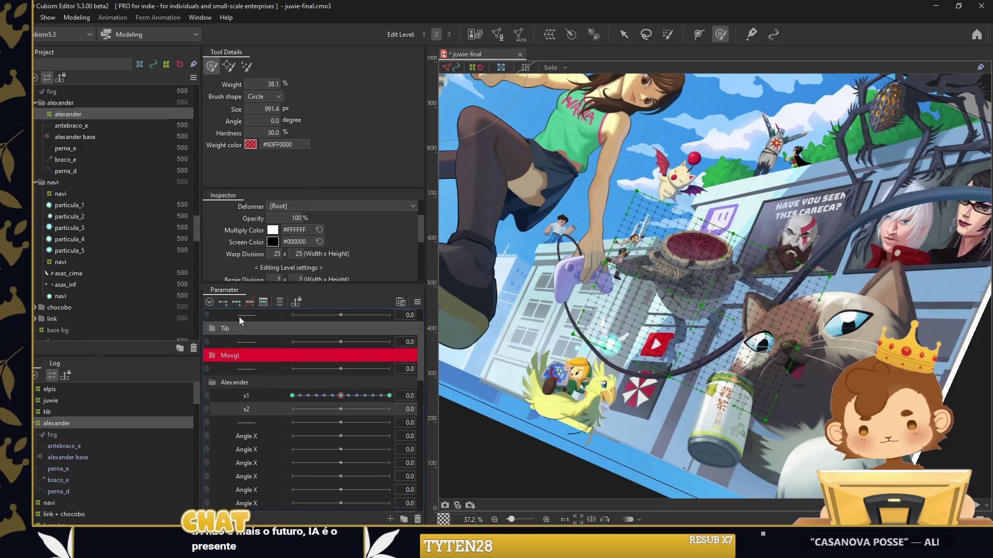
Select s2 and key it across its range, pushing it to 30
left_click(216, 410)
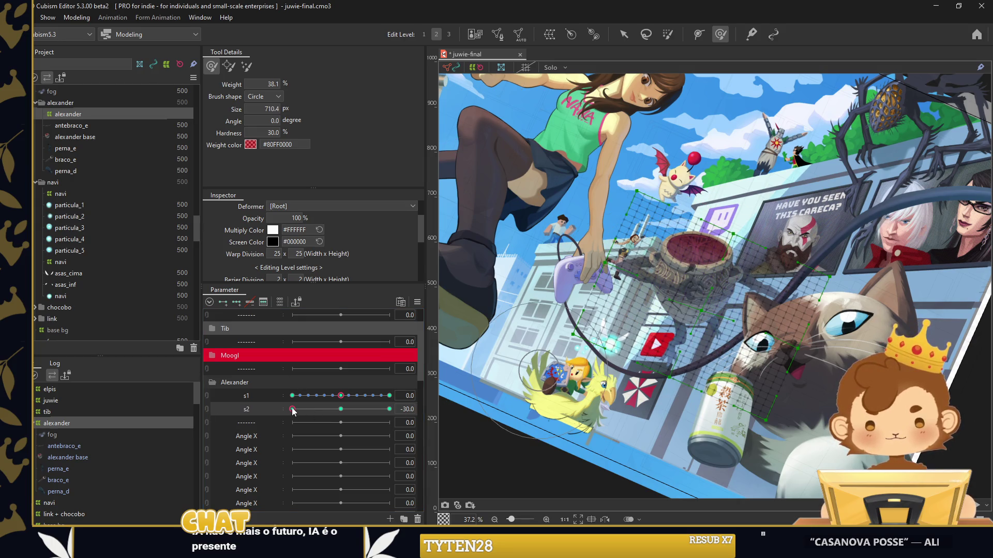
left_click_drag(293, 410, 390, 409)
scroll(698, 283, "up", 5)
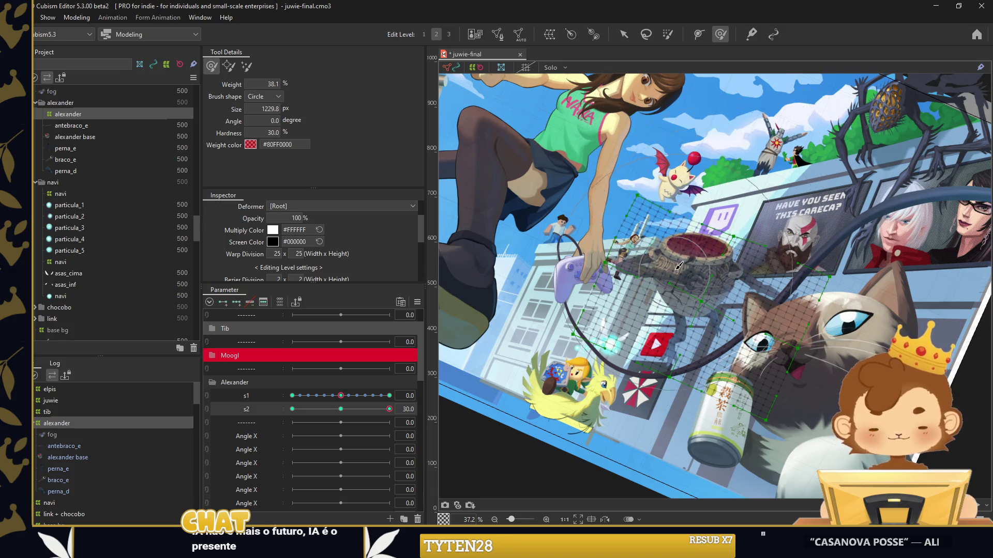
scroll(672, 222, "up", 5)
scroll(569, 222, "down", 5)
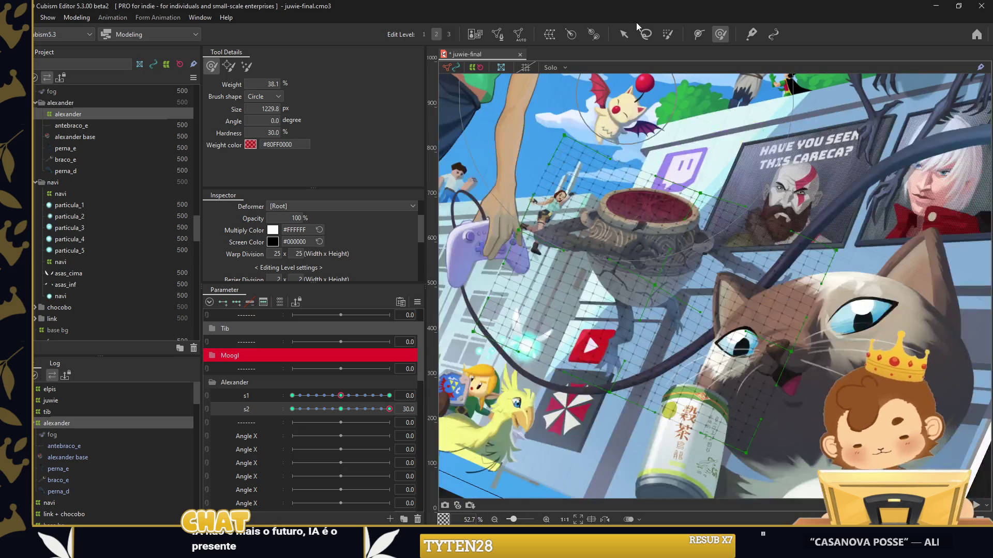
Join s1 and s2 into a 2D control and return its point to 0,0
left_click(623, 34)
left_click(566, 170)
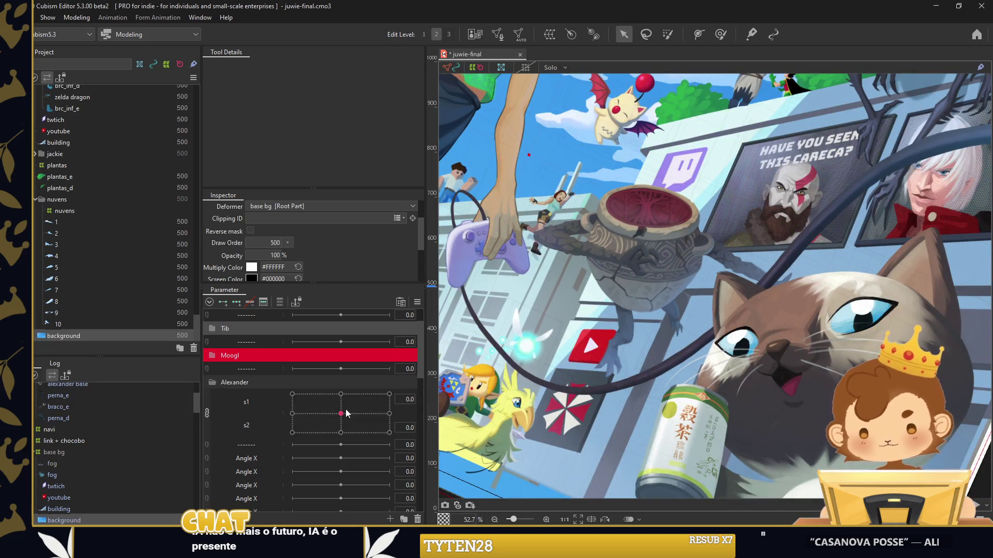
left_click_drag(344, 413, 333, 433)
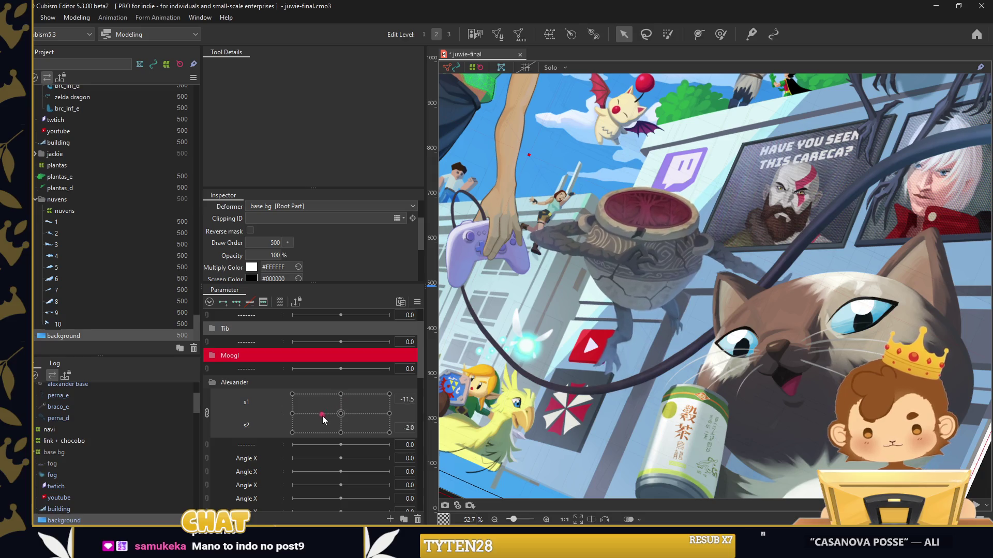
left_click_drag(354, 409, 341, 414)
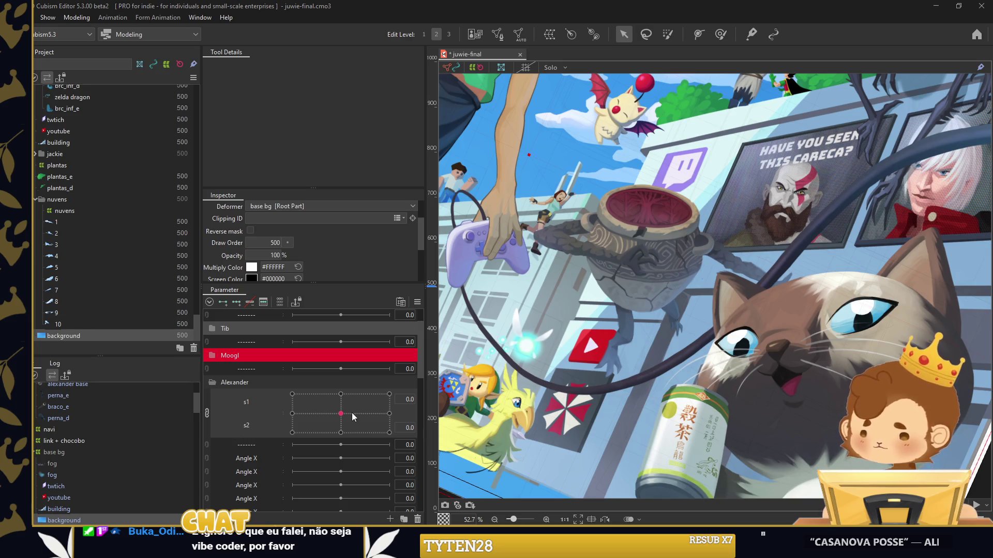
mouse_move(341, 414)
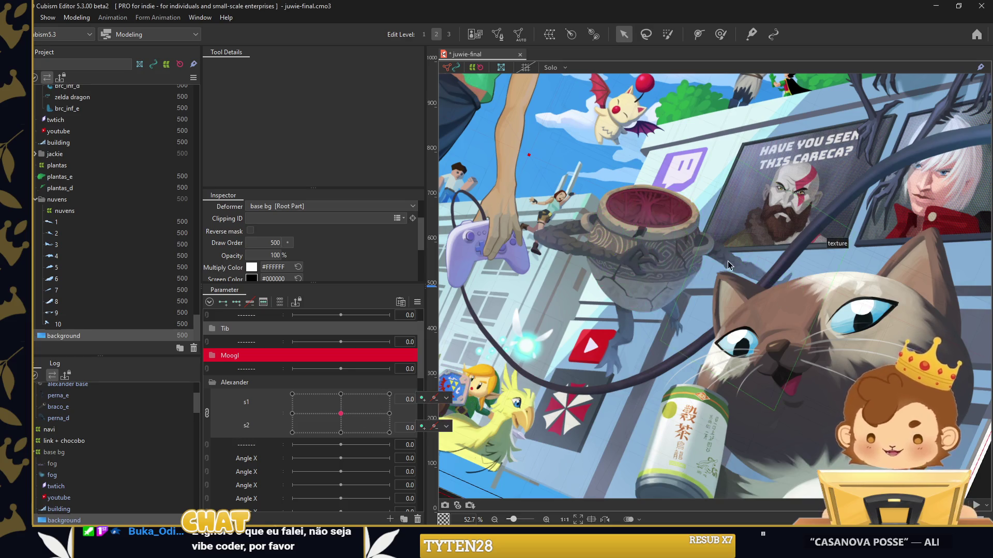
left_click(599, 254)
Rename an Angle X parameter to brc e
right_click(257, 458)
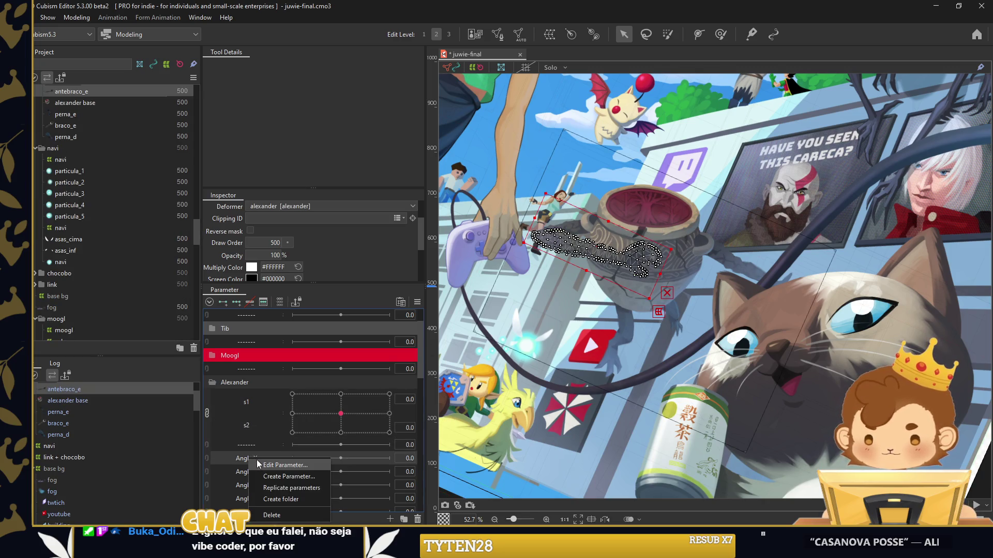
left_click(255, 460)
type("brc e")
key("Return")
right_click(261, 472)
left_click(261, 476)
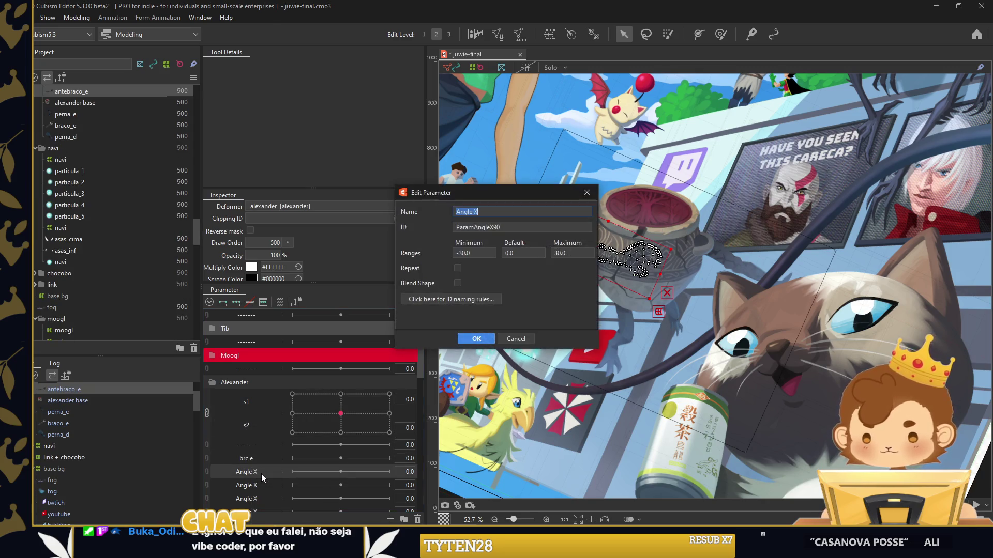
key("Escape")
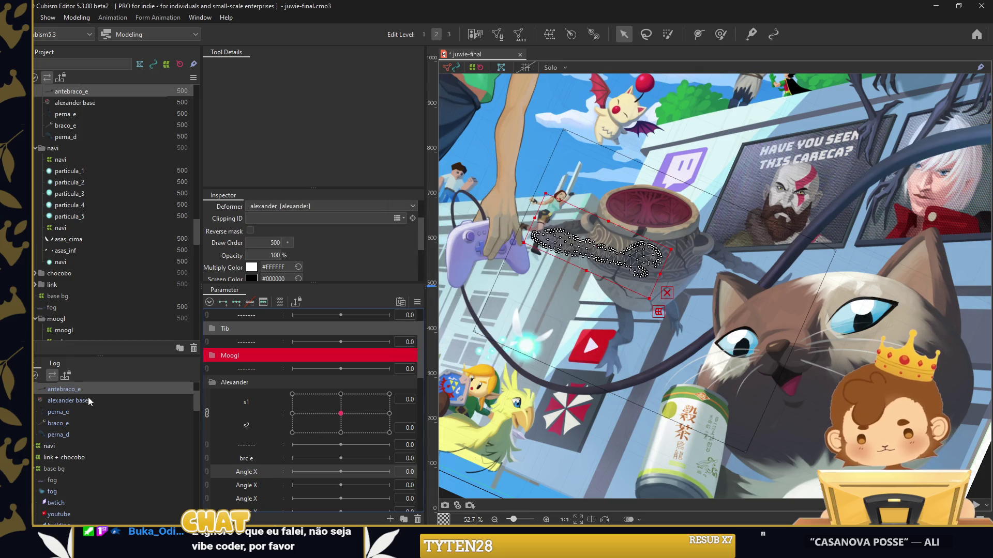
Wrap braco_e and antebraco_e in a new warp deformer named brc
left_click(58, 423)
key("ctrl+w")
type("brc")
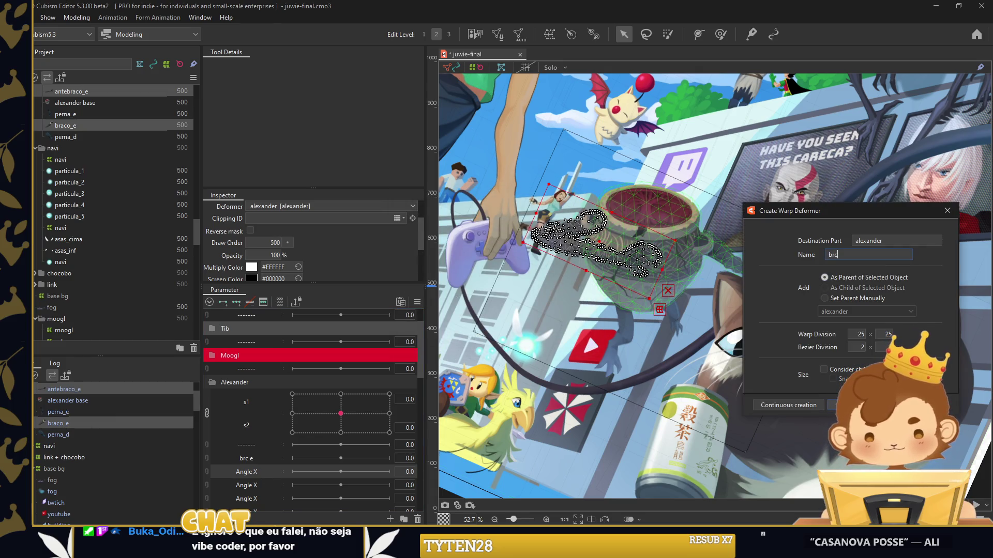
key("Return")
Rename a spare Angle X parameter to antebraço e and select brc e
right_click(253, 464)
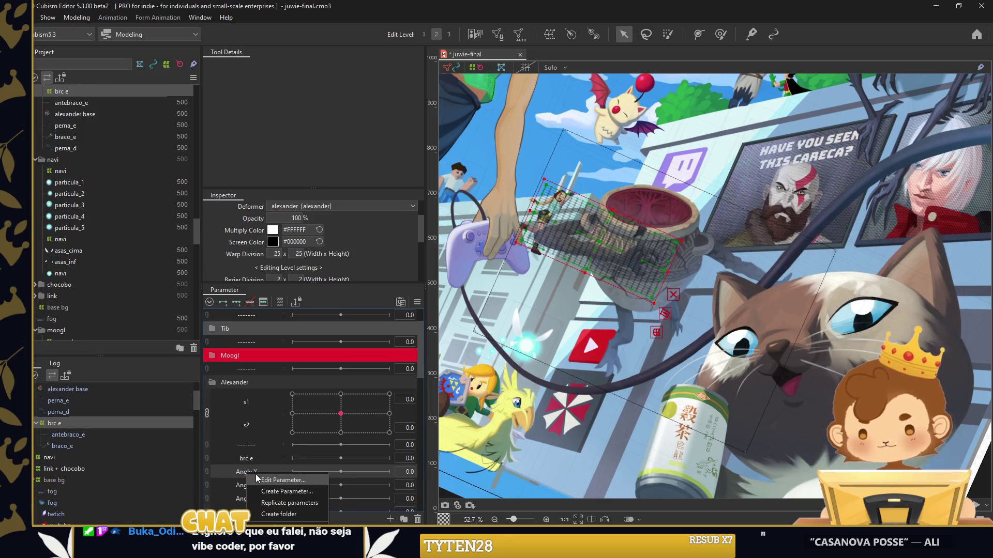
left_click(256, 473)
type("antebraço e")
key("Return")
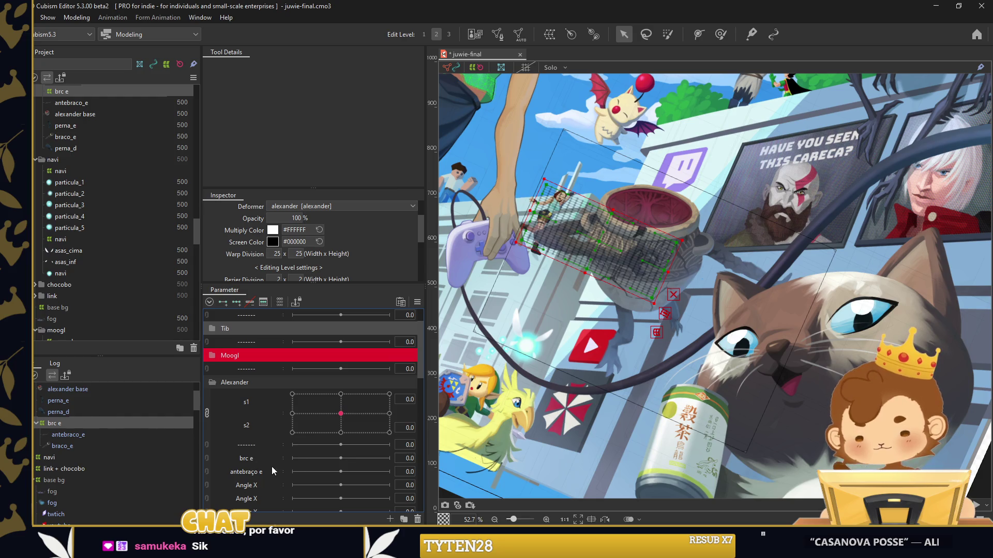
left_click(266, 459)
scroll(575, 216, "up", 4)
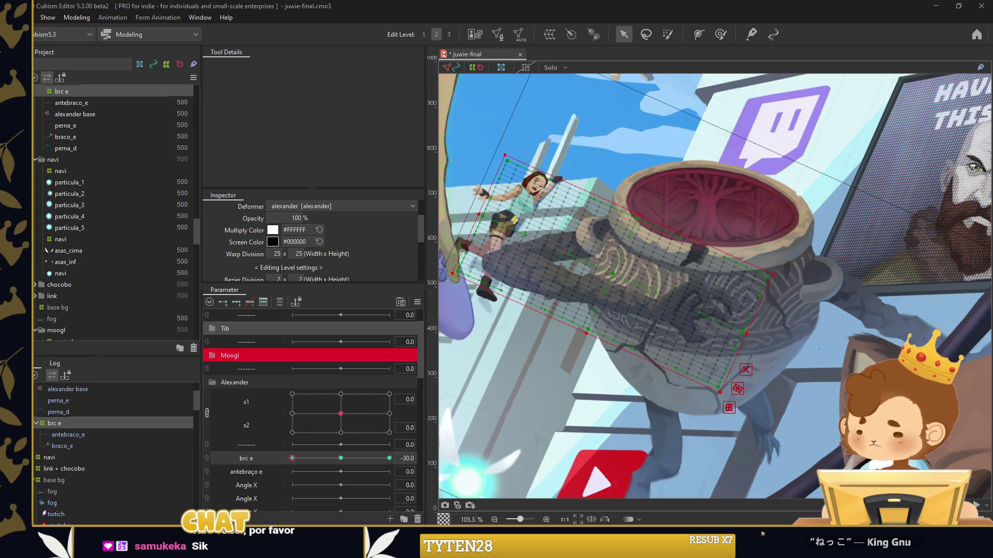
Rotate the arm deformer flatter at brc e -30 and steeper at 30
left_click_drag(661, 207, 621, 233)
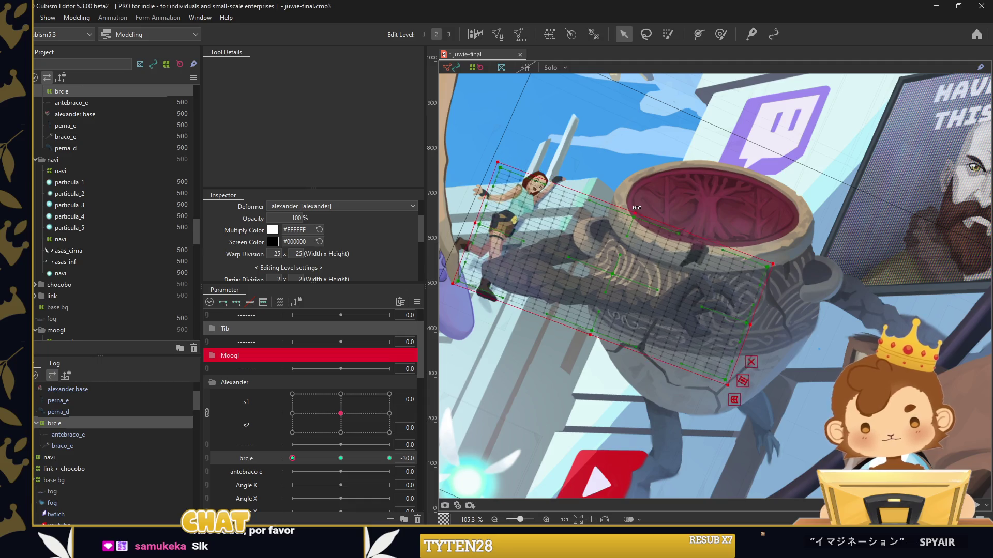
left_click_drag(613, 273, 620, 279)
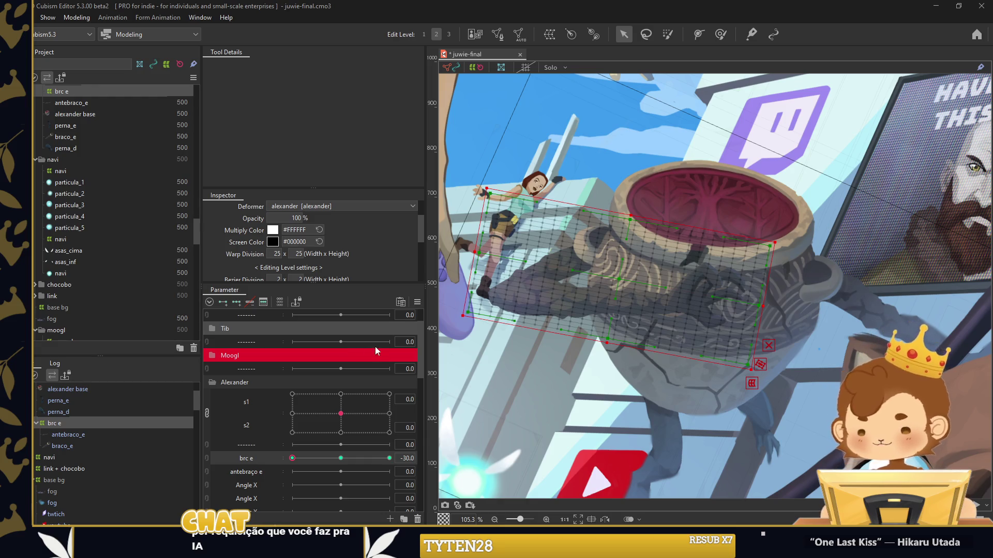
left_click_drag(293, 458, 389, 458)
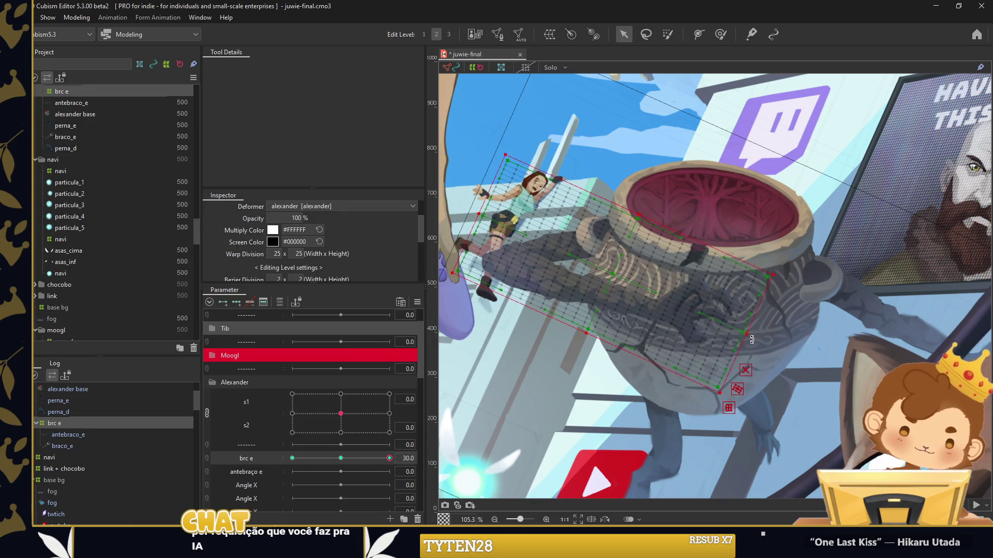
left_click_drag(752, 341, 724, 362)
left_click_drag(614, 276, 609, 268)
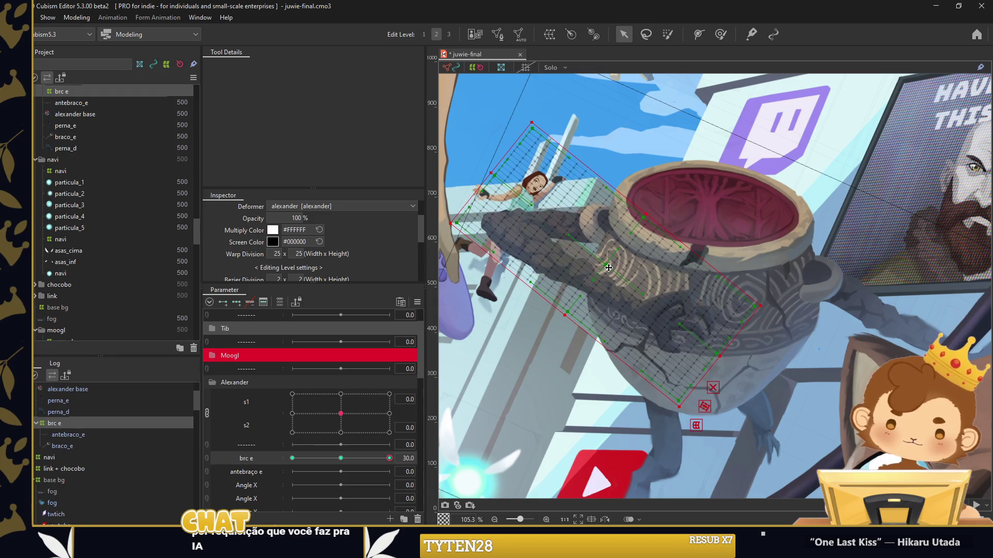
Fill in-between keys on brc e, preview the swing, and select antebraco_e
right_click(455, 222)
left_click(497, 285)
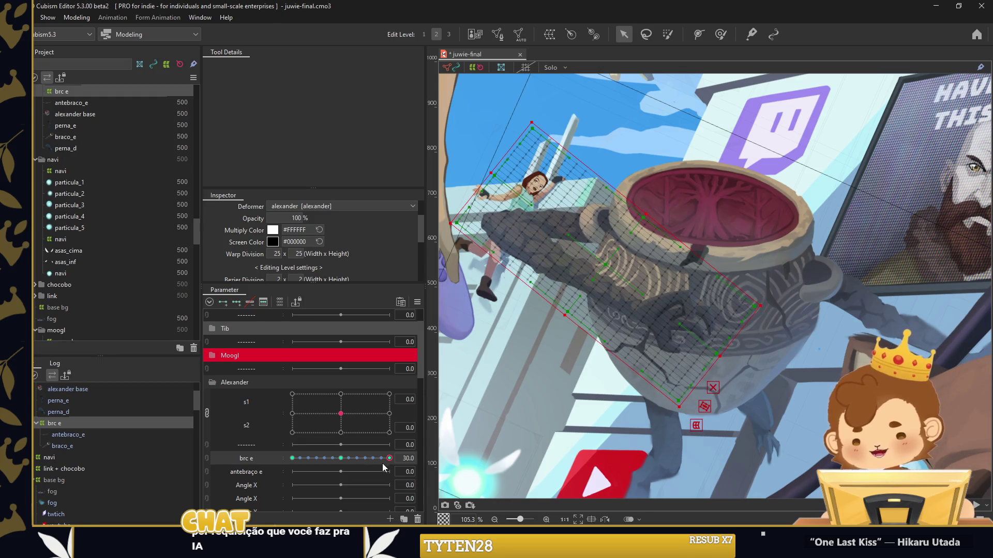
left_click_drag(383, 463, 229, 459)
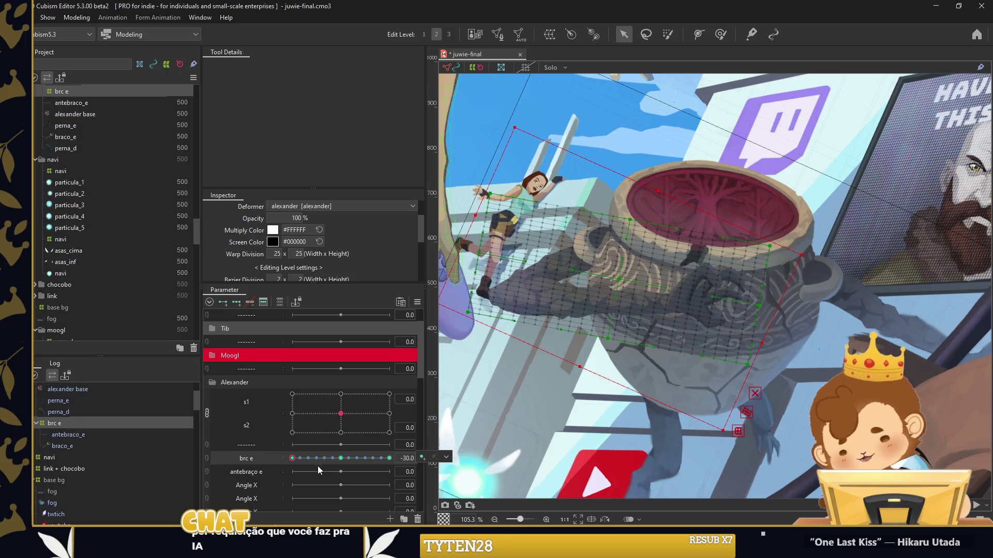
left_click(103, 436)
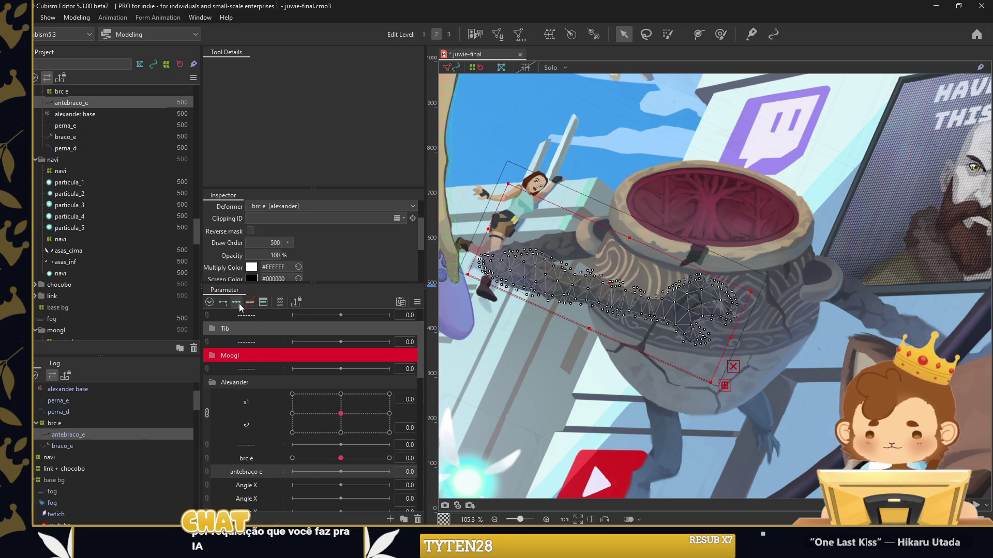
Key antebraço e and rotate the forearm deformer for its -30 and 30 poses
left_click(304, 471)
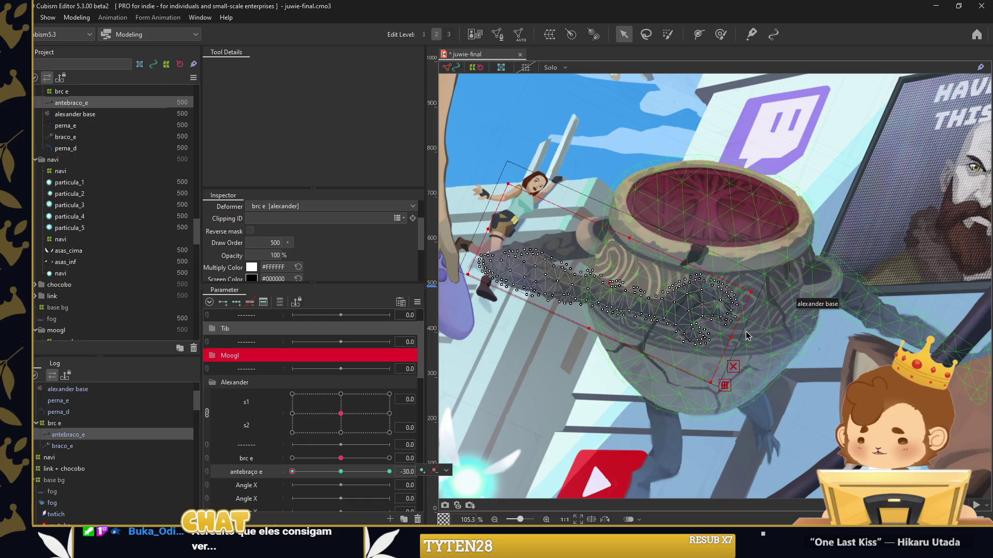
left_click_drag(632, 231, 624, 318)
scroll(631, 287, "up", 3)
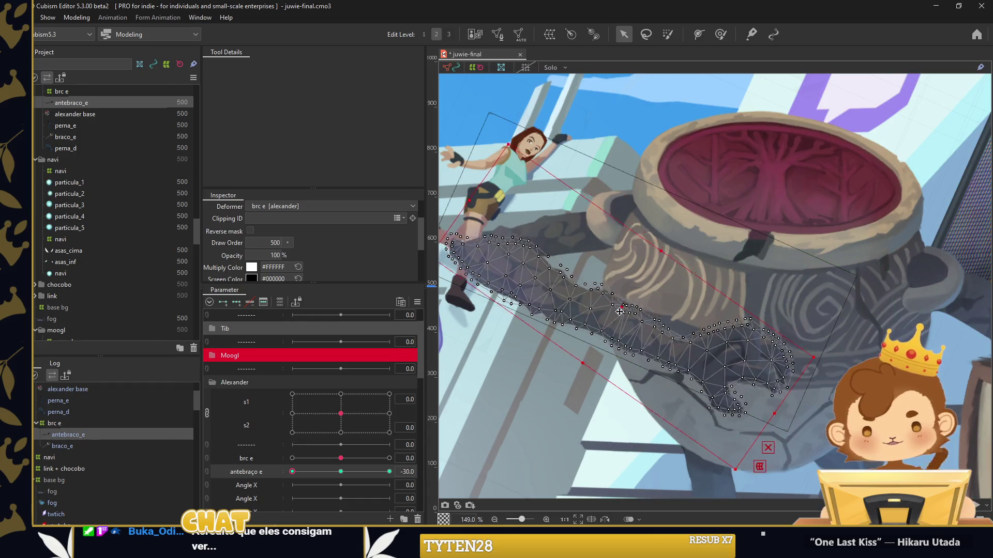
left_click_drag(292, 471, 390, 472)
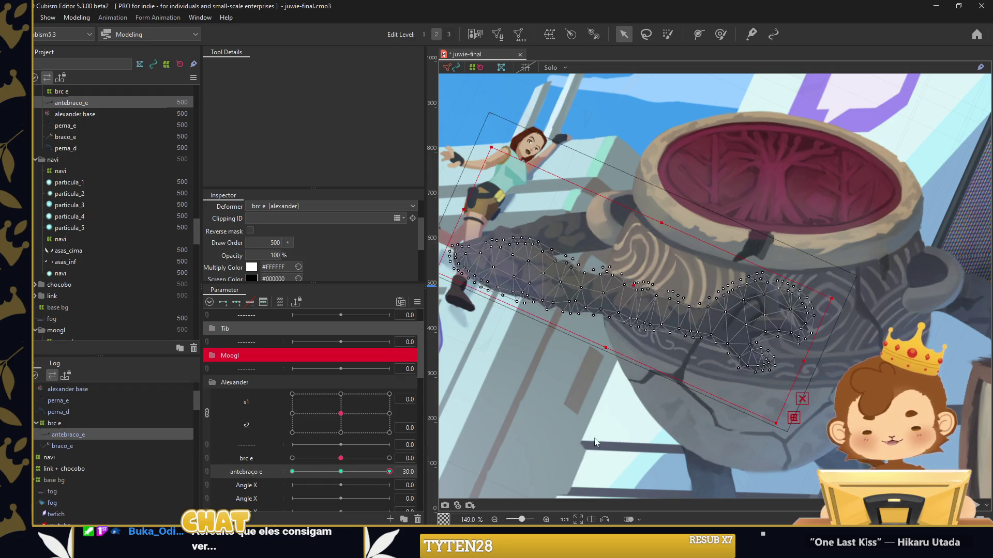
mouse_move(600, 354)
left_mouse_down()
mouse_move(637, 267)
mouse_move(616, 260)
left_mouse_up()
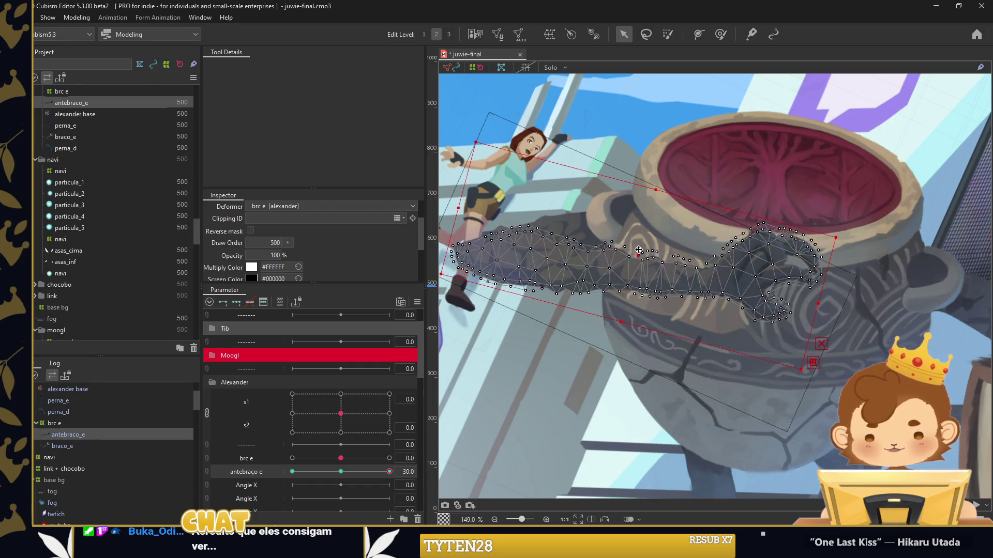
left_click(520, 405)
Nudge the forearm deformer slightly down and right, then test the bend by moving antebraço e
mouse_move(389, 472)
left_mouse_down()
mouse_move(356, 480)
mouse_move(481, 320)
left_mouse_up()
scroll(612, 294, "up", 5)
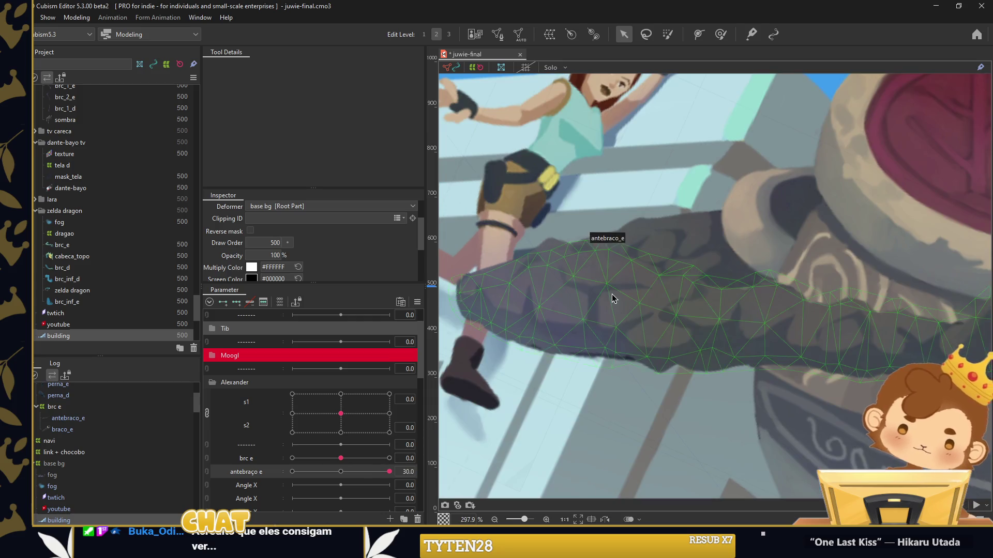
left_click(612, 294)
left_click_drag(551, 228, 659, 240)
left_click_drag(514, 326, 516, 334)
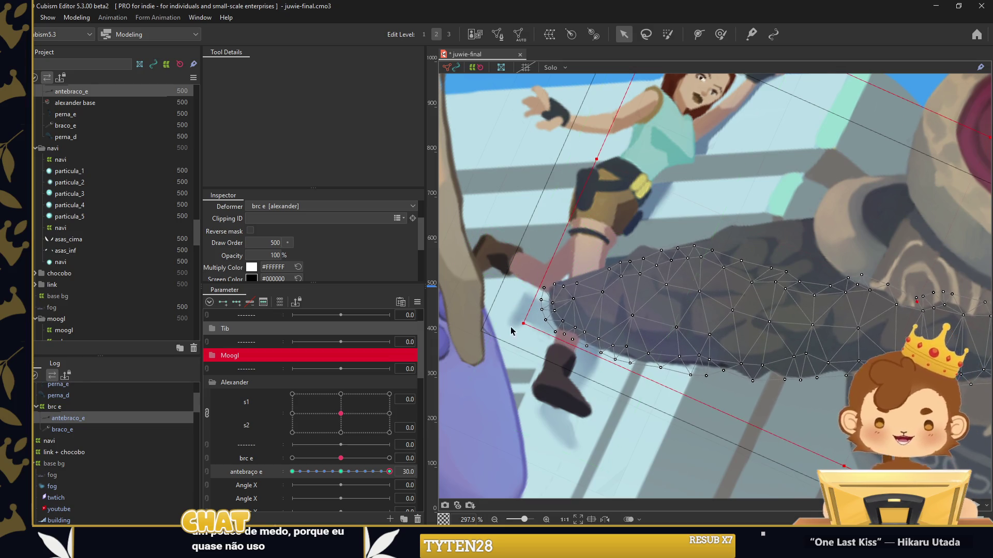
mouse_move(390, 471)
left_mouse_down()
mouse_move(267, 460)
mouse_move(425, 456)
left_mouse_up()
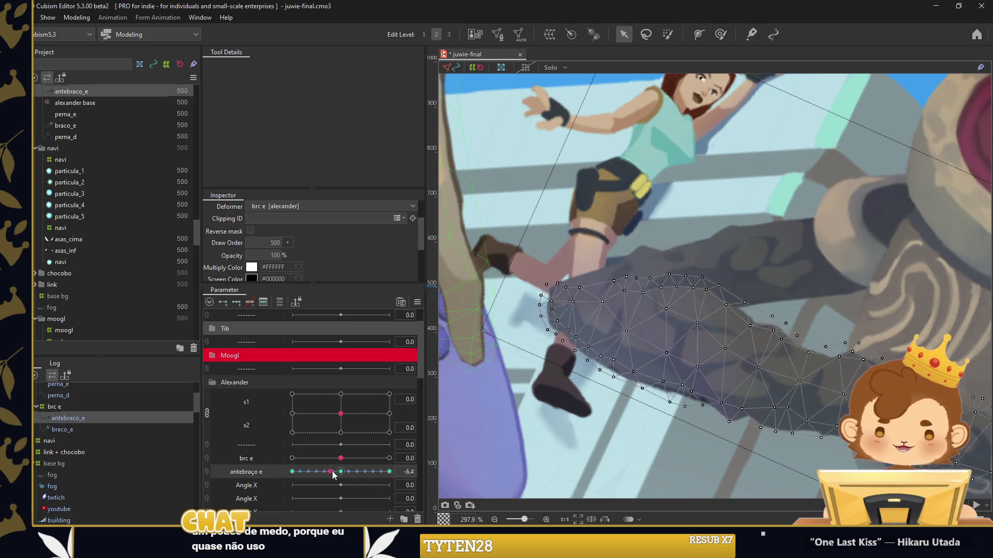
left_click(492, 412)
scroll(491, 412, "down", 3)
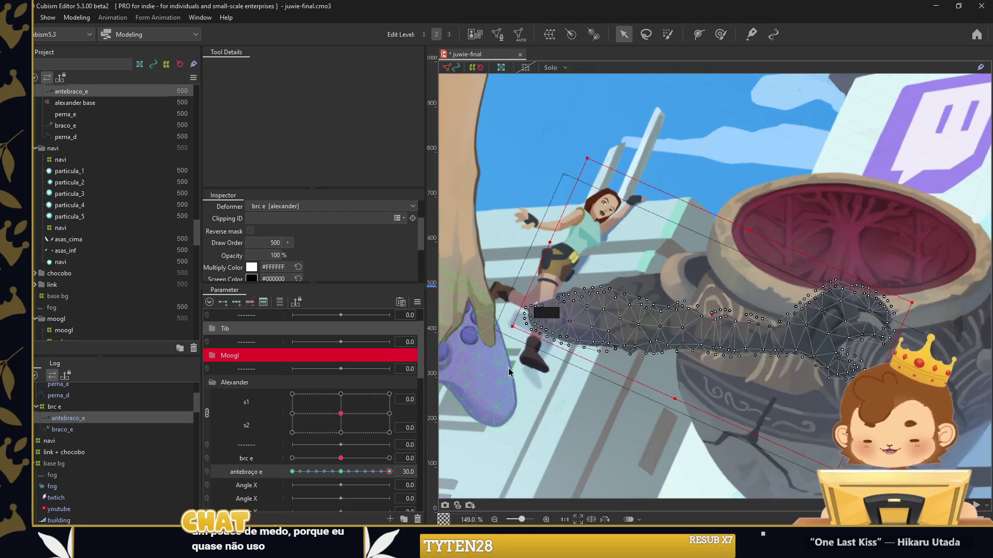
Join brc e and antebraço e into a 2D parameter grid and test the arm pose
left_click(340, 471)
left_click(206, 464)
mouse_move(341, 476)
left_mouse_down()
mouse_move(361, 491)
mouse_move(332, 489)
mouse_move(353, 487)
mouse_move(340, 465)
mouse_move(343, 488)
left_mouse_up()
scroll(618, 228, "down", 3)
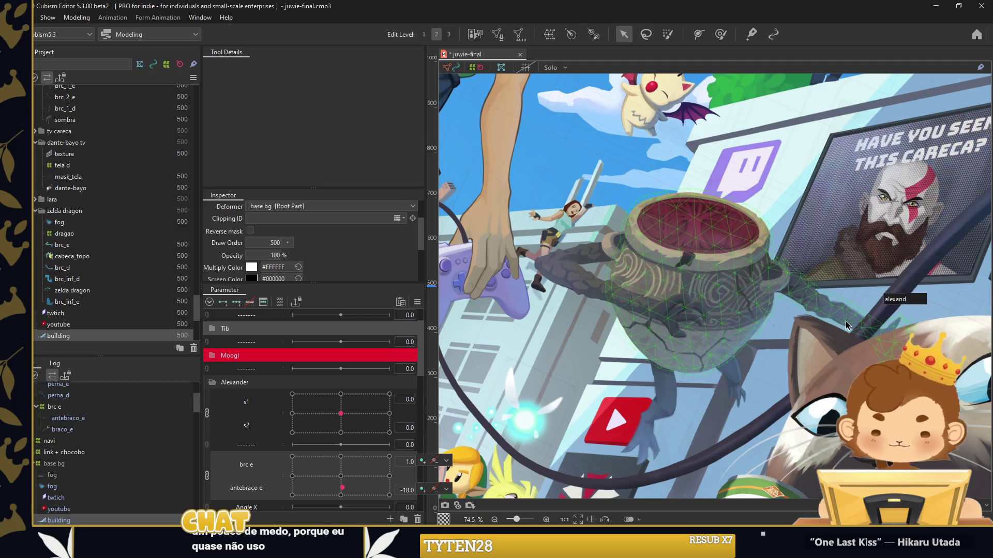
Rename two spare Angle X parameters to perna e and perna d
left_click(671, 404)
scroll(302, 441, "down", 1)
right_click(262, 464)
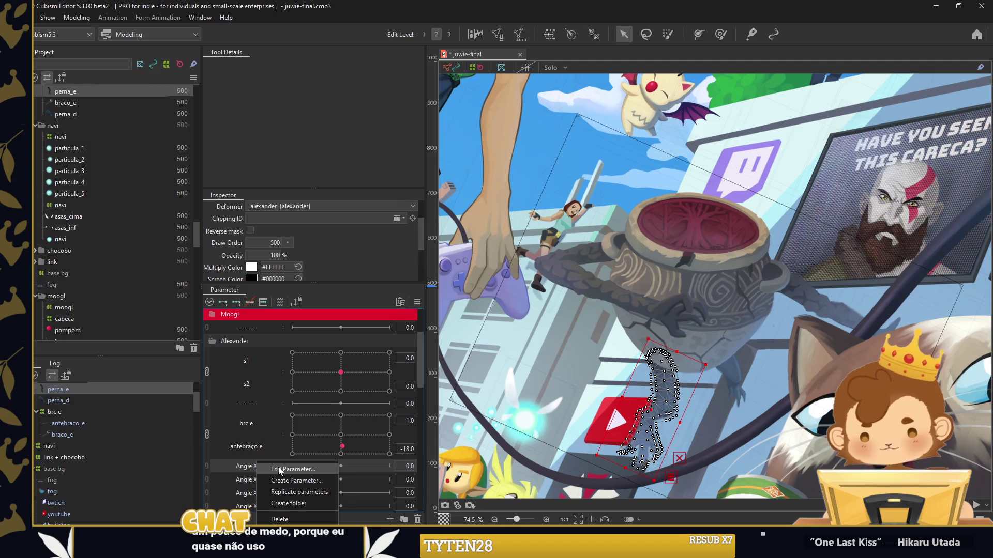
left_click(278, 468)
type("perna e")
key("Return")
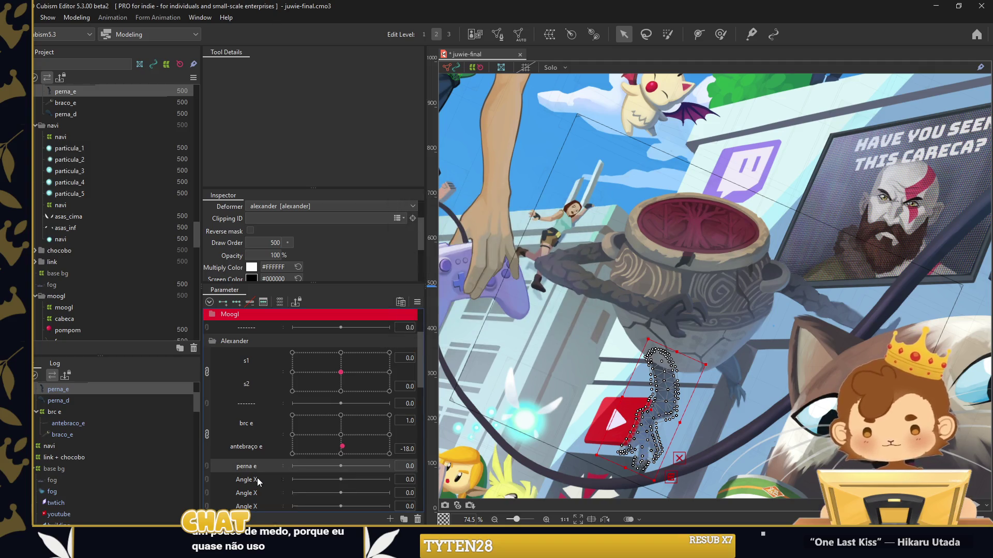
double_click(259, 480)
type("perna d")
key("Return")
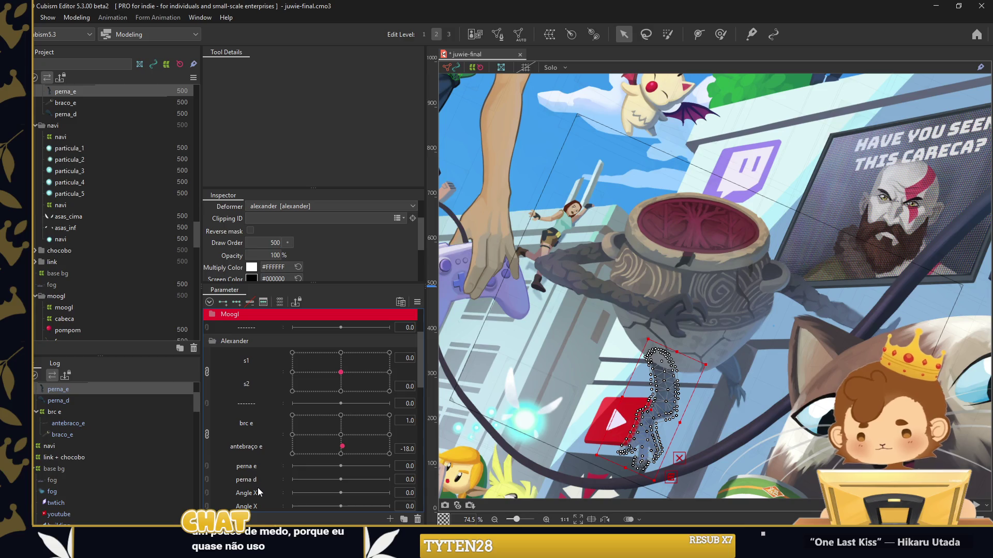
Add three keys to perna e and set it to -30
scroll(259, 485, "down", 3)
left_click_drag(260, 484, 247, 377)
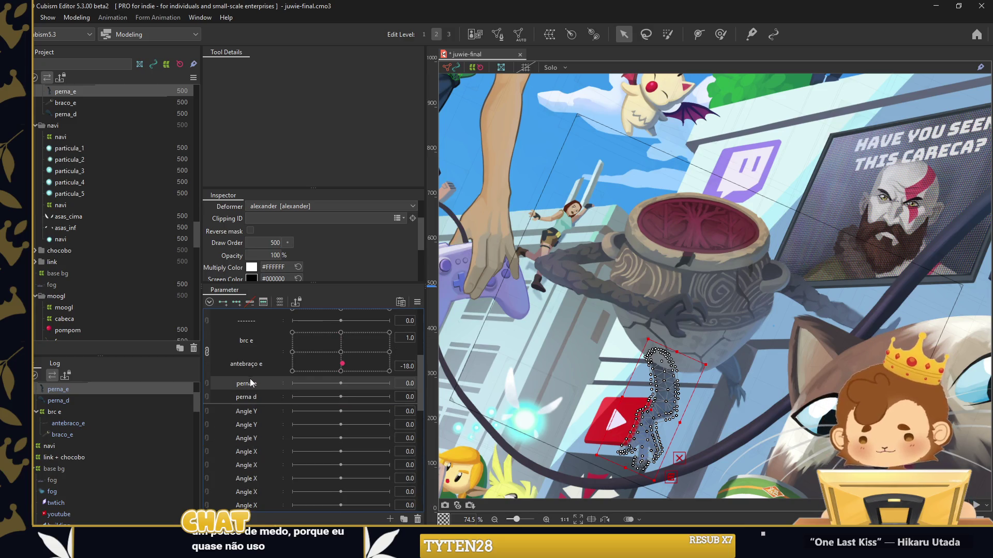
left_click(293, 383)
scroll(718, 244, "up", 3)
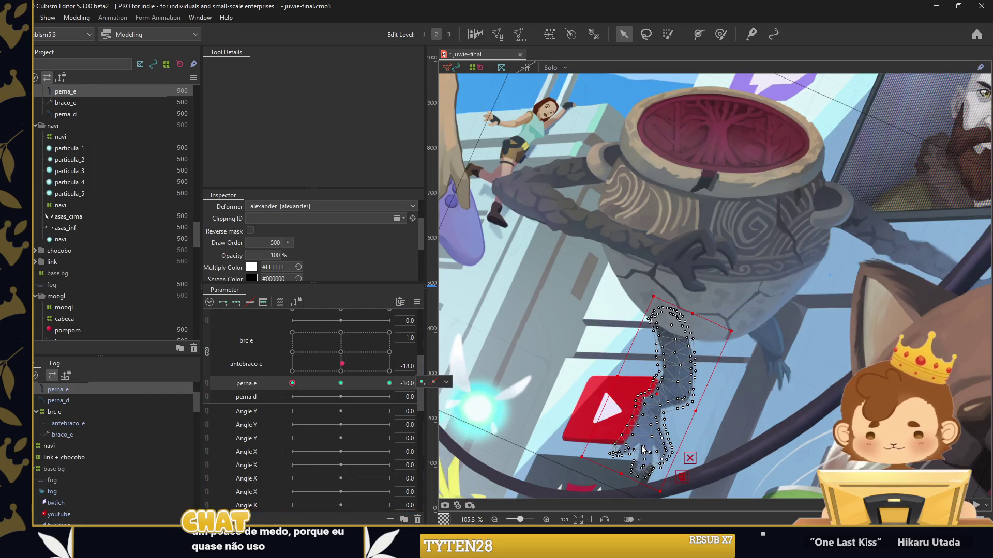
Bend the left leg along a three-point temporary deform path for perna e's -30 pose
left_click(714, 240)
left_click(713, 323)
left_click(668, 399)
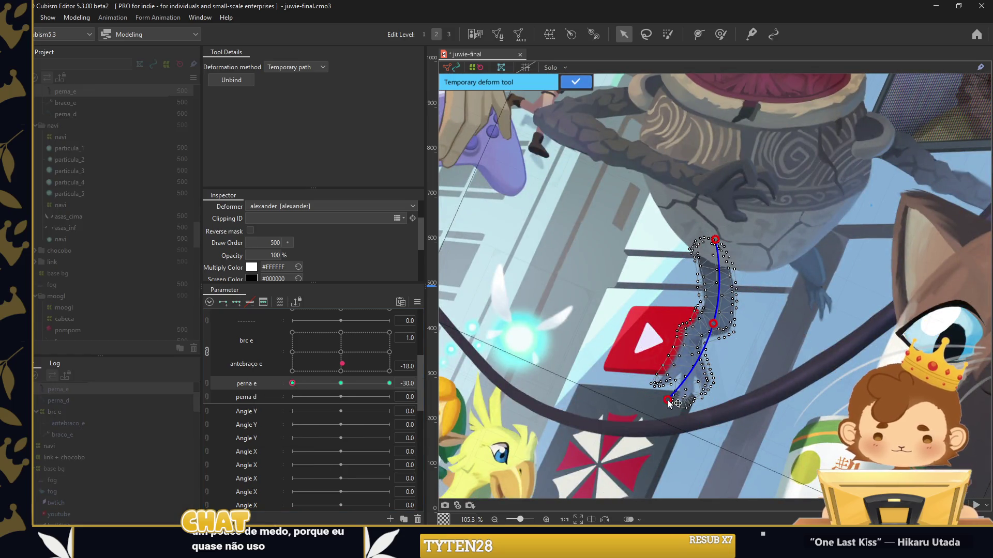
mouse_move(666, 401)
left_mouse_down()
mouse_move(649, 413)
mouse_move(665, 395)
left_mouse_up()
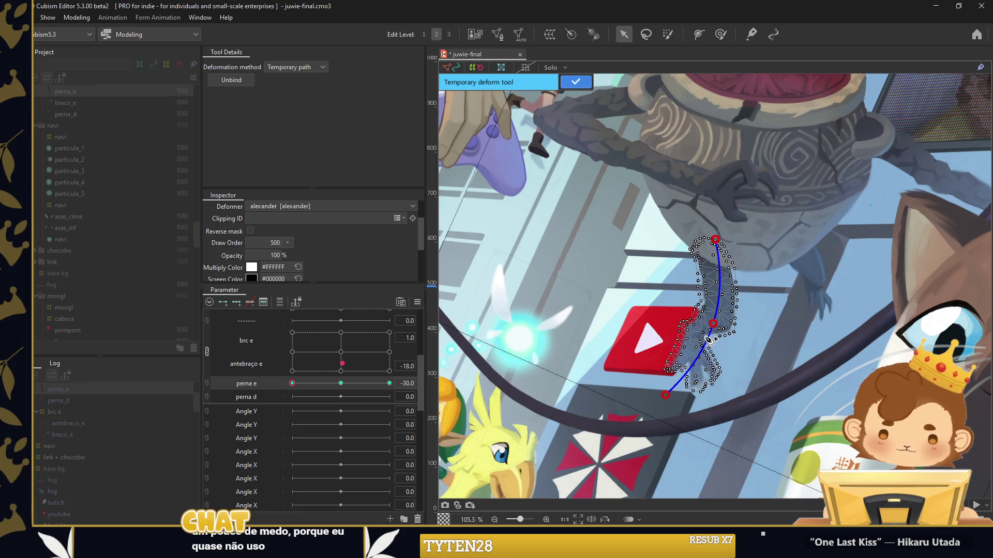
left_click_drag(718, 292, 730, 294)
left_click_drag(715, 239, 706, 240)
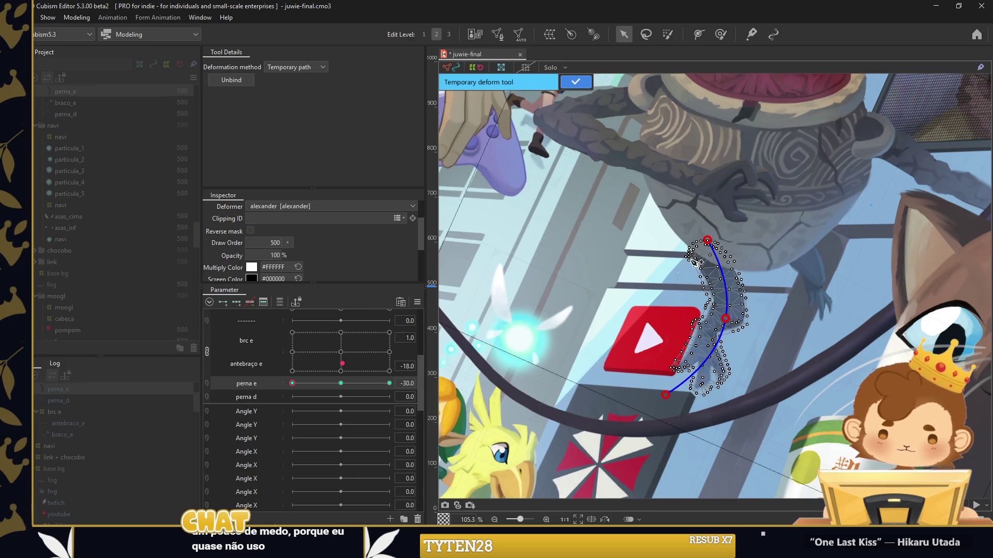
left_click_drag(292, 383, 292, 383)
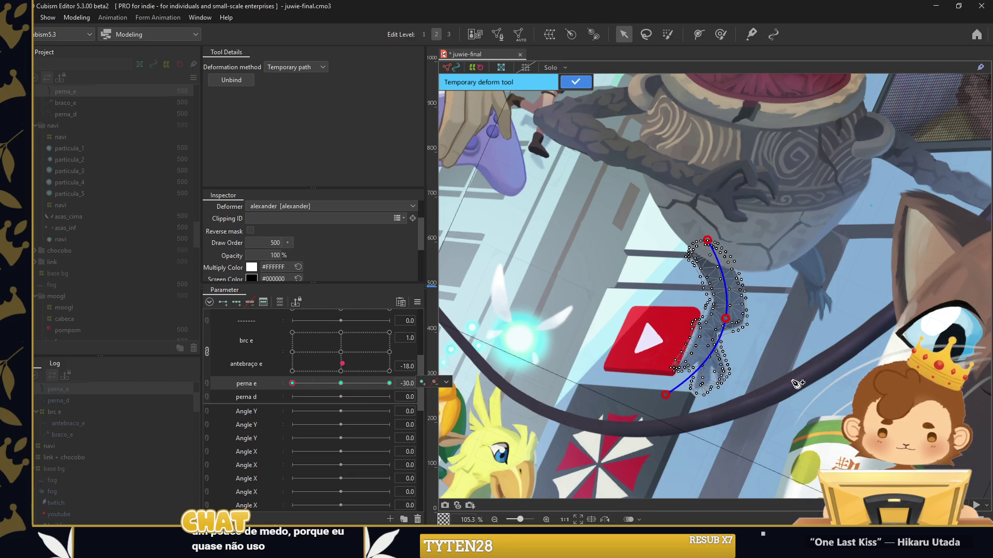
left_click_drag(666, 396, 654, 385)
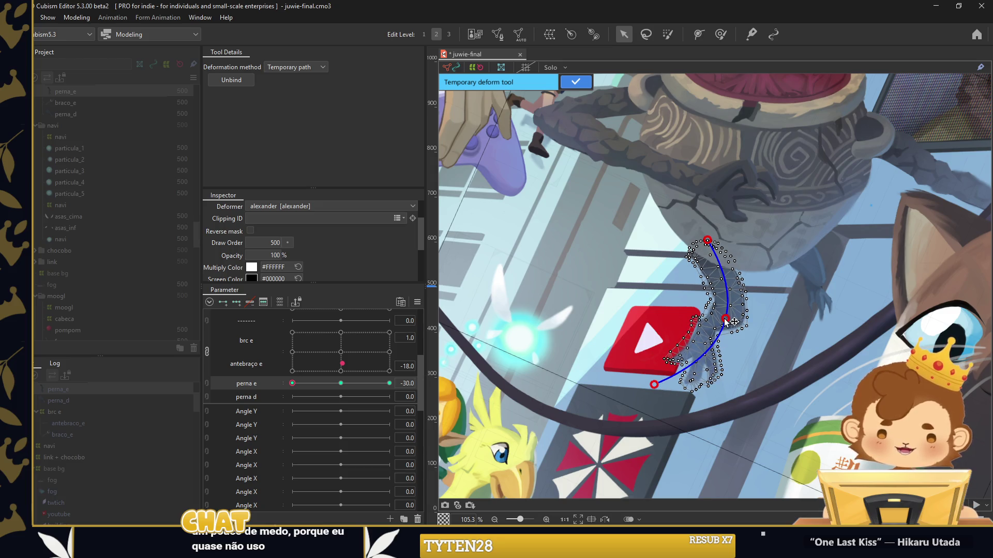
left_click_drag(725, 319, 722, 317)
Reshape the leg at perna e 30, then fill in-between keys with 5-point ellipse interpolation
left_click_drag(292, 383, 389, 383)
left_click(662, 408)
left_click_drag(710, 318, 700, 315)
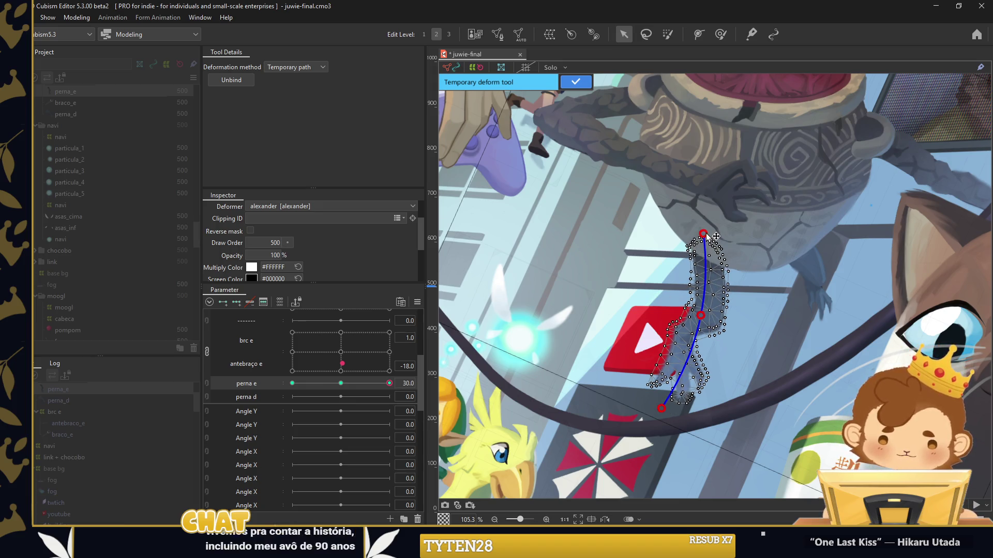
left_click_drag(663, 410, 683, 410)
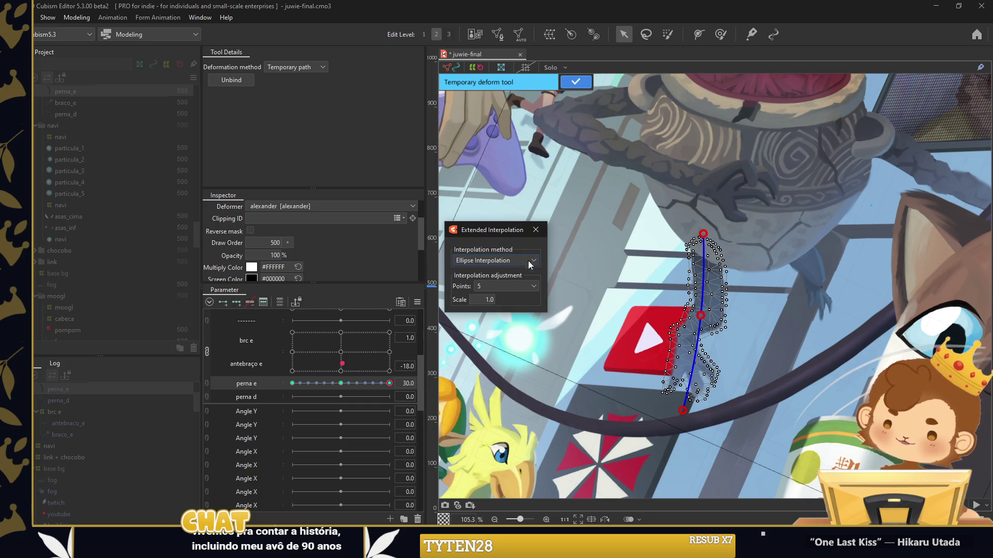
left_click(534, 228)
left_click(576, 82)
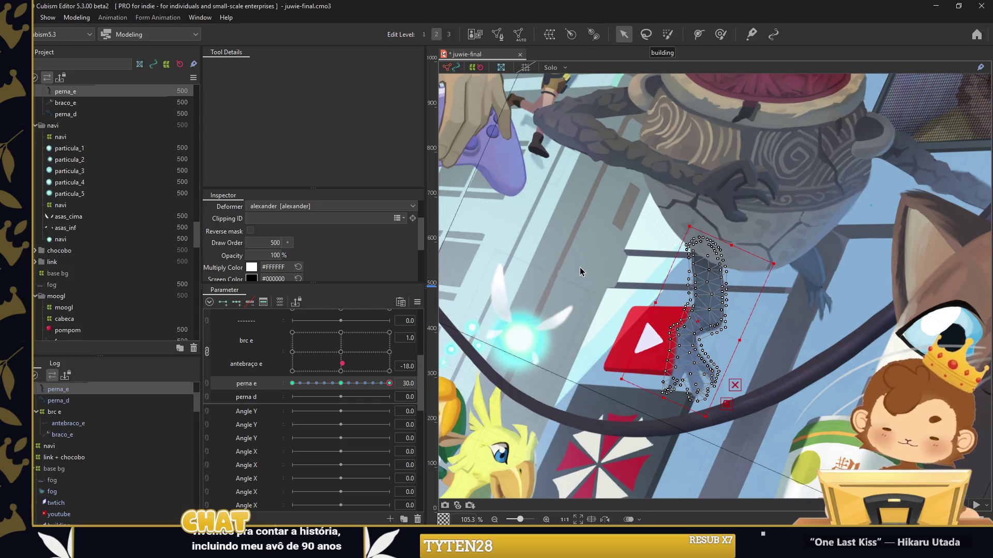
Select perna_e at its -30 pose and shrink the weight-paint brush
mouse_move(390, 383)
left_mouse_down()
mouse_move(275, 385)
mouse_move(389, 383)
left_mouse_up()
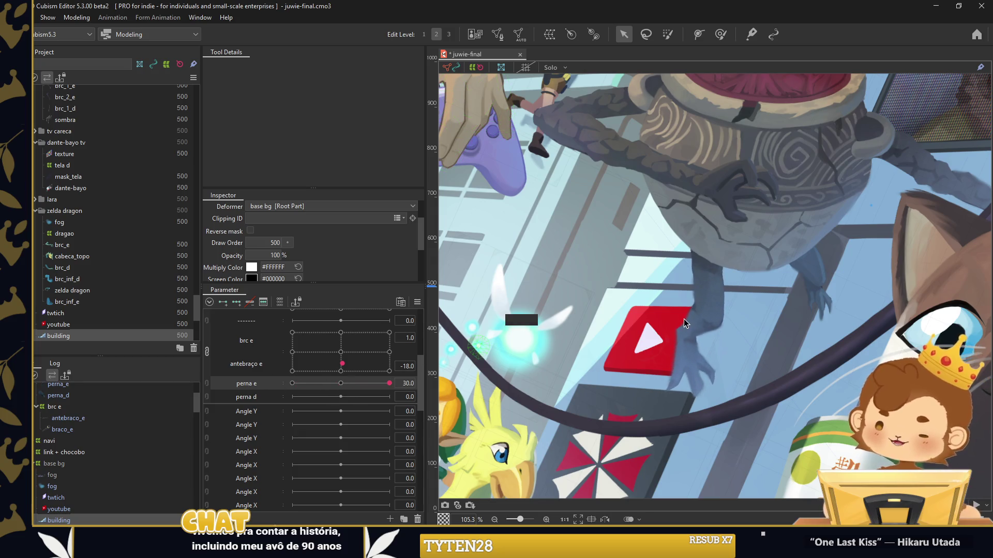
left_click(697, 339)
left_click_drag(362, 383, 292, 383)
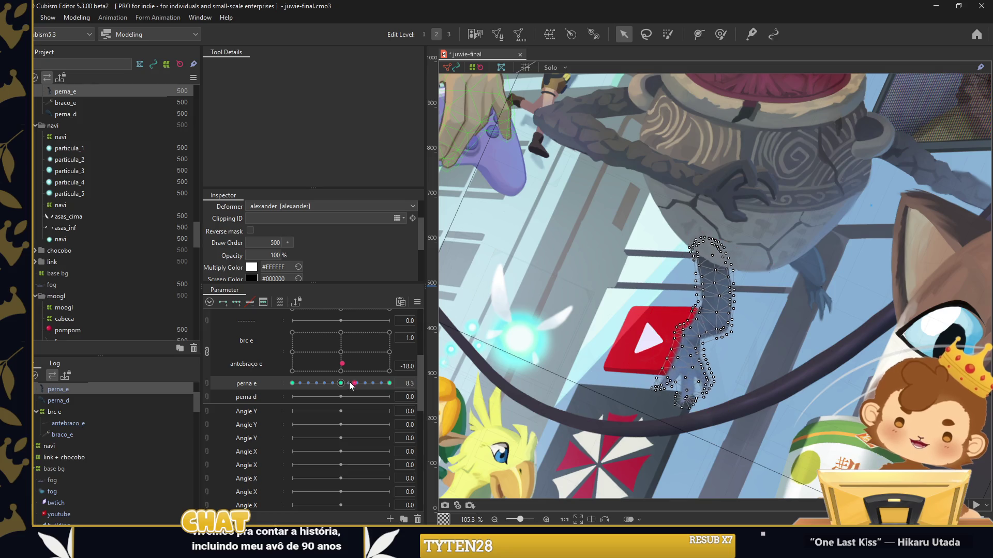
left_click(720, 34)
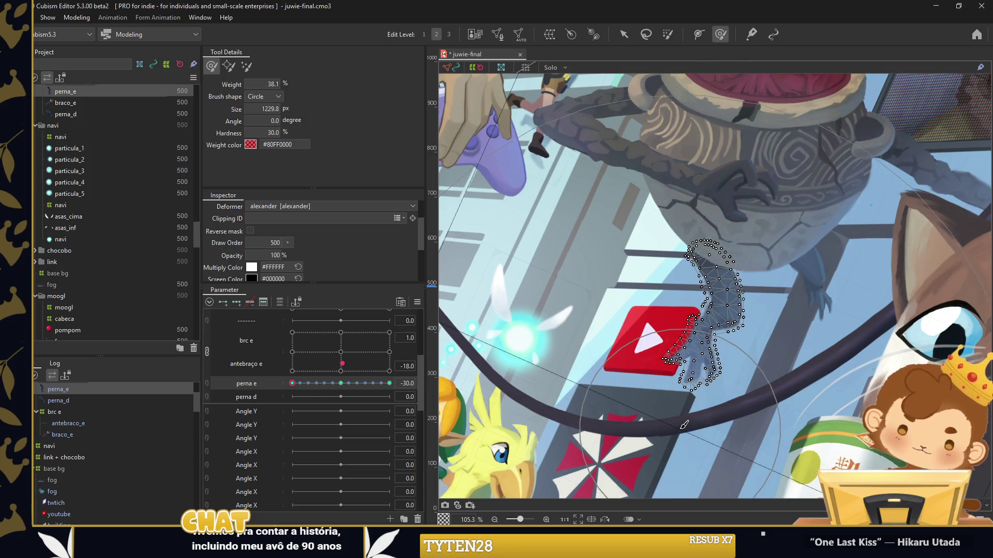
left_click_drag(713, 88, 635, 204)
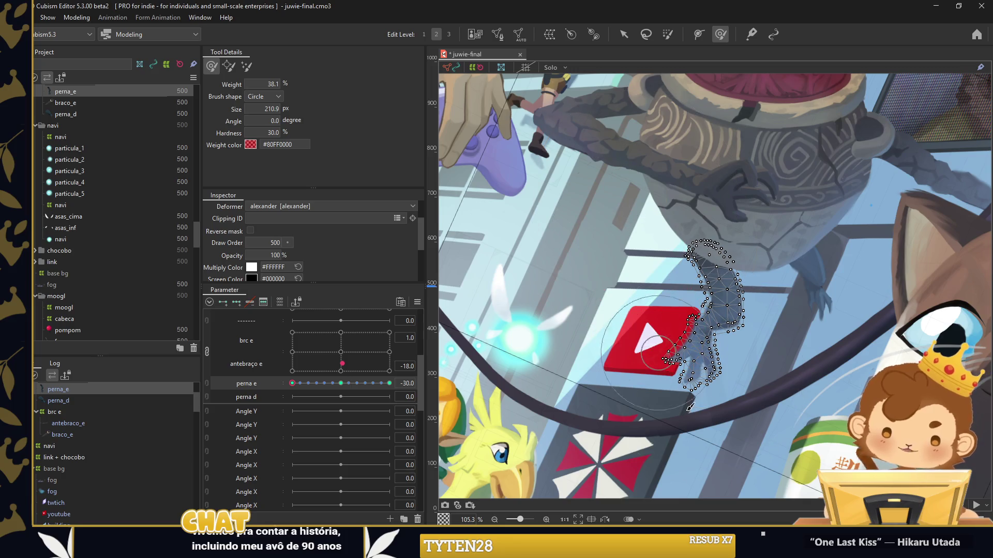
left_click_drag(675, 427, 669, 305)
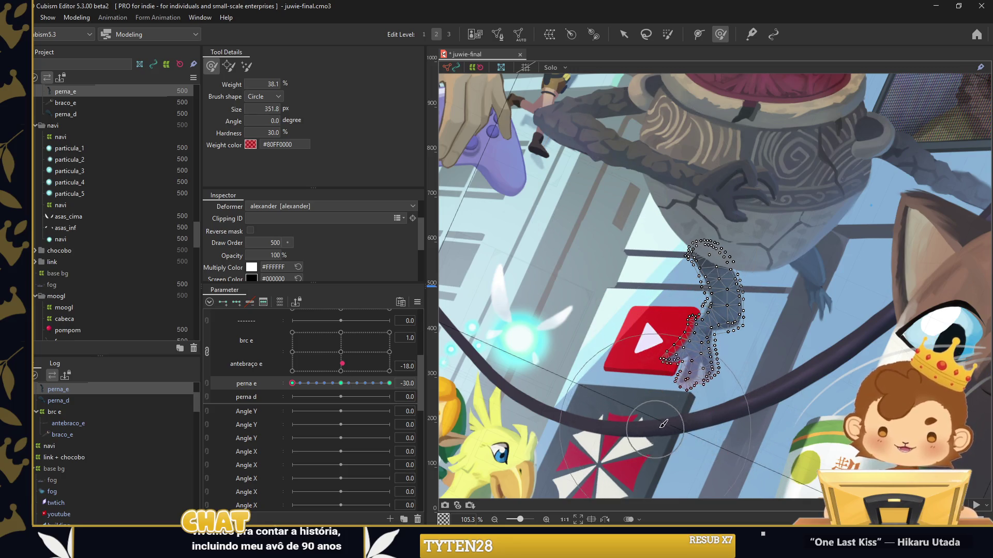
scroll(714, 363, "up", 3)
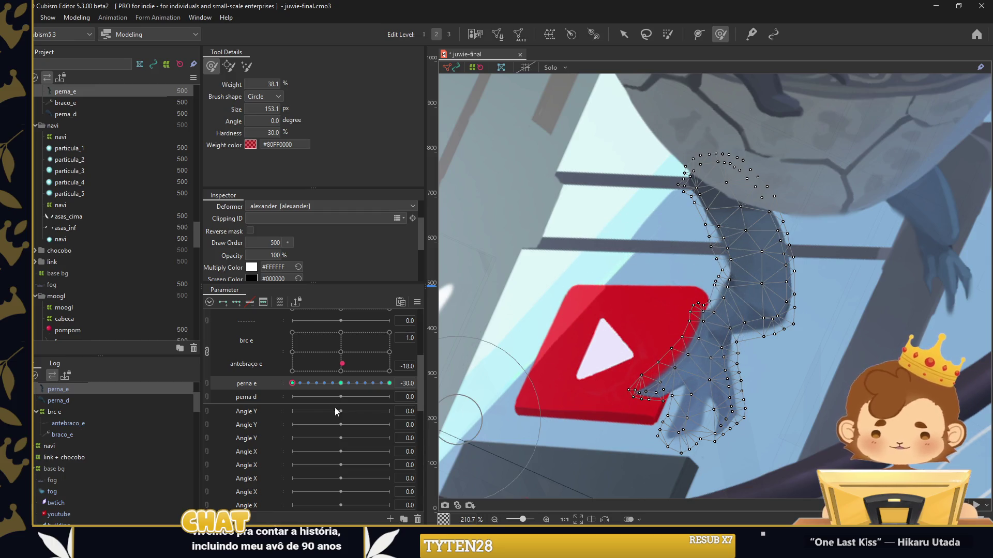
Paint deformation weight onto the lower leg at perna e 30
left_click_drag(292, 383, 389, 383)
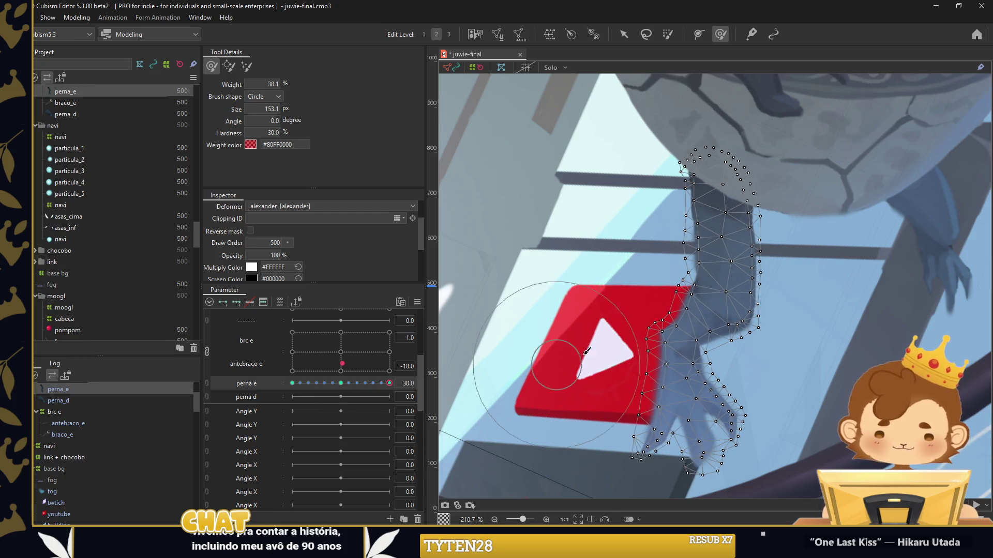
left_click_drag(629, 378, 641, 404)
left_click_drag(641, 479, 641, 317)
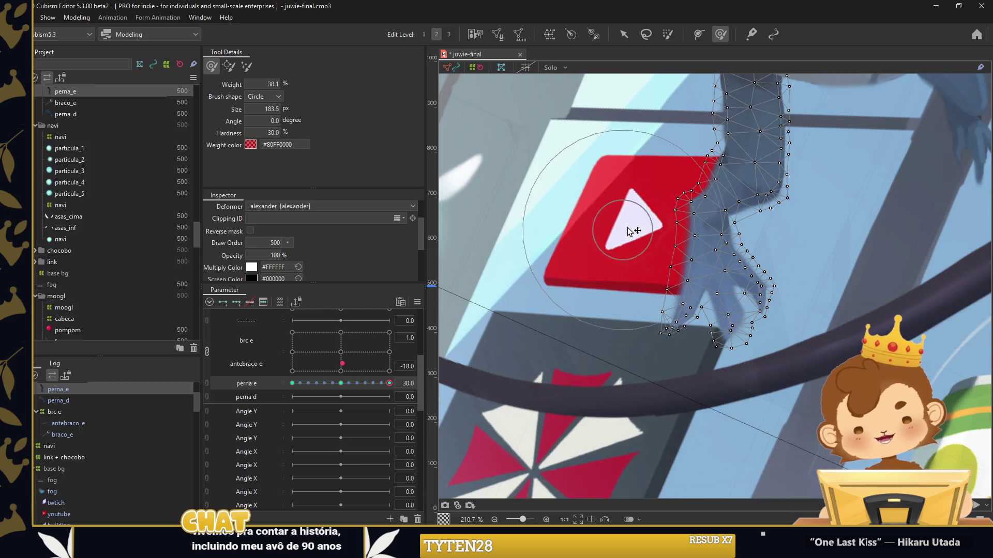
key("Escape")
Swing-test the leg with perna e, reset it to 0, and select perna_d
scroll(641, 317, "down", 8)
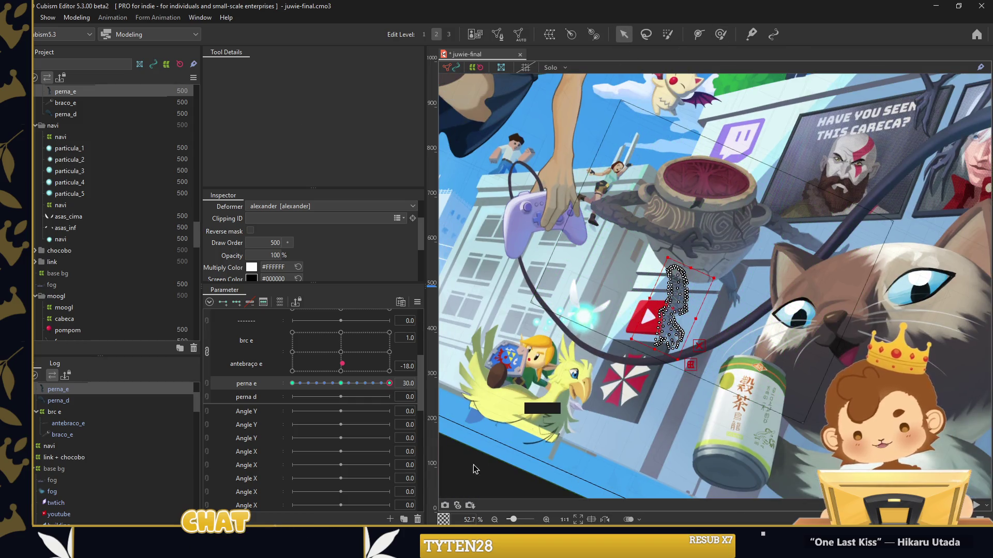
left_click(476, 469)
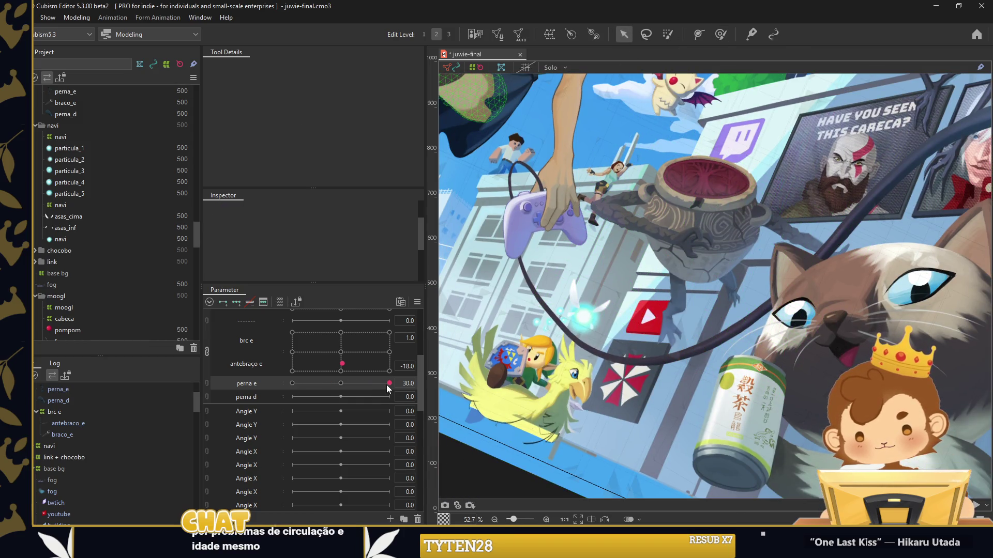
left_click_drag(387, 384, 355, 388)
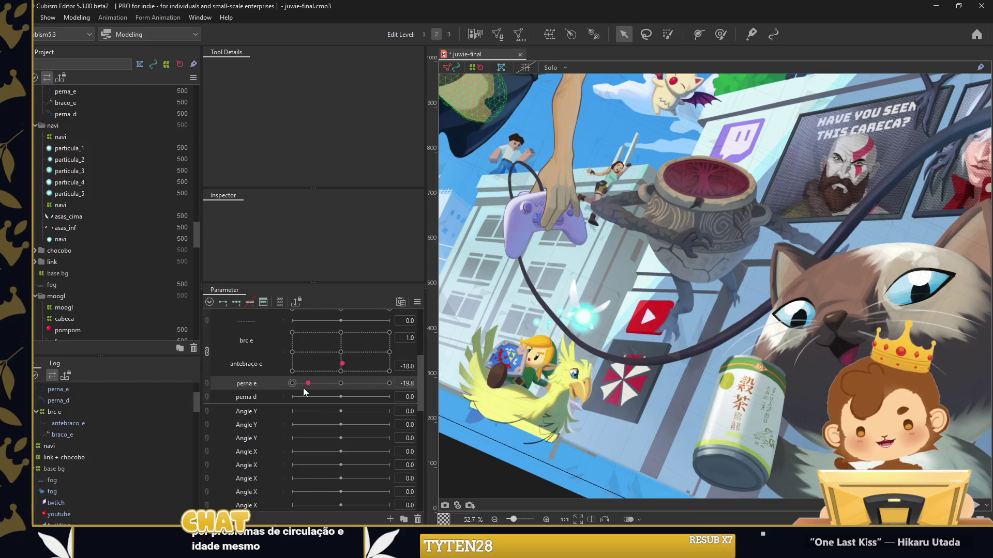
scroll(674, 311, "up", 4)
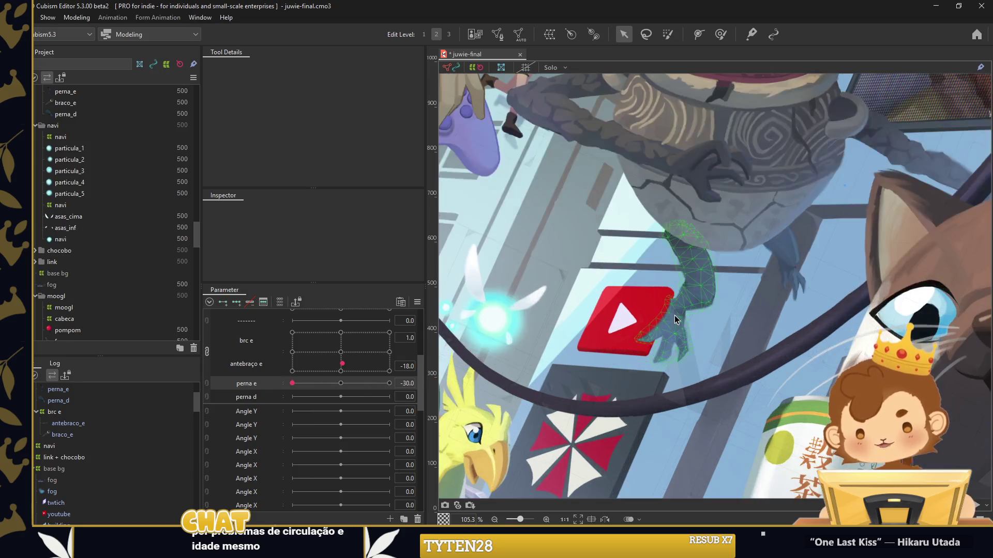
left_click(674, 315)
left_click(259, 396)
left_click(594, 351)
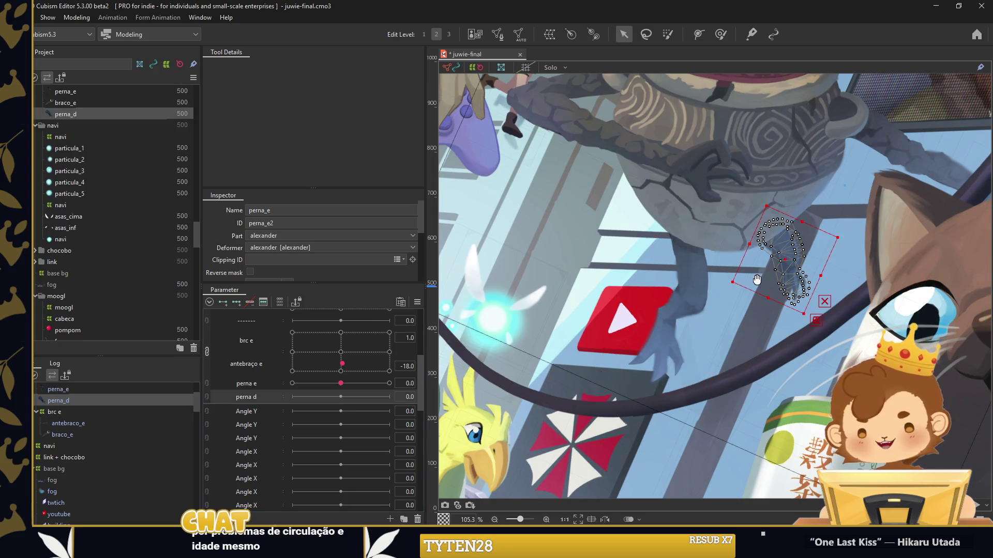
Enter mesh editing for perna_d with the add-vertex tool, zoomed in on the claws
scroll(755, 267, "up", 6)
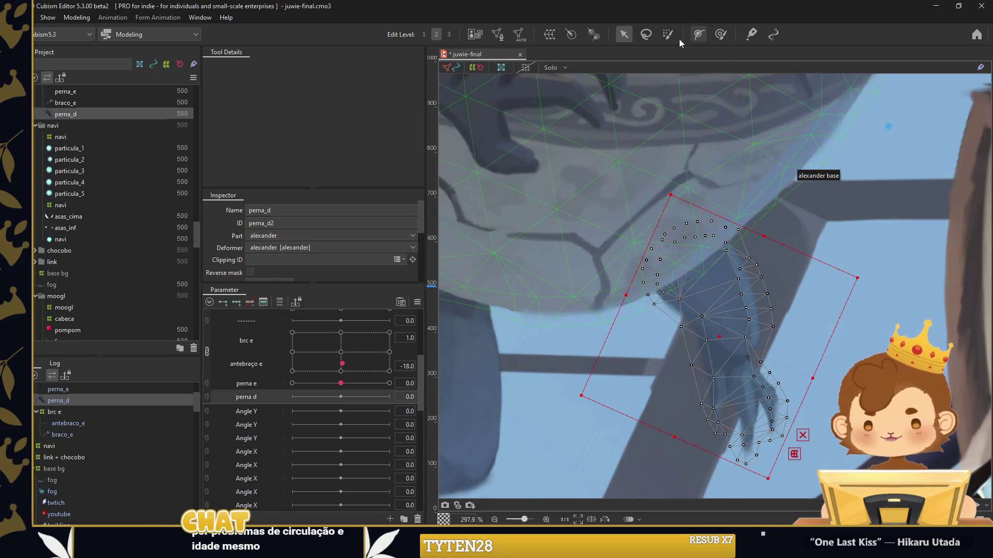
left_click(497, 34)
left_click(253, 71)
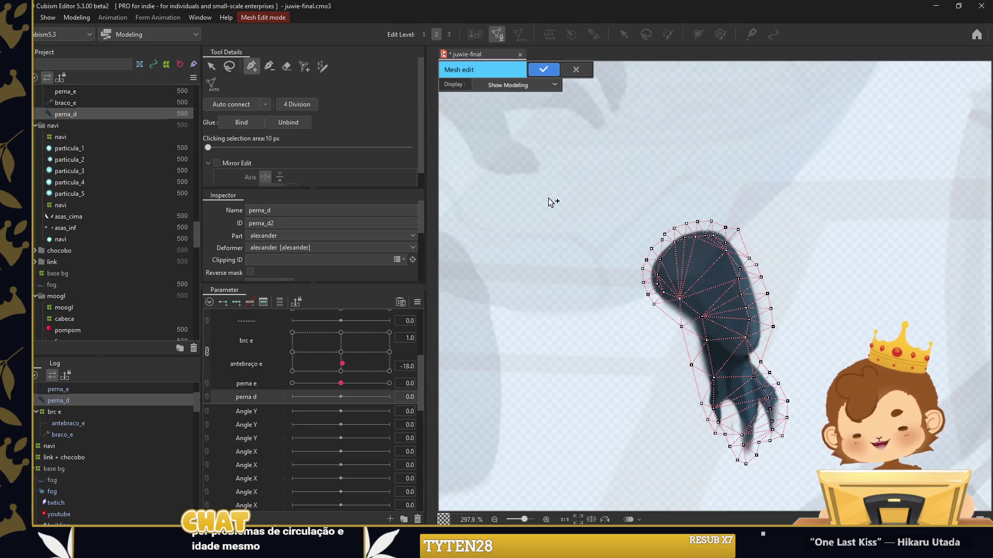
scroll(718, 375, "up", 2)
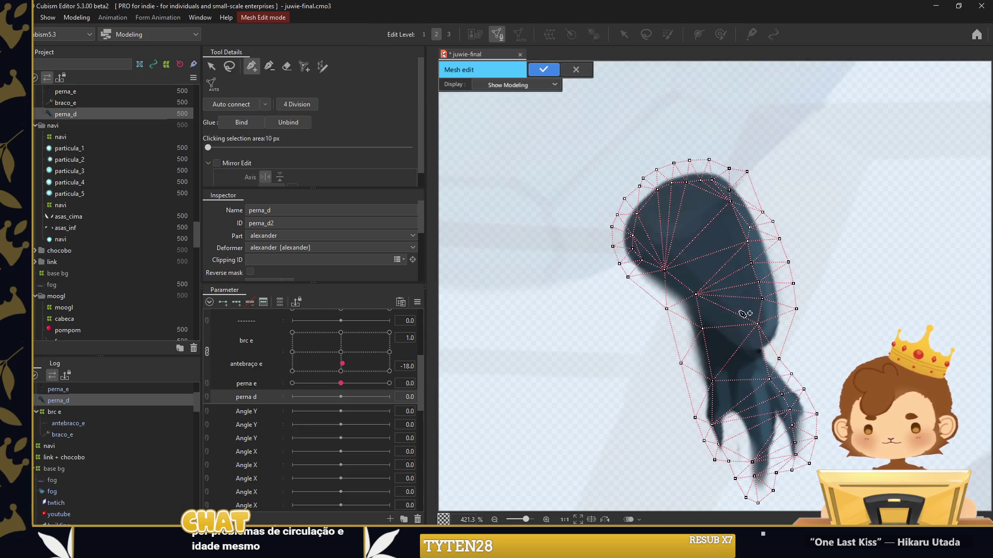
mouse_move(726, 449)
left_mouse_down()
mouse_move(682, 304)
mouse_move(697, 324)
mouse_move(687, 345)
left_mouse_up()
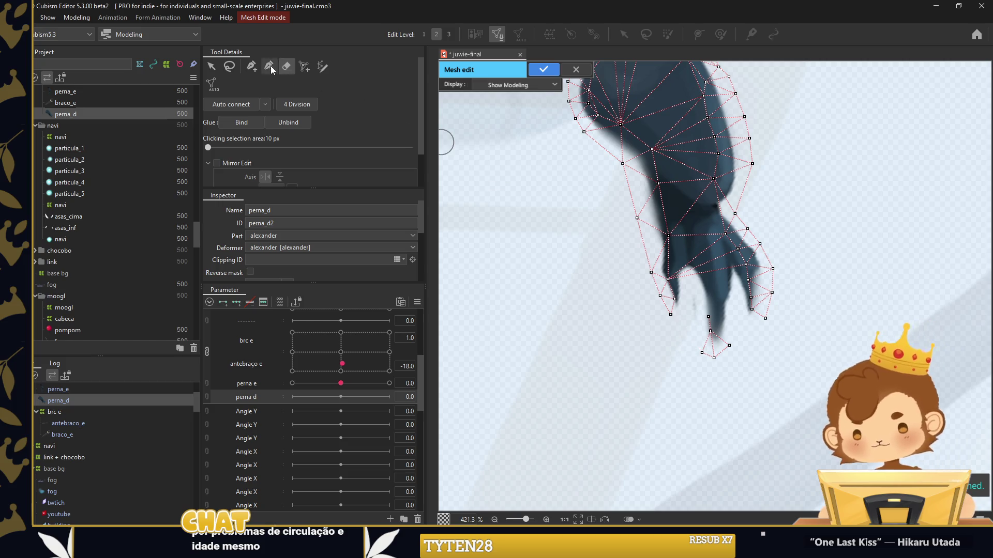
key("p")
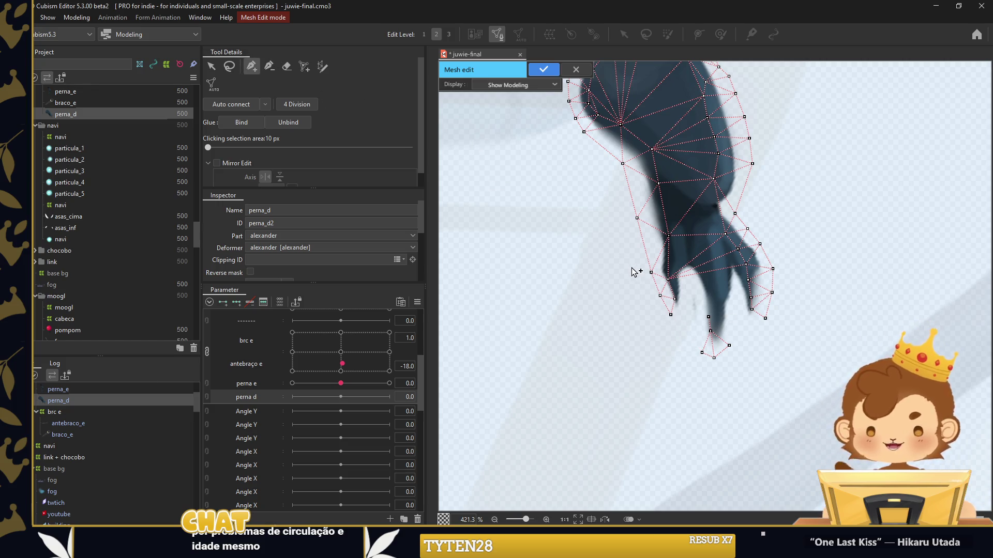
Add six vertices around the inner toe and outer claw, then apply the mesh
left_click(681, 314)
left_click(699, 282)
left_click(701, 299)
left_click(710, 323)
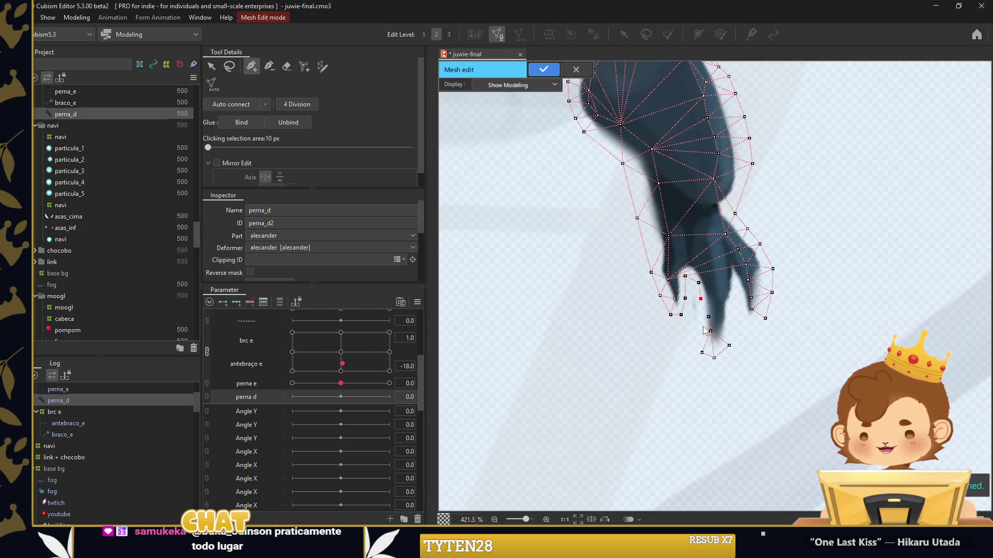
left_click(741, 296)
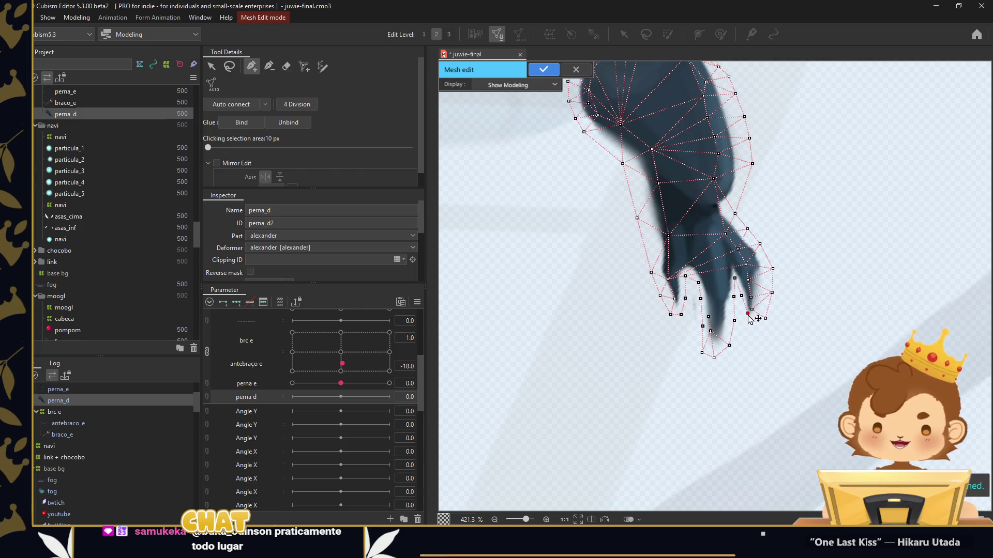
left_click(744, 313)
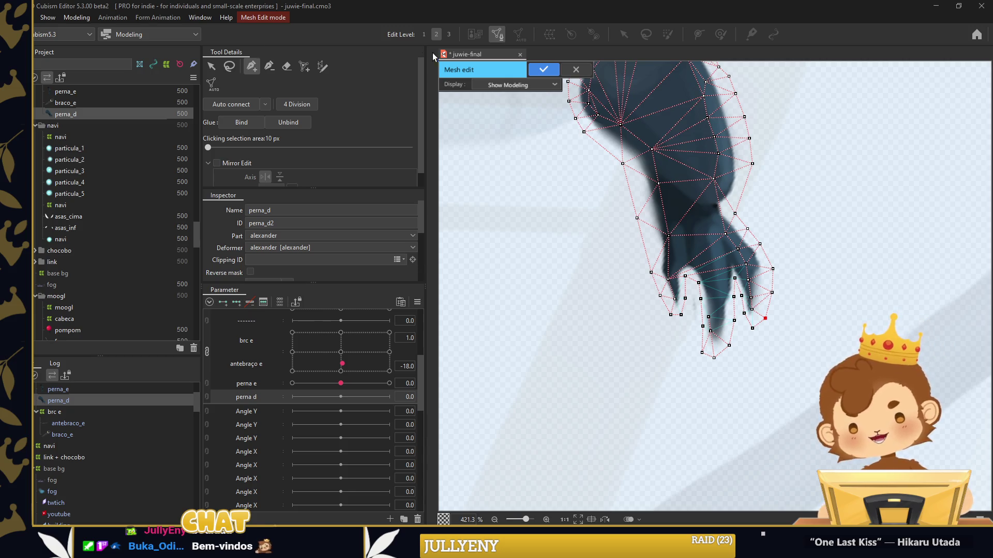
left_click(533, 69)
scroll(943, 308, "down", 5)
scroll(943, 308, "down", 5)
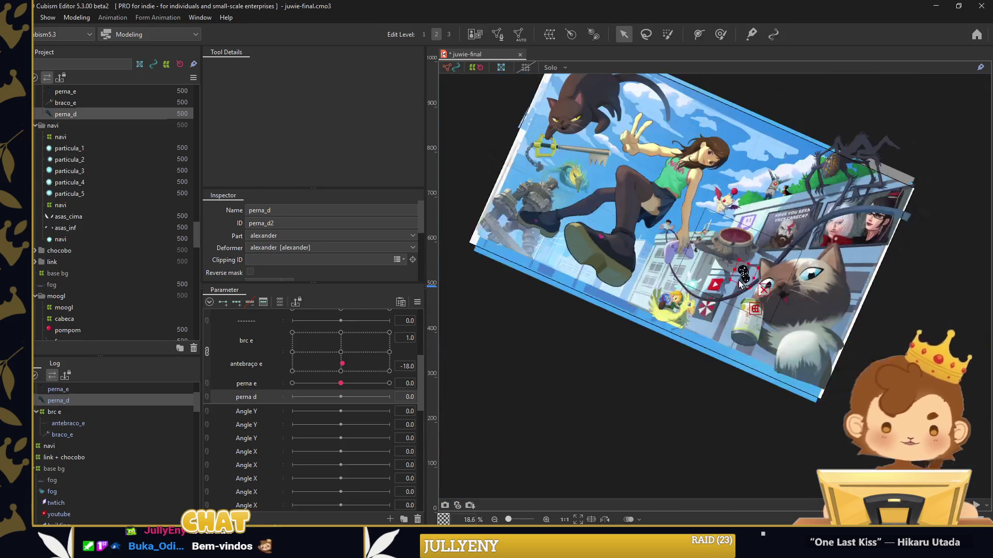
left_click_drag(943, 308, 888, 204)
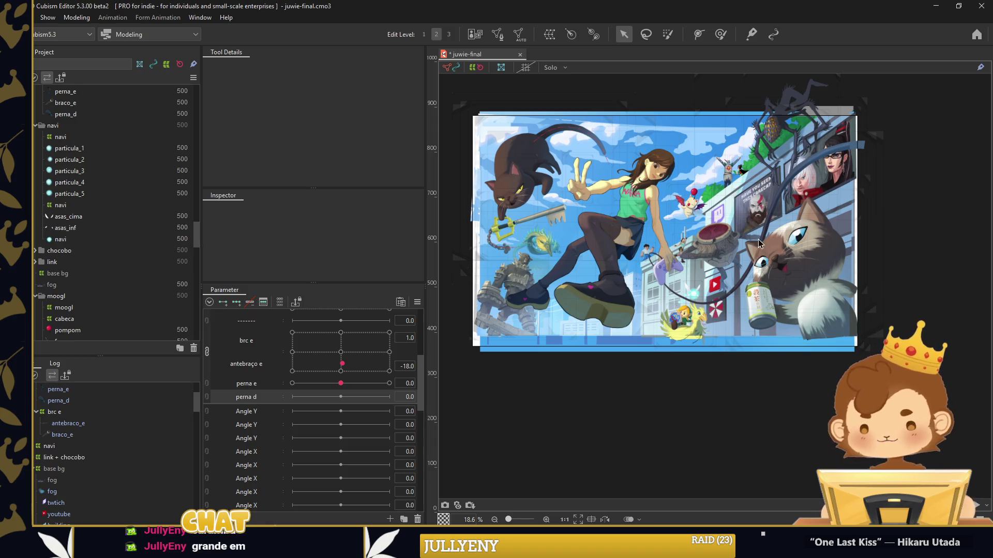
scroll(634, 187, "up", 2)
scroll(619, 175, "up", 2)
scroll(619, 175, "up", 2)
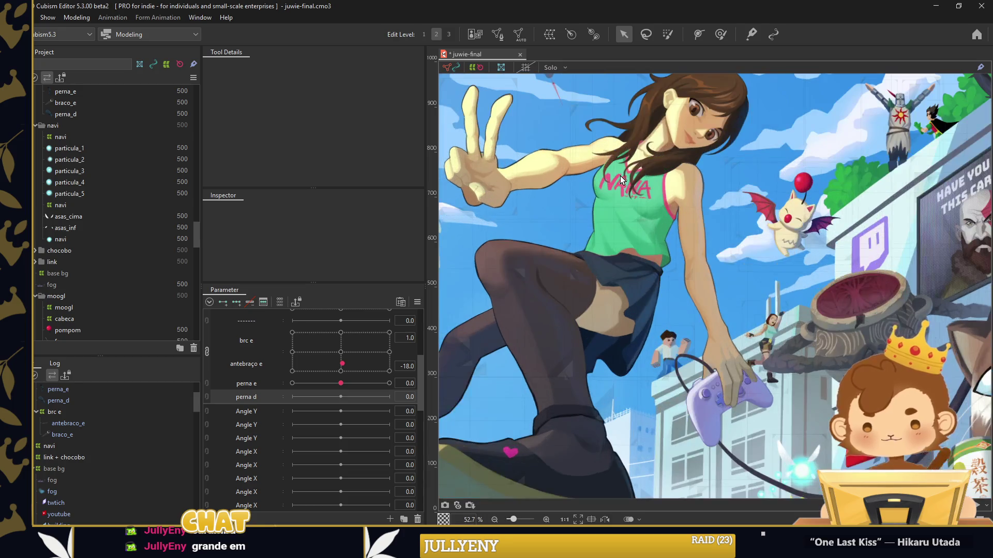
left_click_drag(619, 176, 618, 189)
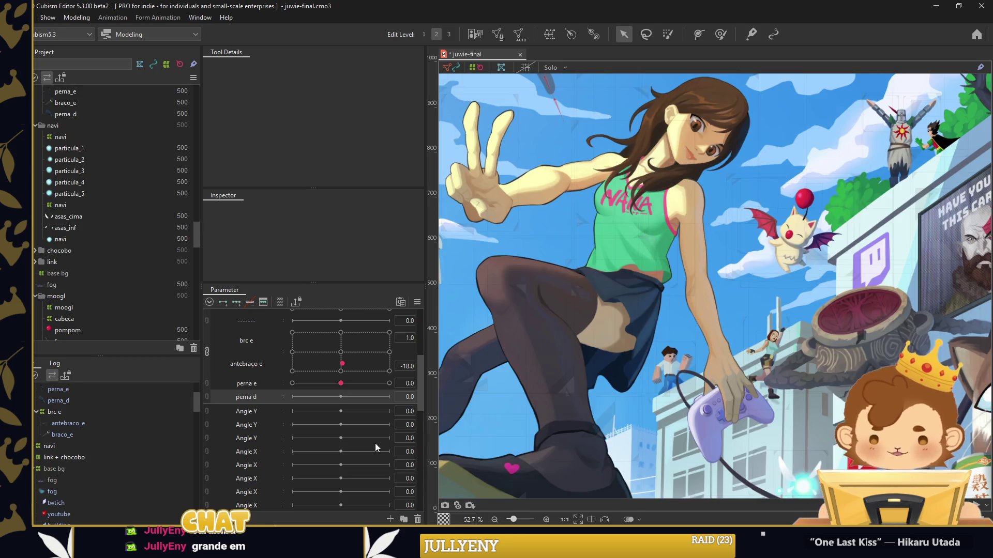
scroll(663, 270, "down", 2)
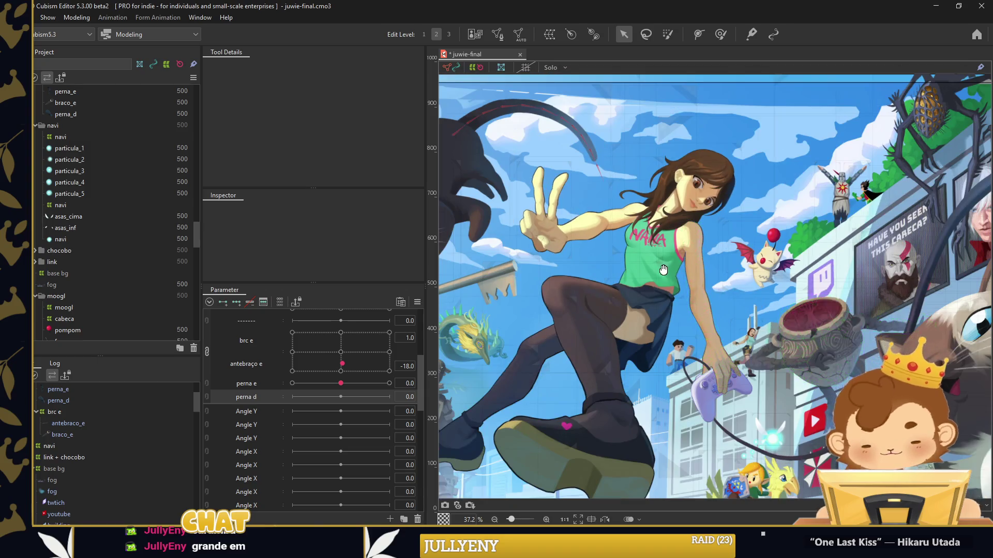
left_click_drag(663, 269, 516, 215)
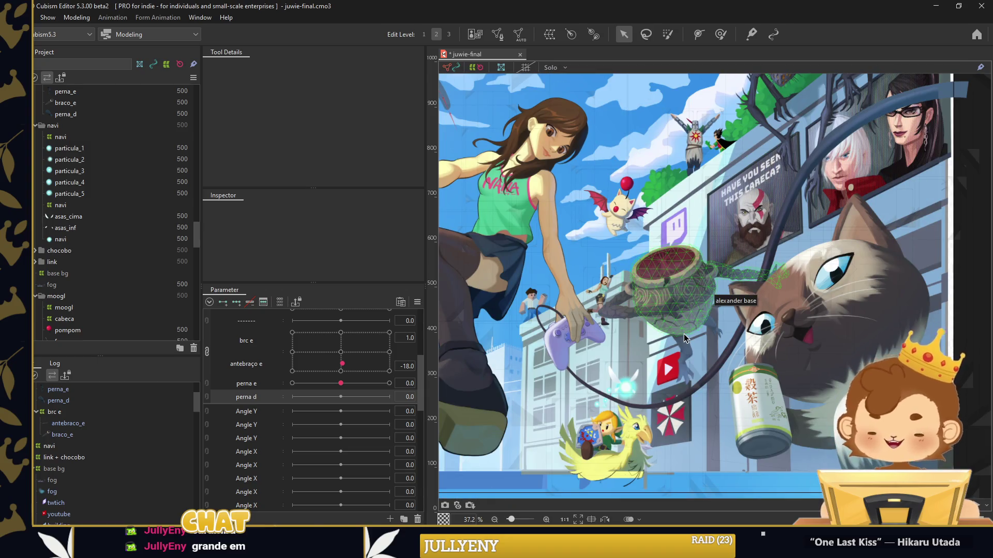
scroll(708, 362, "down", 2)
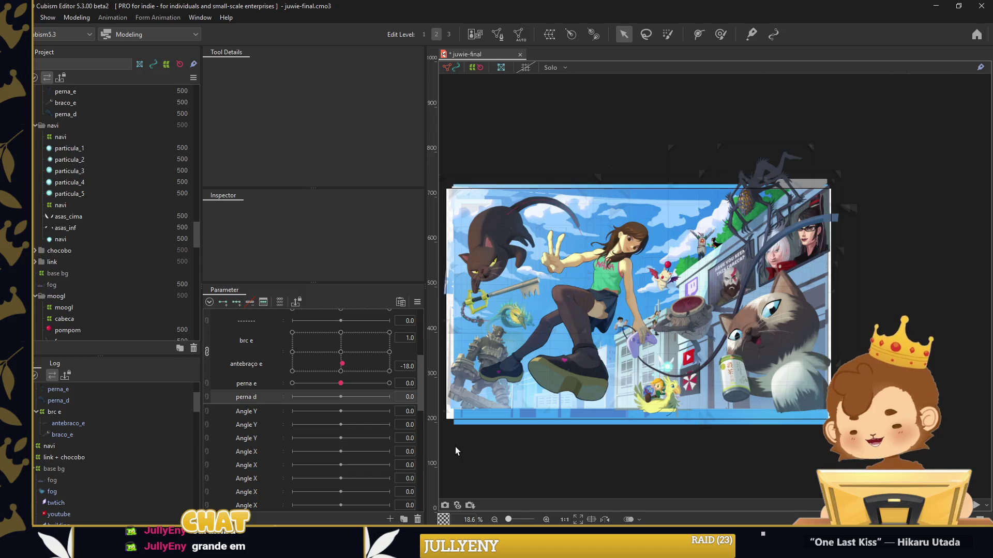
scroll(456, 447, "up", 1)
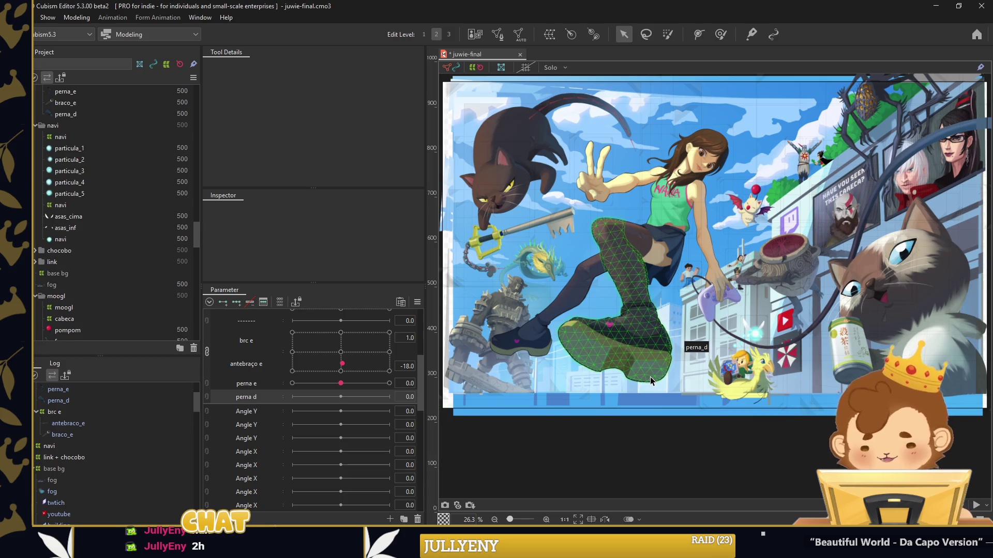
scroll(650, 377, "down", 1)
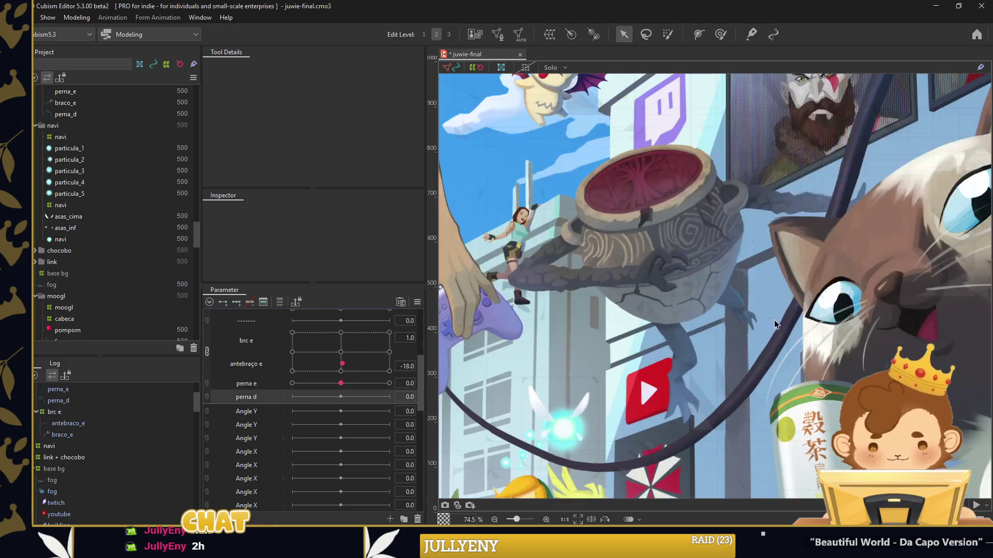
scroll(736, 291, "up", 5)
left_click(742, 306)
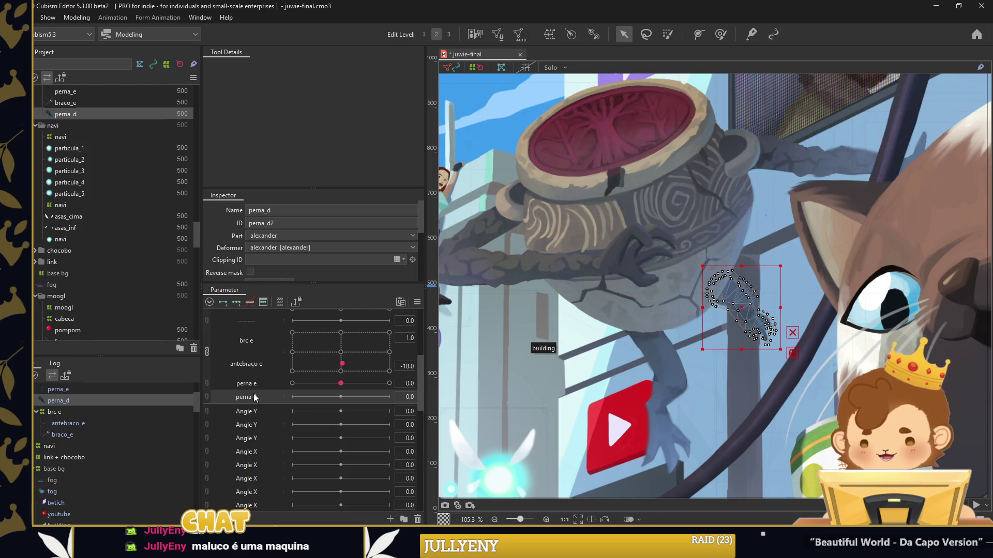
Add three keys to perna d and add a new vertex to the perna_d mesh
left_click(237, 300)
left_click(726, 285)
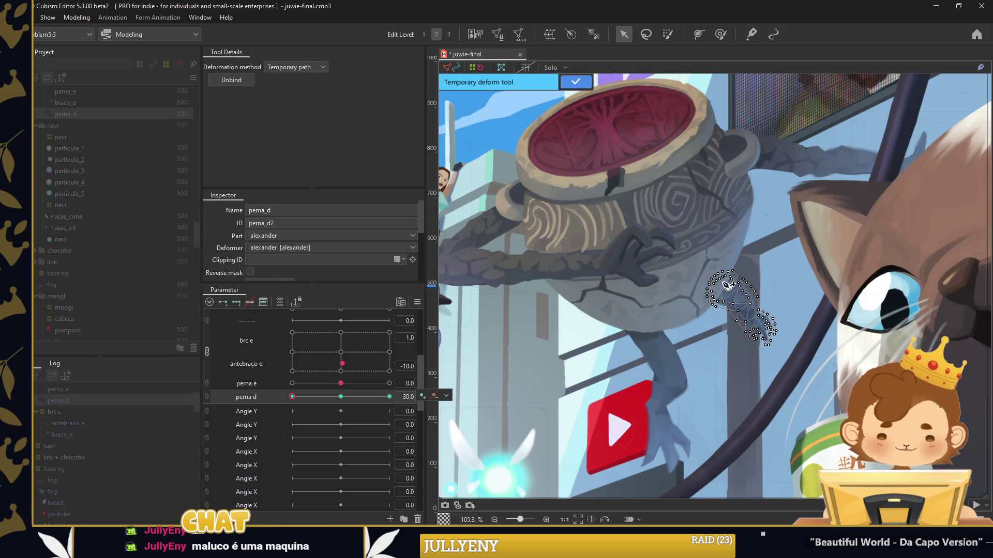
left_click(569, 81)
left_click(720, 34)
scroll(766, 294, "up", 4)
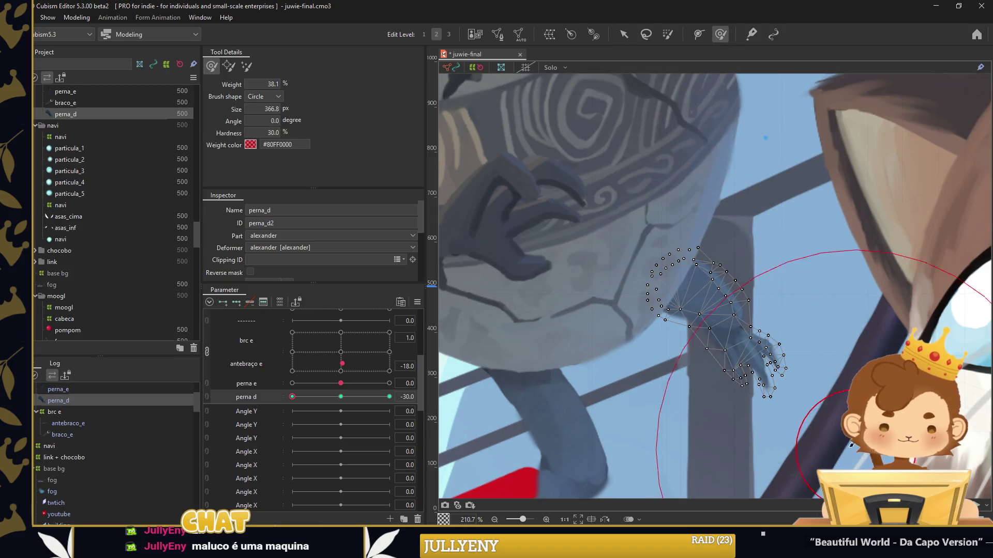
left_click(495, 34)
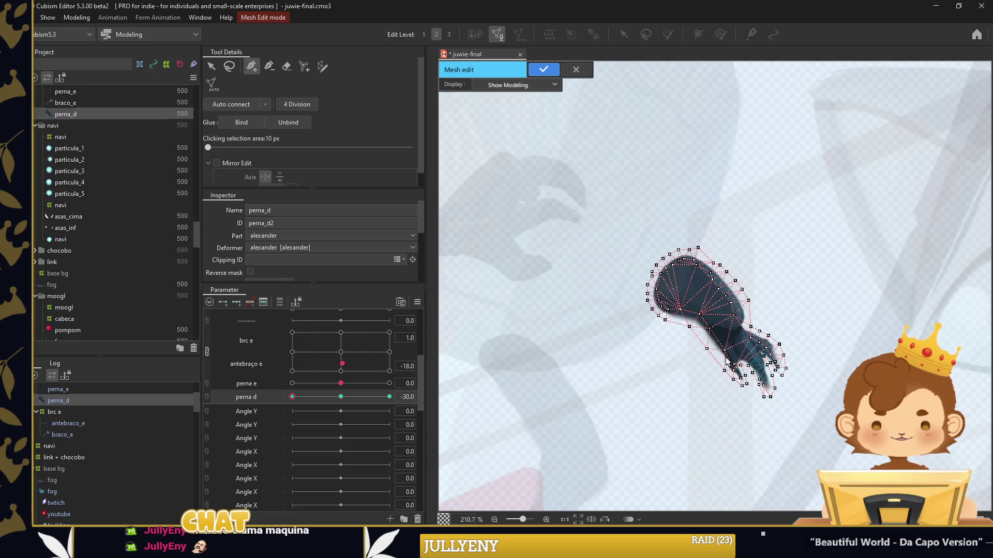
scroll(726, 361, "up", 3)
scroll(708, 337, "up", 3)
left_click_drag(678, 302, 676, 297)
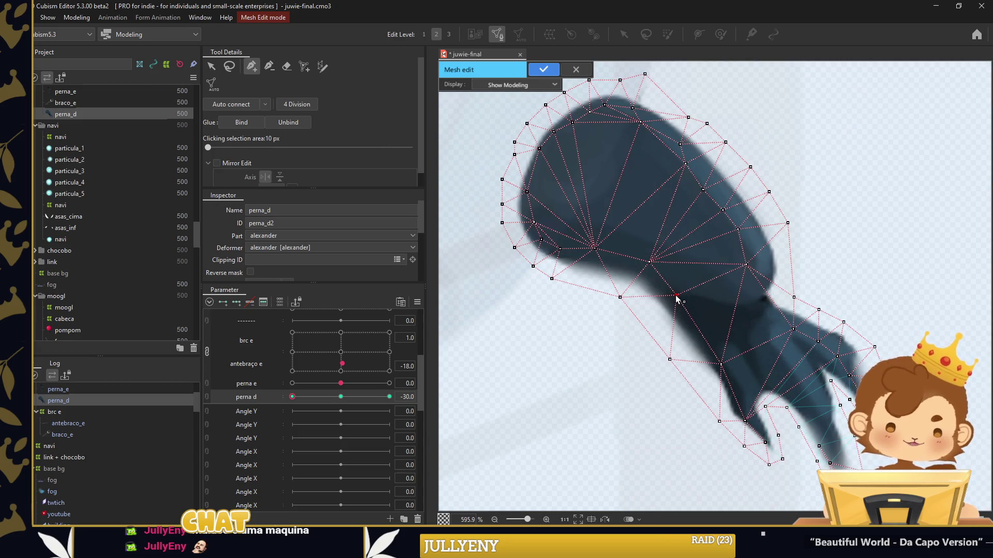
left_click(727, 309)
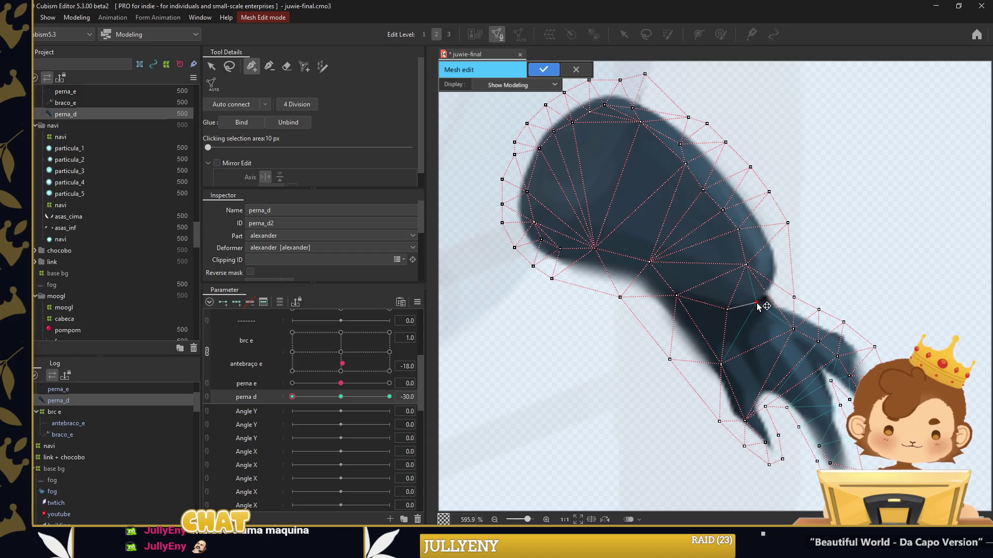
left_click(719, 35)
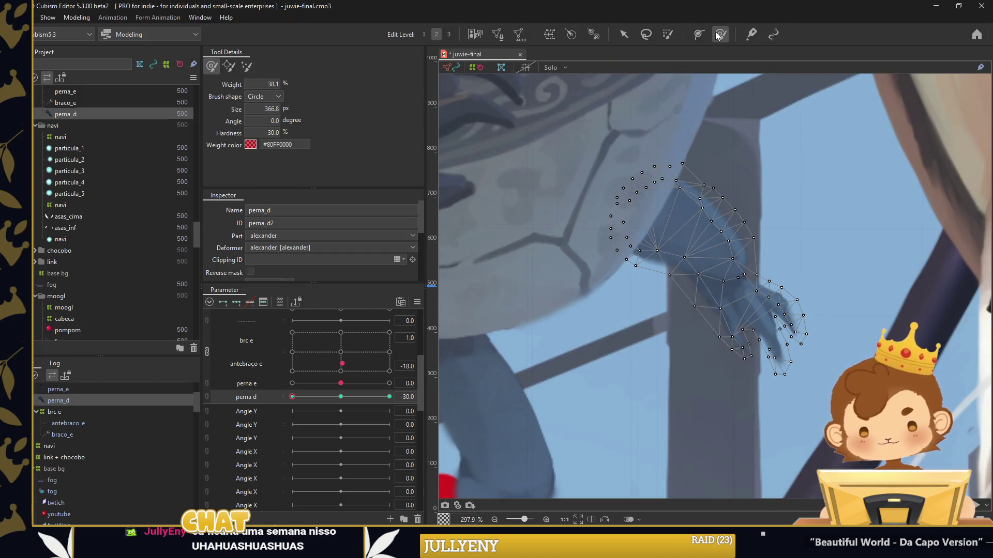
Paint deformation weight over the creature's hand with a smaller brush
left_click_drag(640, 248, 667, 263)
left_click_drag(753, 403, 746, 361)
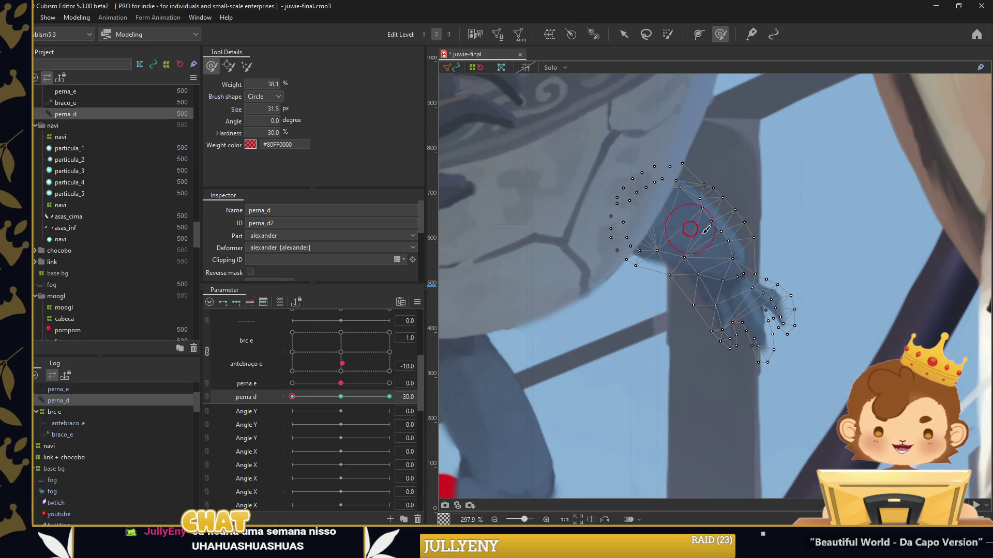
left_click_drag(744, 286, 672, 264)
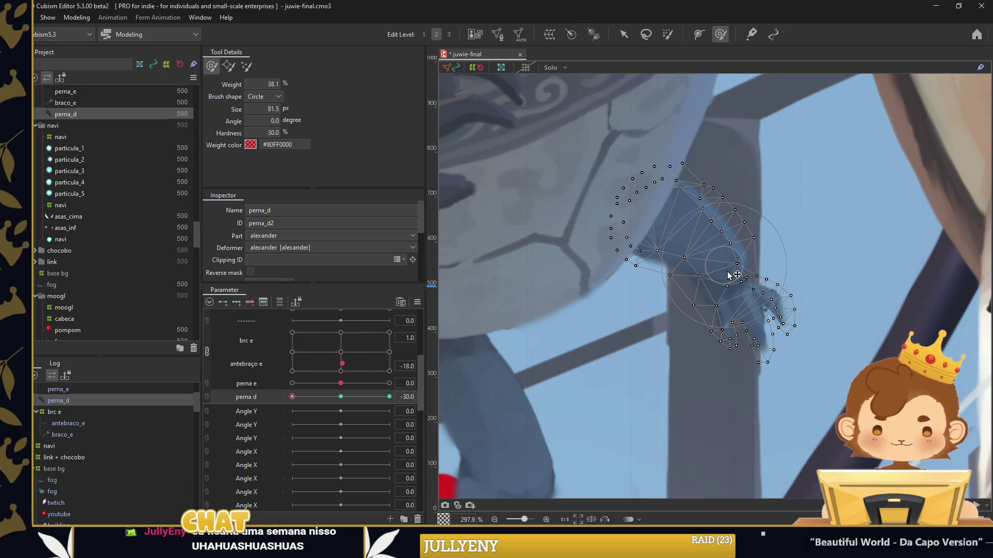
mouse_move(713, 413)
left_mouse_down()
mouse_move(824, 407)
mouse_move(721, 405)
left_mouse_up()
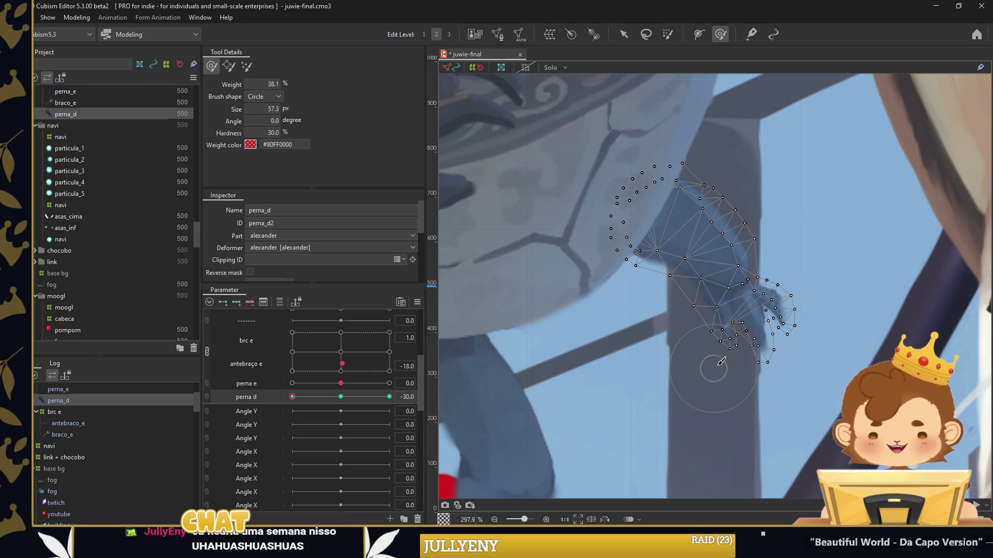
scroll(735, 342, "up", 2)
scroll(735, 343, "up", 2)
mouse_move(739, 323)
left_mouse_down()
mouse_move(680, 342)
mouse_move(693, 305)
mouse_move(787, 343)
left_mouse_up()
scroll(745, 313, "up", 6)
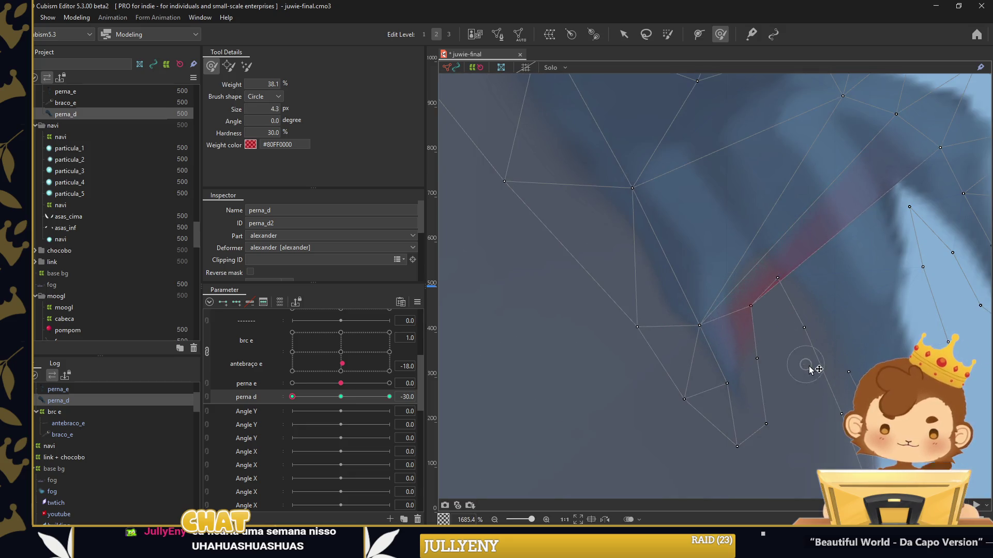
scroll(813, 365, "down", 8)
mouse_move(843, 362)
left_mouse_down()
mouse_move(805, 374)
mouse_move(724, 362)
left_mouse_up()
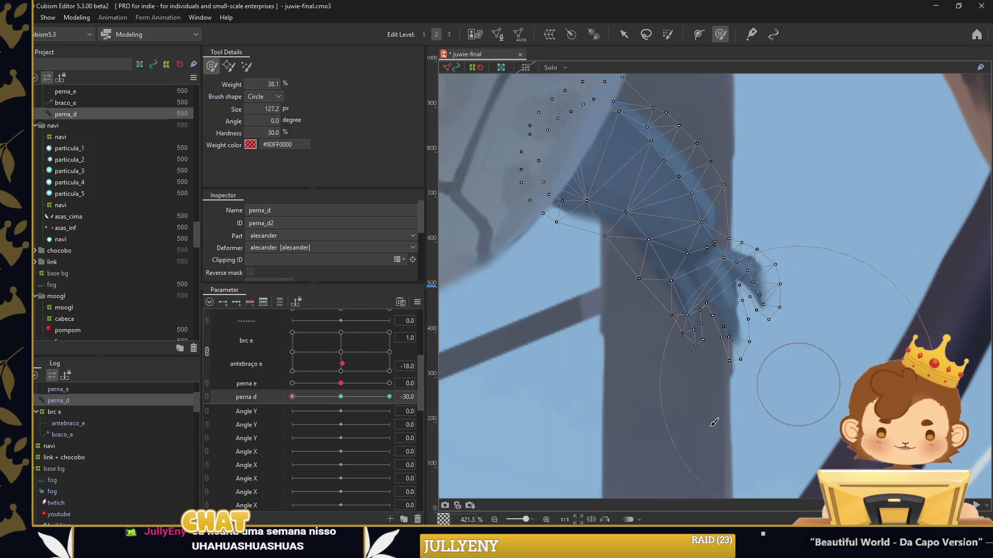
Bend the arm for perna d's 30 keyform and fit the whole illustration in view
left_click_drag(299, 397, 389, 396)
mouse_move(631, 210)
left_mouse_down()
mouse_move(662, 201)
mouse_move(640, 185)
mouse_move(659, 166)
left_mouse_up()
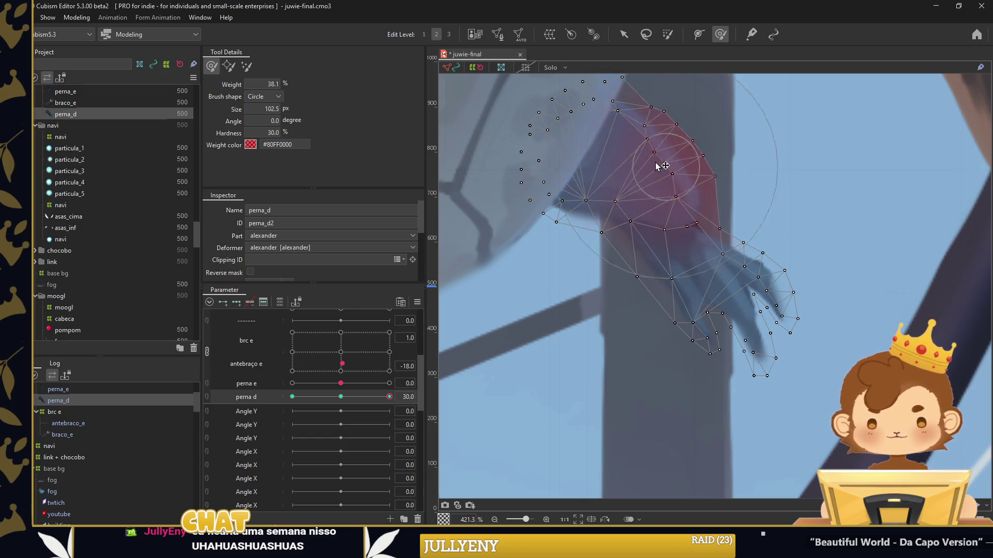
mouse_move(791, 381)
left_mouse_down()
mouse_move(791, 424)
mouse_move(716, 321)
left_mouse_up()
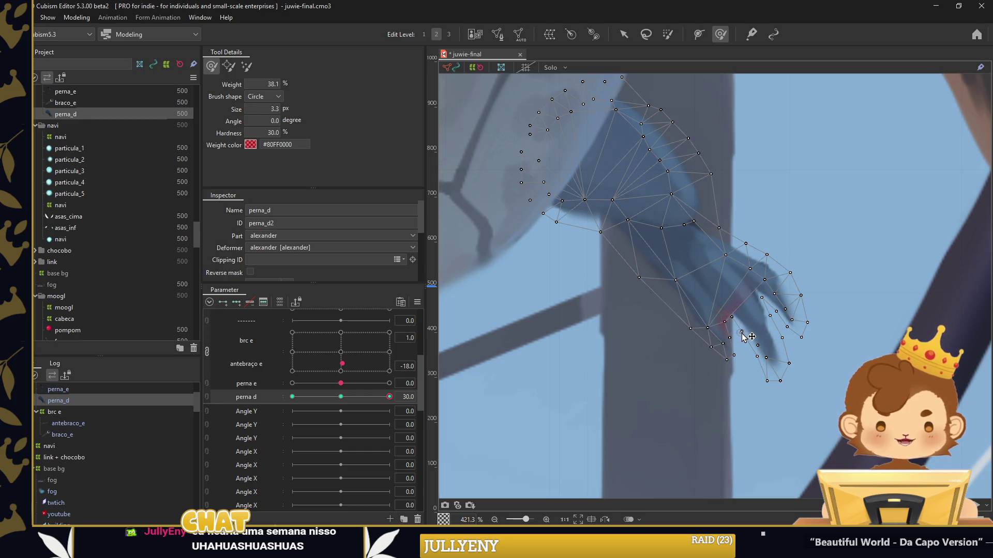
key("ctrl+0")
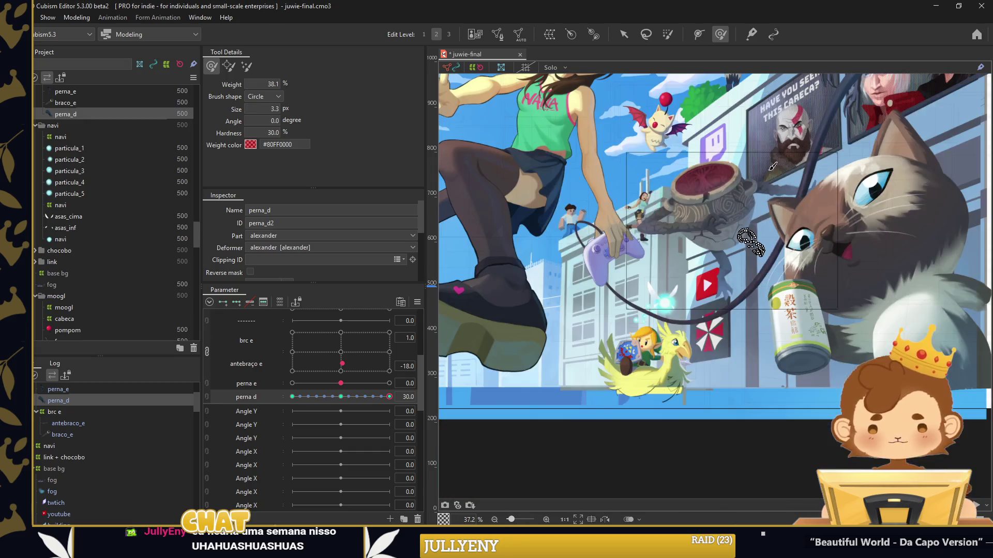
left_click(624, 35)
Preview the limb bend at perna d 22 and adjust the Alexander s1/s2 pad point
left_click(689, 333)
left_click_drag(389, 397, 372, 406)
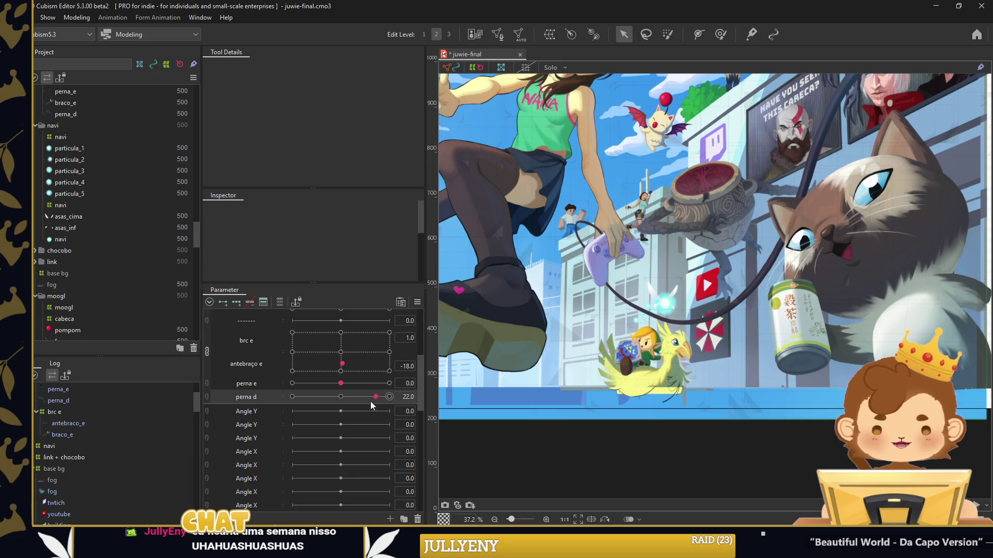
scroll(344, 367, "up", 3)
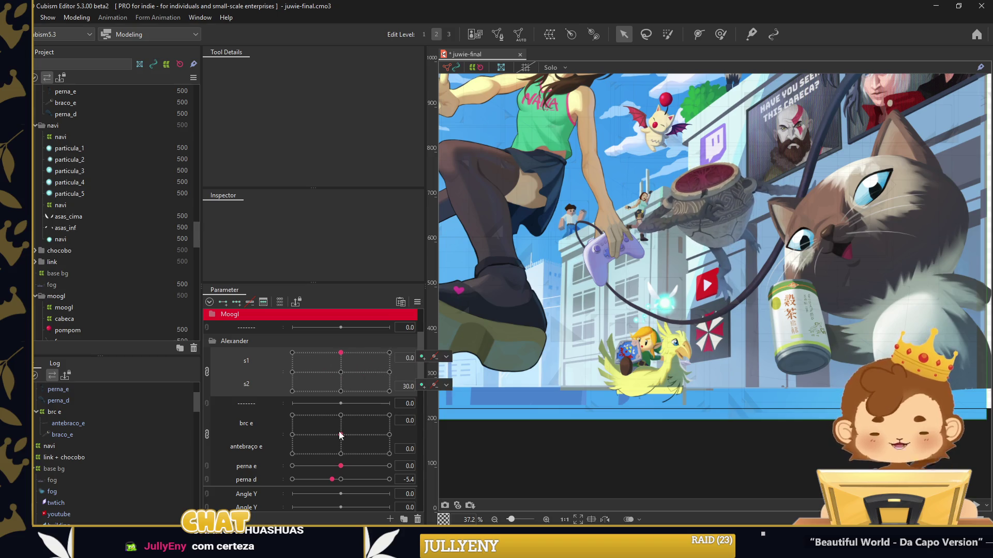
left_click(317, 373)
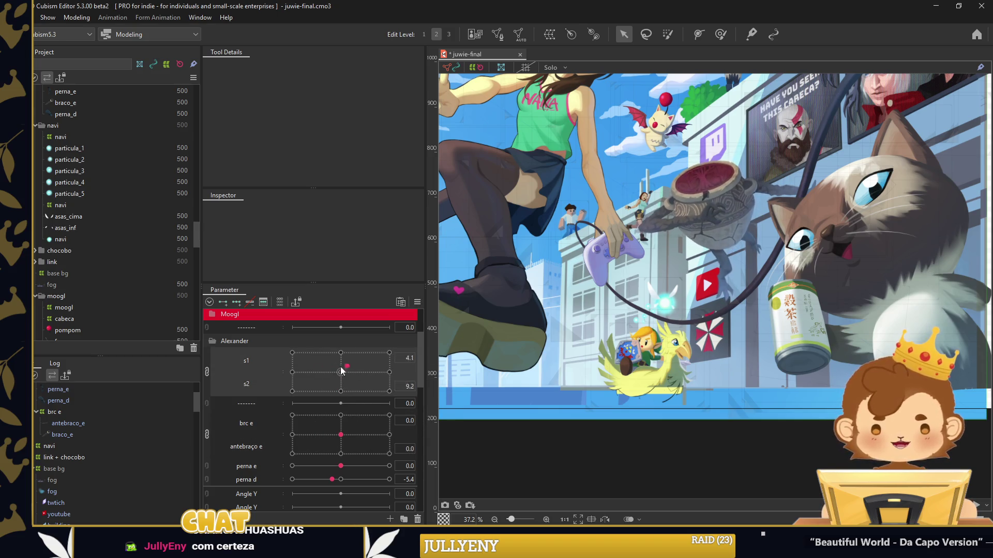
left_click(212, 341)
left_click(212, 342)
Create parameter y inside the Alexander group, then select the alexander parts
right_click(247, 327)
left_click(273, 357)
left_click_drag(243, 355, 246, 337)
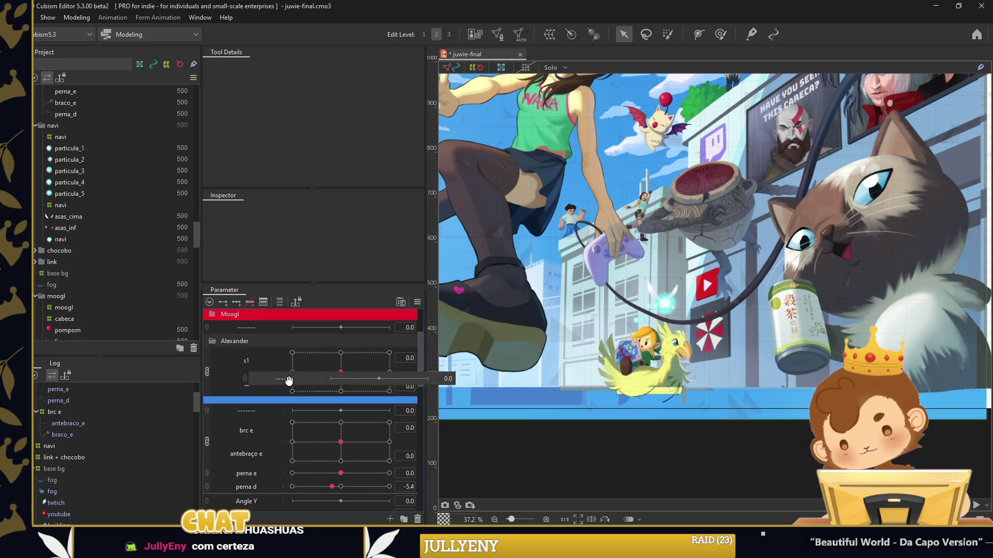
double_click(264, 404)
scroll(61, 461, "up", 2)
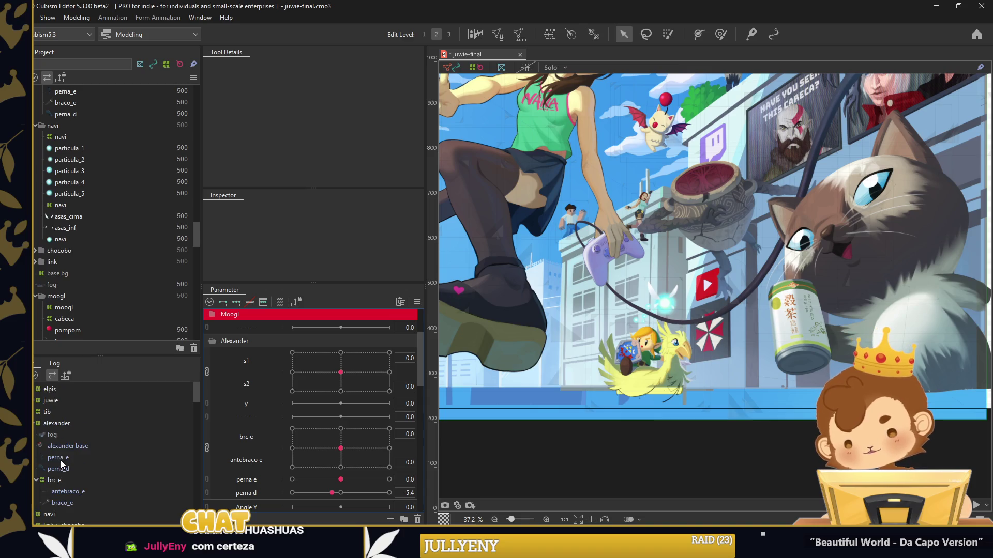
left_click(64, 446)
left_click(35, 484)
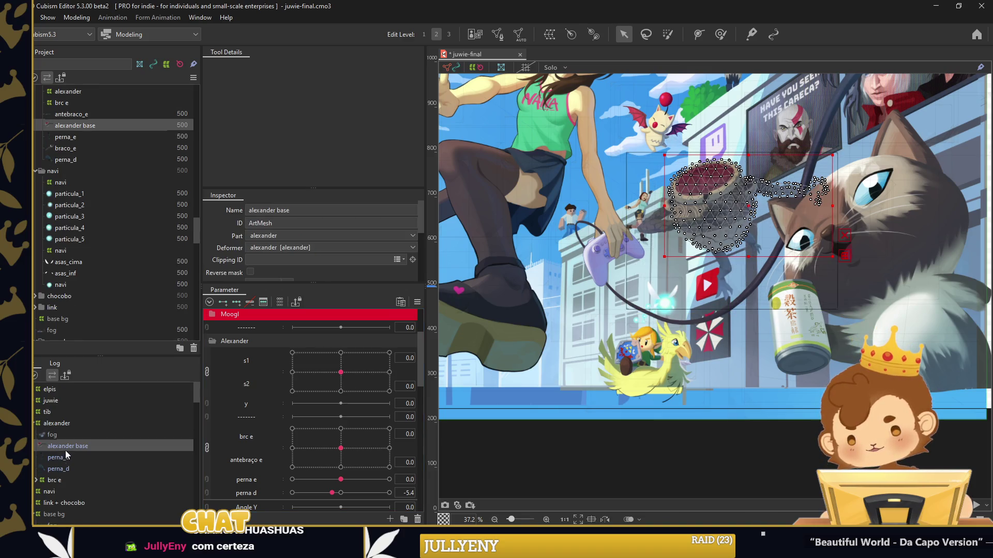
Wrap the alexander parts in a warp deformer named Y and add three keys to y
left_click(54, 481, "shift")
type("Y")
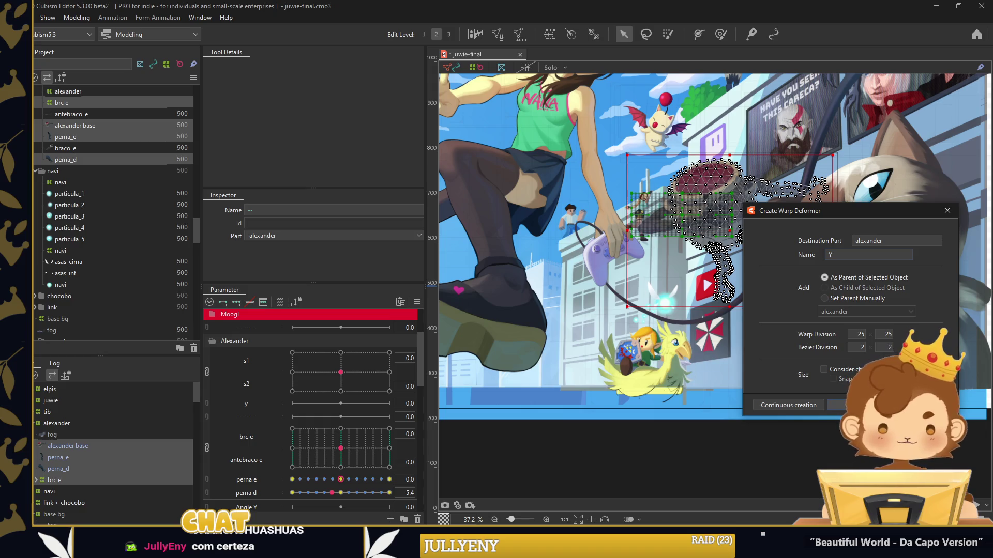
key("Return")
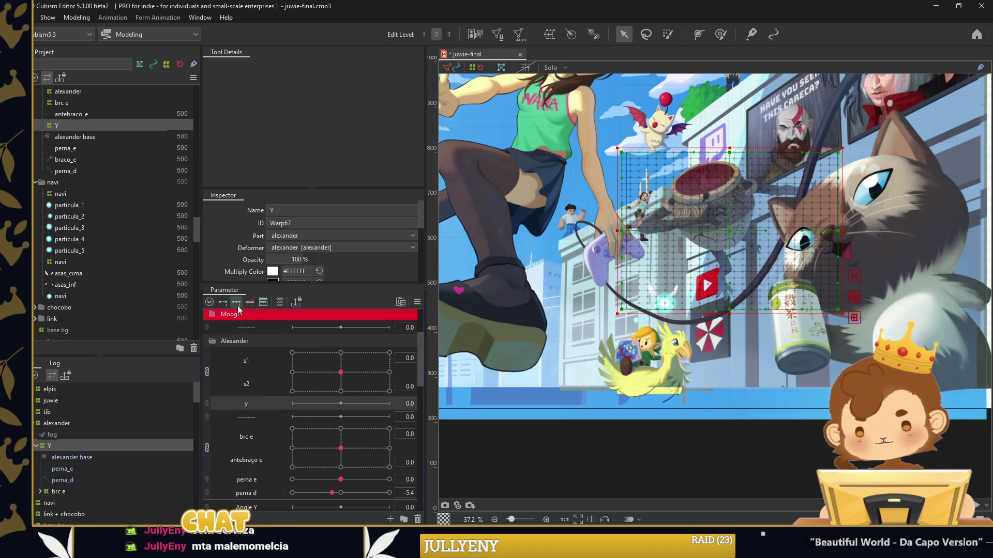
left_click(292, 403)
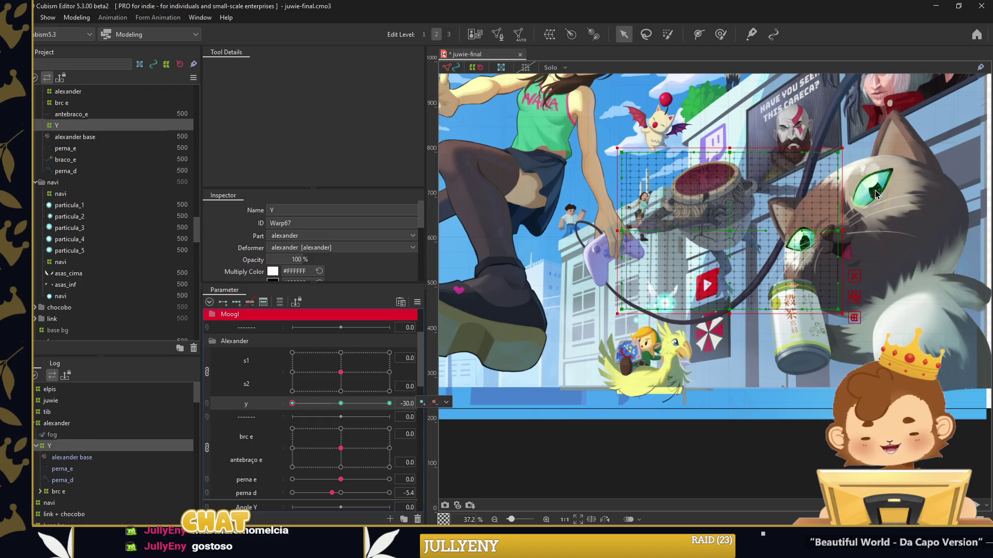
Bend the Y warp mesh along a curved temporary path at y -30
left_click_drag(730, 210, 751, 241)
left_click(754, 272)
left_click(767, 340)
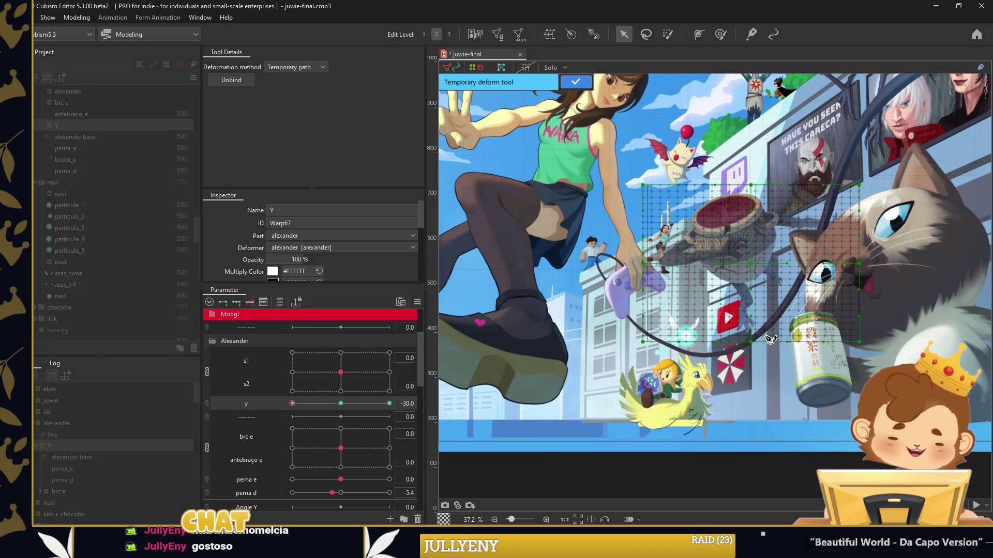
left_click(697, 186)
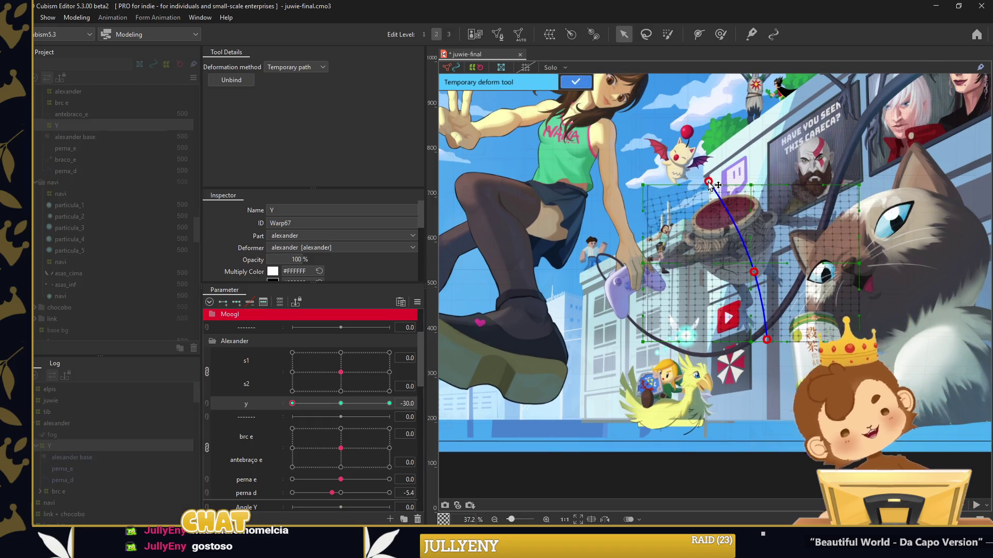
mouse_move(697, 187)
left_mouse_down()
mouse_move(731, 221)
mouse_move(751, 281)
left_mouse_up()
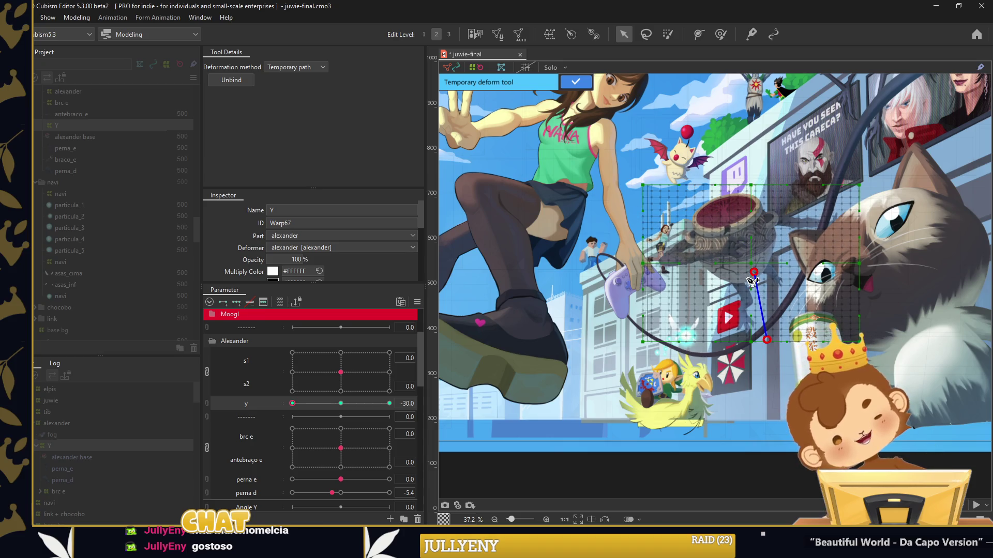
left_click_drag(702, 193, 676, 197)
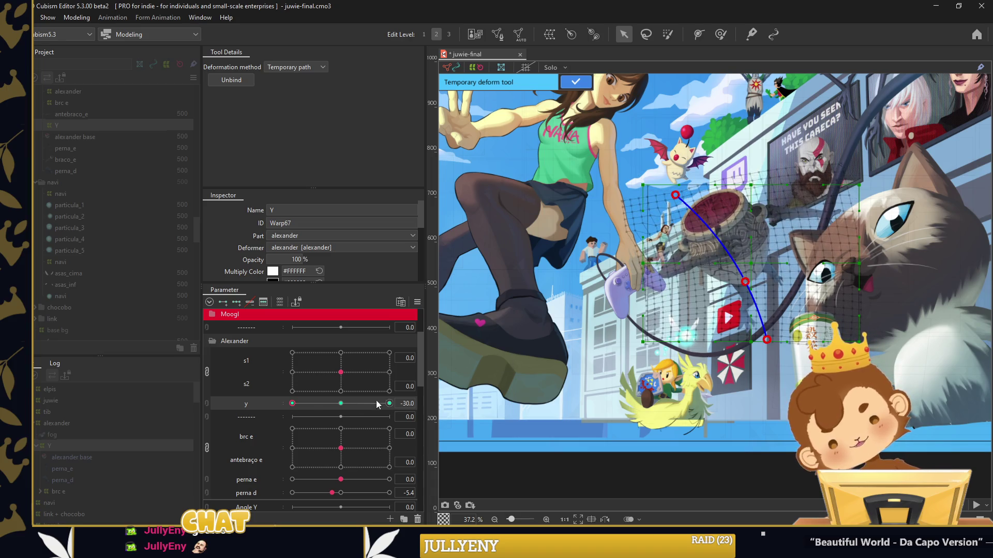
left_click_drag(632, 272, 624, 297)
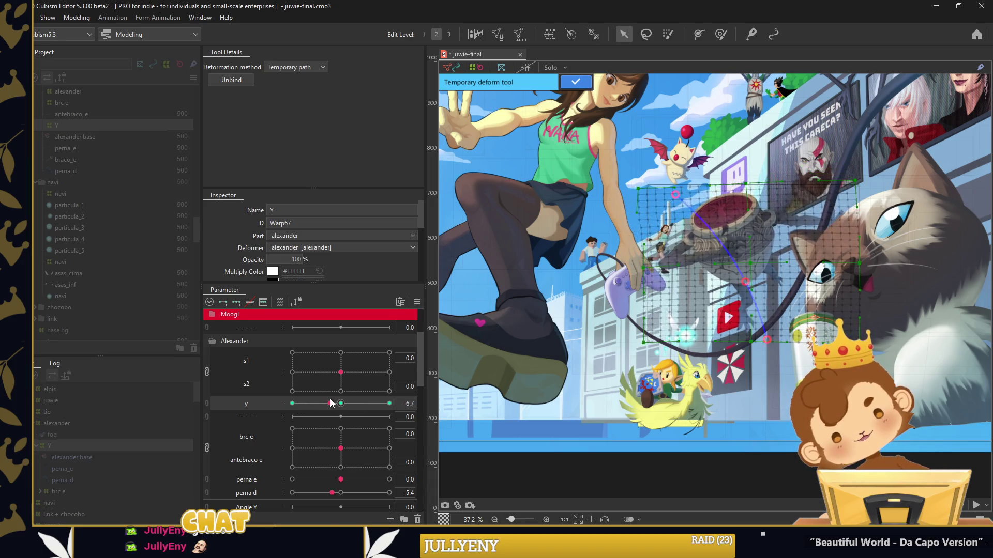
Bend the warp along a new path at y 30, confirm, and scrub y to preview
left_click_drag(293, 403, 389, 403)
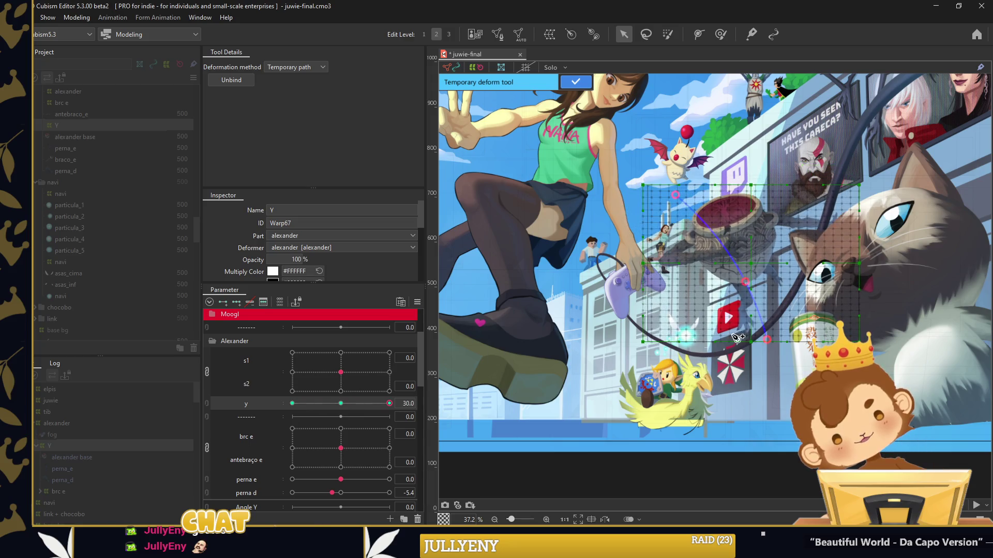
left_click(728, 171)
left_click_drag(751, 283, 749, 278)
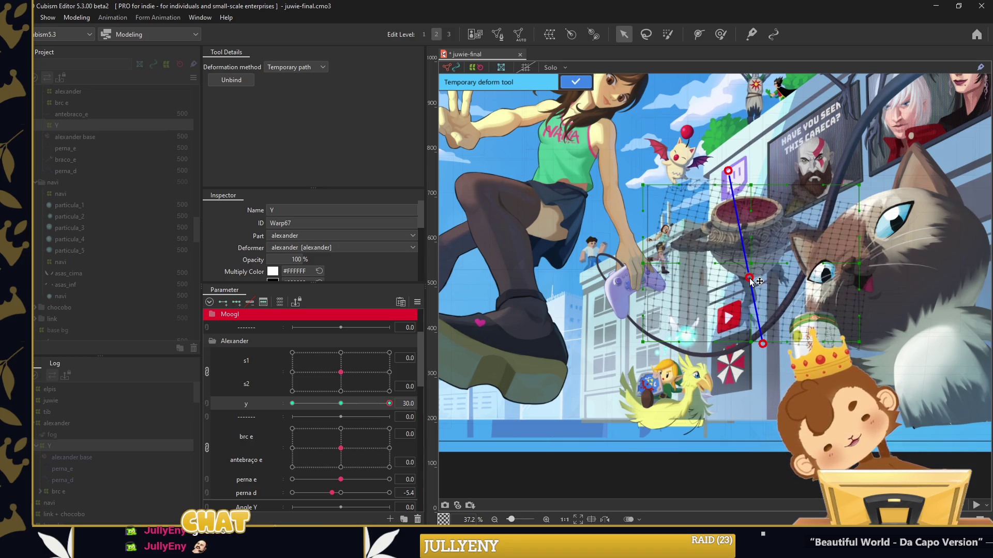
left_click(575, 82)
left_click_drag(390, 403, 290, 409)
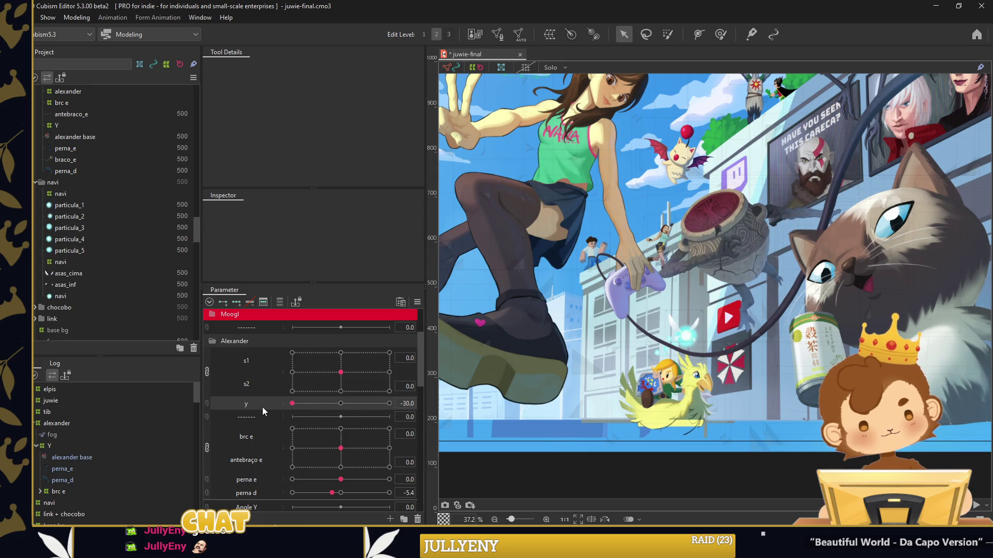
Reselect the Y warp and re-curve its mesh along a path at y's 30 key
left_click(49, 445)
left_click(249, 303)
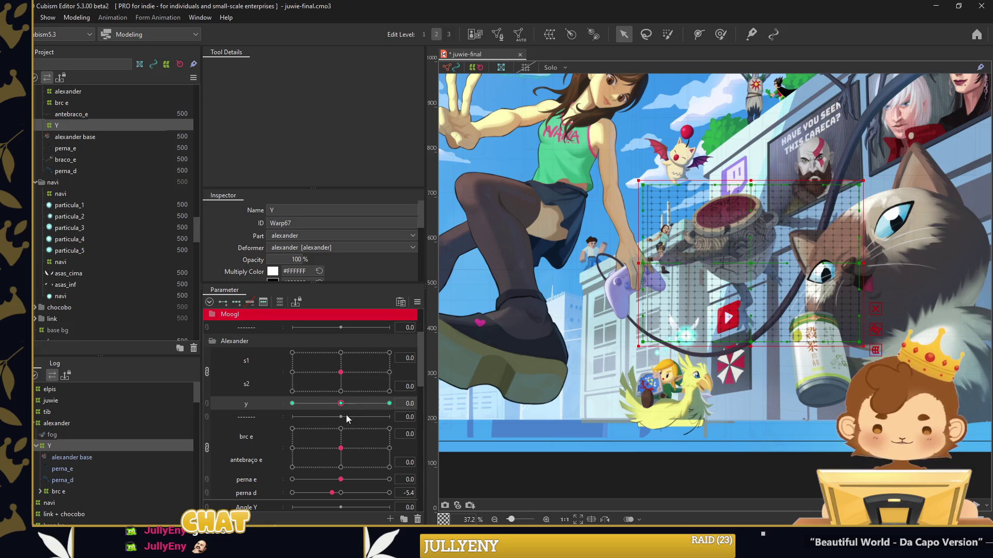
double_click(770, 336)
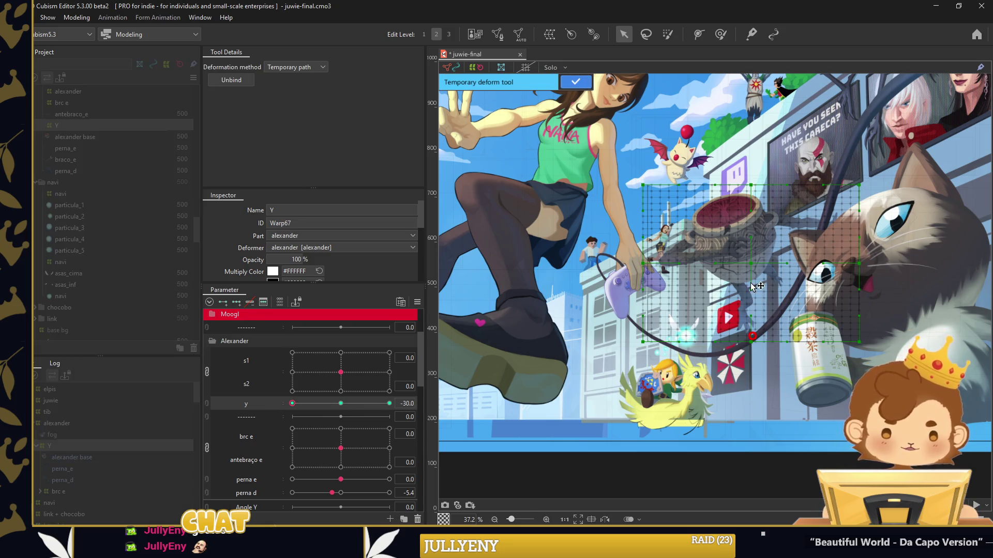
left_click_drag(710, 190, 686, 191)
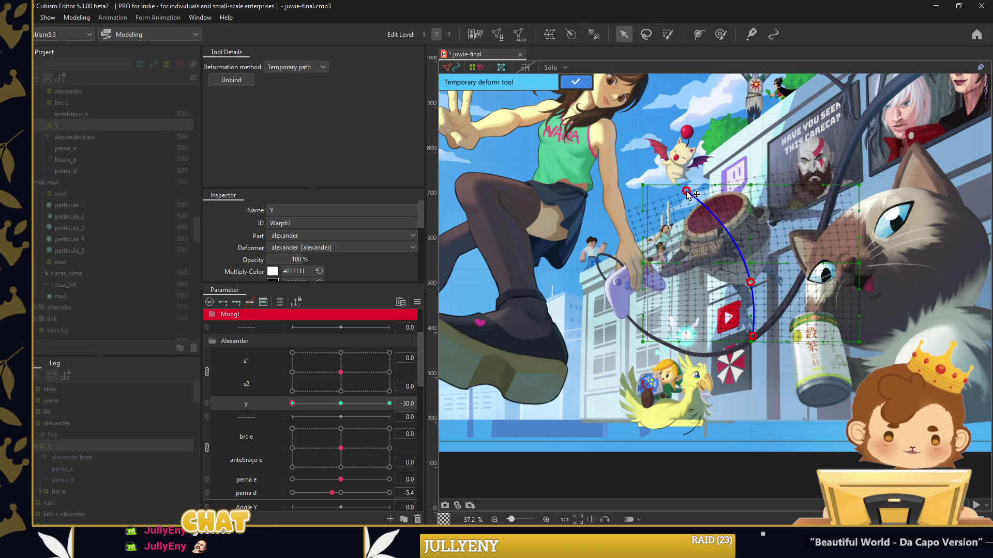
left_click(389, 403)
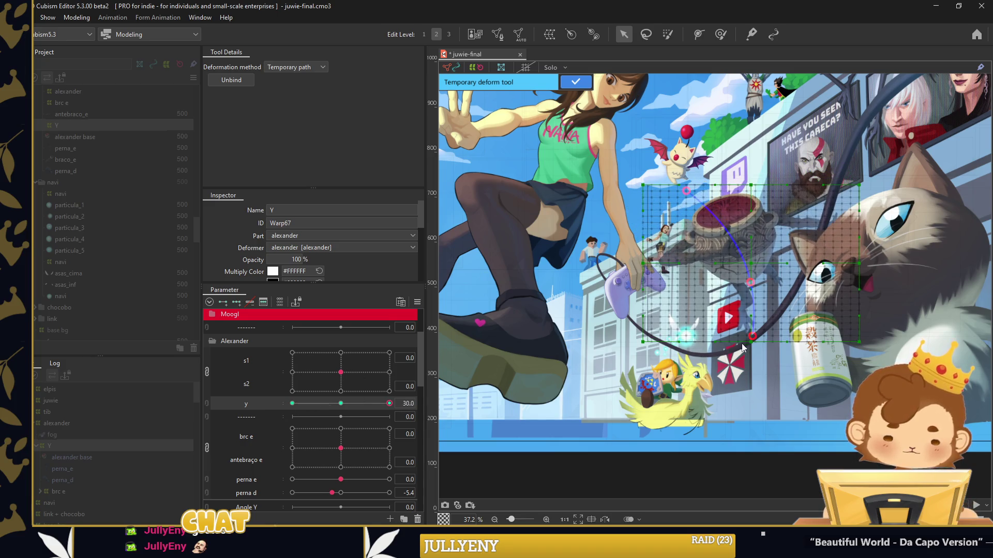
left_click(728, 180)
right_click(451, 218)
key("Escape")
Brush-deform the Y warp's upper-right corner points slightly right with an ~885 px brush, previewing y near 30
left_click(575, 81)
left_click(720, 34)
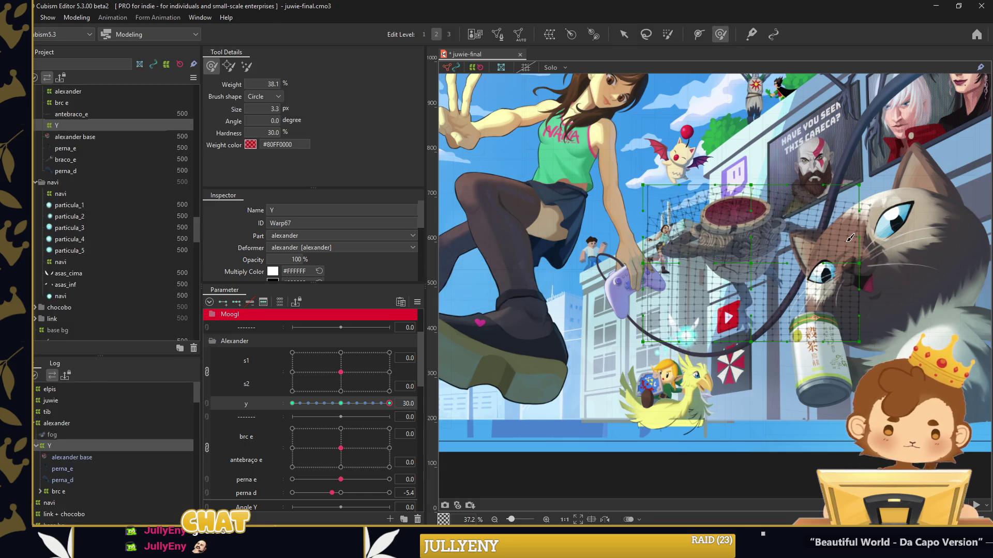
scroll(774, 269, "up", 3)
mouse_move(786, 223)
left_mouse_down()
mouse_move(774, 270)
mouse_move(888, 278)
left_mouse_up()
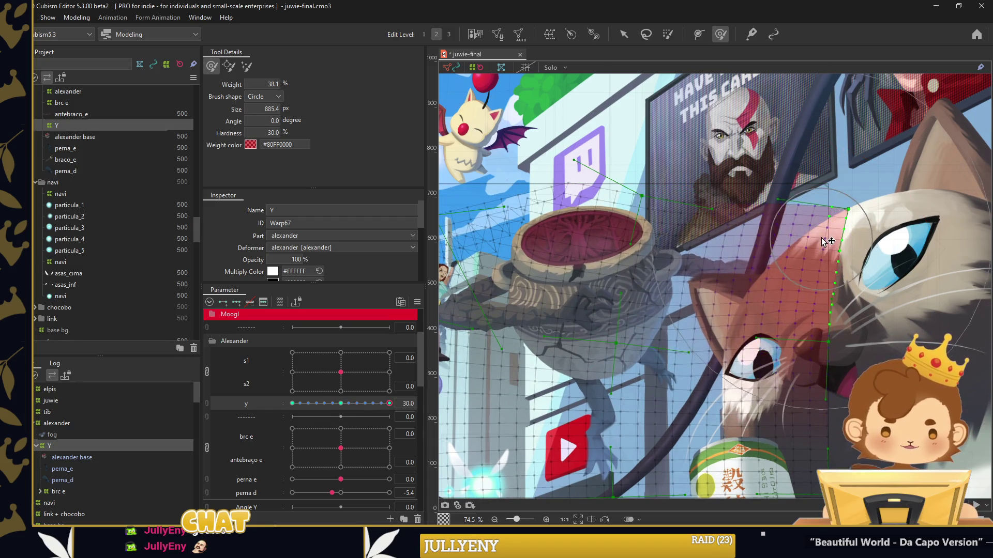
left_click_drag(389, 404, 292, 406)
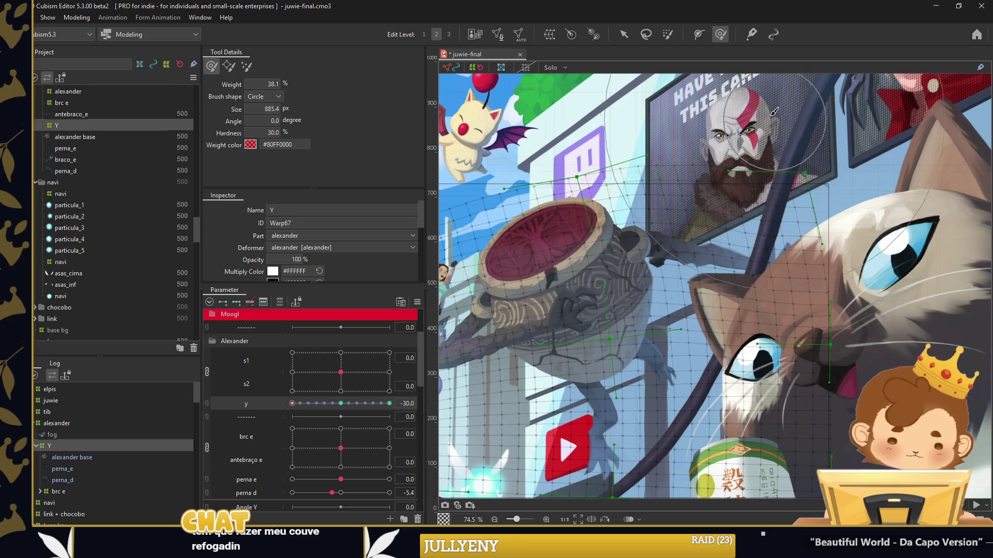
left_click_drag(791, 129, 807, 115)
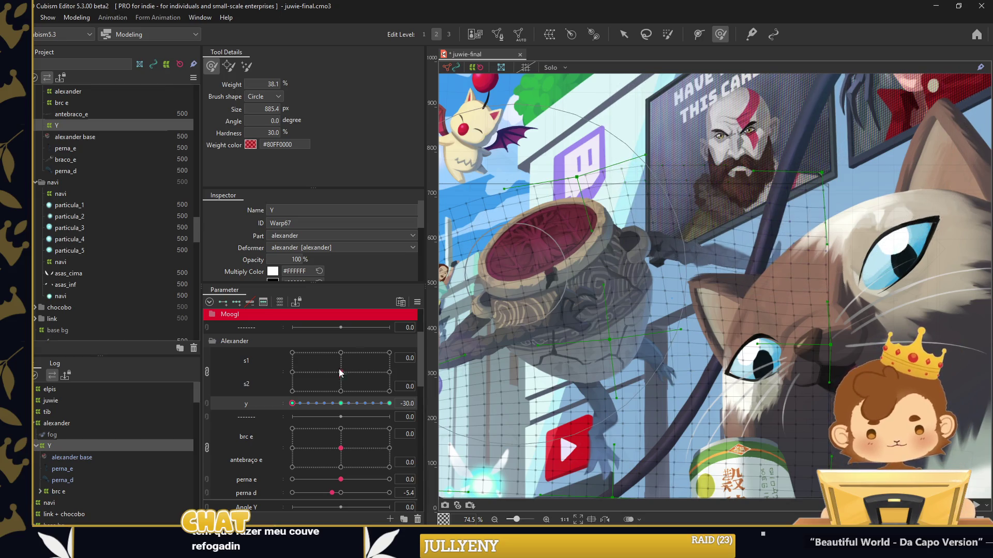
left_click_drag(292, 404, 389, 404)
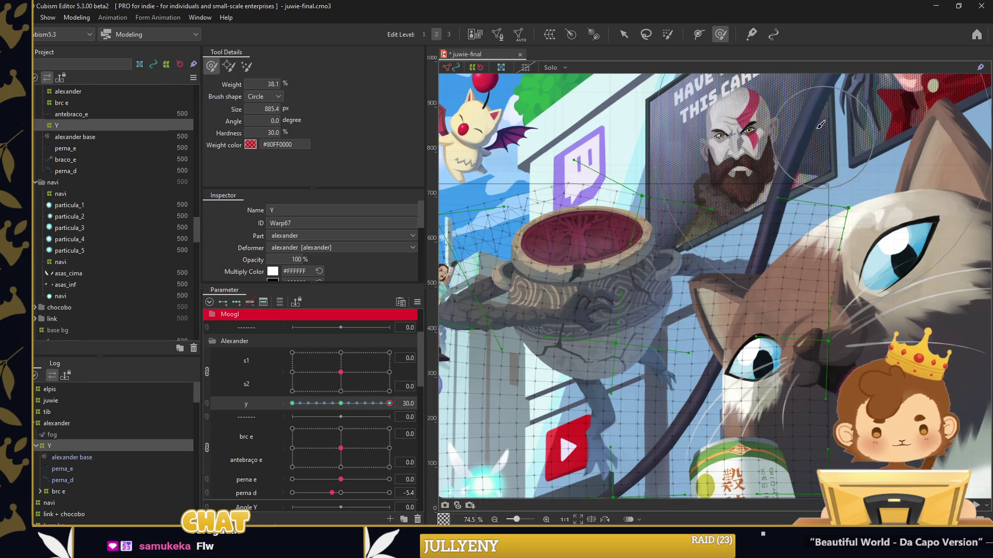
Check the Extended Interpolation settings and their interpolation methods, then close them unchanged
scroll(851, 179, "down", 5)
key("v")
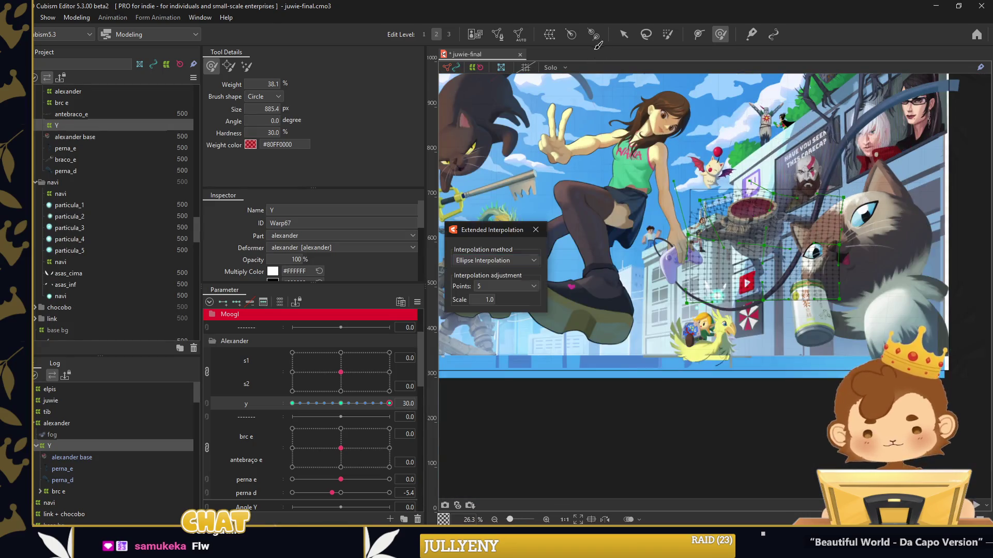
left_click(494, 261)
key("Escape")
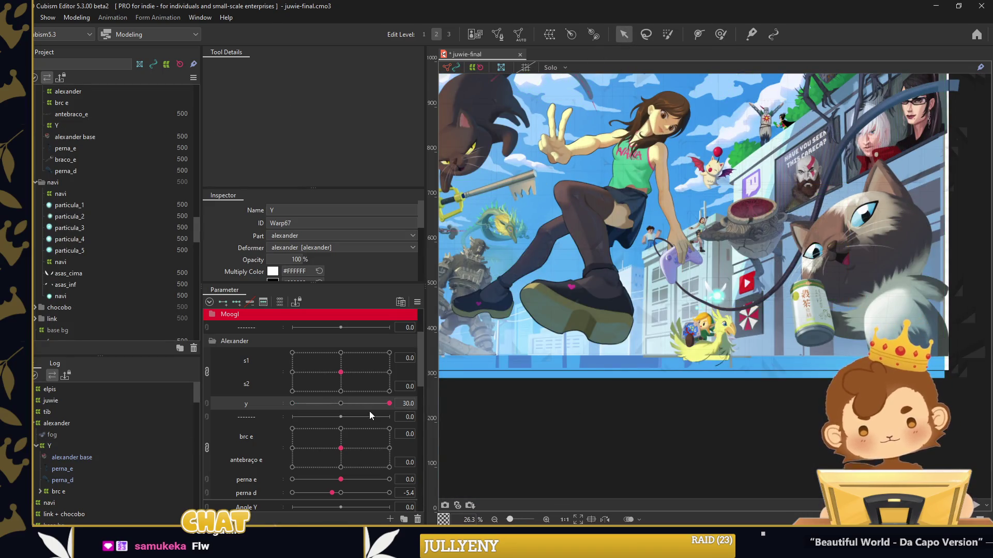
Test brc e and antebraço e arm poses together with y, then reset all of them to 0
left_click_drag(389, 403, 299, 403)
mouse_move(340, 449)
left_mouse_down()
mouse_move(302, 448)
mouse_move(355, 430)
mouse_move(360, 441)
mouse_move(314, 464)
left_mouse_up()
left_click(319, 404)
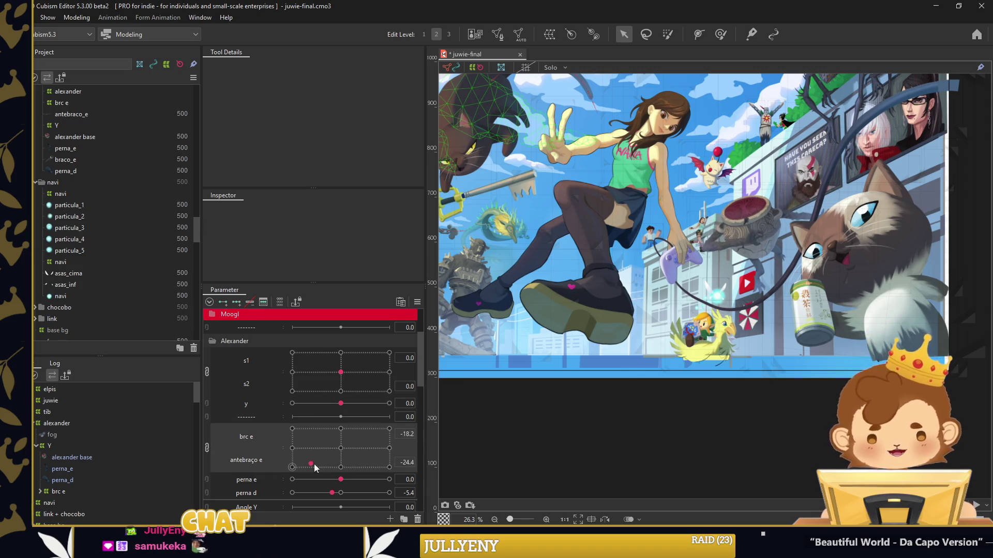
left_click(322, 403)
left_click_drag(323, 404, 293, 404)
left_click_drag(306, 458, 323, 436)
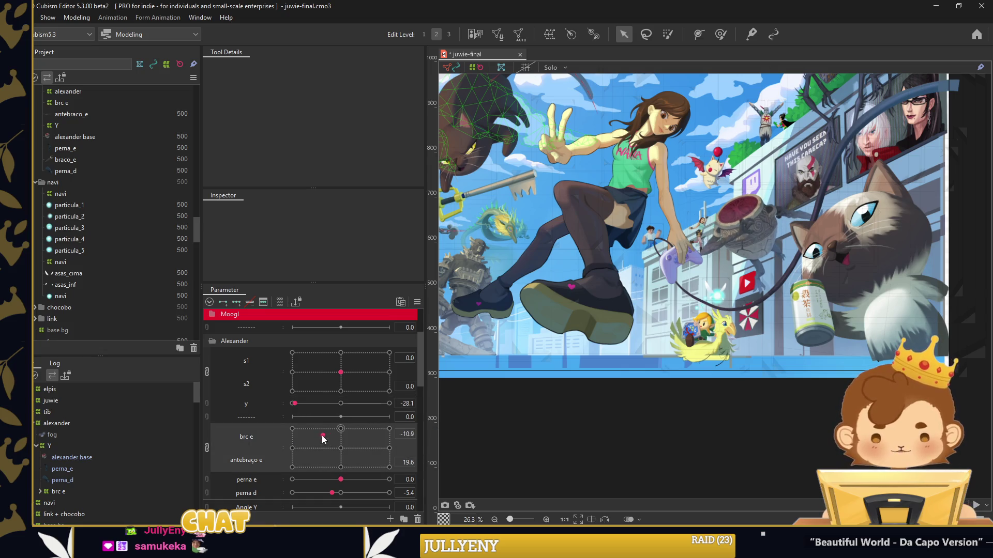
left_click(318, 403)
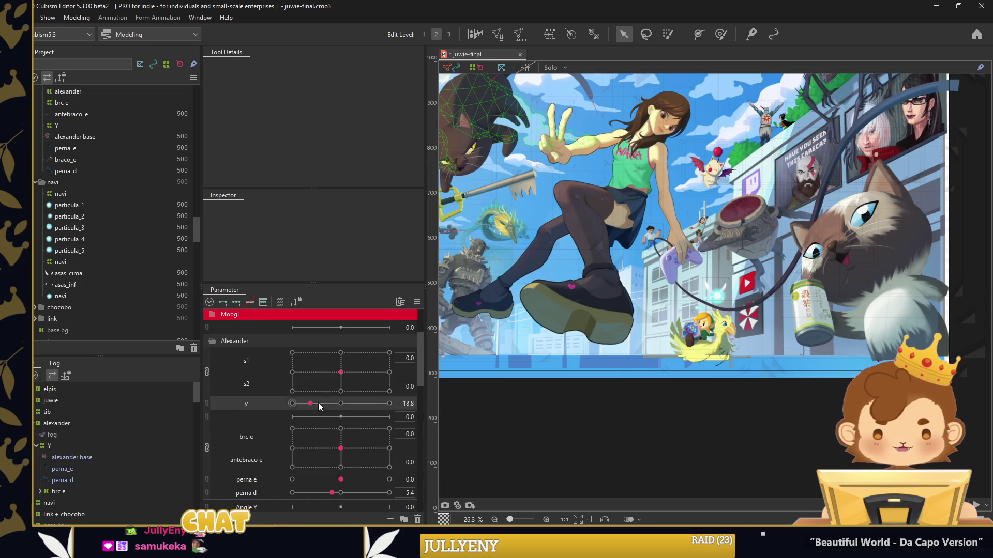
left_click_drag(350, 439, 333, 434)
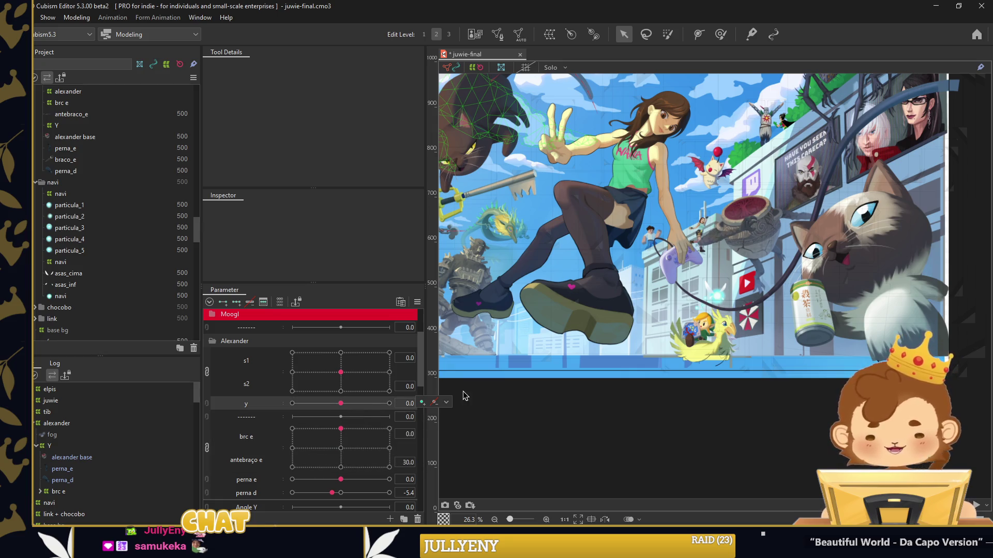
left_click(323, 450)
Give the Alexander parameter group a custom dark mauve label colour, hex 6C404B
left_click(212, 342)
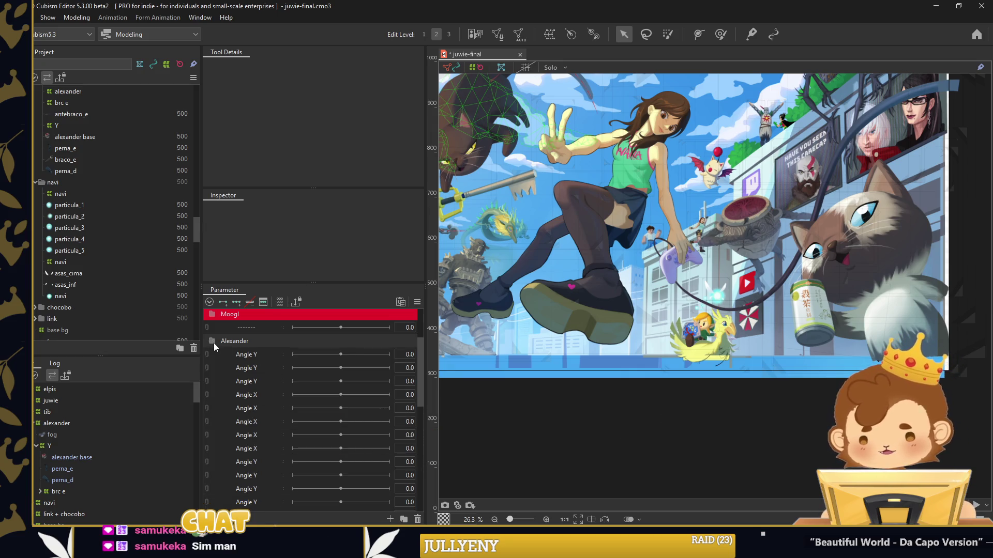
right_click(260, 347)
left_click(416, 448)
type("6C404B")
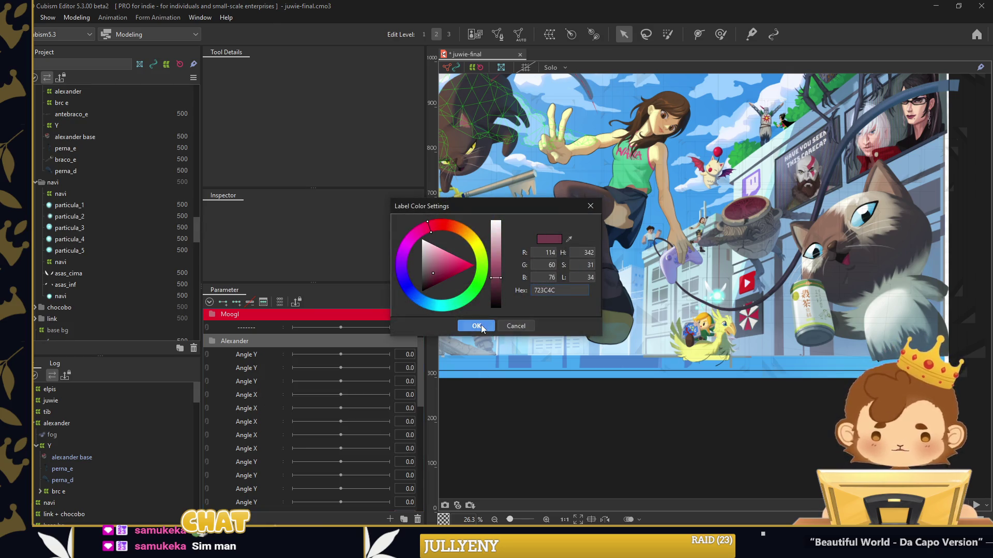
left_click(477, 326)
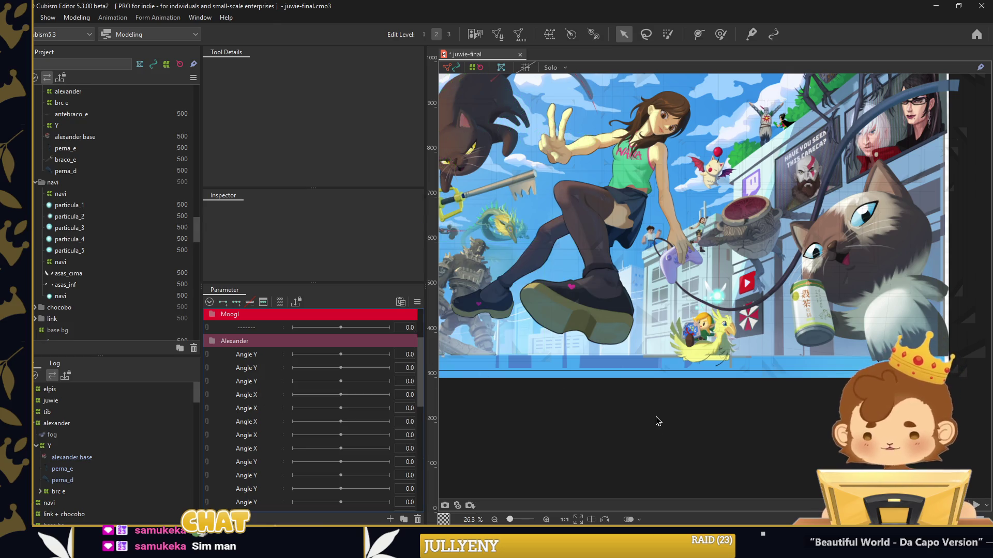
Add a separator row under Alexander, then select the alexander deformer in the tree
right_click(270, 356)
left_click(300, 356)
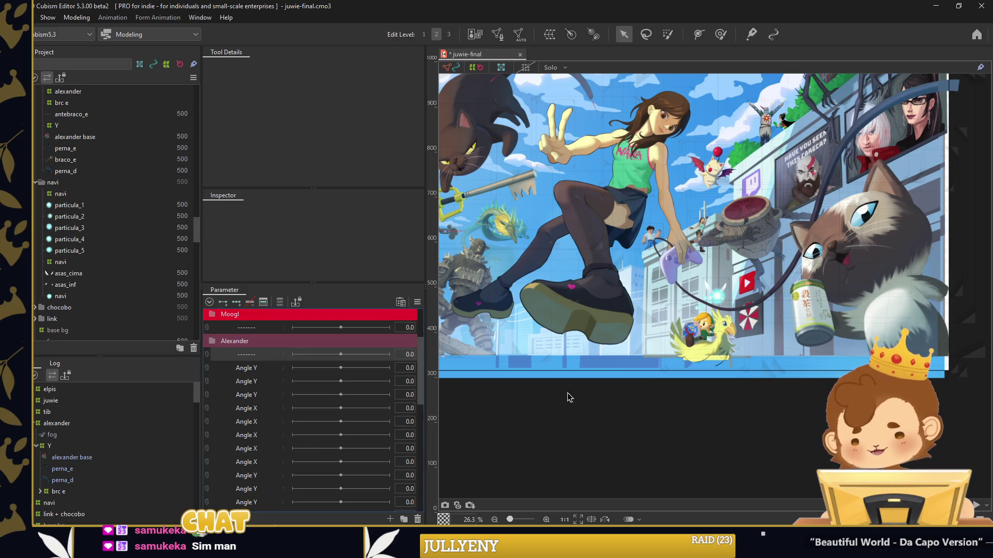
scroll(729, 412, "down", 2)
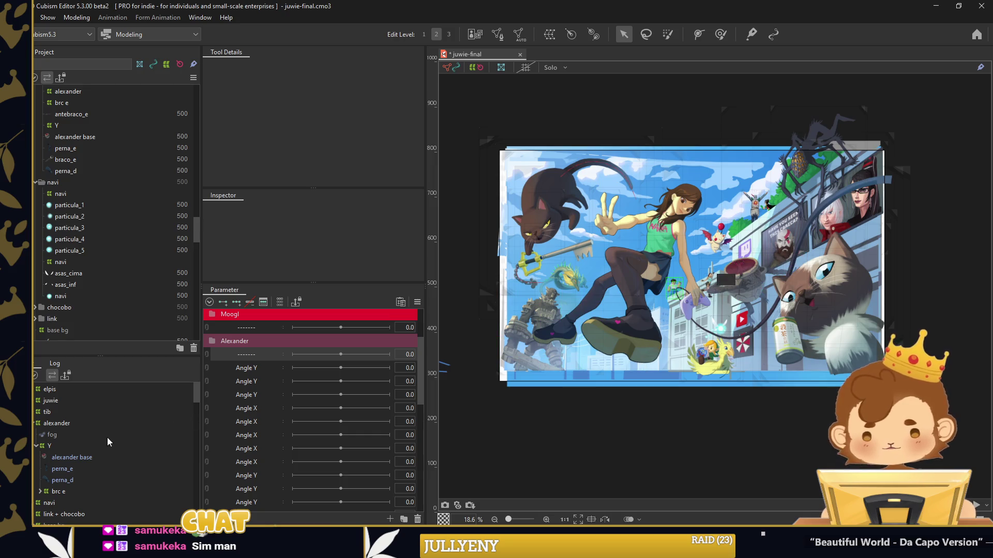
left_click(35, 424)
left_click(54, 424)
right_click(67, 435)
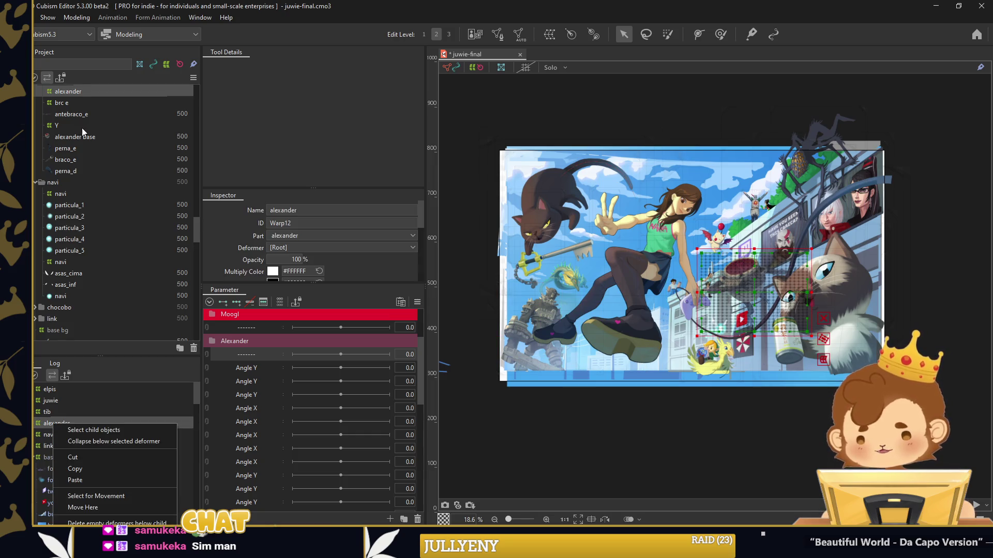
Expand alexander in the tree and select the navi warp deformer
right_click(77, 91)
left_click(280, 134)
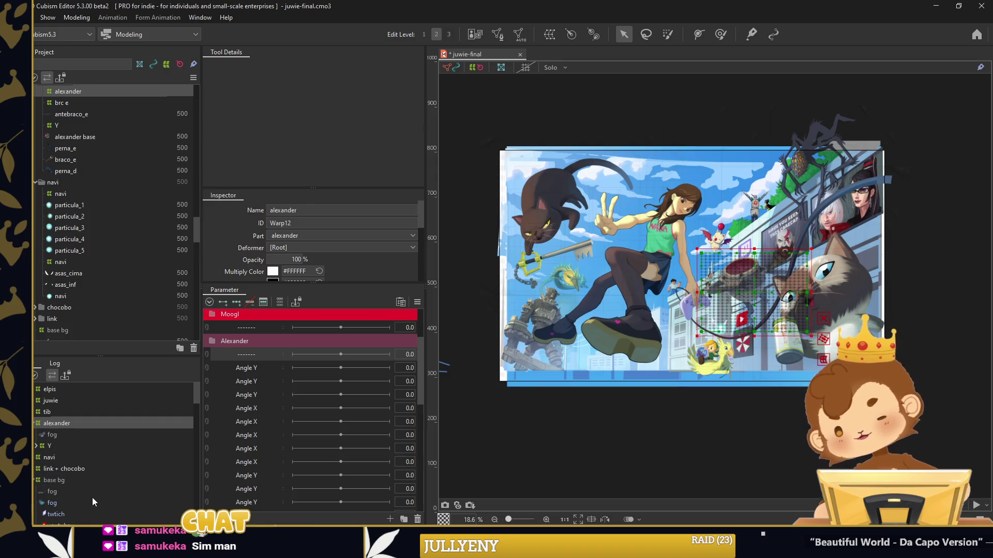
left_click(36, 424)
left_click(71, 435)
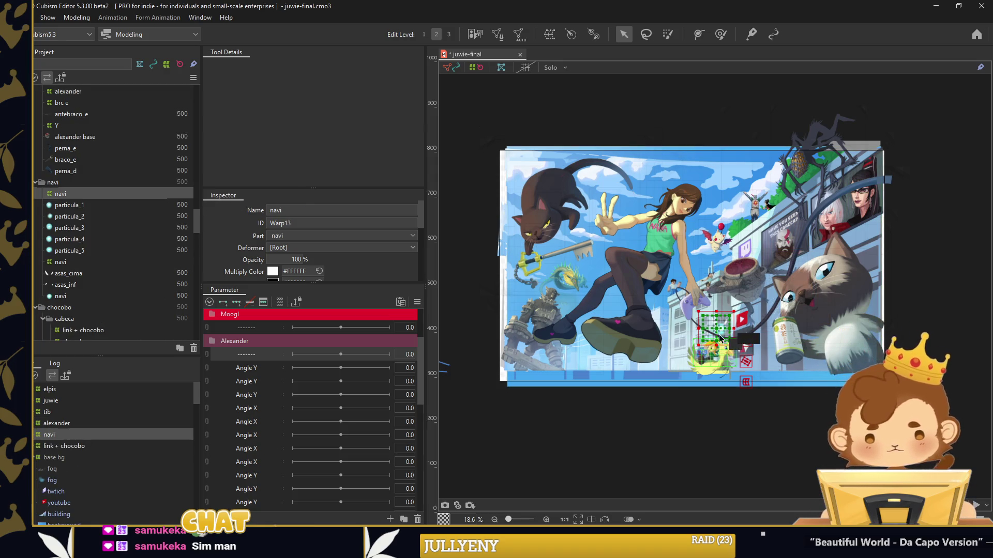
scroll(715, 348, "up", 5)
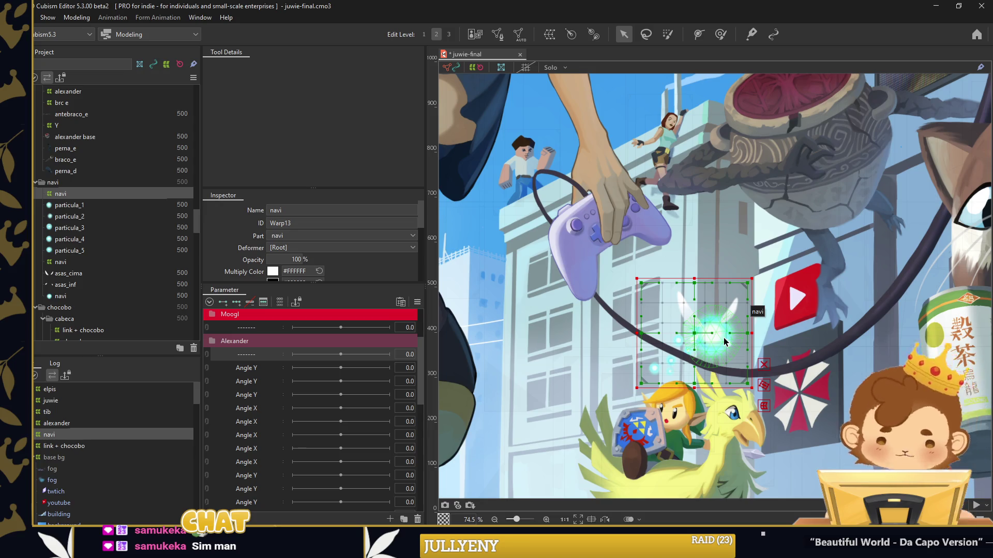
scroll(779, 349, "down", 5)
Drag the navi fairy's warp deformer up and right above the chocobo, then save the project
mouse_move(744, 327)
left_mouse_down()
mouse_move(760, 352)
mouse_move(541, 352)
left_mouse_up()
mouse_move(670, 377)
left_mouse_down()
mouse_move(756, 372)
mouse_move(761, 342)
mouse_move(722, 381)
left_mouse_up()
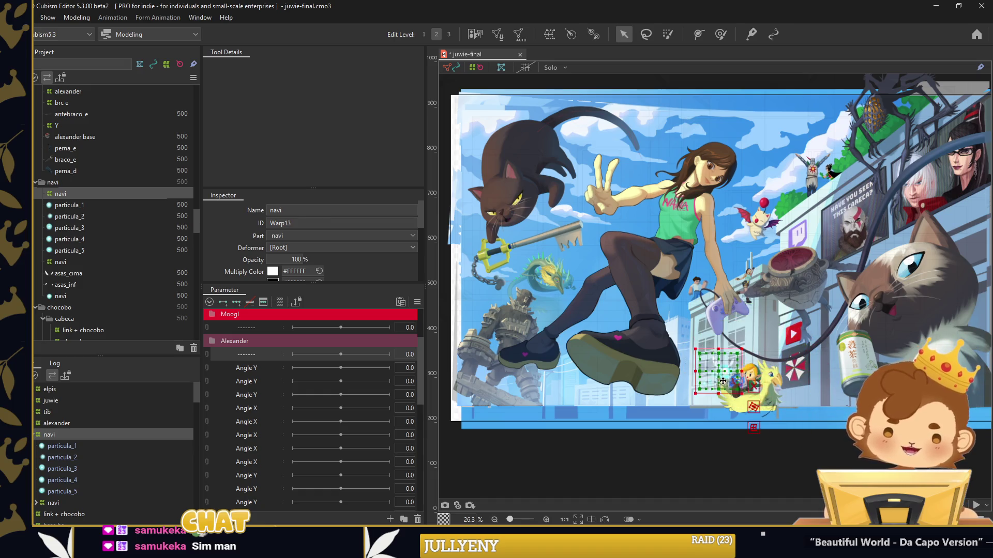
left_click_drag(722, 381, 761, 356)
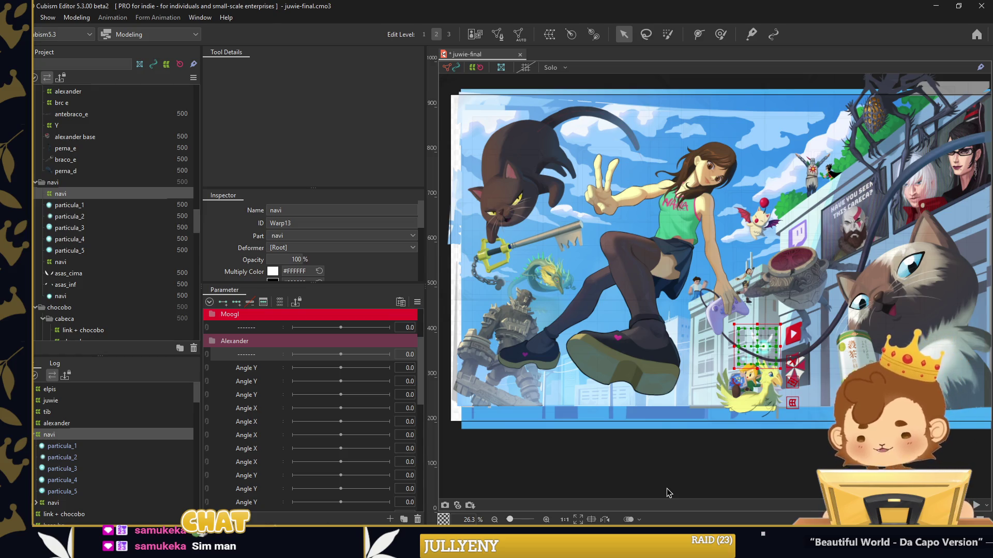
key("ctrl+s")
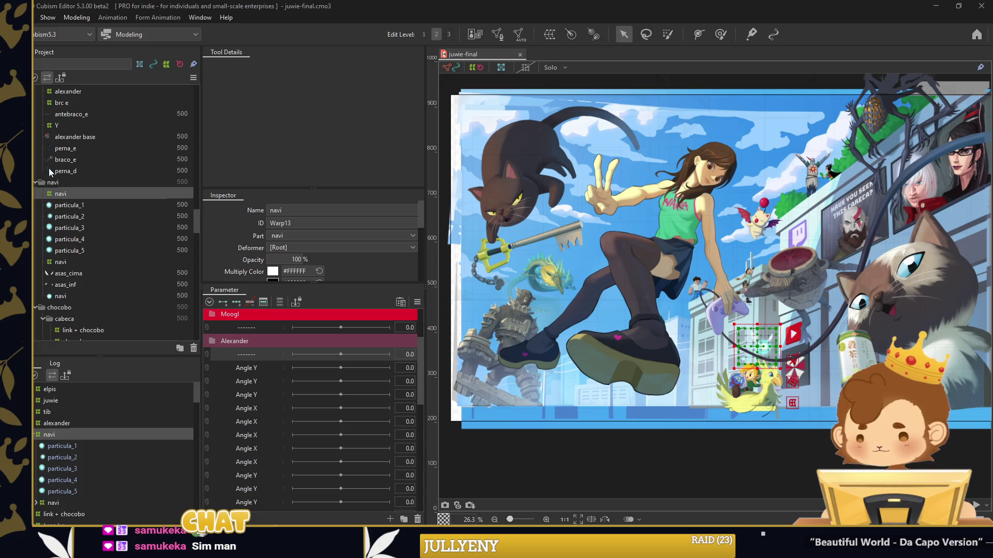
Create a new parameter folder named Navi with a cyan label colour
right_click(240, 364)
left_click(246, 379)
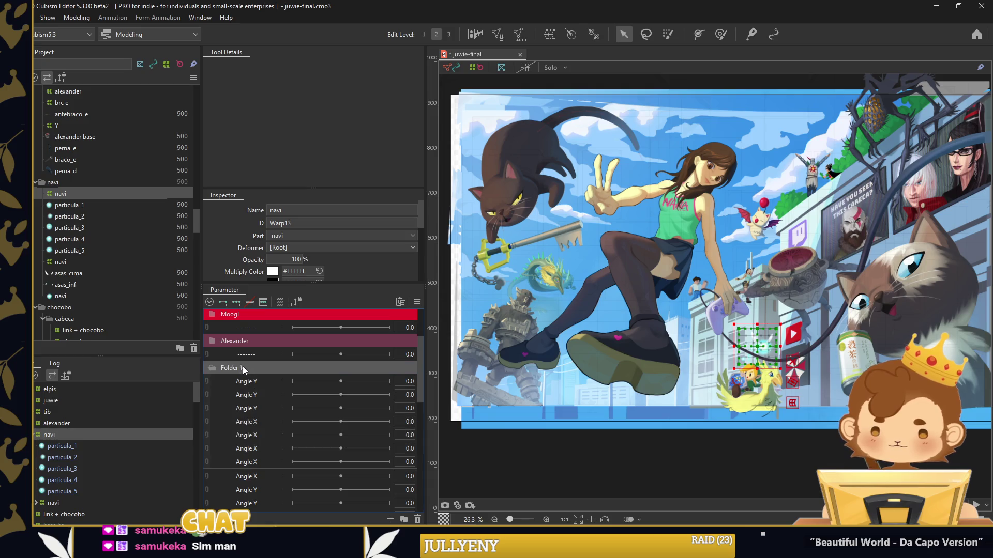
key("Return")
right_click(237, 365)
mouse_move(271, 373)
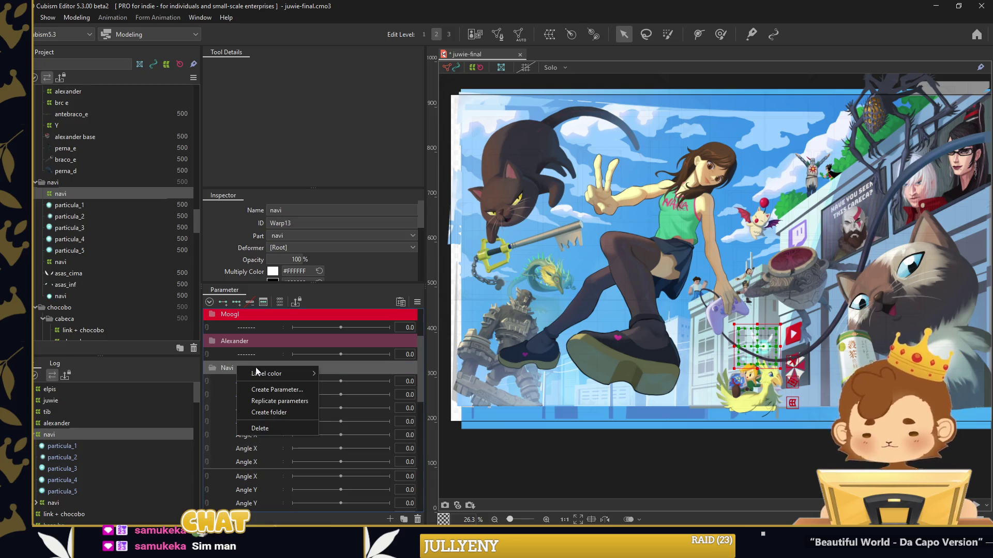
left_click(358, 465)
left_click(569, 239)
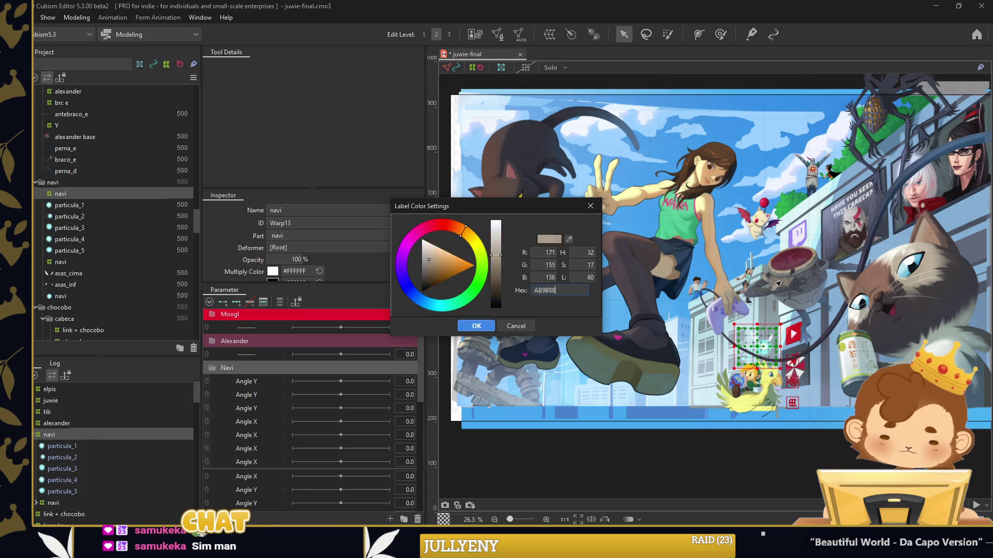
left_click(476, 325)
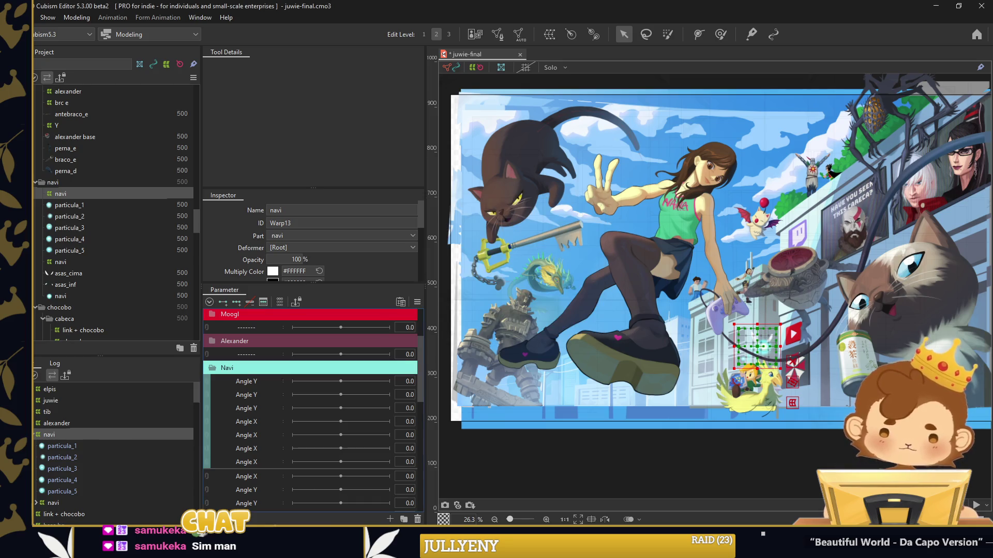
Rename the first two Angle Y parameters in Navi to x and y
right_click(251, 382)
left_click(256, 387)
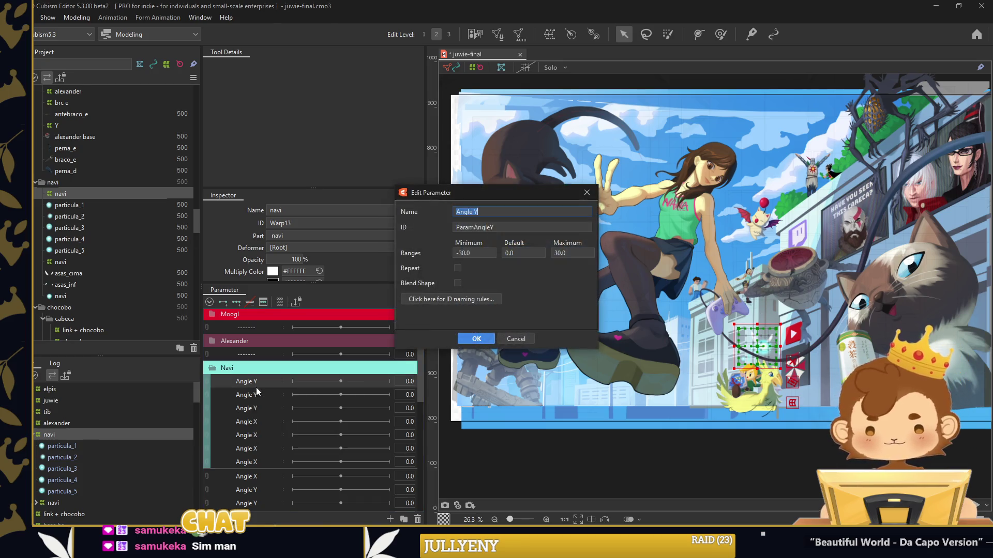
type("x")
key("Return")
right_click(267, 395)
left_click(283, 403)
type("y")
key("Return")
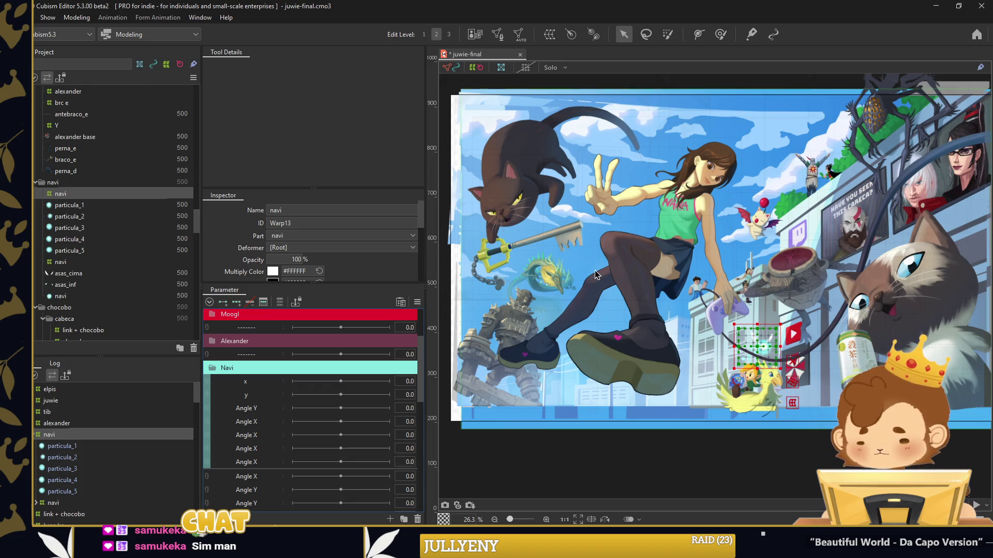
scroll(593, 272, "down", 2)
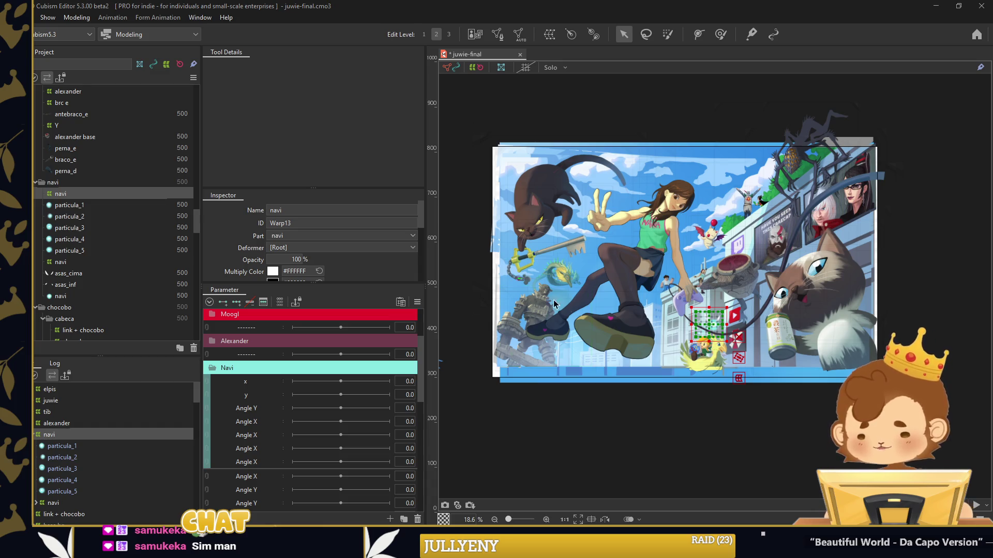
scroll(705, 324, "up", 2)
Key x at -30, 0 and 30, shifting the fairy left at -30 and right at 30
scroll(704, 324, "up", 3)
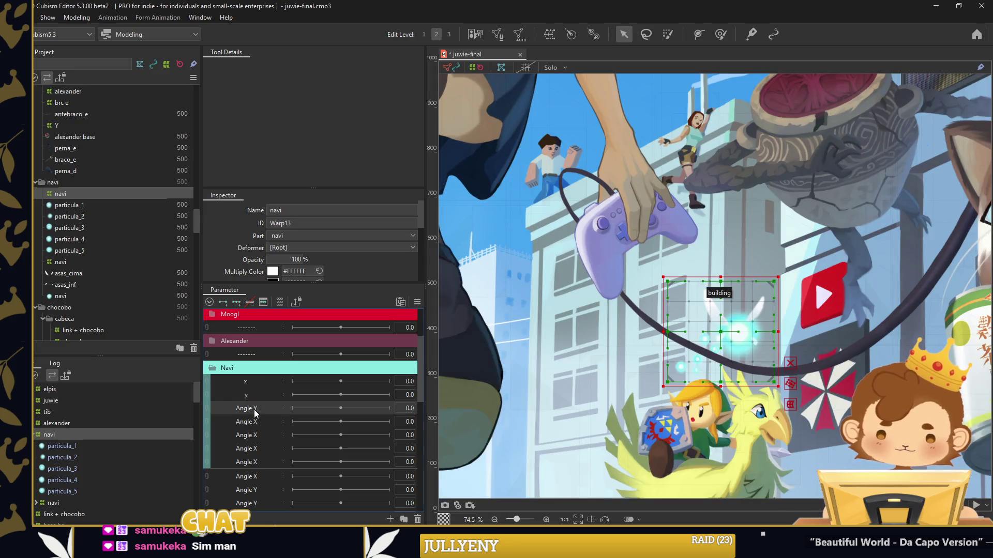
left_click(257, 385)
left_click(237, 301)
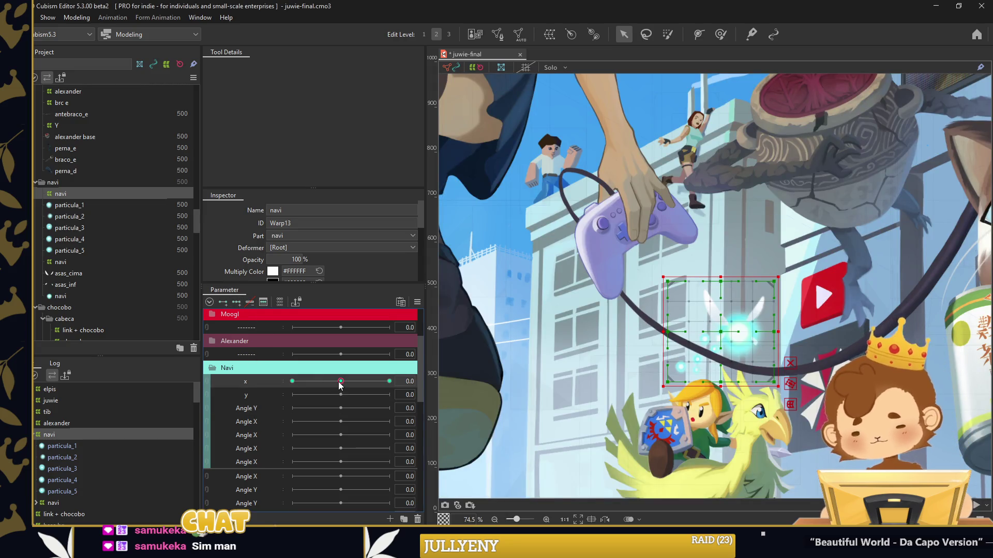
left_click_drag(718, 356, 602, 357)
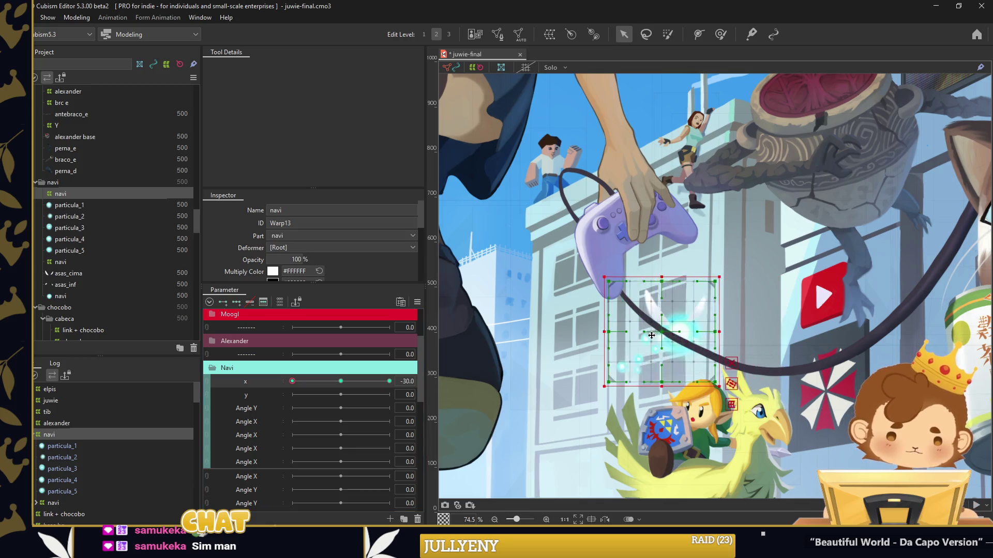
left_click_drag(528, 329, 714, 328)
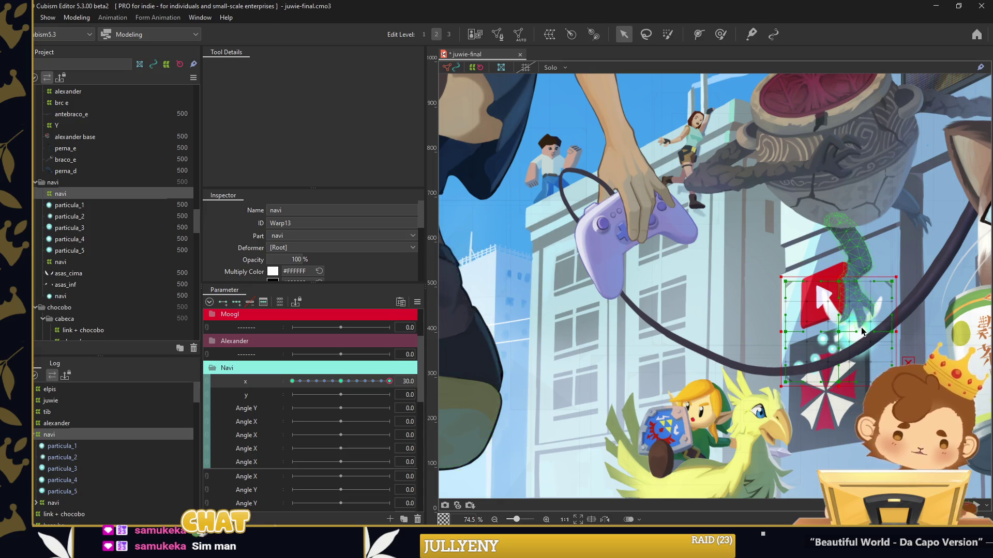
left_click_drag(849, 339, 794, 337)
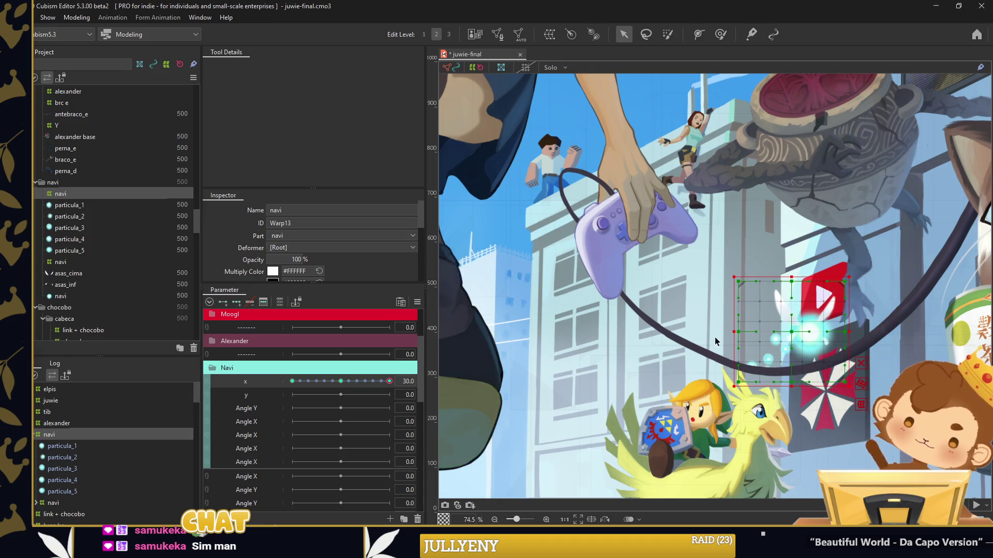
Move the navi part above alexander in the project tree
left_click(34, 182)
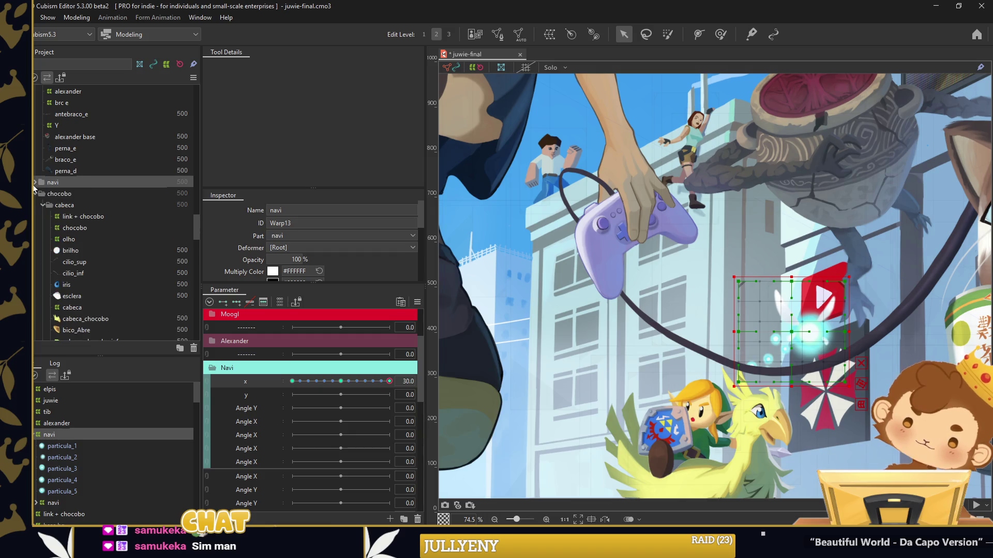
scroll(35, 177, "up", 1)
left_click(35, 121)
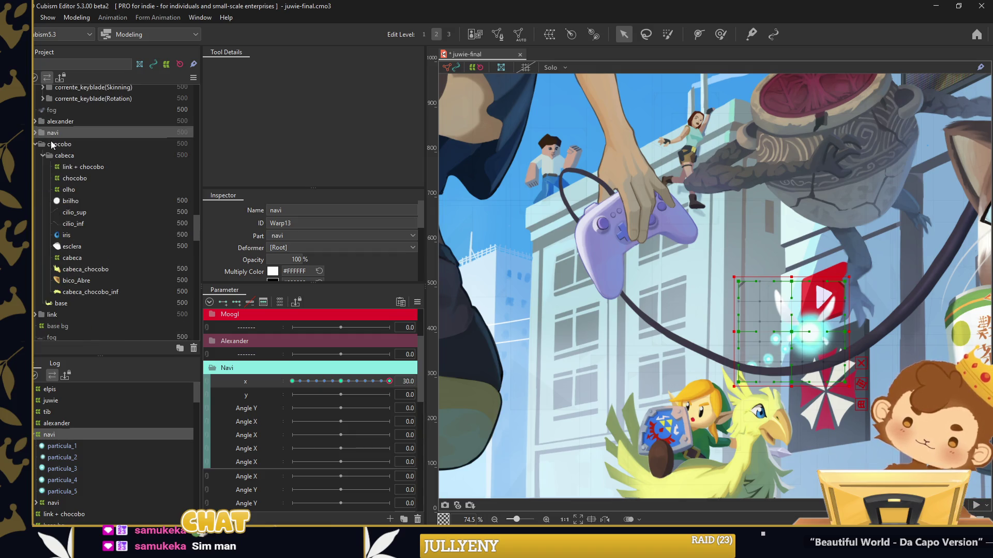
left_click(34, 144)
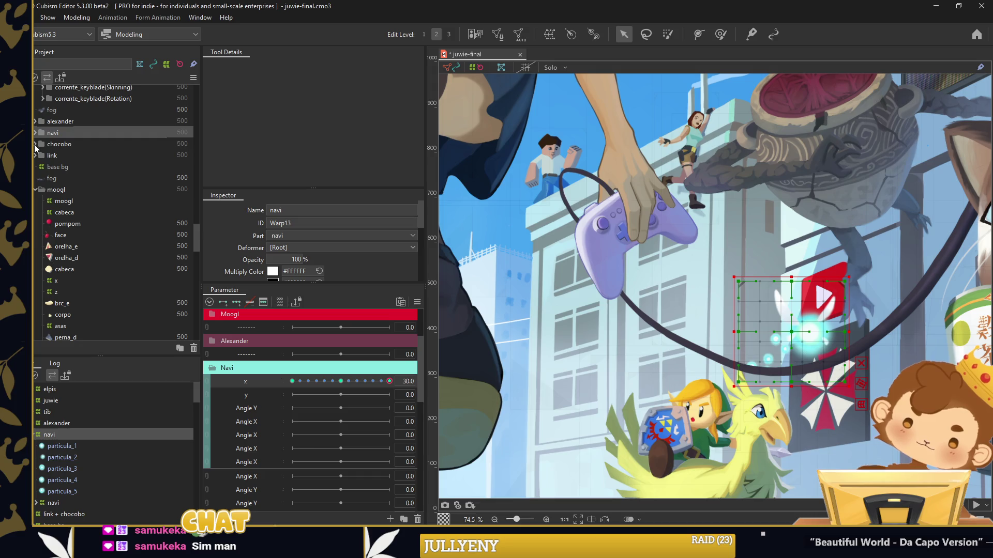
left_click(34, 144)
left_click(54, 133)
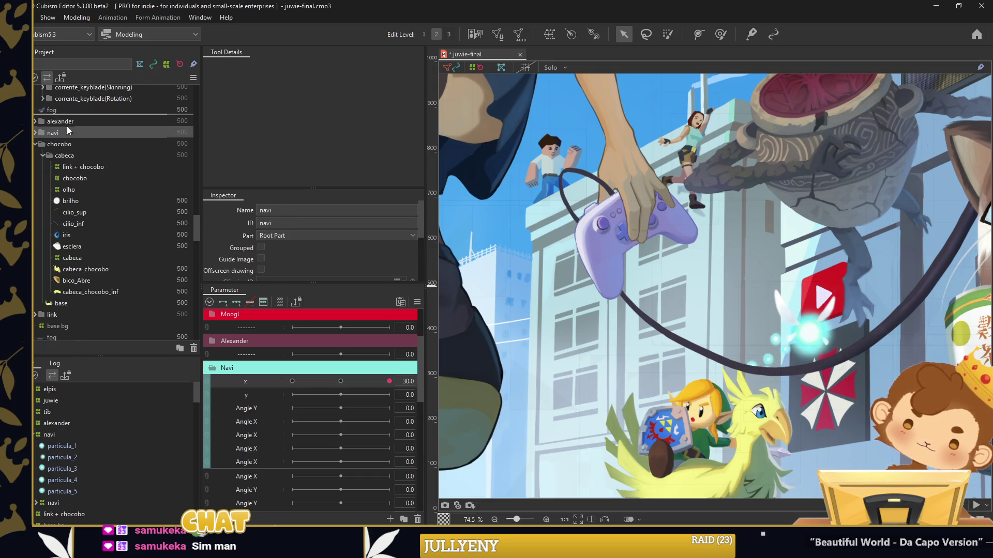
left_click_drag(68, 130, 67, 118)
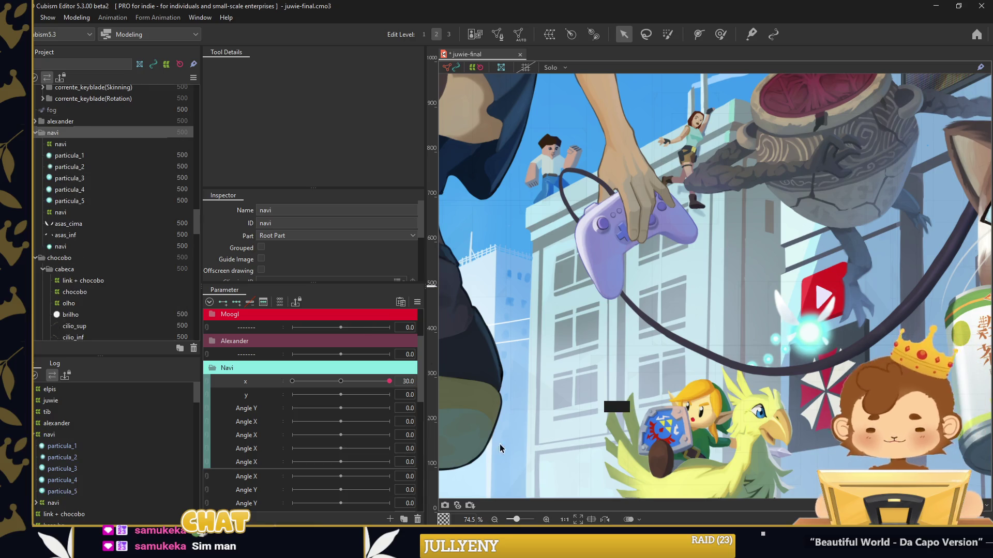
Key y at -30, 0 and 30 on the navi warp deformer, moving the fairy down at -30
mouse_move(398, 382)
left_mouse_down()
mouse_move(296, 389)
mouse_move(352, 382)
left_mouse_up()
left_click(49, 435)
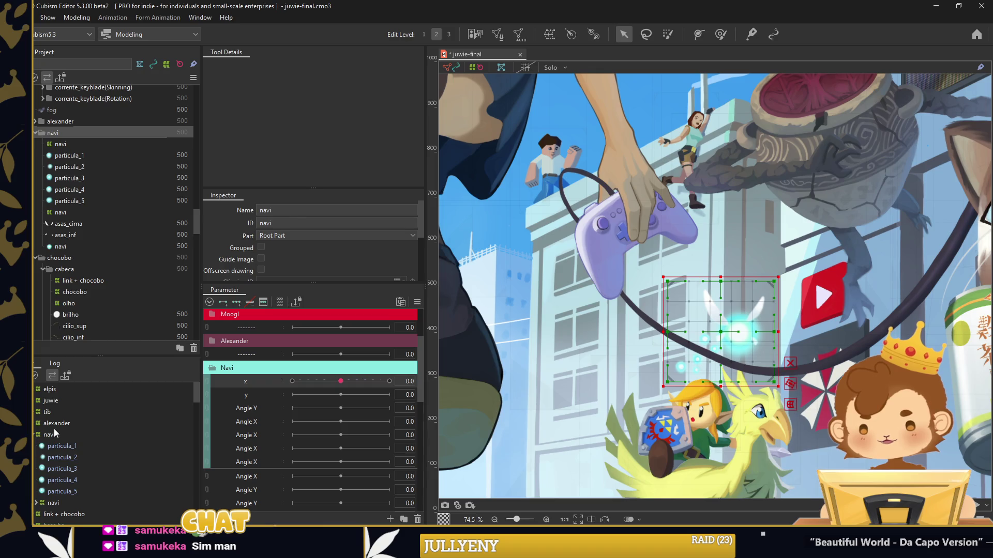
left_click(236, 301)
left_click_drag(340, 394, 292, 394)
mouse_move(727, 319)
left_mouse_down()
mouse_move(745, 221)
mouse_move(742, 349)
left_mouse_up()
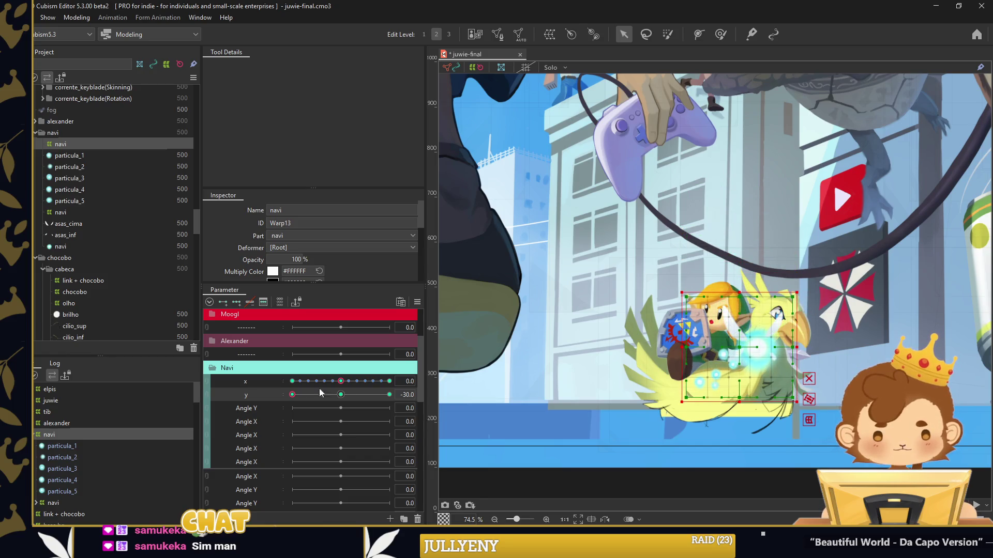
left_click(341, 395)
Apply Extended Interpolation and synthesize the corner keyforms for x and y
left_click(390, 394)
scroll(506, 286, "down", 3)
left_click(536, 230)
left_click(340, 394)
right_click(422, 394)
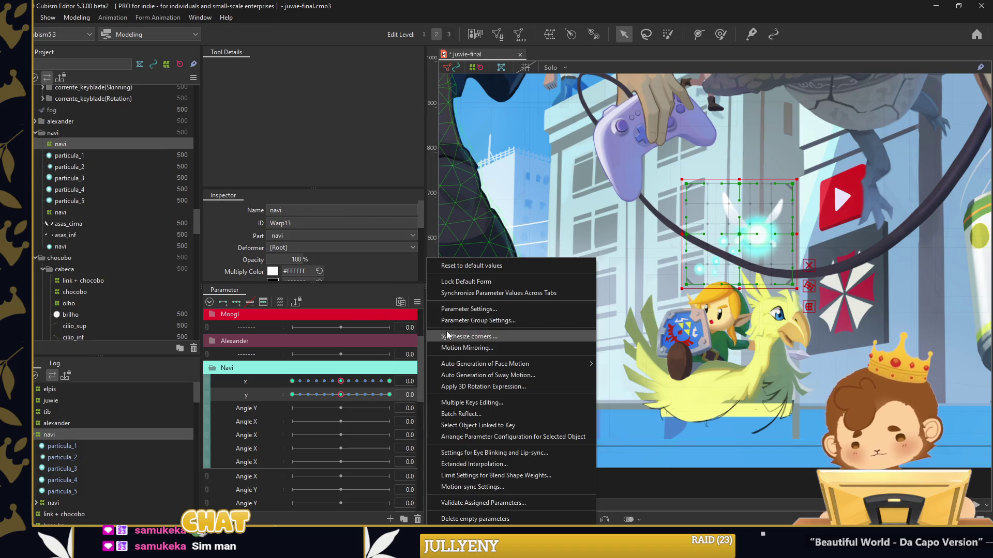
left_click(447, 336)
left_click(476, 369)
Select the building artwork on the canvas
scroll(624, 391, "down", 5)
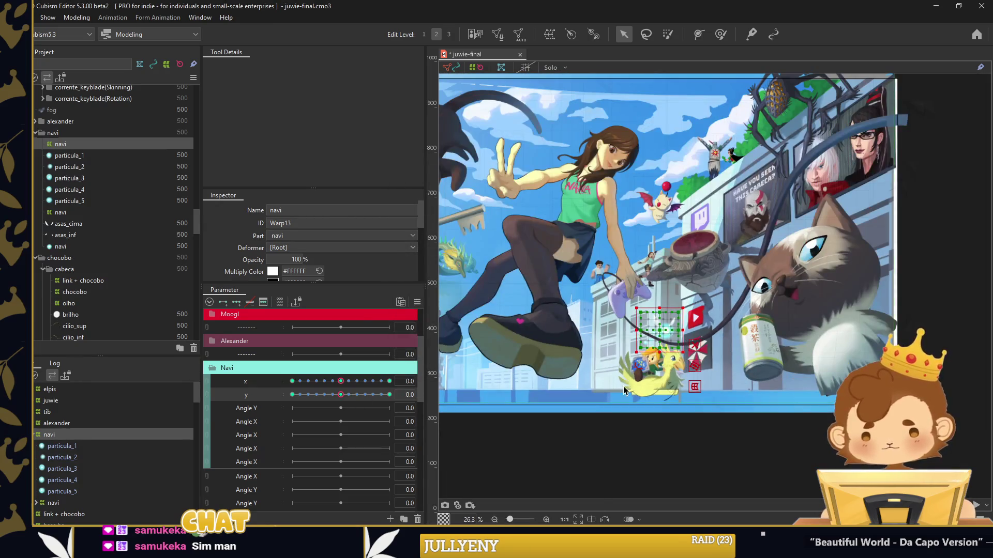
scroll(791, 315, "left", 3)
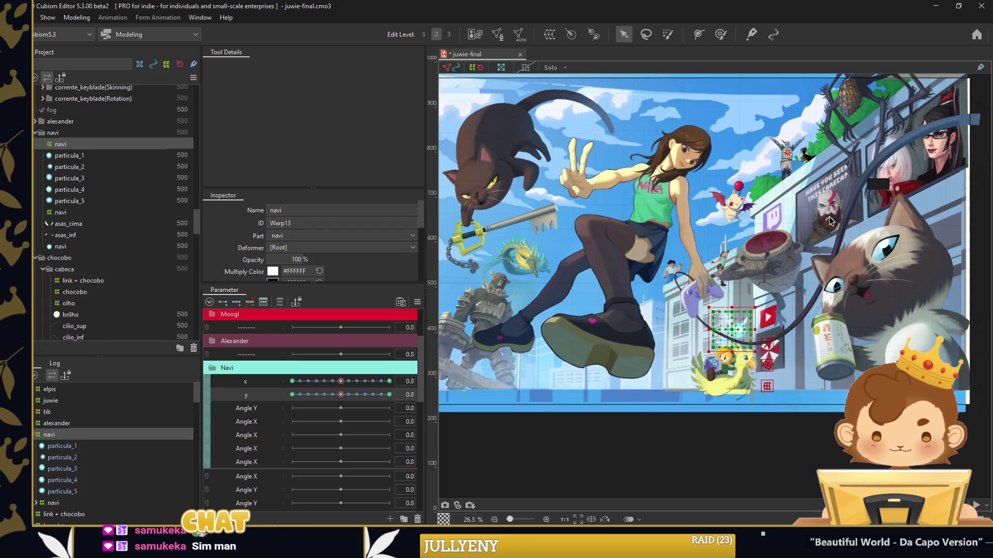
left_click(958, 241)
scroll(273, 240, "down", 1)
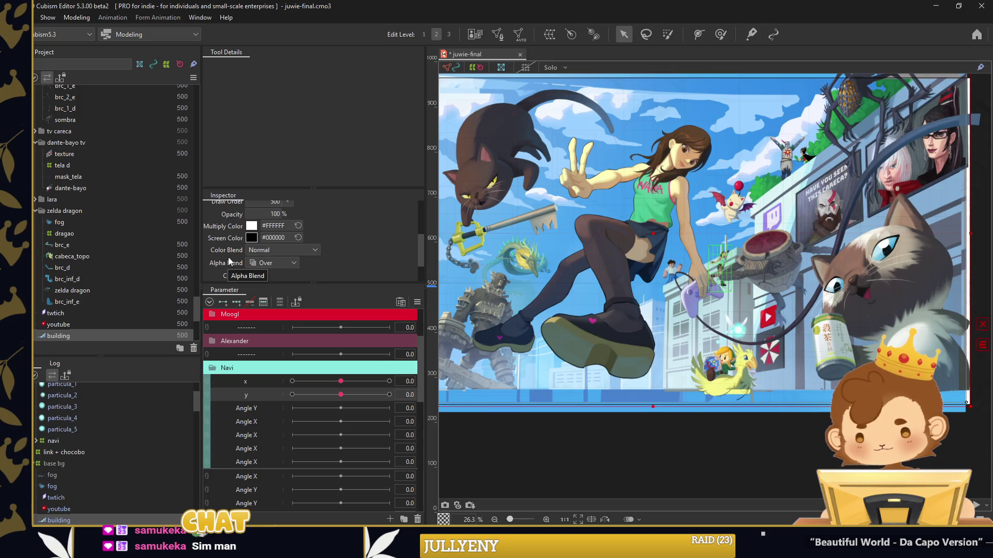
Update the building's draw order and set the background's draw order to 400
left_click(274, 243)
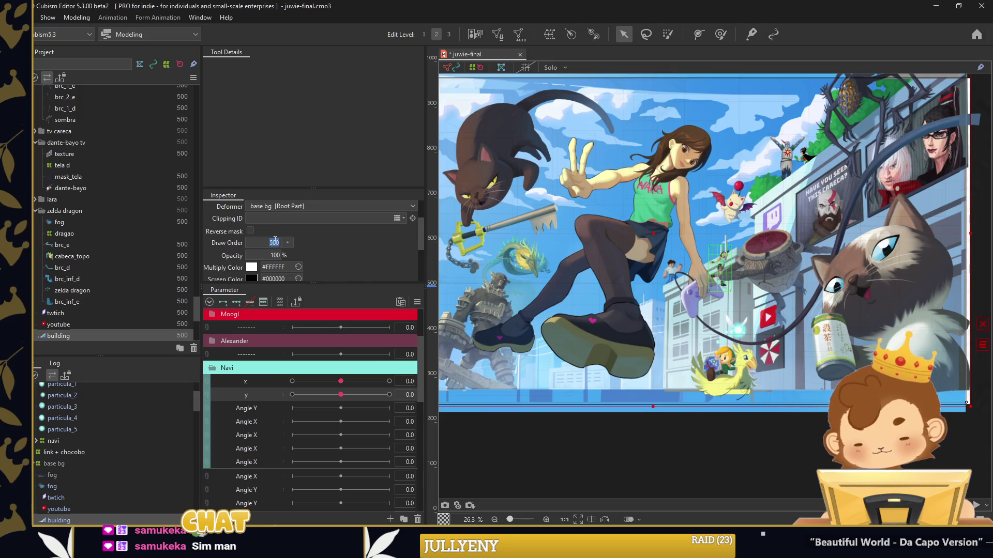
type("490")
key("Return")
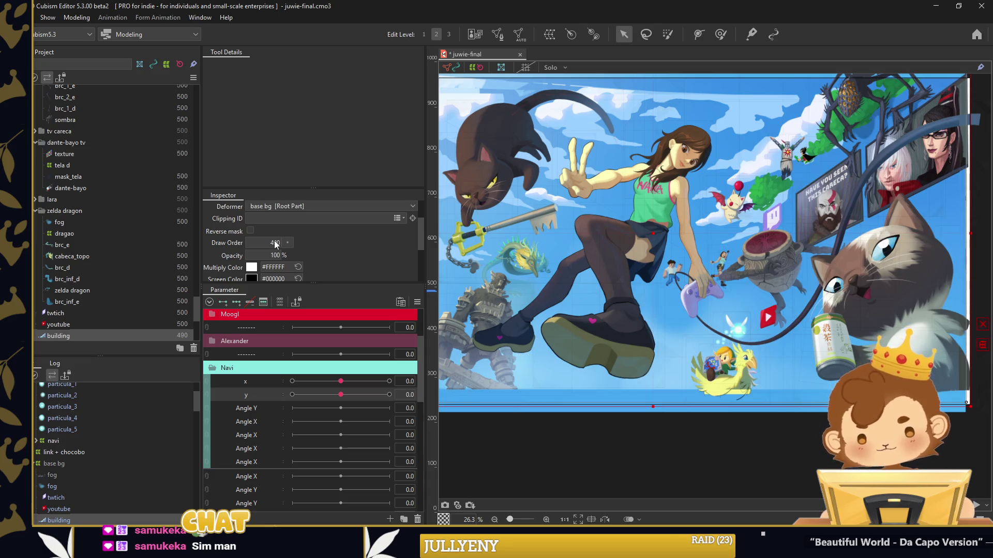
left_click(663, 400)
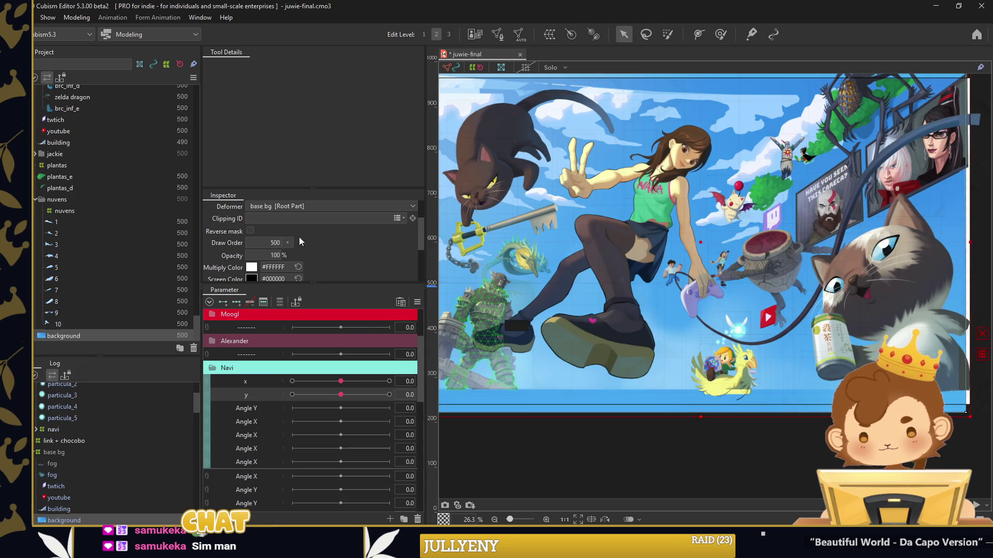
type("400")
key("Return")
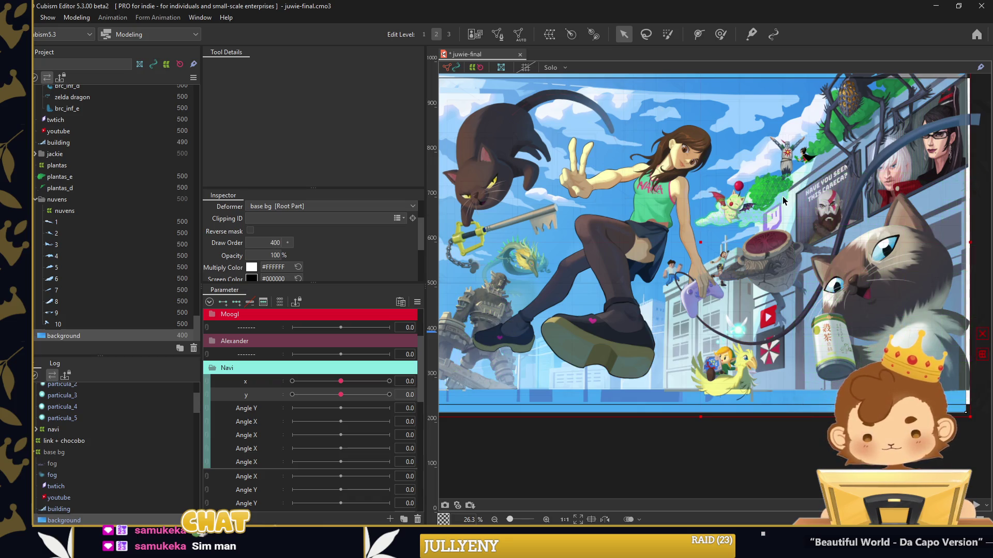
Give cloud meshes nuvens 1 through 10 draw order 450
left_click(744, 199)
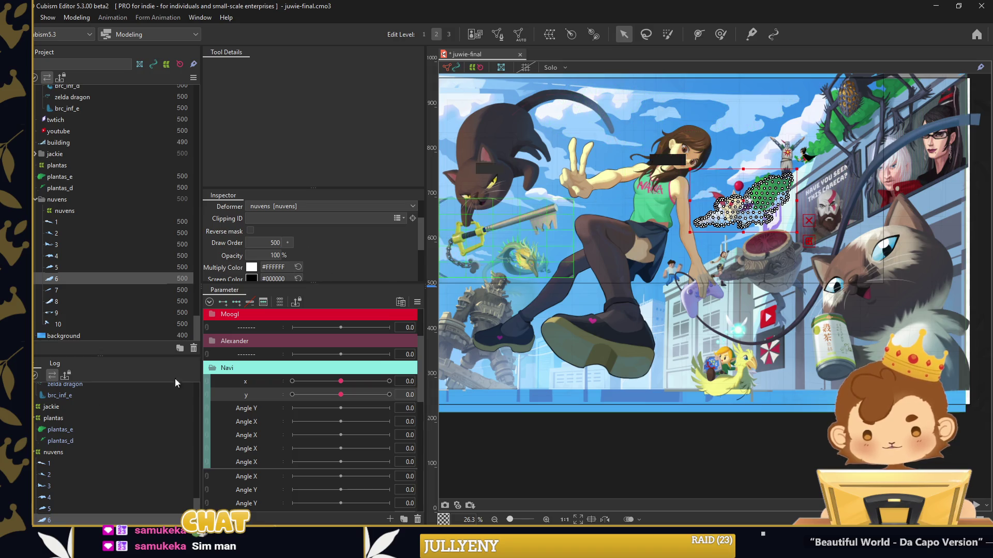
left_click(59, 465)
left_click(52, 521, "shift")
type("450")
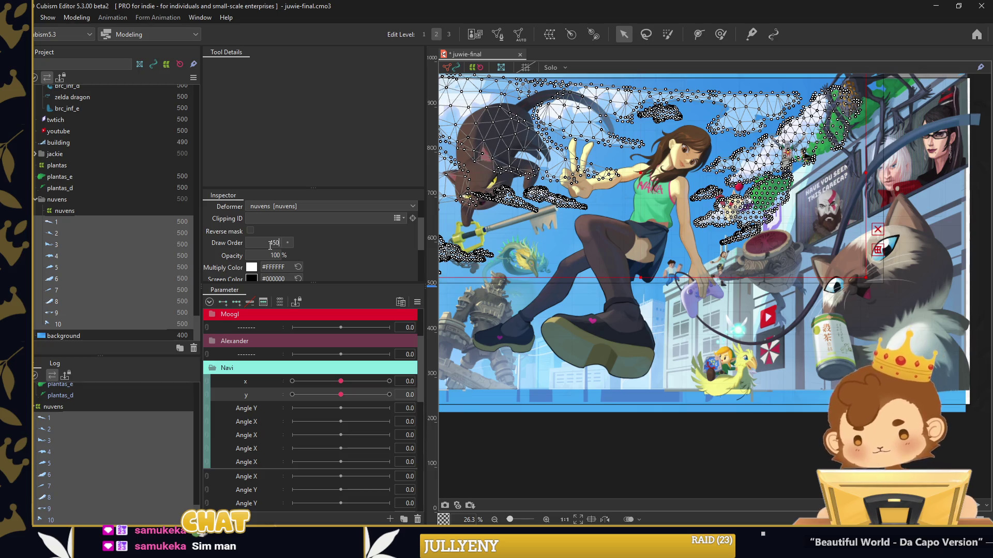
left_click(774, 190)
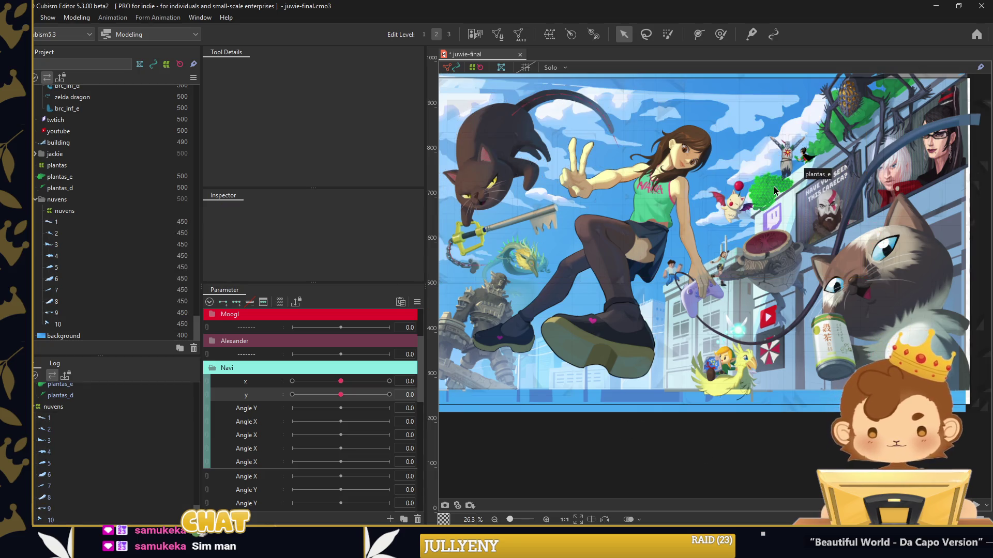
Set the plantas_e and plantas_d plant meshes to draw order 450
left_click(774, 190)
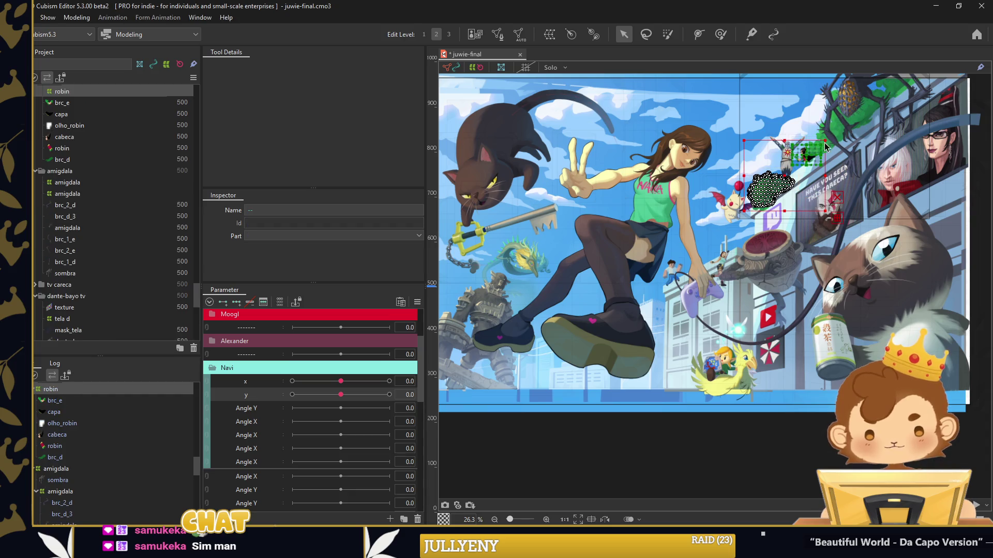
left_click(833, 119)
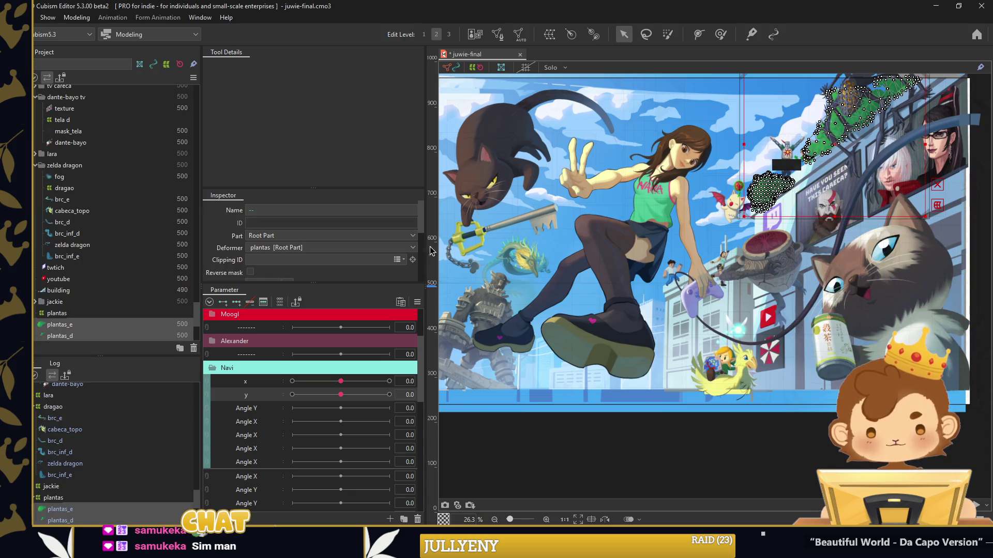
scroll(270, 267, "down", 2)
double_click(279, 242)
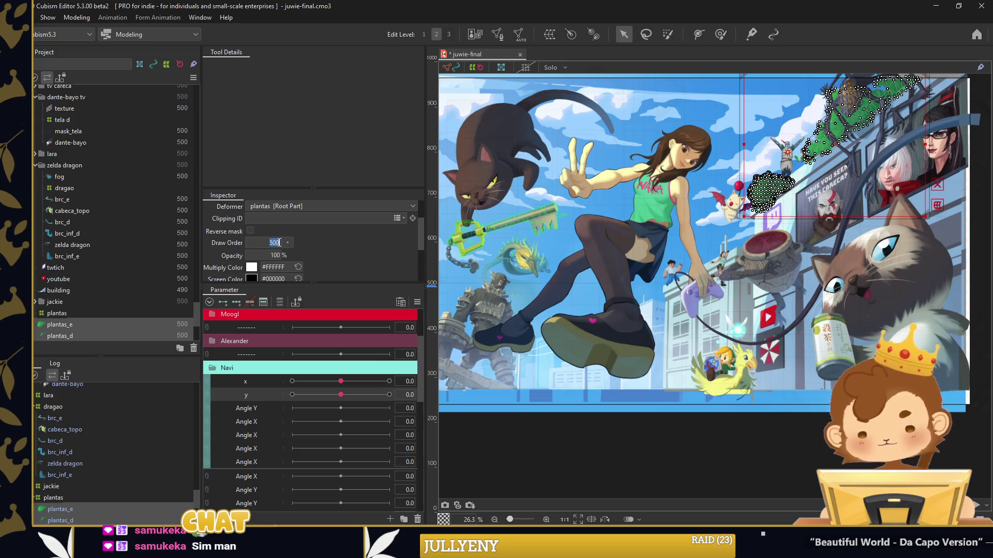
type("450")
key("Return")
left_click(659, 401)
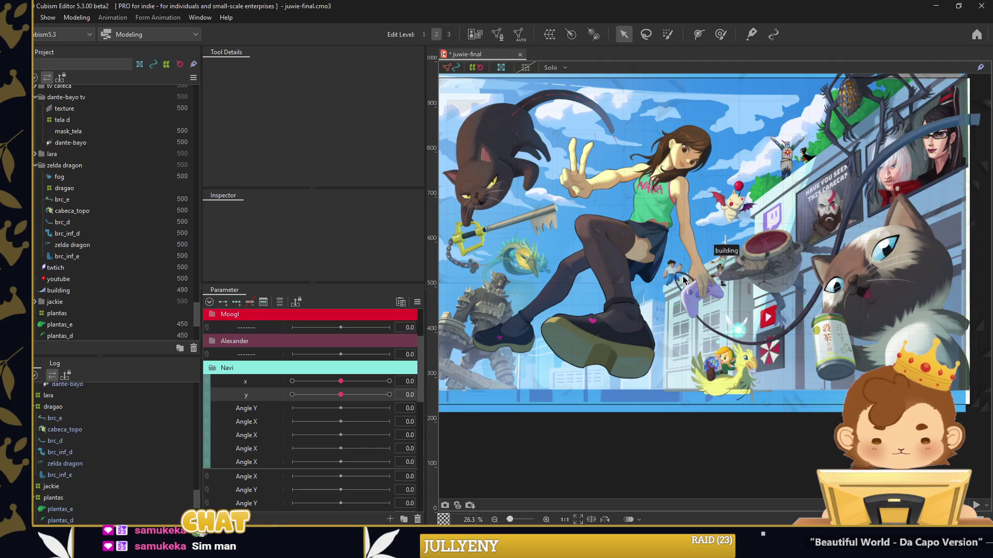
Set jackie, brc_e and brc_d to draw order 450
scroll(653, 293, "up", 5)
left_click(641, 299)
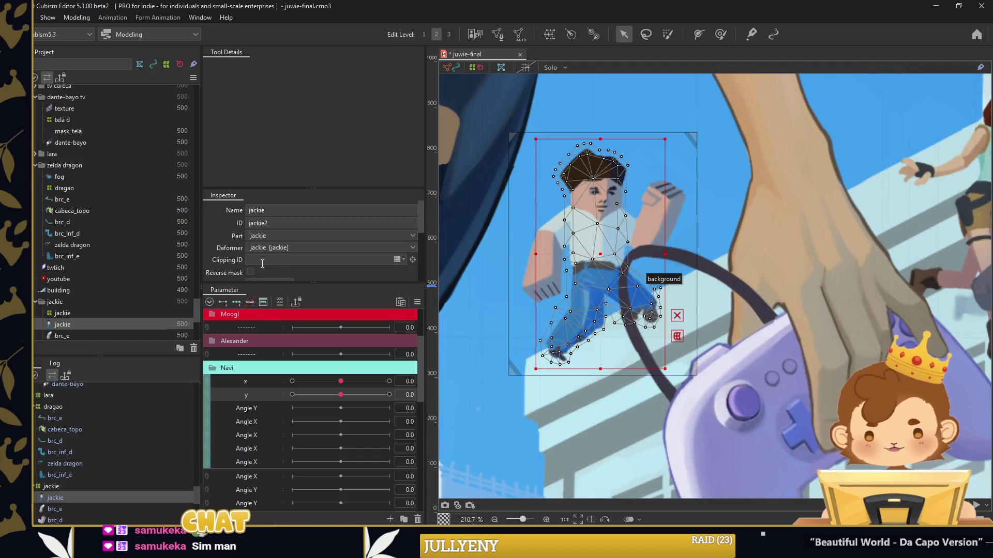
left_click(73, 306, "shift")
double_click(274, 243)
type("450")
key("Return")
scroll(688, 319, "down", 2)
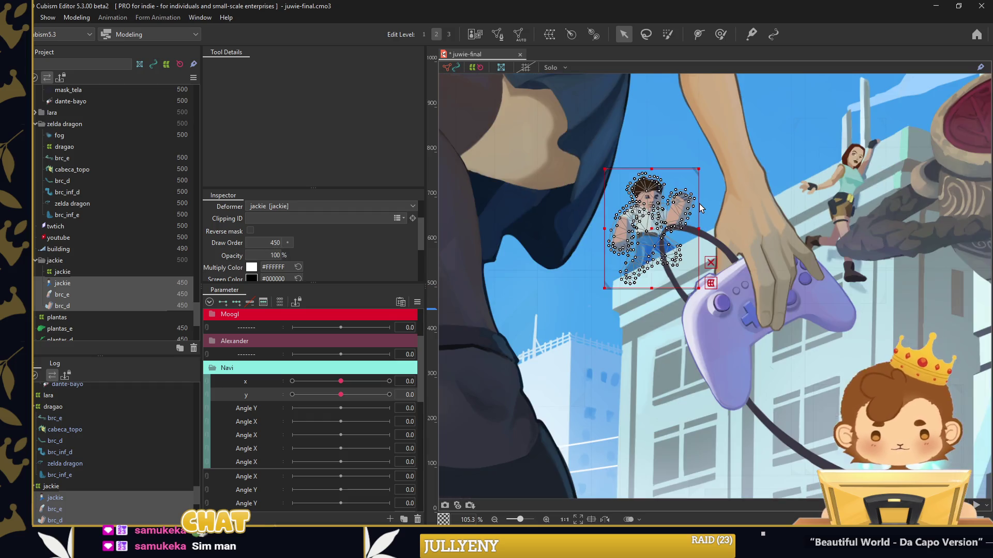
scroll(712, 197, "down", 2)
scroll(712, 197, "down", 2)
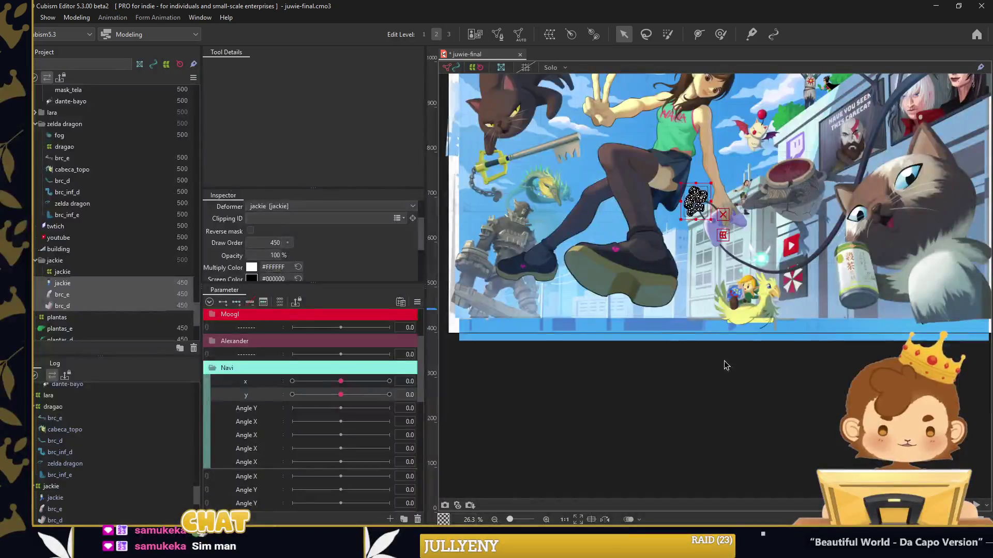
Zoom onto Link and the chocobo, then select the navi mesh plus wings asas_cima and asas_inf
left_click(722, 366)
mouse_move(723, 365)
left_mouse_down()
mouse_move(697, 434)
mouse_move(674, 445)
left_mouse_up()
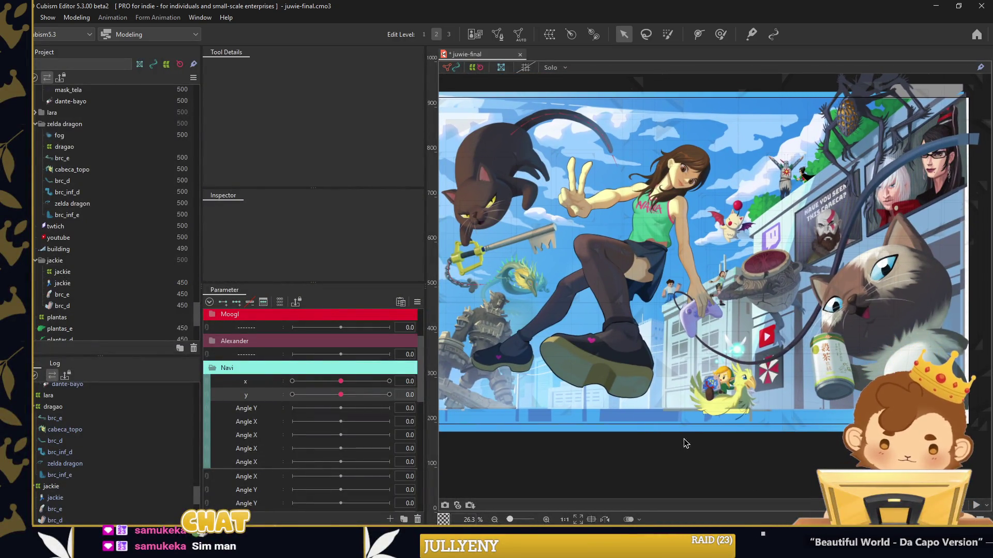
scroll(718, 405, "up", 2)
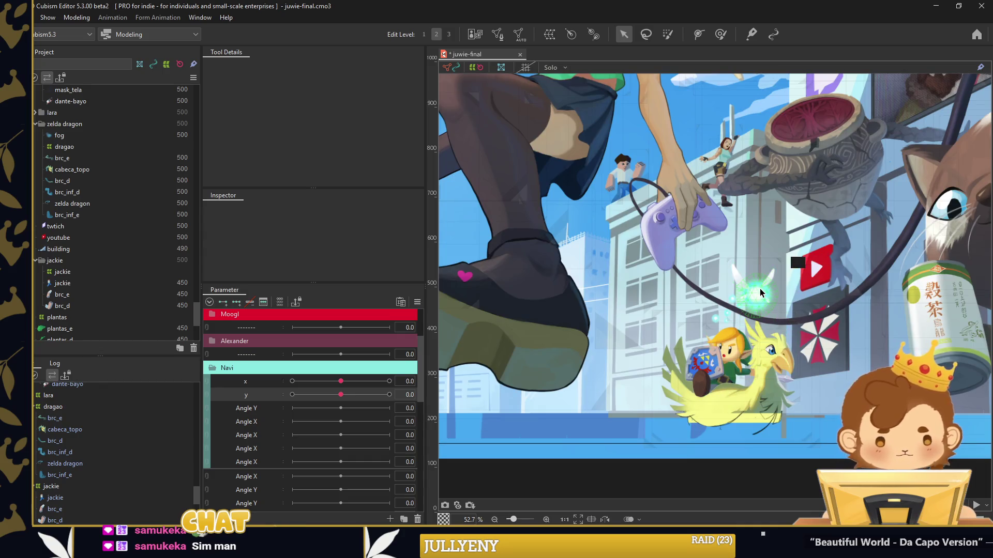
left_click(757, 298)
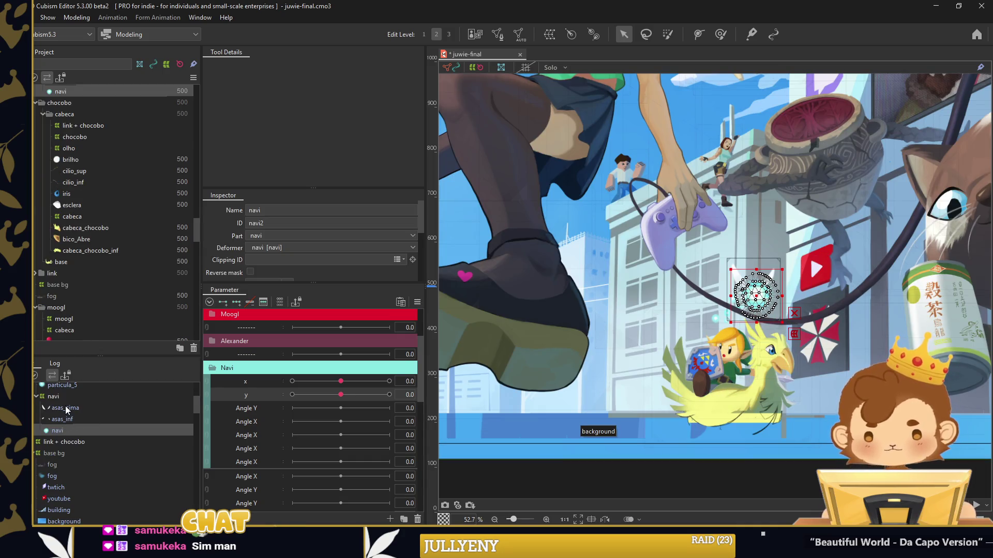
left_click(66, 409, "shift")
scroll(131, 419, "up", 2)
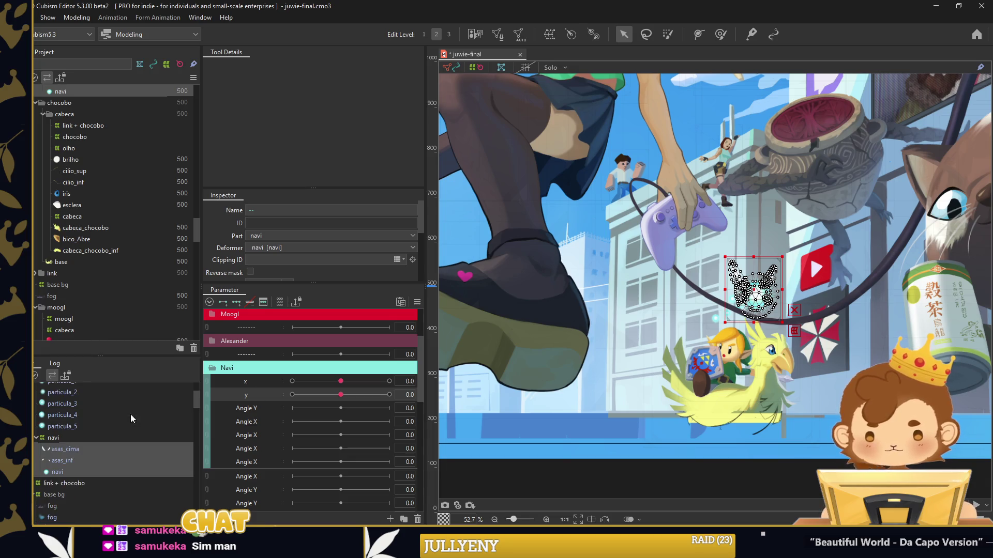
scroll(274, 282, "down", 1)
right_click(271, 408)
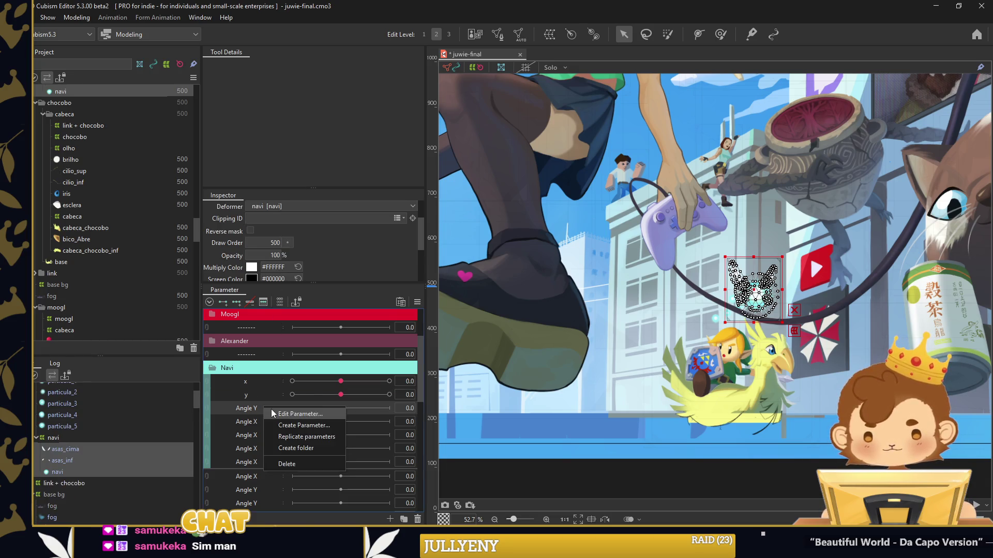
Rename the Angle Y parameter to 'draw order' and key both its ends
left_click(271, 409)
type("draw order")
key("Return")
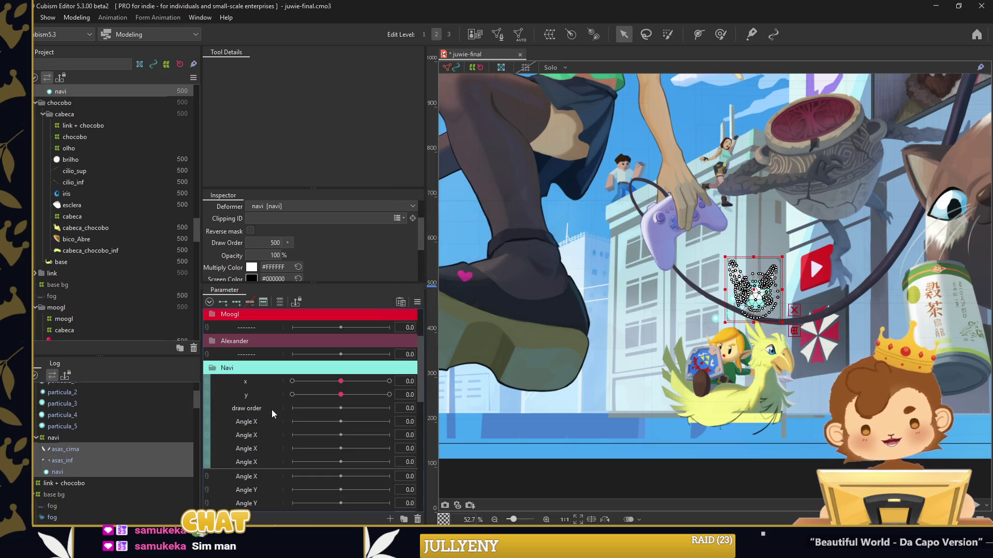
left_click(221, 302)
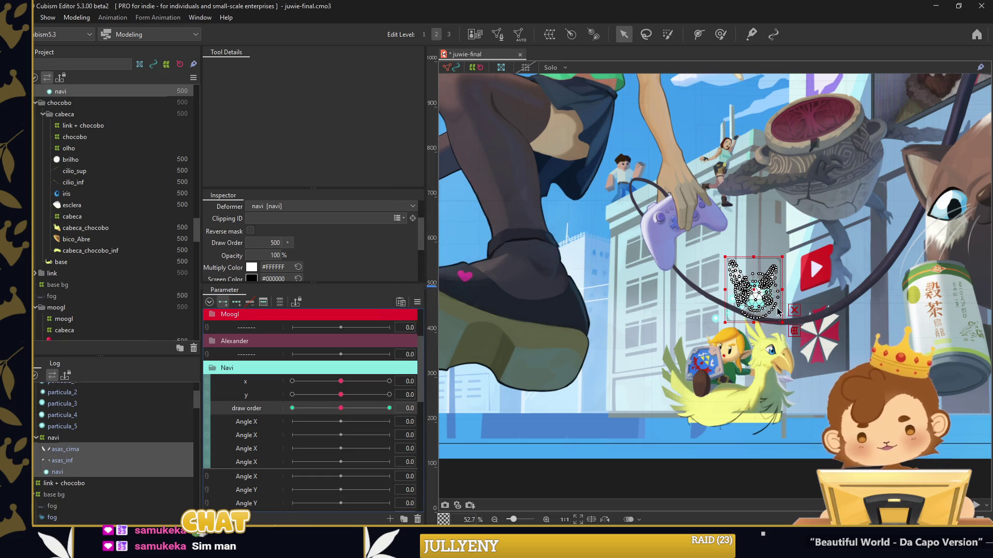
scroll(744, 309, "up", 2)
scroll(744, 308, "up", 2)
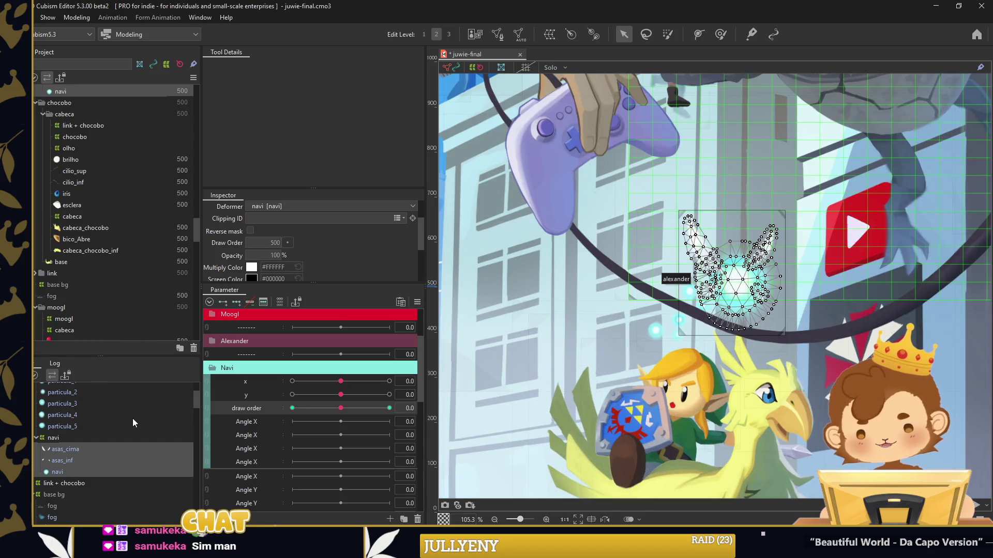
At draw order -30, give Navi draw order 460 and move the fairy onto Link's head
left_click(292, 408)
double_click(274, 243)
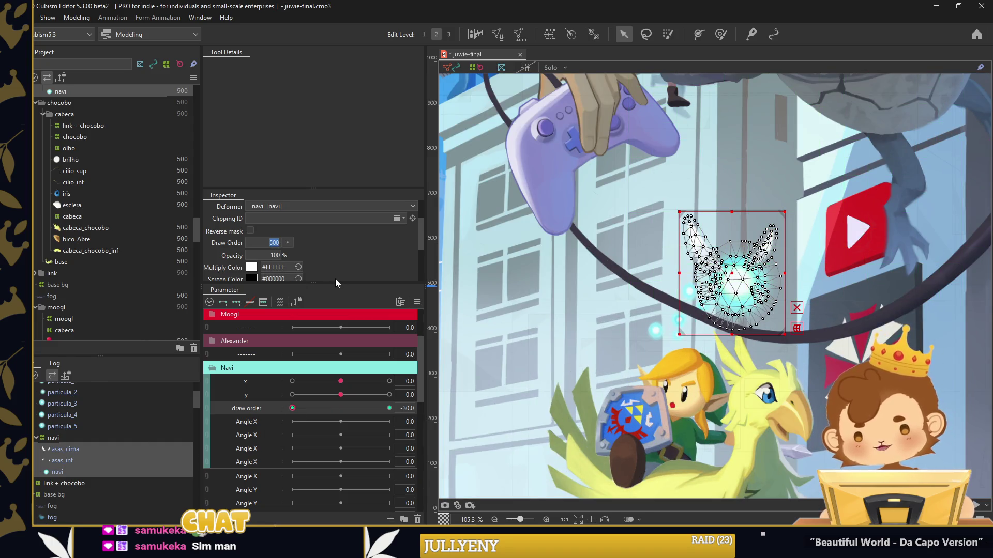
type("460")
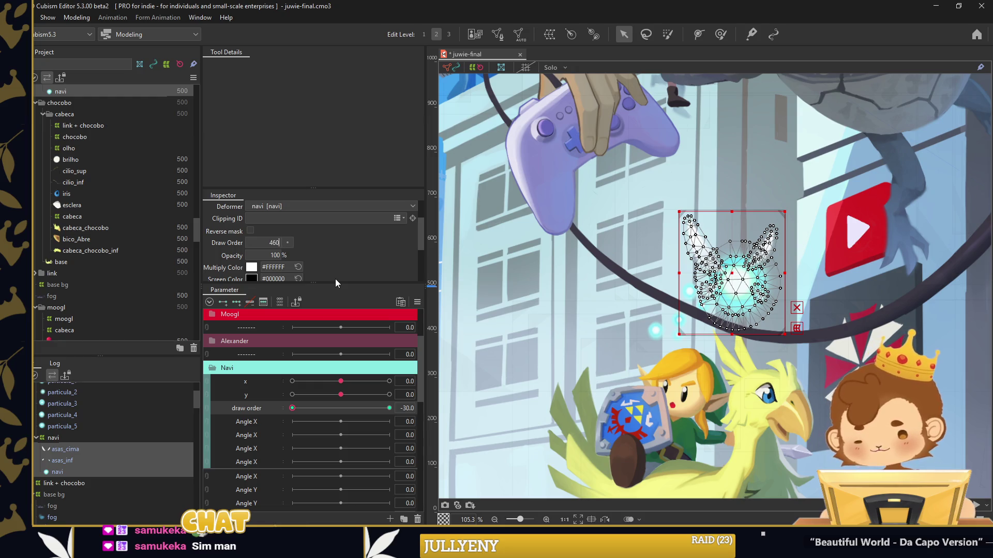
key("Return")
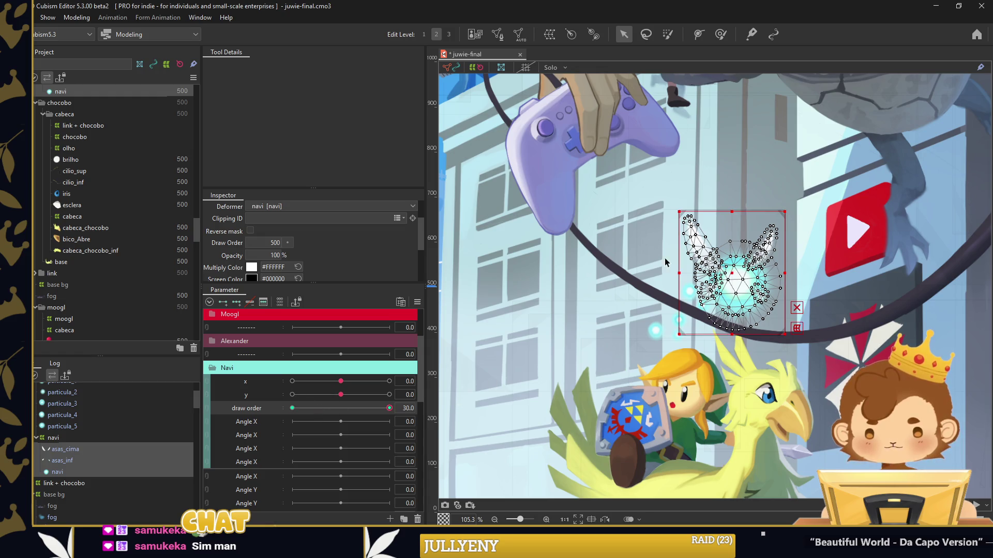
left_click(465, 252)
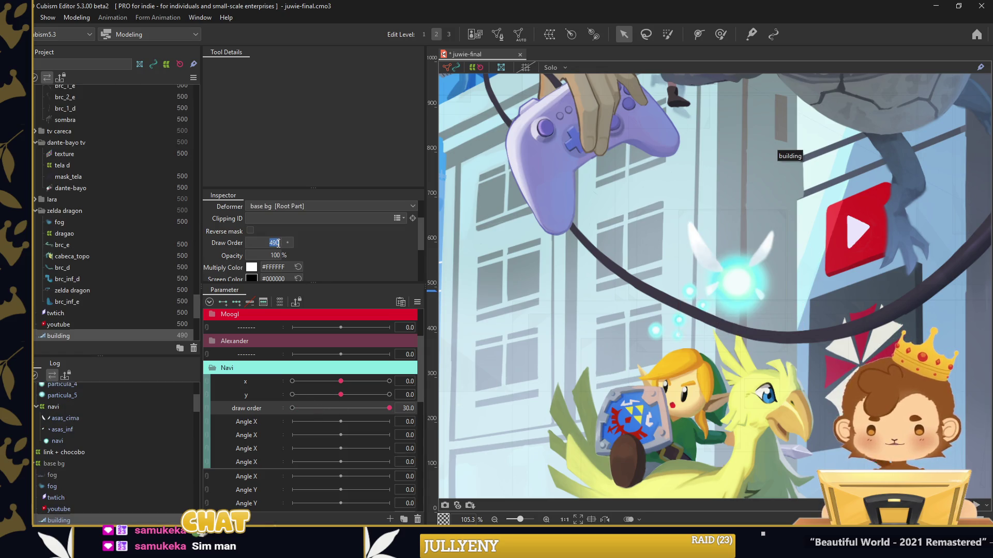
left_click(743, 283)
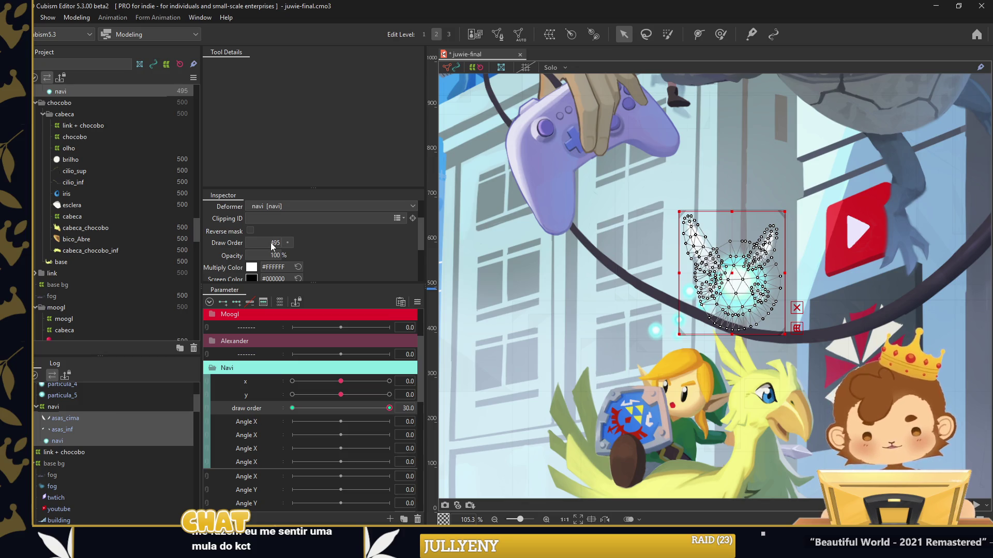
left_click_drag(731, 278, 669, 395)
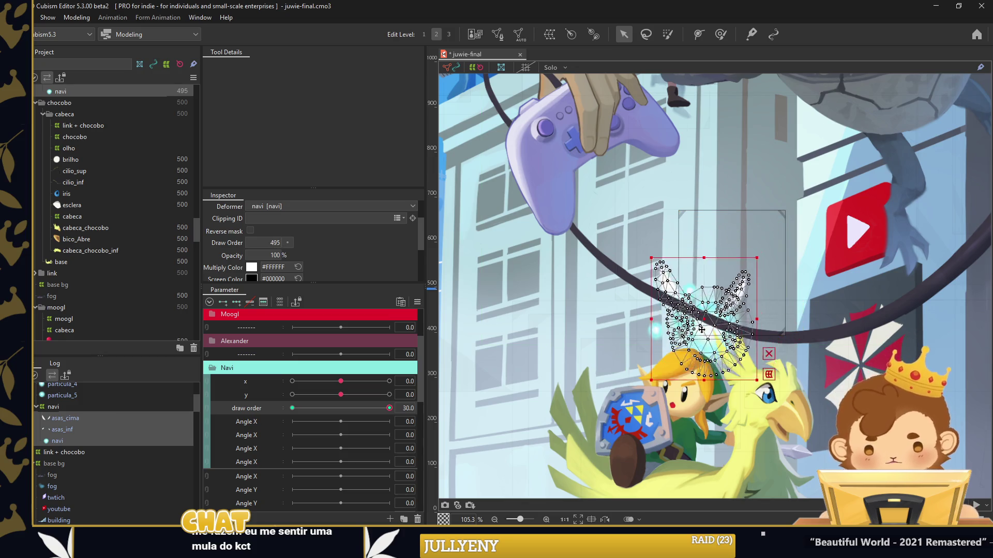
left_click_drag(697, 347, 740, 274)
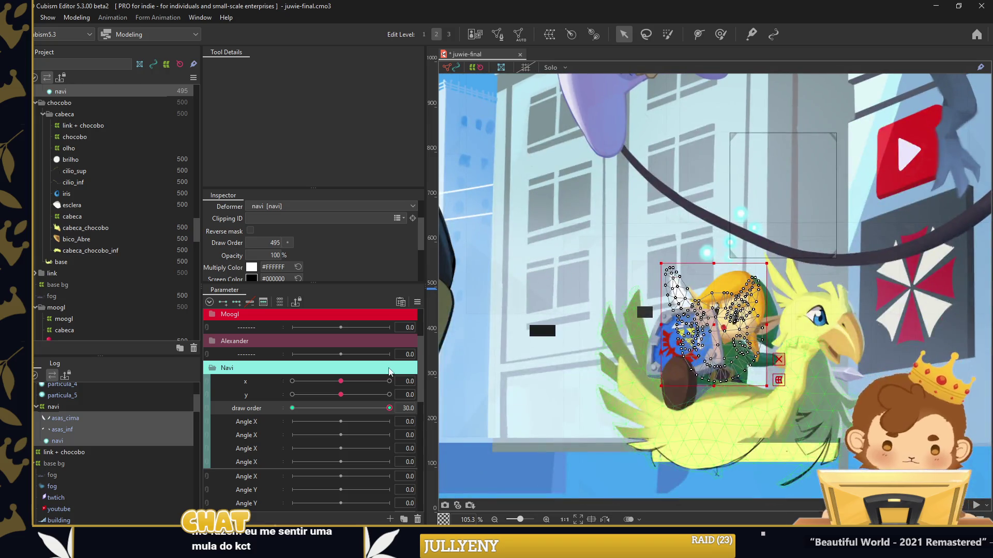
Switch the draw order parameter between 30 and -30, editing navi's Draw Order value at each key
left_click(292, 408)
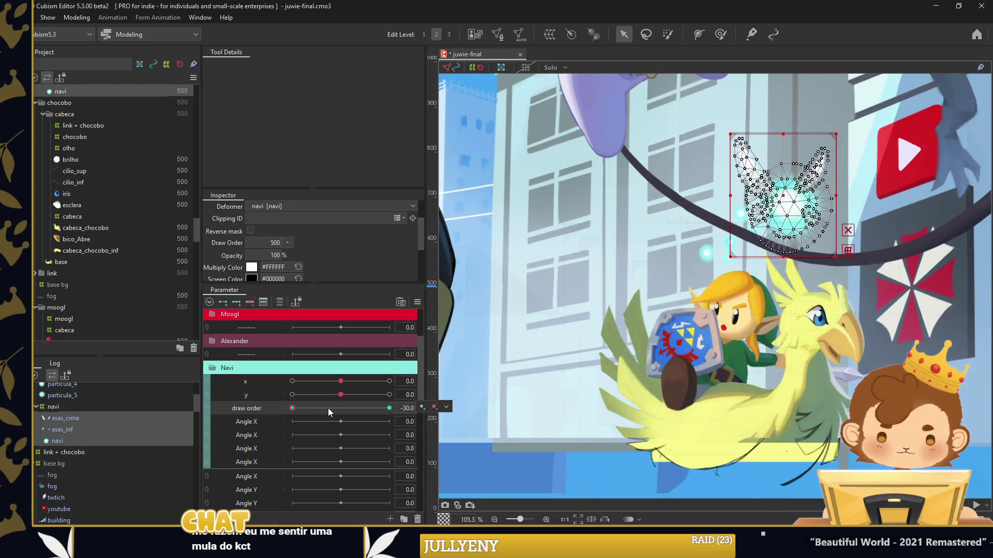
left_click(378, 409)
double_click(276, 243)
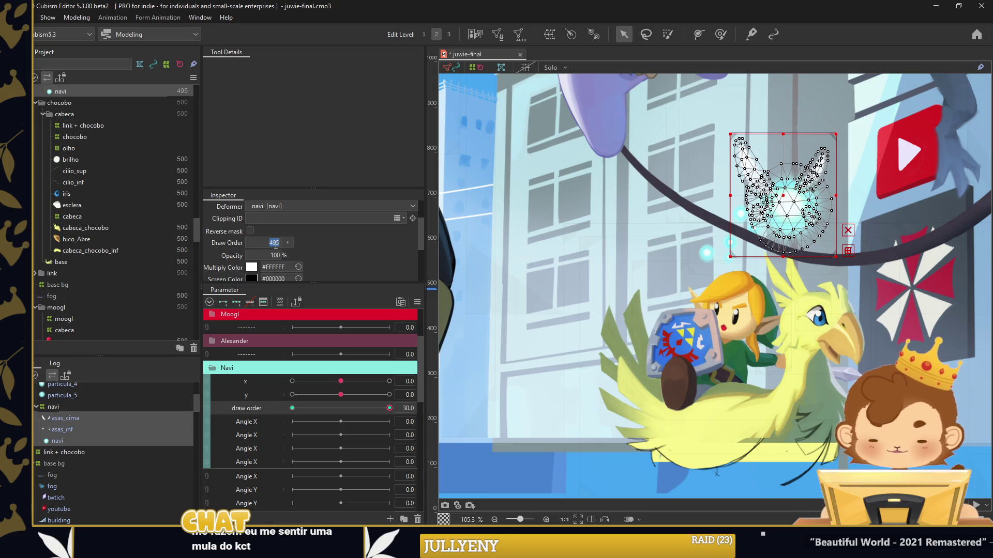
left_click(292, 408)
double_click(273, 243)
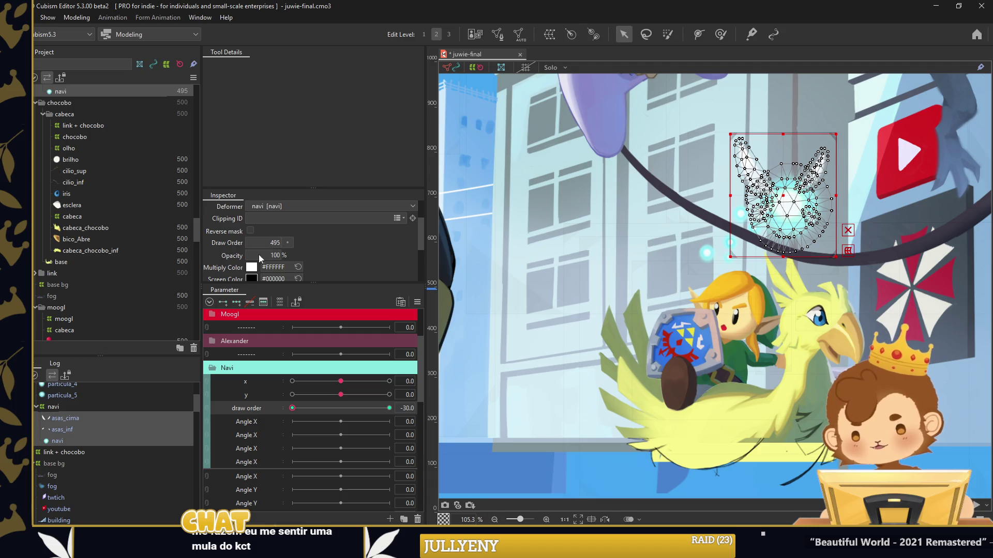
key("ctrl+shift+w")
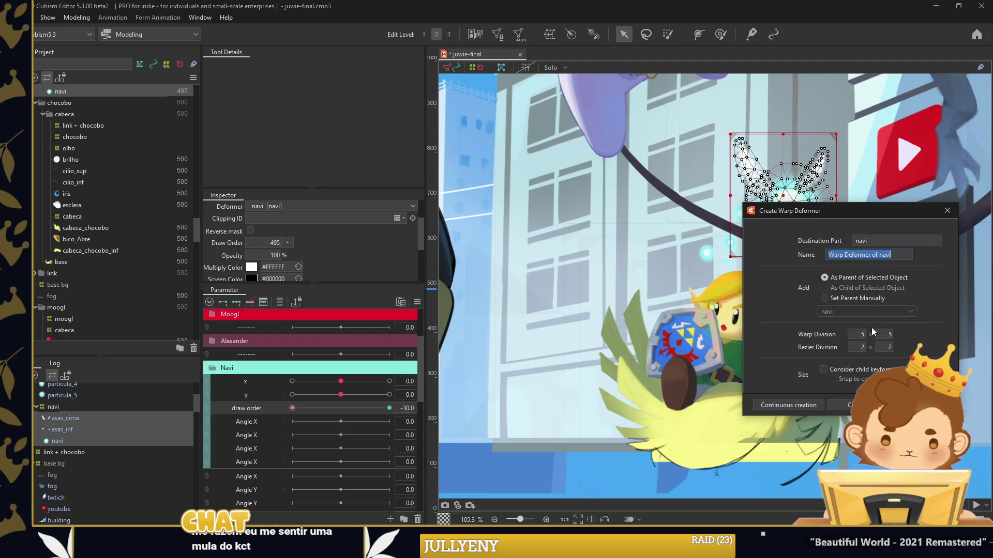
Name the new warp deformer Z, rename an Angle X parameter to z, and key both ends
type("Z")
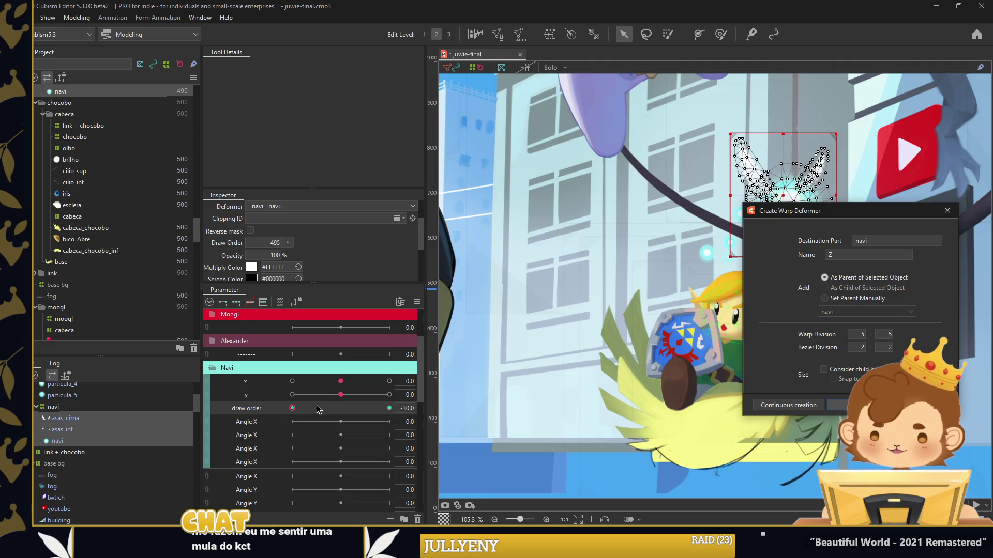
key("Return")
right_click(262, 429)
left_click(277, 435)
type("z")
key("Return")
left_click(292, 409)
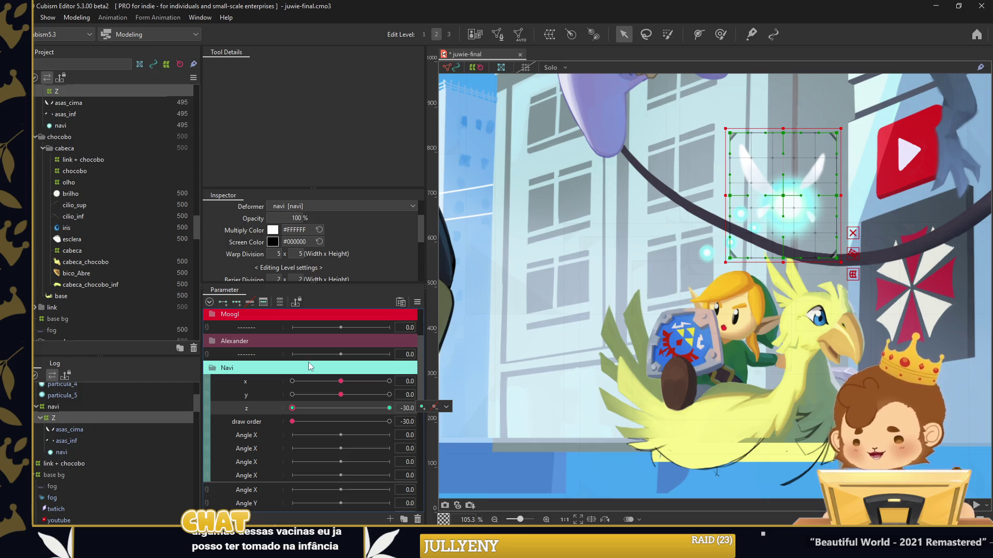
left_click(445, 406)
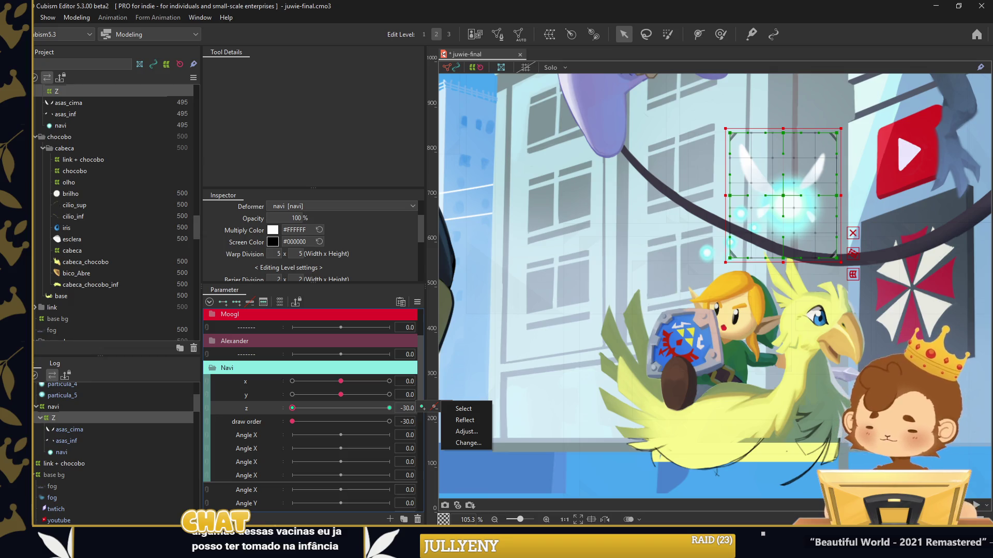
With z at -30, shrink the Z deformer's transform box around the fairy
key("Escape")
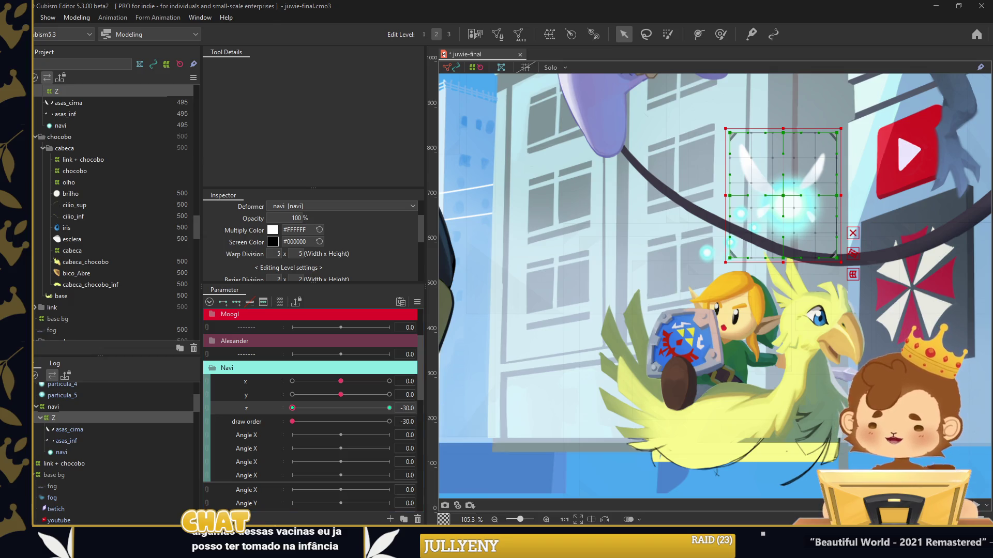
left_click_drag(725, 128, 748, 146)
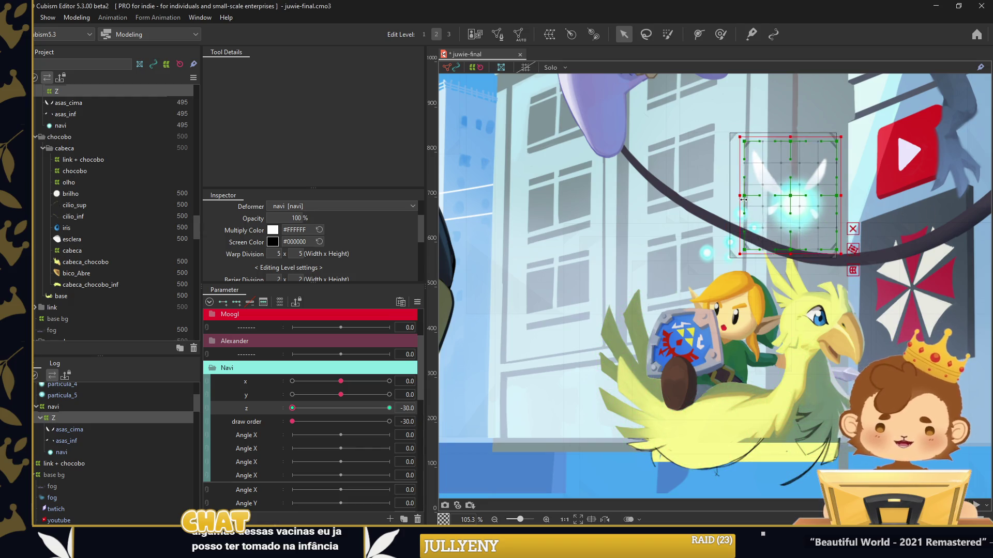
left_click_drag(841, 195, 806, 196)
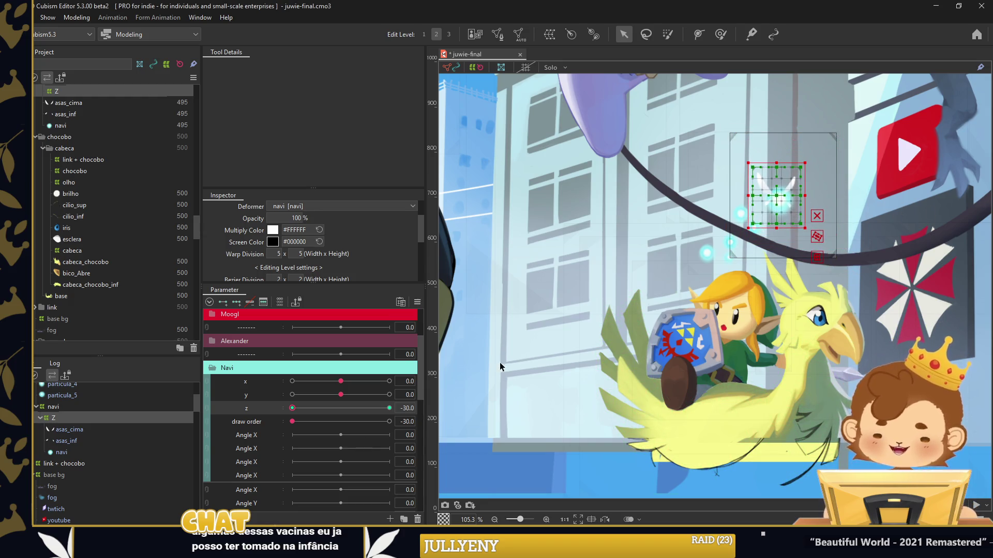
mouse_move(292, 408)
left_mouse_down()
mouse_move(310, 409)
mouse_move(292, 408)
left_mouse_up()
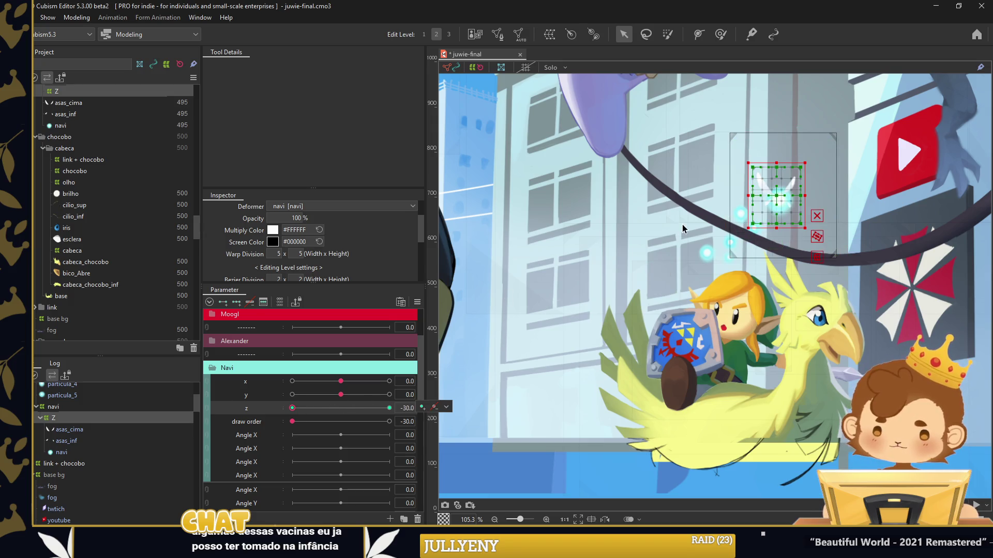
left_click(751, 195)
left_click_drag(752, 194, 752, 195)
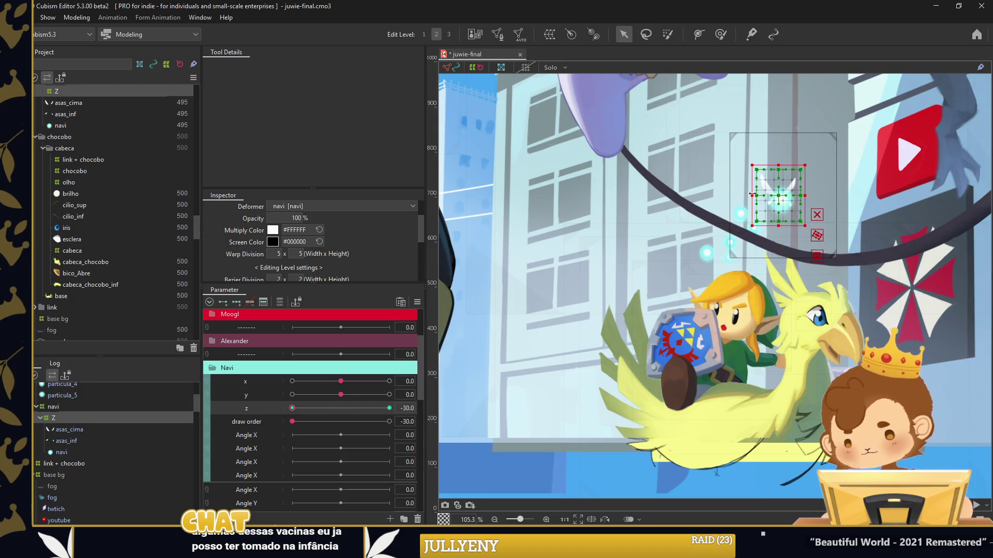
Set z to 30 for full size, then test x, y and z and reset x, y to 0
left_click_drag(292, 407, 414, 409)
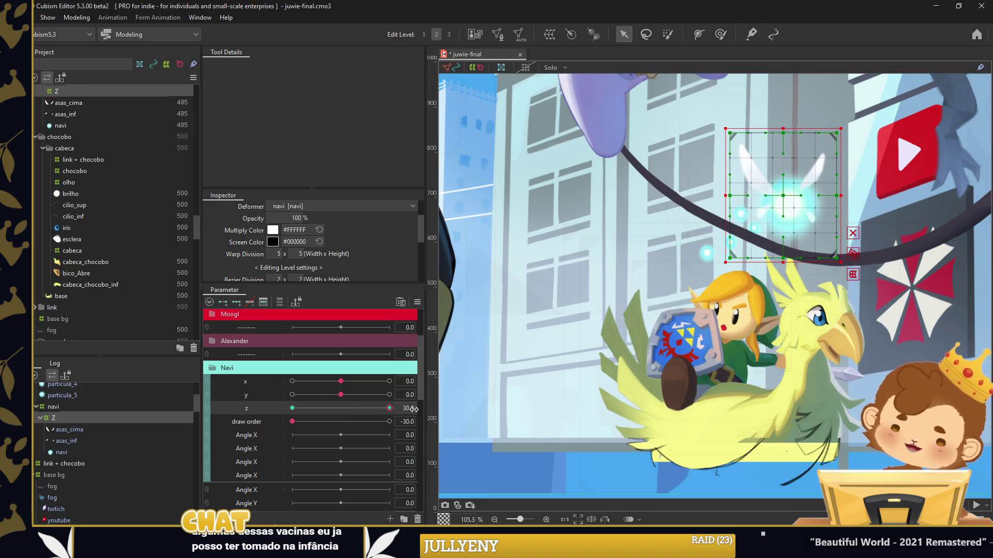
mouse_move(398, 408)
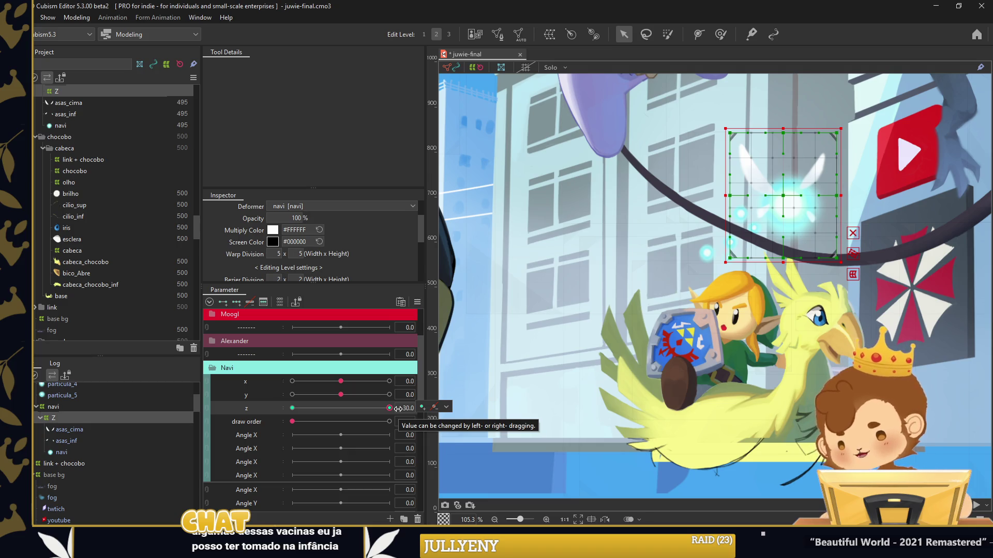
left_click_drag(397, 409, 423, 401)
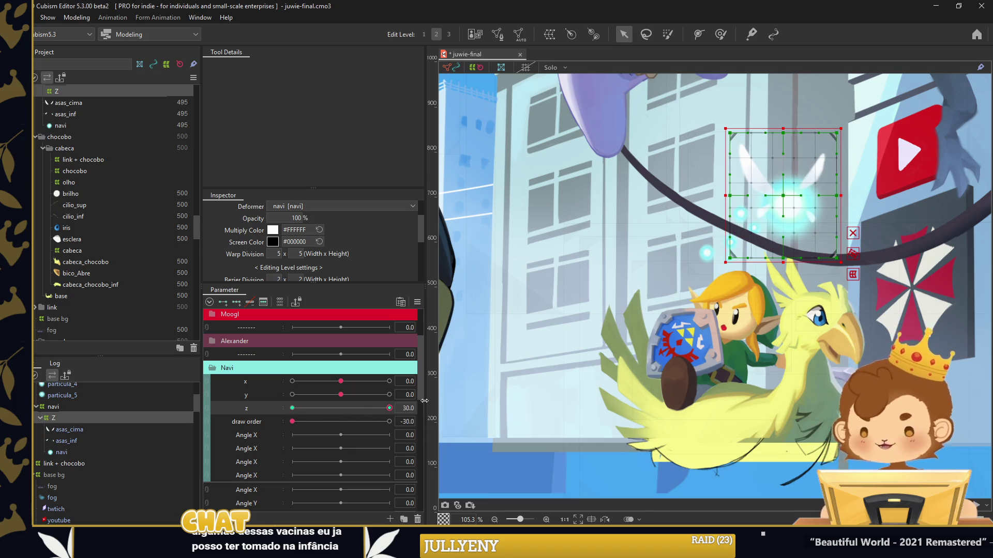
left_click_drag(339, 381, 303, 394)
mouse_move(389, 408)
left_mouse_down()
mouse_move(380, 409)
mouse_move(389, 408)
left_mouse_up()
mouse_move(303, 395)
left_mouse_down()
mouse_move(340, 394)
mouse_move(341, 381)
left_mouse_up()
left_click_drag(388, 408, 393, 408)
left_click(88, 399)
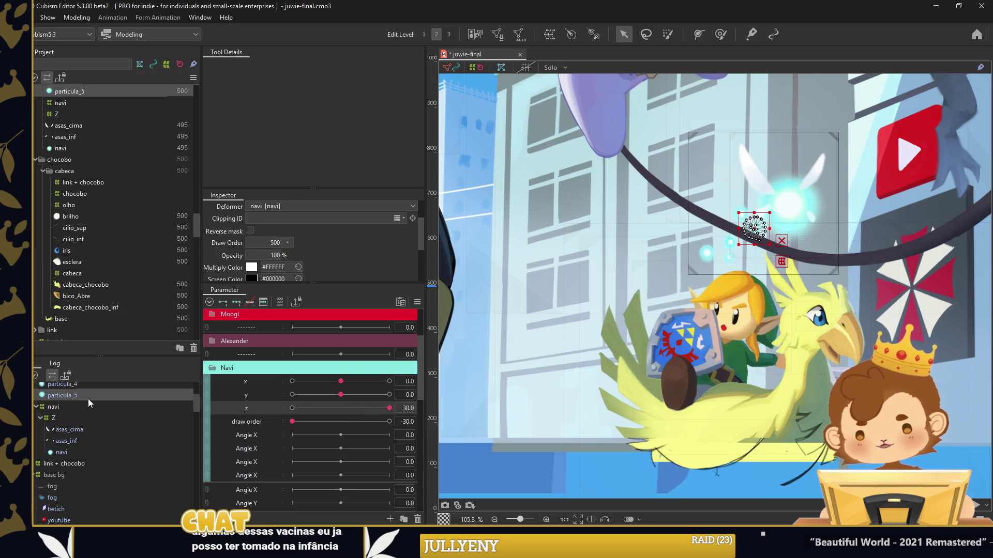
Select the five particula parts and set their draw order to 495
scroll(81, 394, "up", 2)
left_click(82, 392, "shift")
scroll(130, 423, "up", 1)
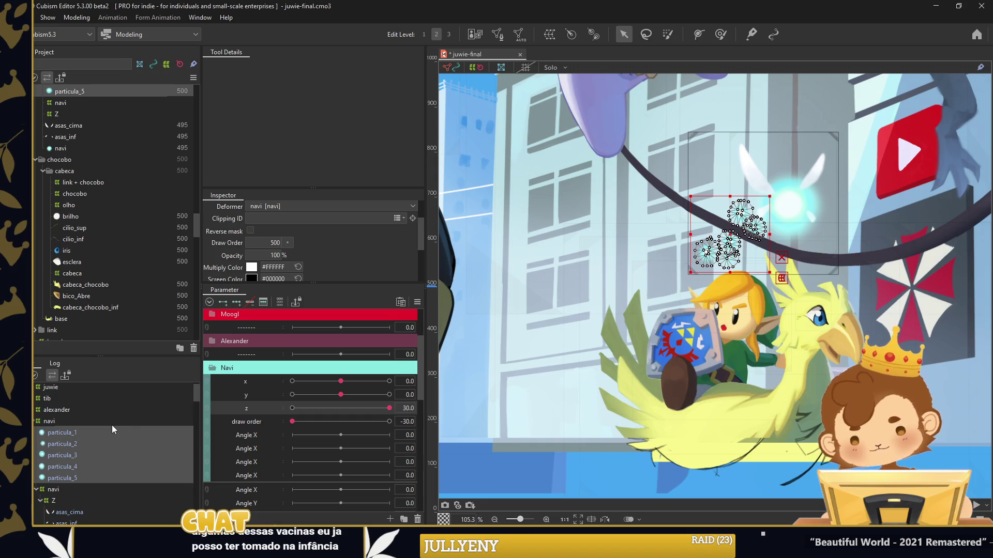
left_click(248, 421)
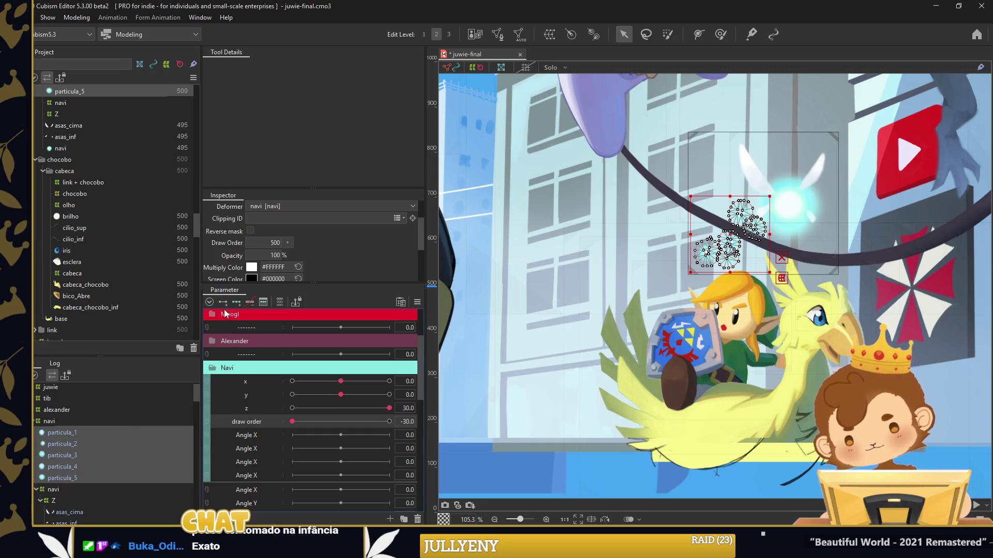
left_click(275, 243)
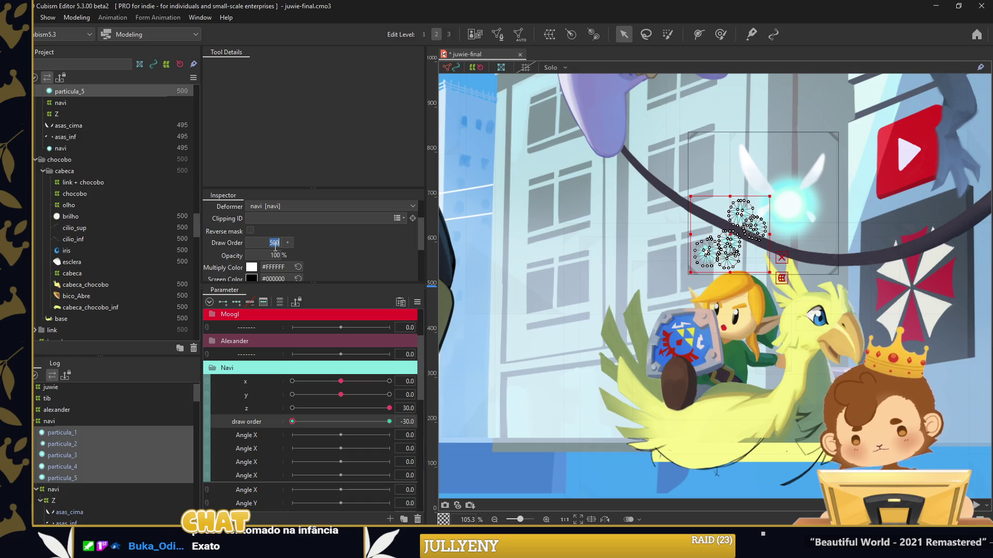
left_click(556, 391)
Move the '-------' separator parameter into the Navi group just below draw order
mouse_move(340, 382)
left_mouse_down()
mouse_move(307, 394)
mouse_move(341, 394)
left_mouse_up()
left_click_drag(321, 381, 340, 381)
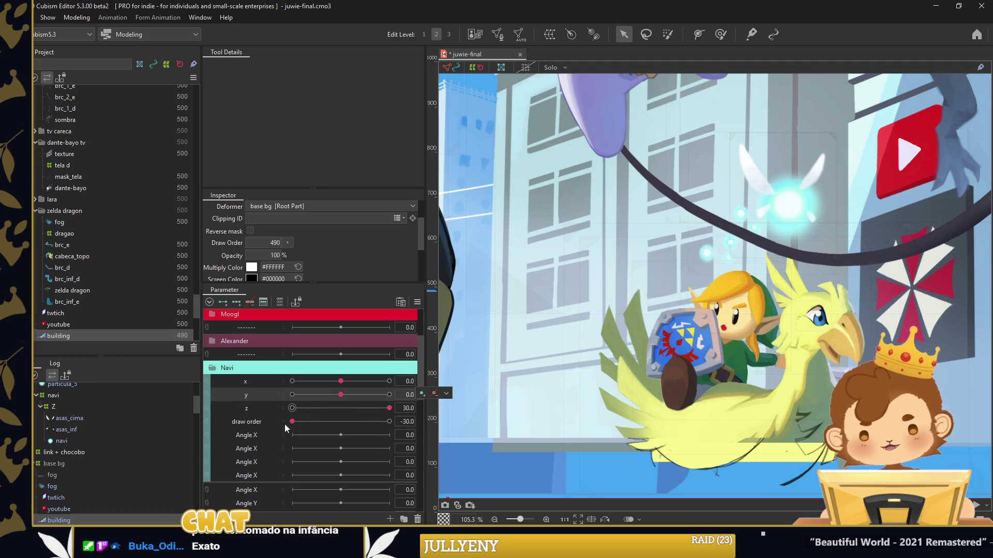
right_click(256, 361)
mouse_move(248, 355)
left_mouse_down()
mouse_move(292, 394)
mouse_move(259, 448)
left_mouse_up()
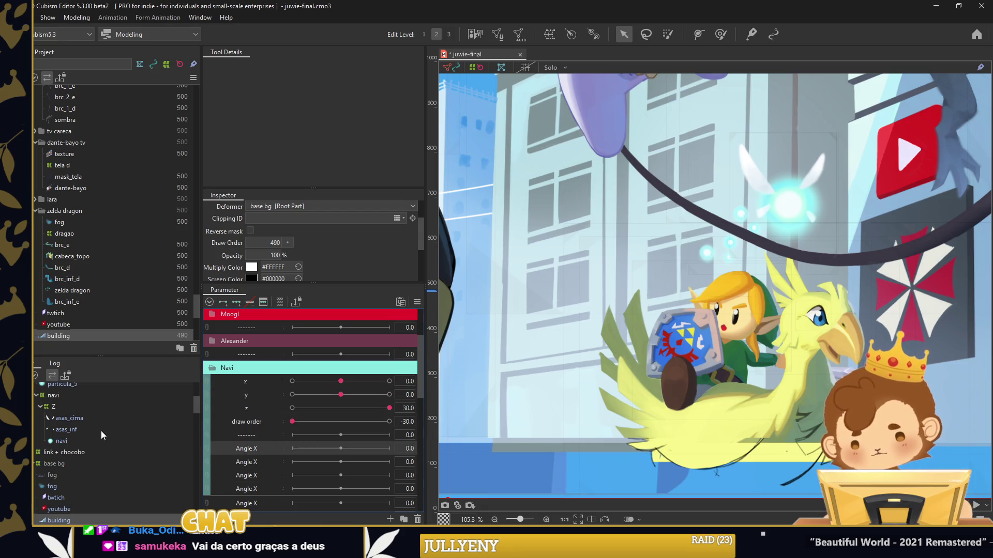
scroll(102, 432, "up", 2)
scroll(96, 465, "up", 2)
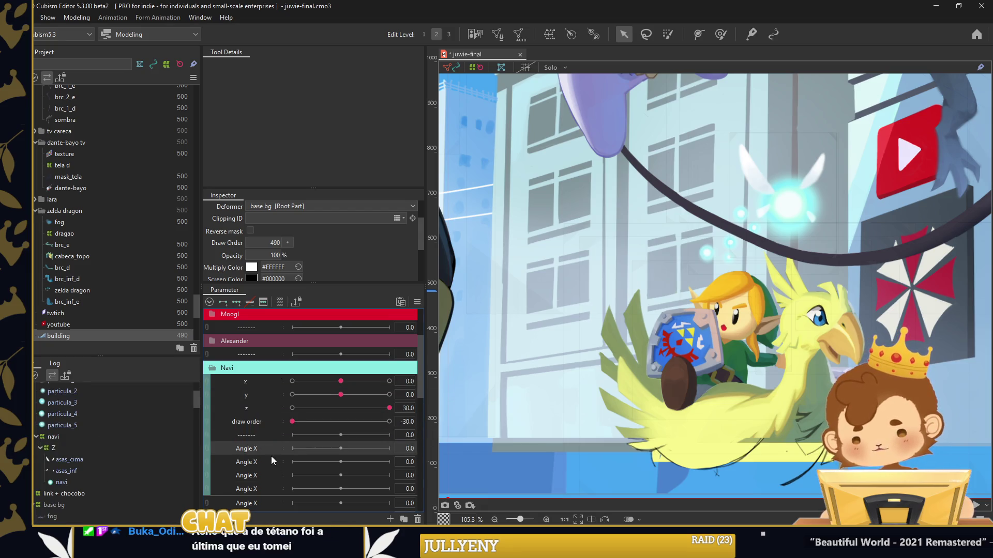
Rename the first two Angle X parameters to asas and particula 1
right_click(257, 462)
right_click(254, 447)
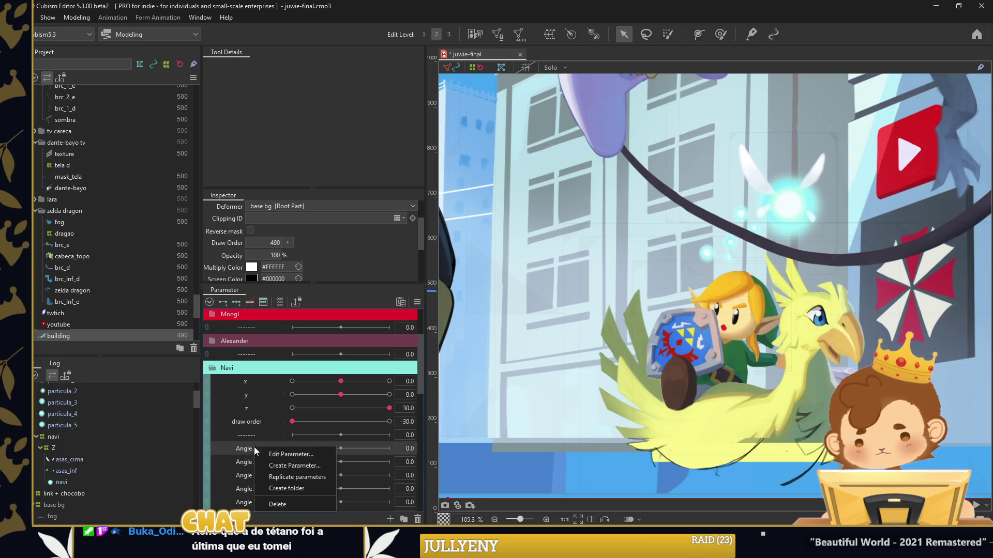
left_click(260, 452)
type("asas")
key("Return")
right_click(263, 424)
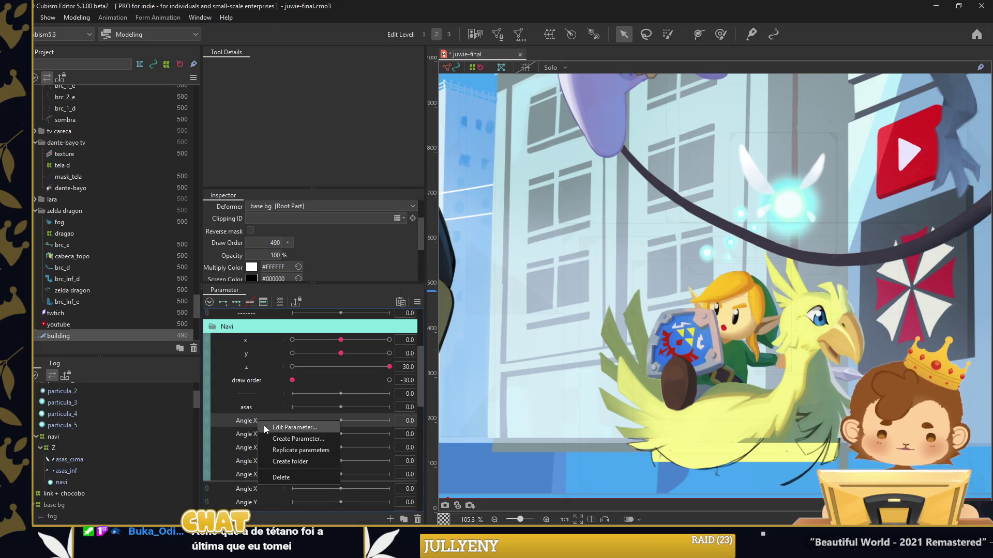
left_click(266, 426)
type("particula_")
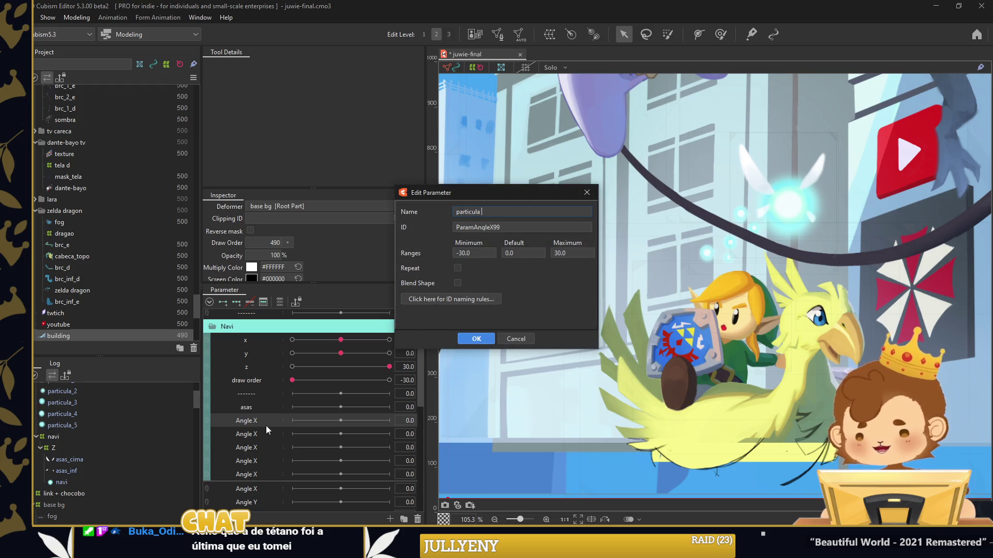
type("1")
key("Return")
Rename the remaining Angle X parameters to particula 2 through particula 5, then select asas_cima
right_click(253, 436)
left_click(268, 439)
type("particula 2")
key("Return")
right_click(261, 449)
left_click(269, 458)
key("Return")
right_click(262, 461)
left_click(269, 468)
key("Return")
right_click(271, 468)
left_click(272, 474)
type("particula 5")
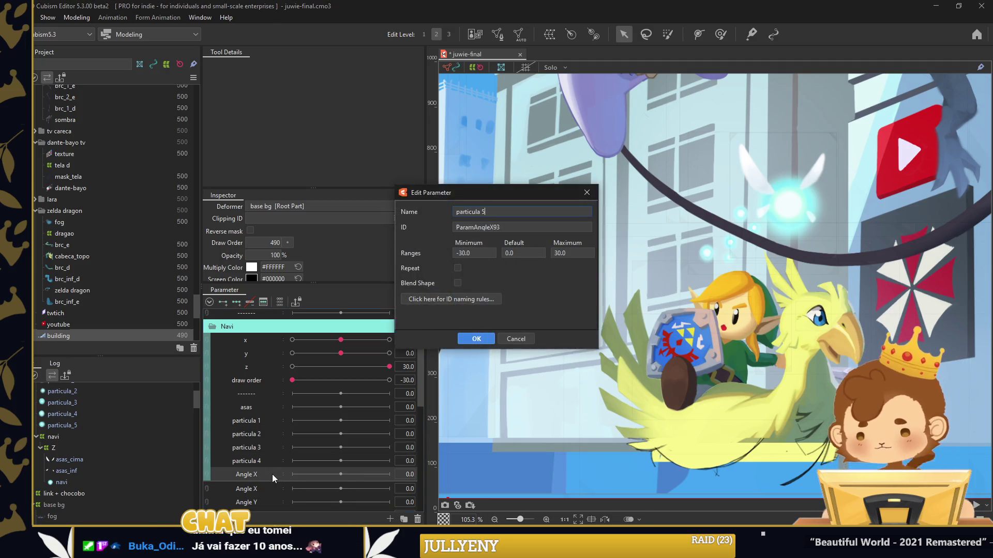
key("Return")
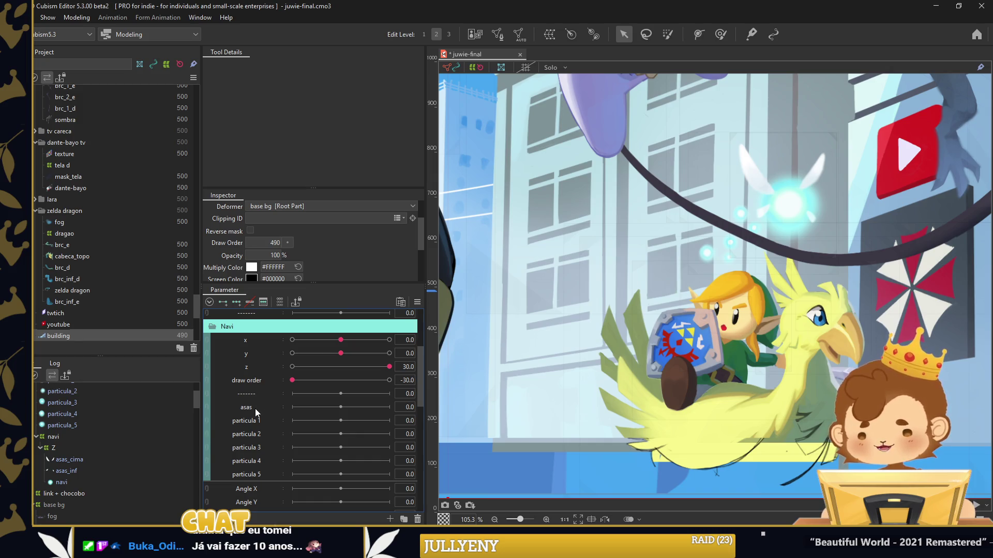
left_click(256, 408)
left_click(122, 460)
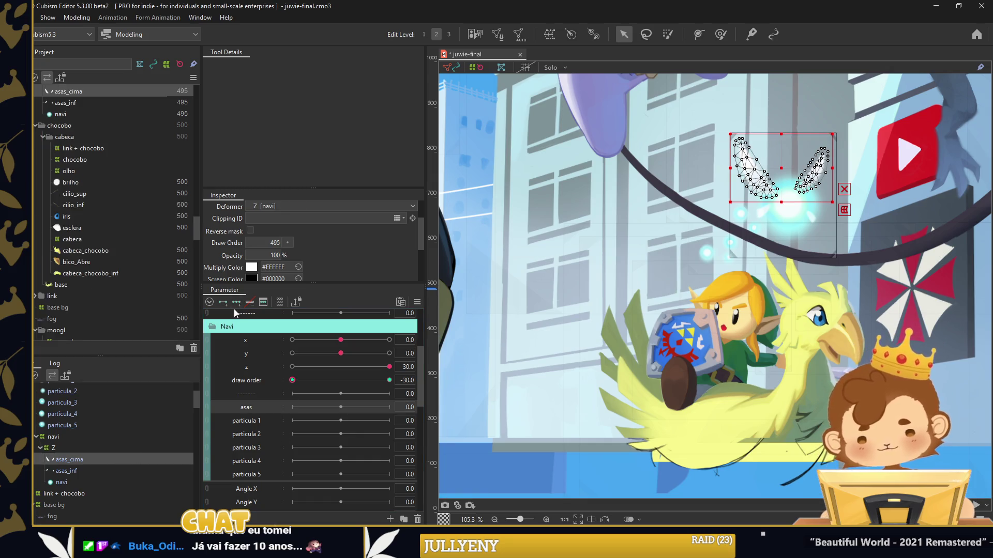
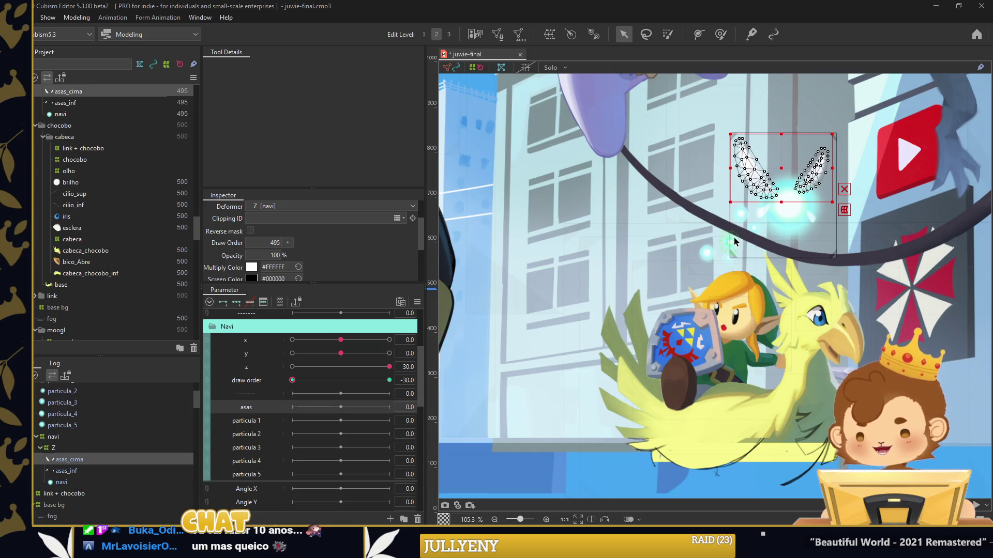
Set asas to -30 and rotate both upper wings' vertices into a flatter pose
scroll(734, 242, "up", 2)
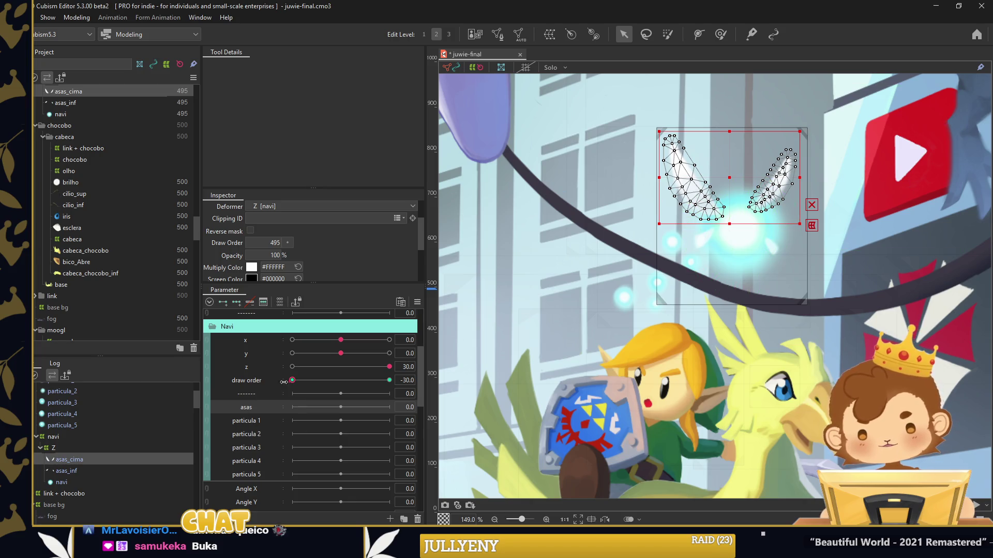
left_click_drag(284, 381, 287, 382)
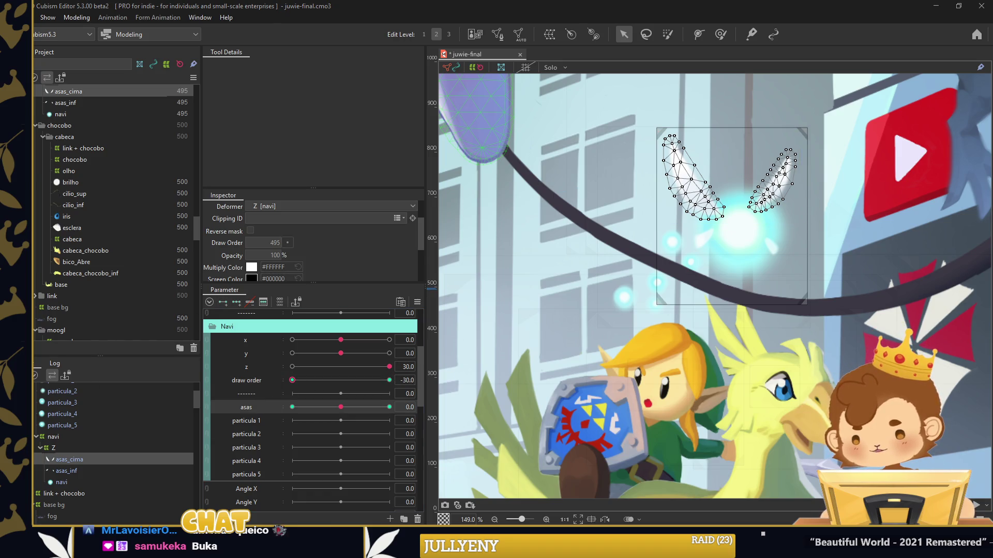
left_click_drag(341, 407, 292, 407)
left_click_drag(626, 115, 733, 236)
mouse_move(738, 190)
left_mouse_down()
mouse_move(691, 186)
mouse_move(683, 198)
left_mouse_up()
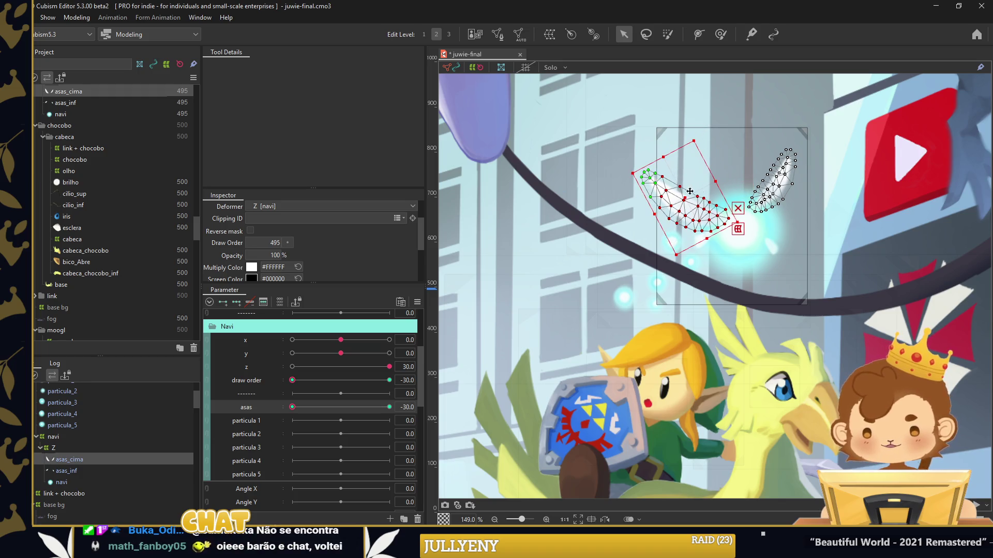
left_click_drag(811, 138, 740, 222)
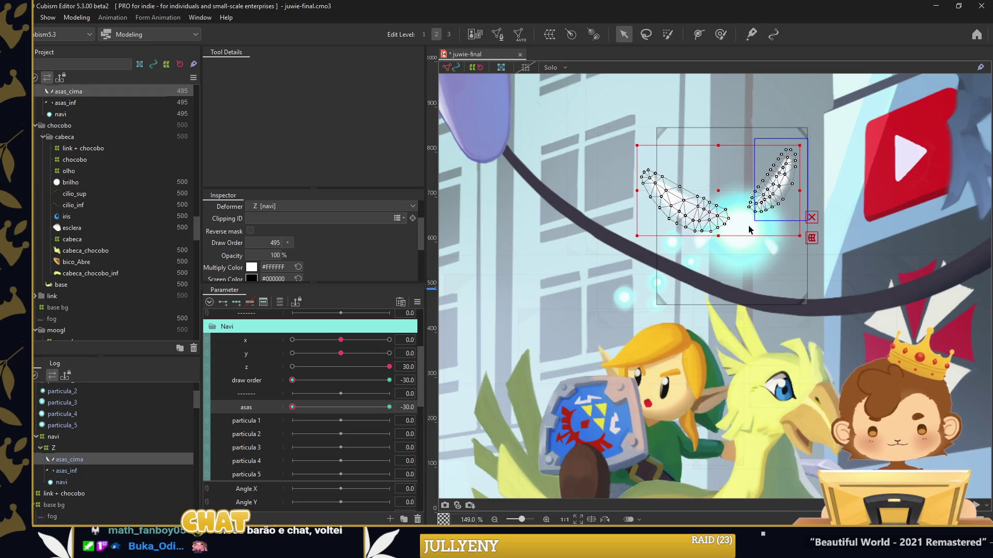
left_click_drag(806, 183, 800, 197)
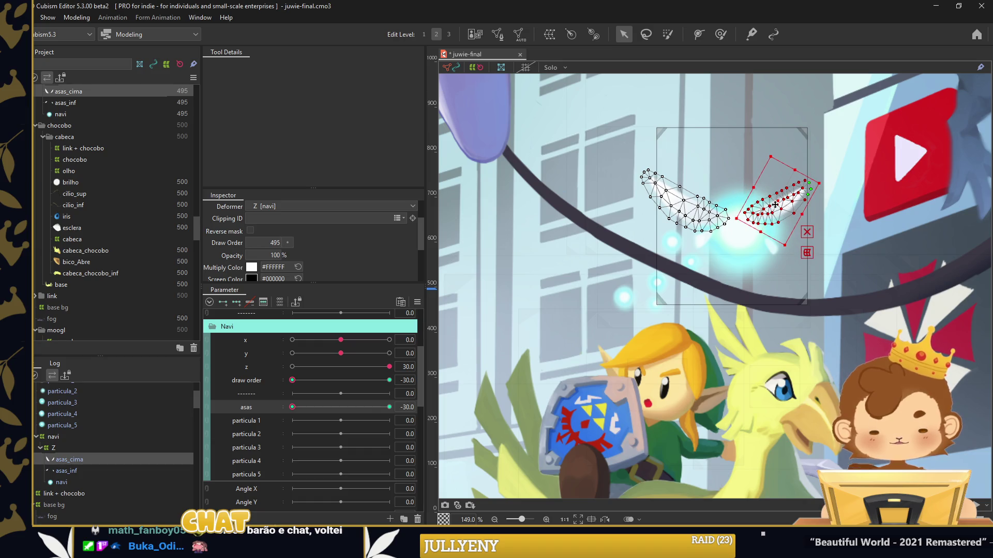
Preview the wings at asas +30, then key draw order so asas_cima's Draw Order is 500
mouse_move(292, 407)
left_mouse_down()
mouse_move(408, 407)
mouse_move(409, 418)
left_mouse_up()
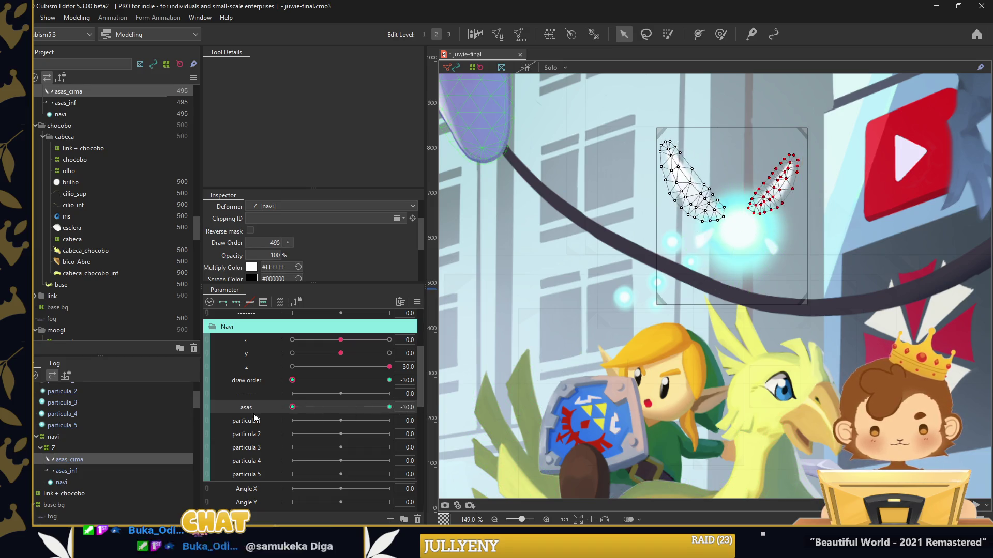
left_click(390, 406)
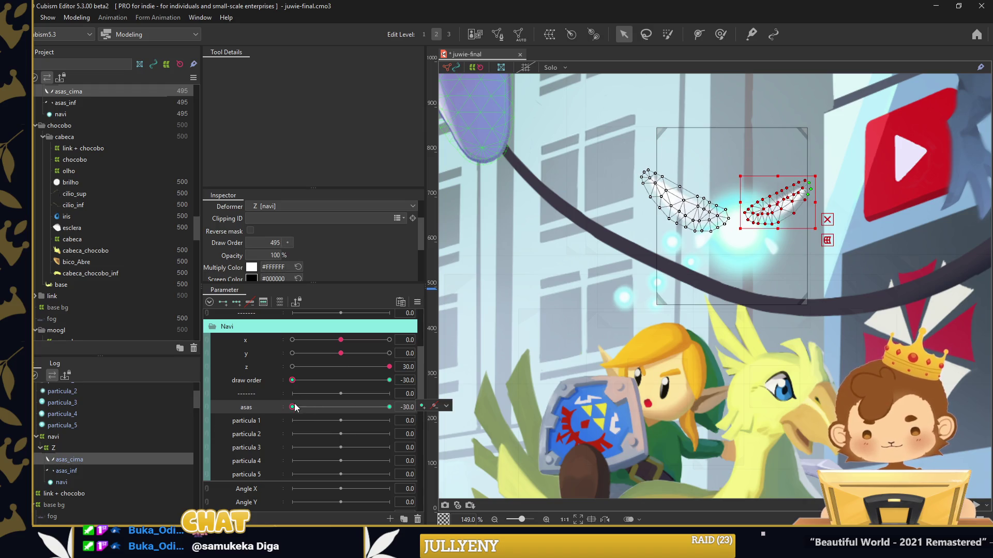
left_click(292, 407)
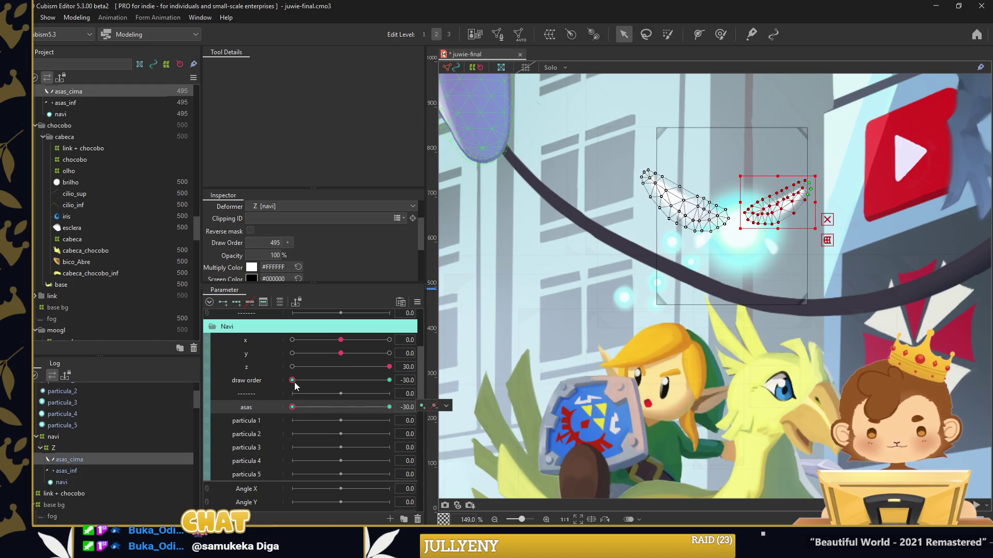
left_click(390, 380)
left_click(292, 380)
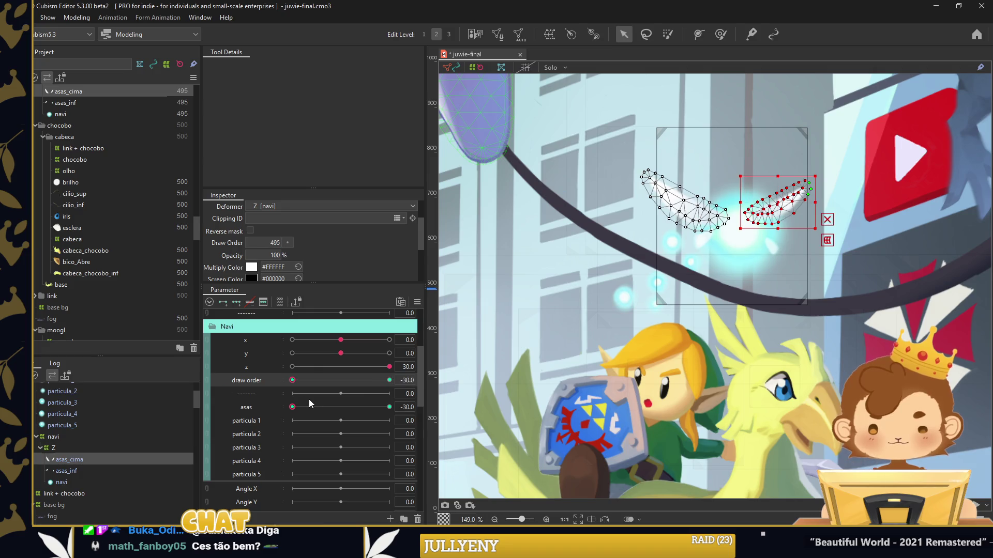
left_click(263, 412)
left_click(85, 467, "shift")
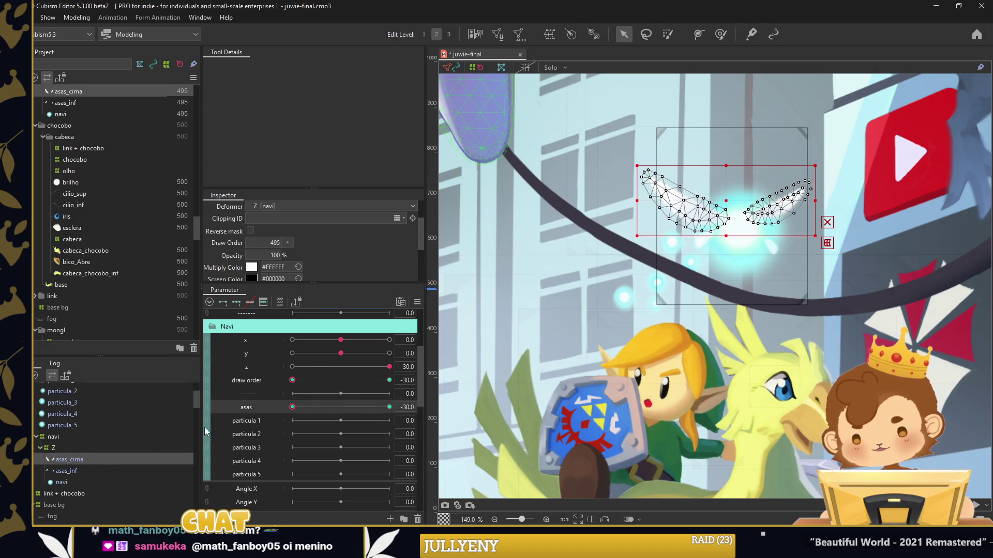
mouse_move(297, 407)
left_click_drag(292, 380, 445, 387)
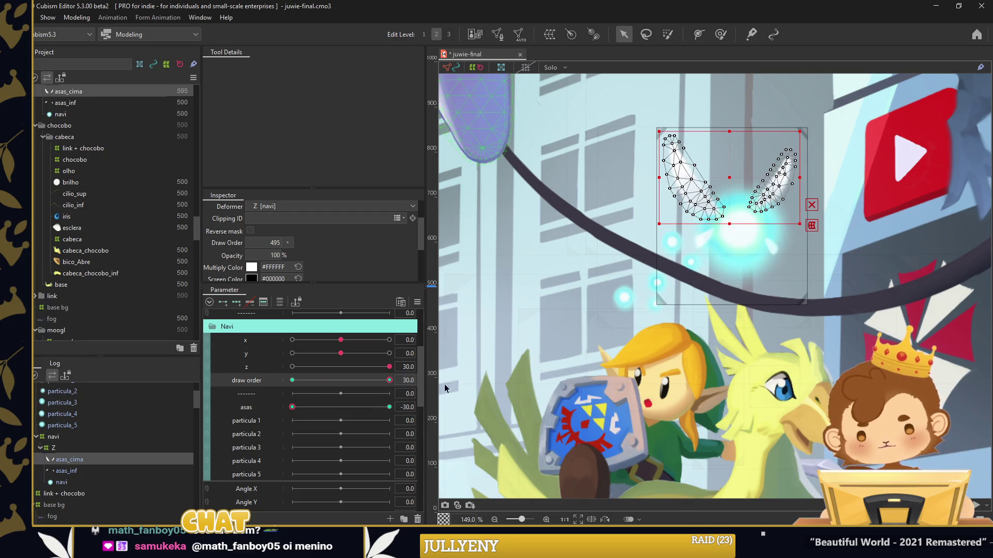
left_click(302, 408)
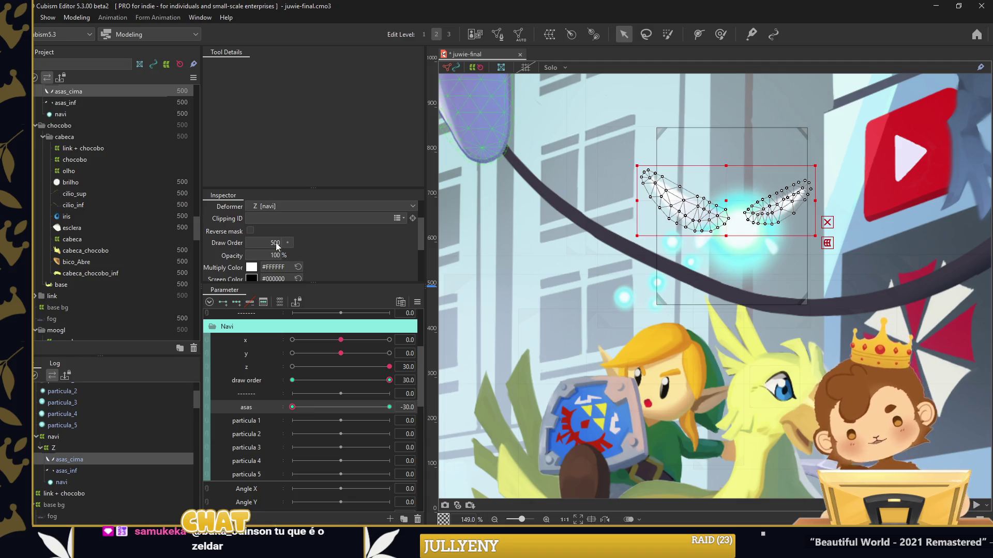
left_click_drag(283, 408, 359, 407)
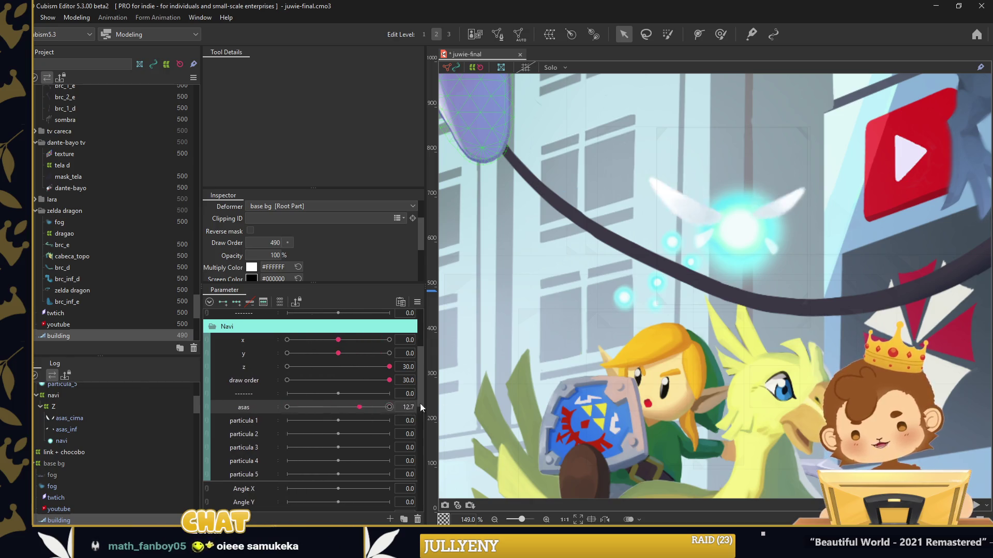
Select asas_inf and, at asas 30, rotate the left lower wing down and right
left_click(704, 242)
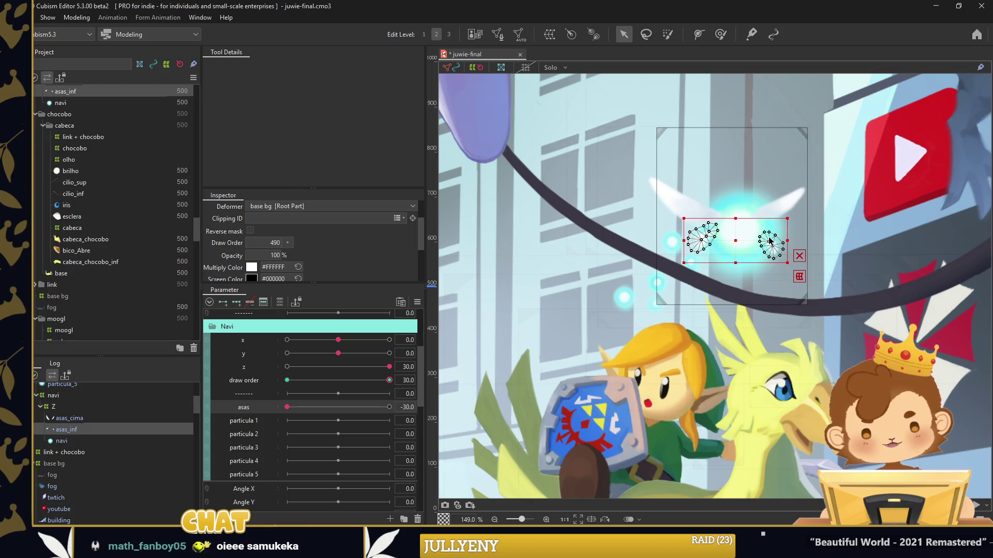
scroll(737, 223, "up", 2)
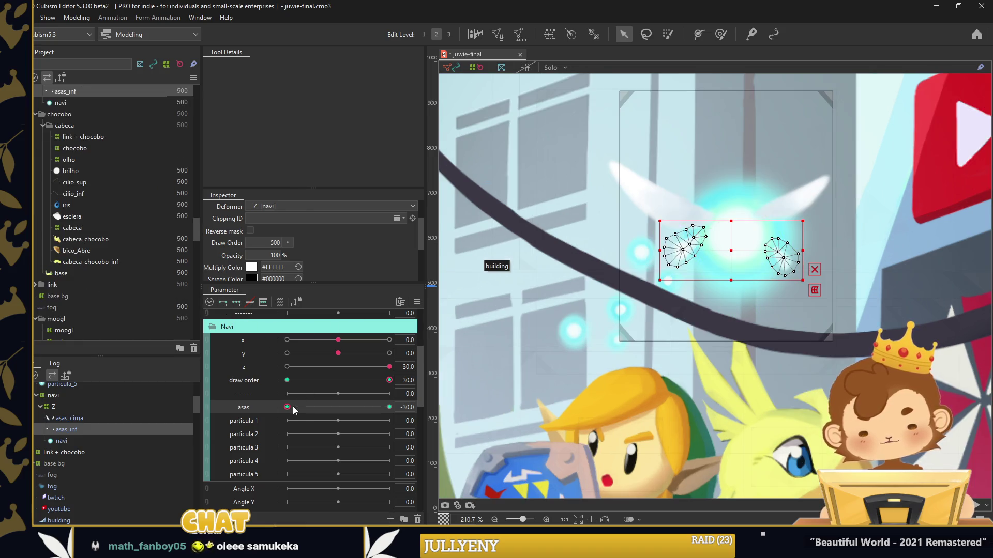
left_click(317, 380)
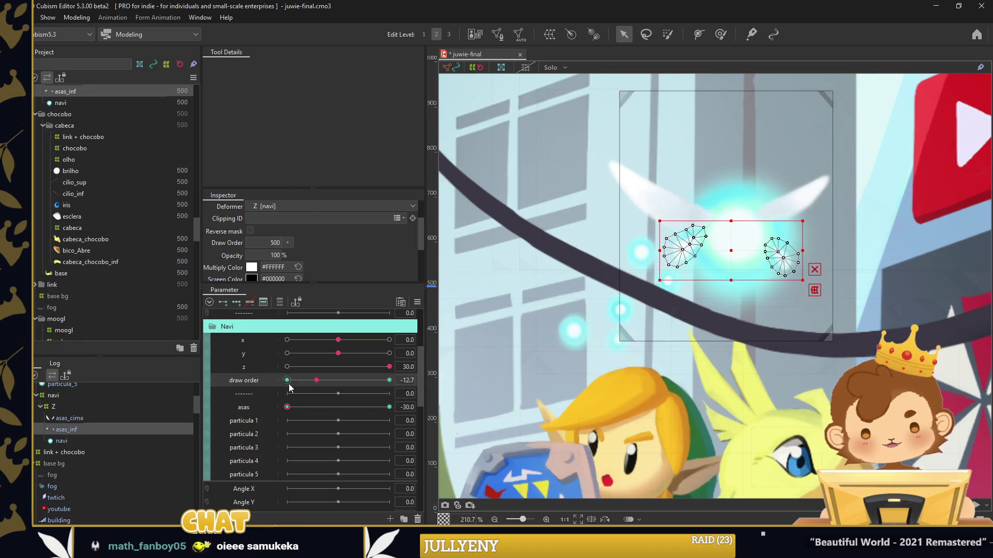
left_click(298, 403)
left_click_drag(724, 197, 626, 289)
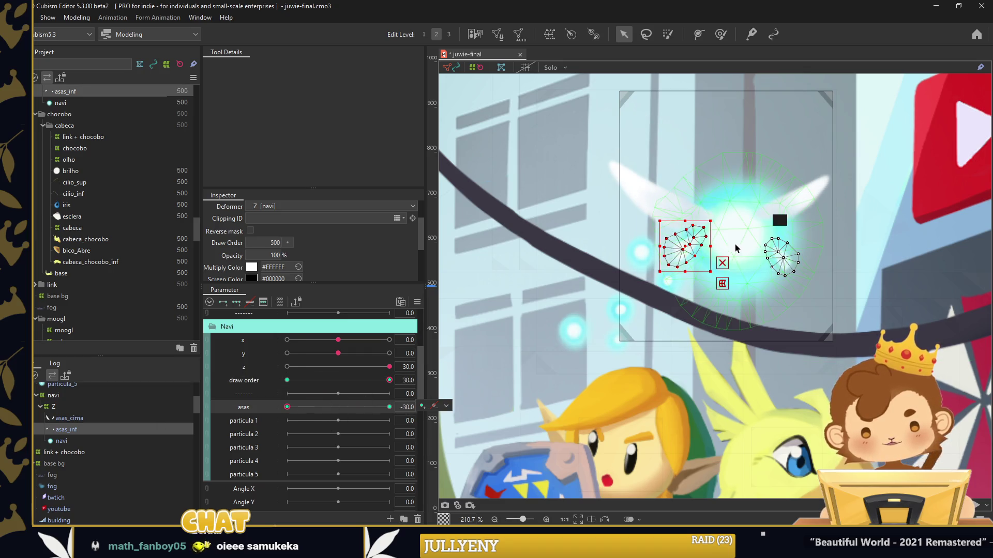
left_click(388, 407)
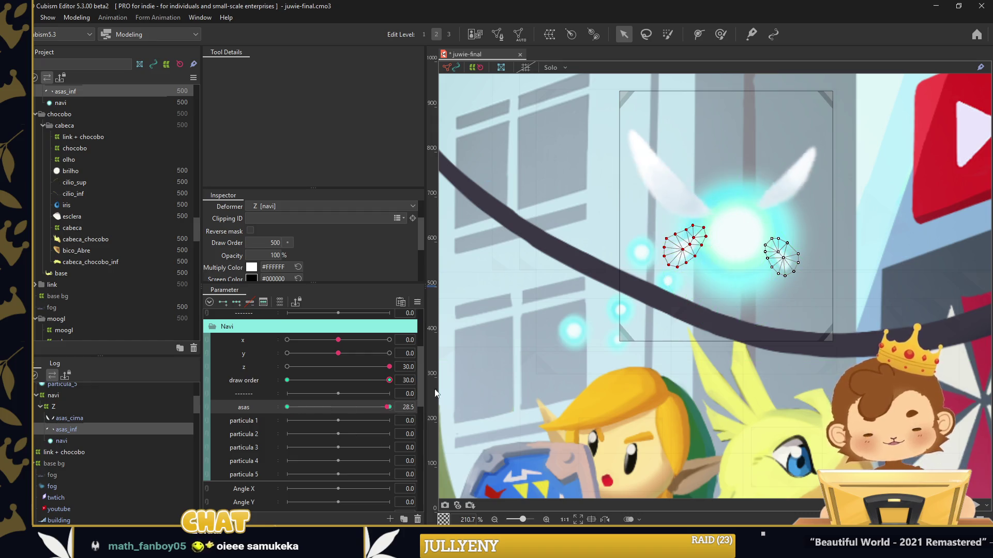
left_click_drag(653, 218, 716, 276)
left_click_drag(695, 243, 712, 257)
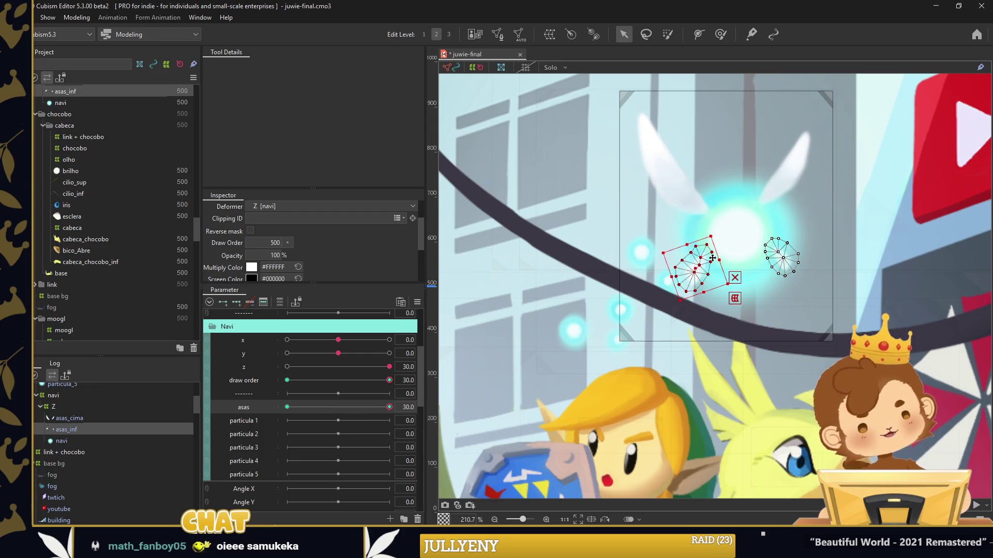
Rotate the right lower wing, reset draw order to -30, and start a warp deformer for particula_1
mouse_move(752, 228)
left_mouse_down()
mouse_move(809, 284)
mouse_move(782, 259)
mouse_move(773, 273)
left_mouse_up()
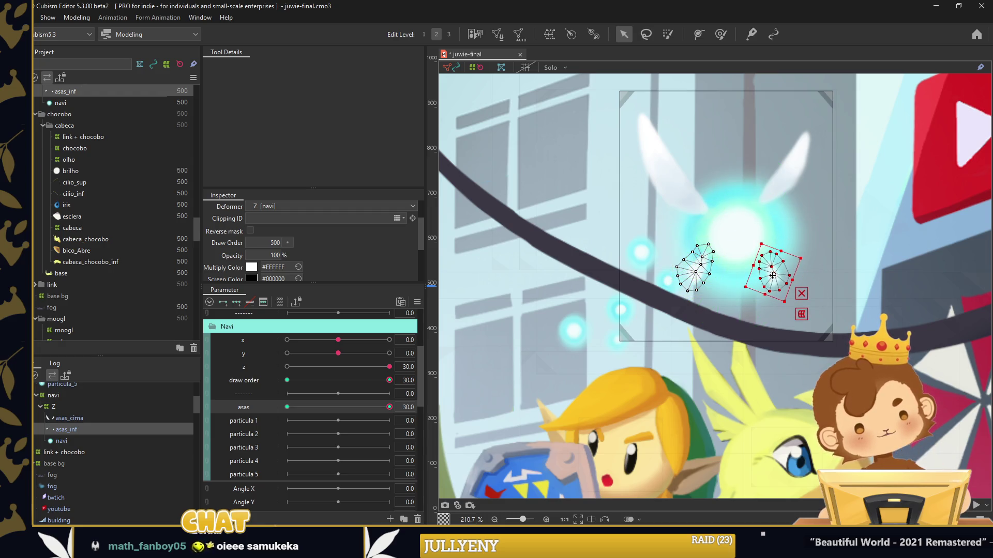
left_click(387, 408)
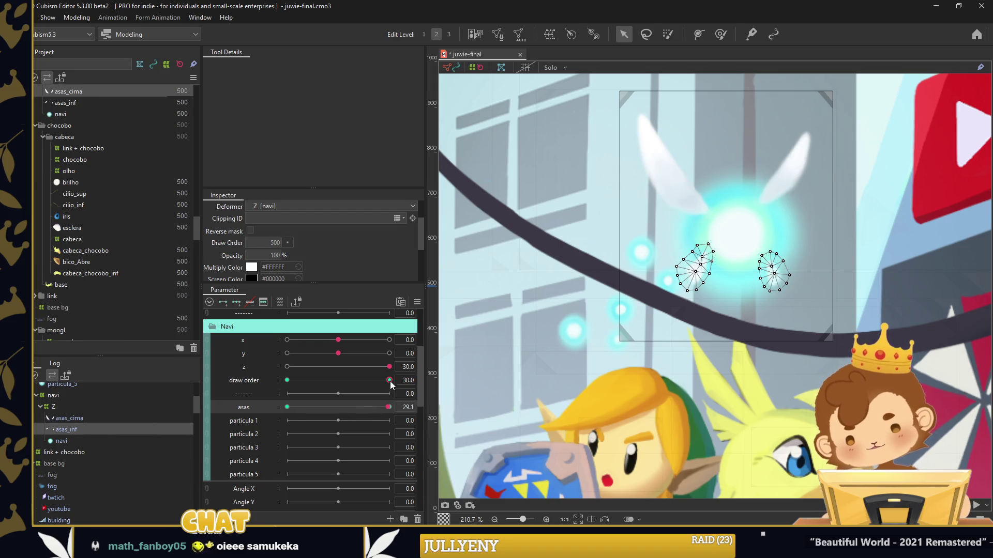
left_click_drag(389, 380, 286, 380)
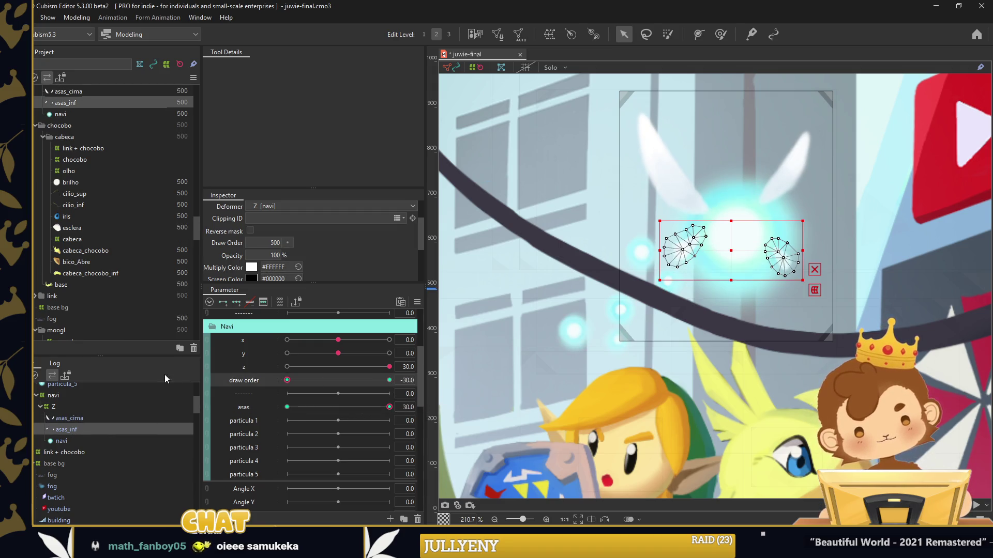
left_click(126, 396)
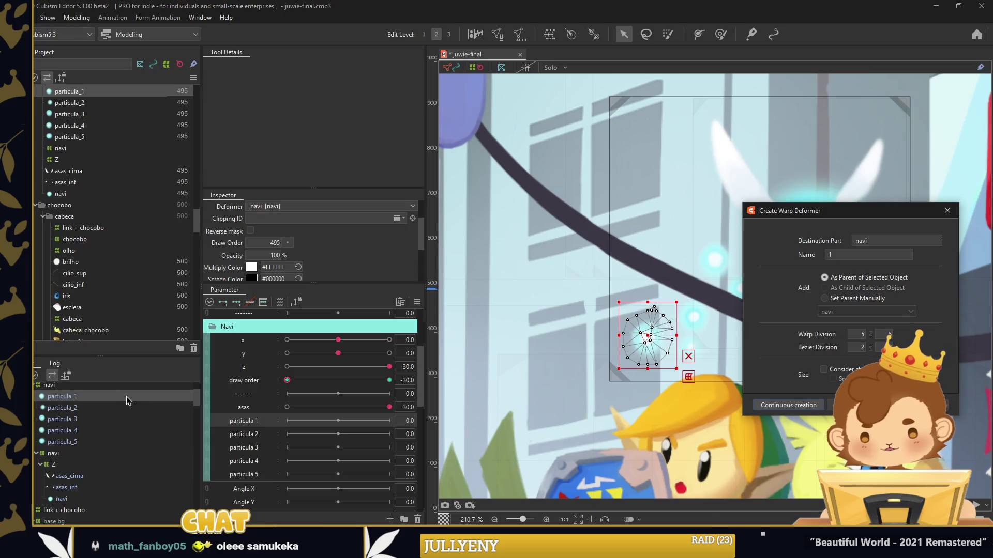
Wrap particula_2 through particula_5 in warp deformers 2–5 with continuous creation
left_click(93, 396)
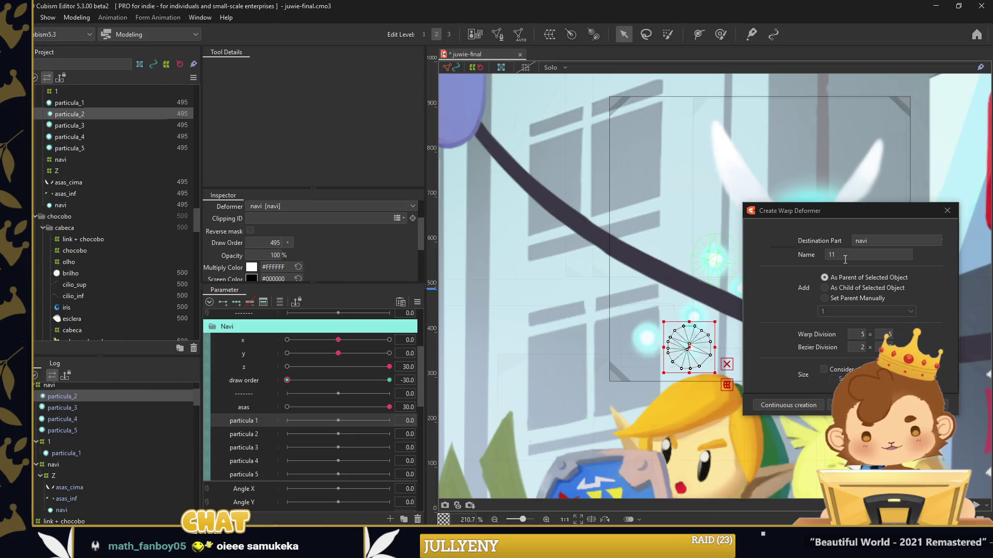
type("2")
left_click(83, 396)
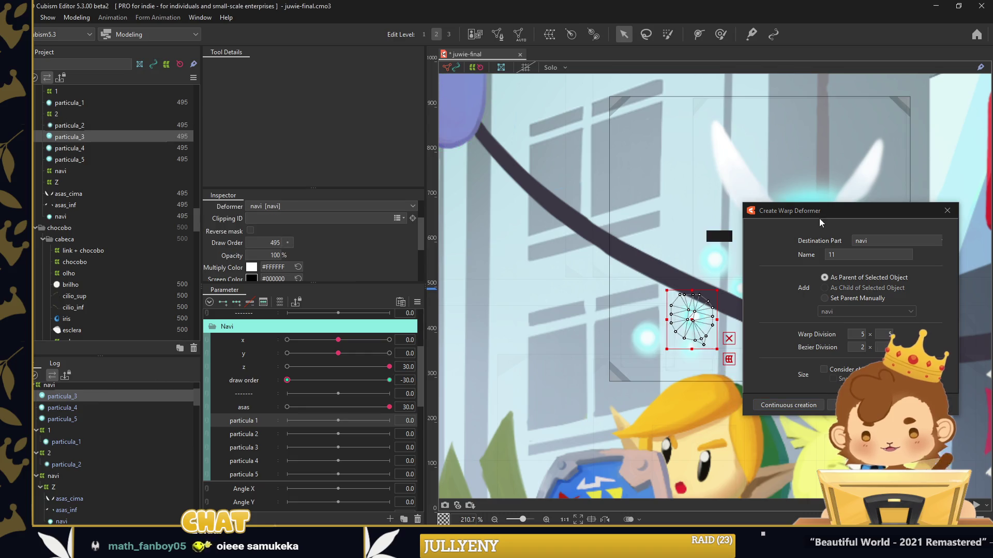
left_click(103, 398)
type("4")
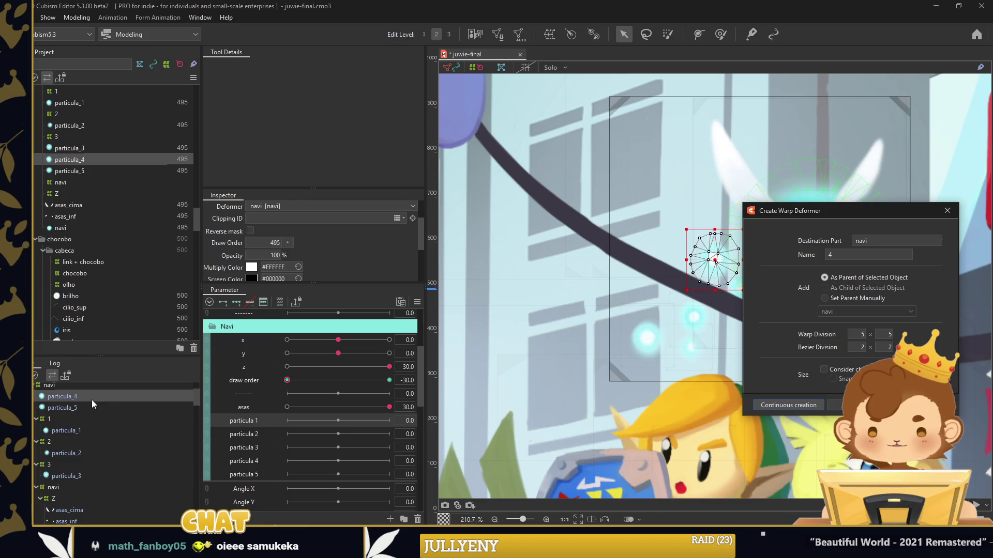
left_click(91, 397)
left_click(840, 256)
type("5")
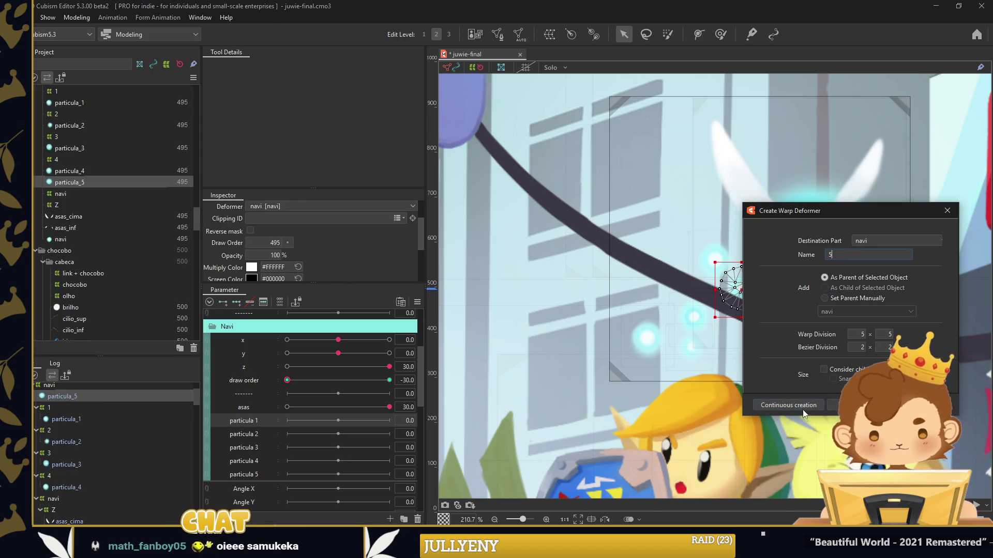
left_click(147, 426)
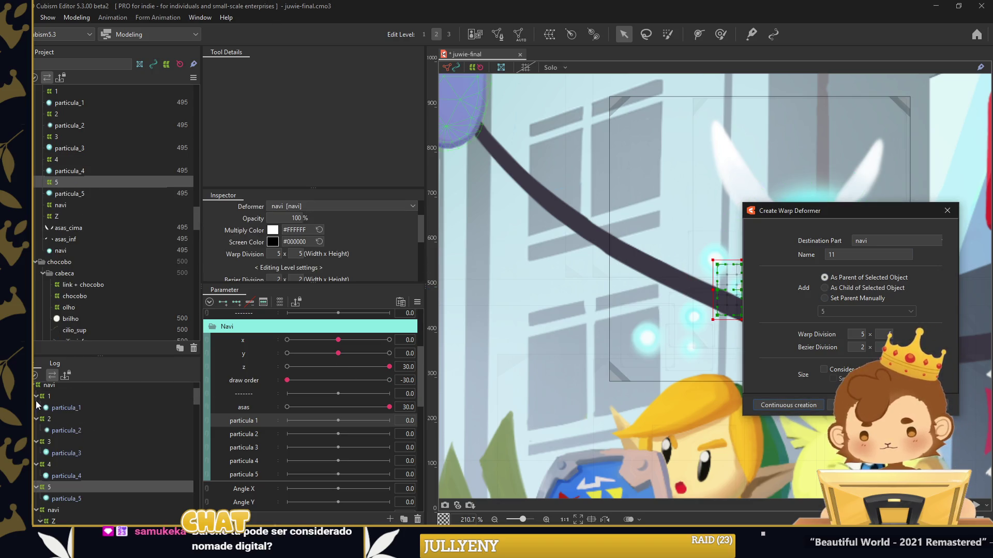
left_click(37, 396)
Collapse the numbered particle groups, finish creating deformers and close the creation dialog
left_click(36, 408)
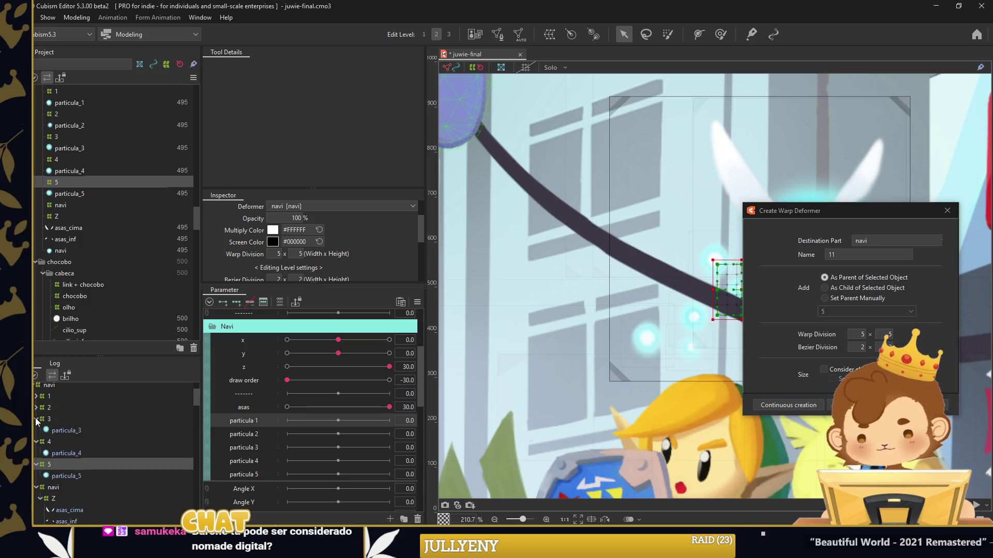
left_click(35, 418)
left_click(35, 430)
left_click(36, 441)
left_click(72, 396)
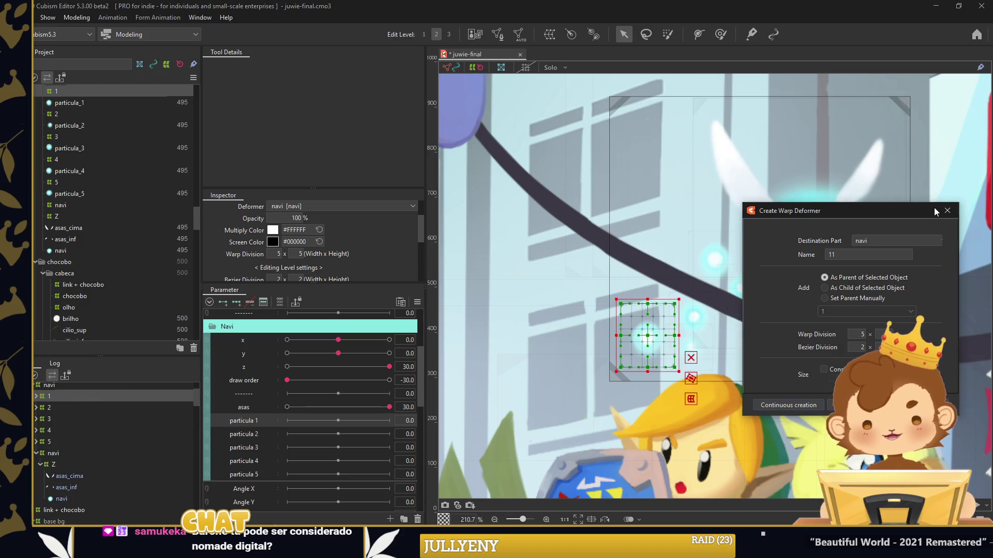
left_click(857, 405)
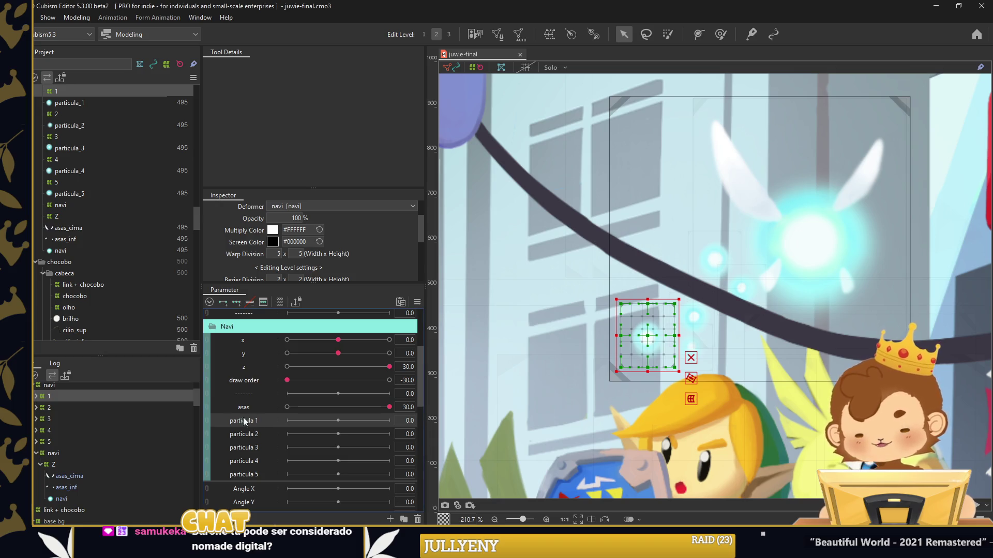
Key particula 1: deformer 1 shrunk on the glow at 0 opacity at -30, near the hat at 30
left_click(238, 304)
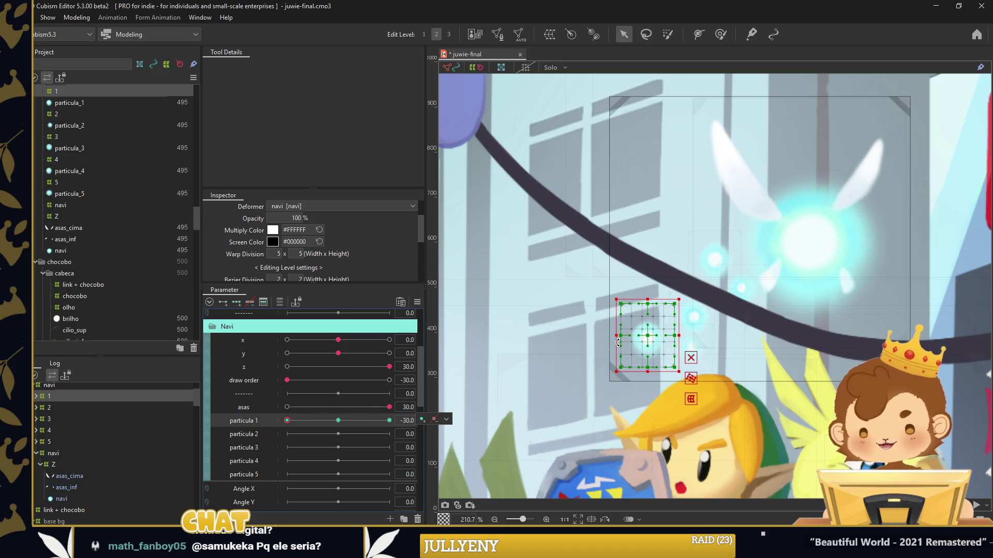
left_click_drag(618, 342, 774, 256)
type("0")
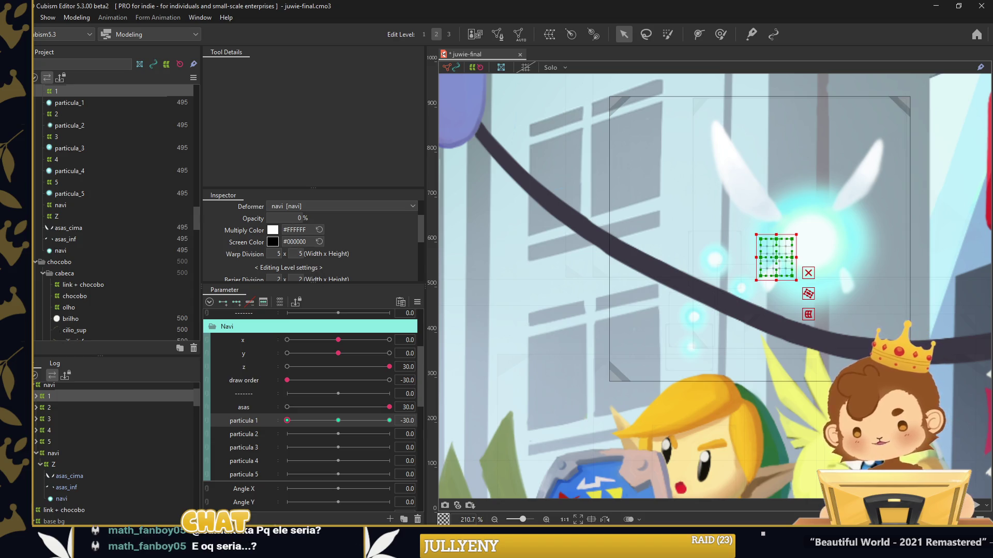
left_click(338, 420)
left_click_drag(606, 345, 647, 305)
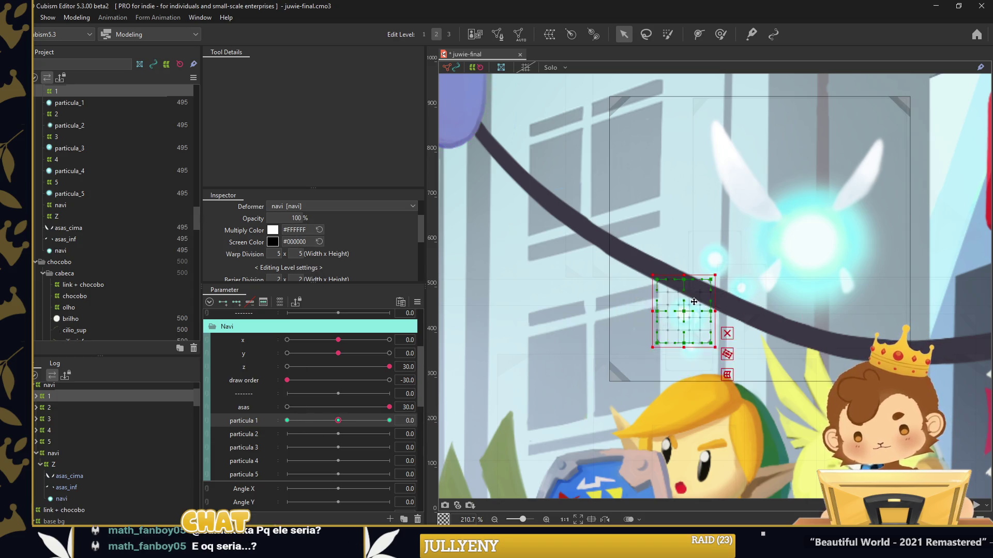
left_click(390, 421)
left_click_drag(772, 267, 632, 350)
Set particle 1's Opacity to 0 at particula 1 = 30 and generate 5-point ellipse in-between keys
double_click(296, 218)
type("0")
key("Tab")
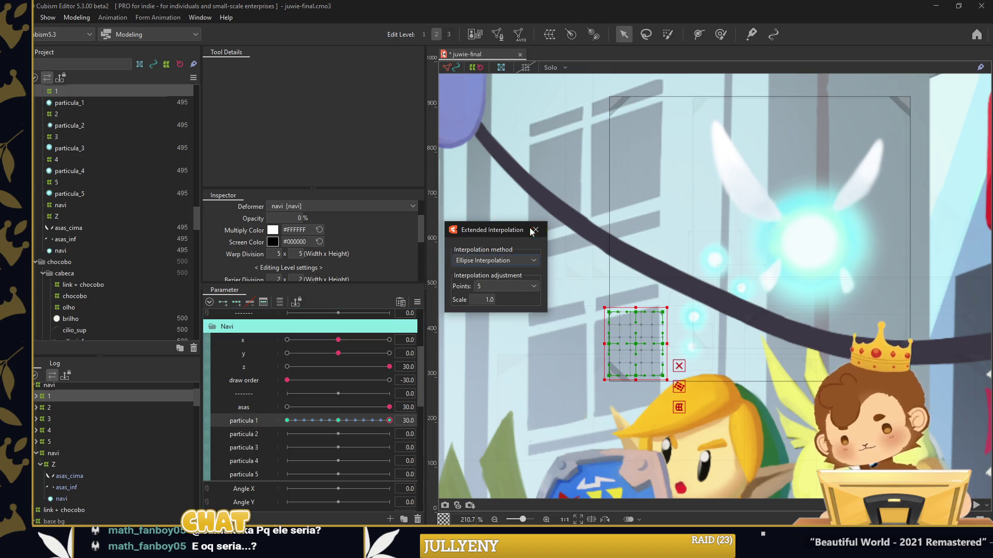
key("Return")
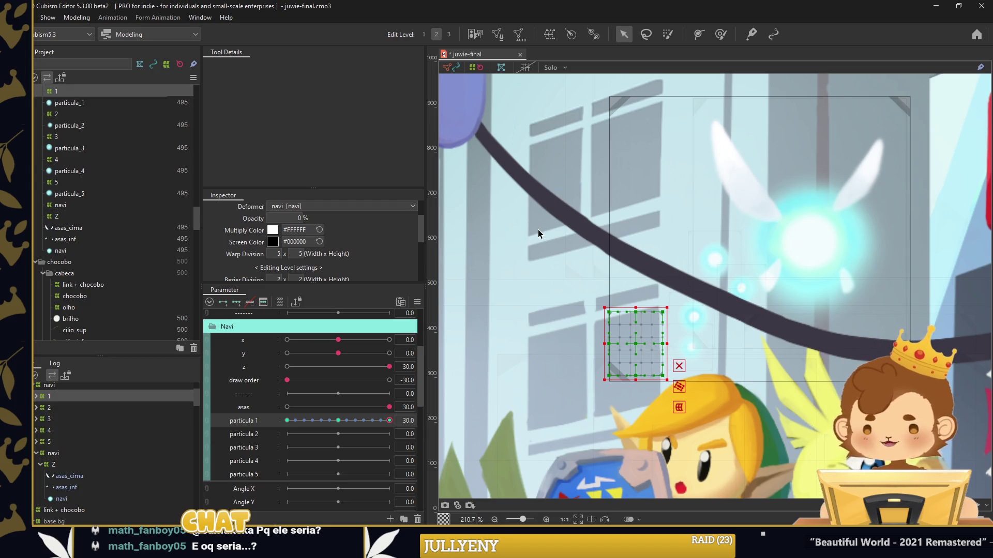
left_click(516, 256)
Select deformer 2, add keys on particula 2, and shrink it onto the glow at 0 opacity at -30
left_click_drag(291, 420, 403, 415)
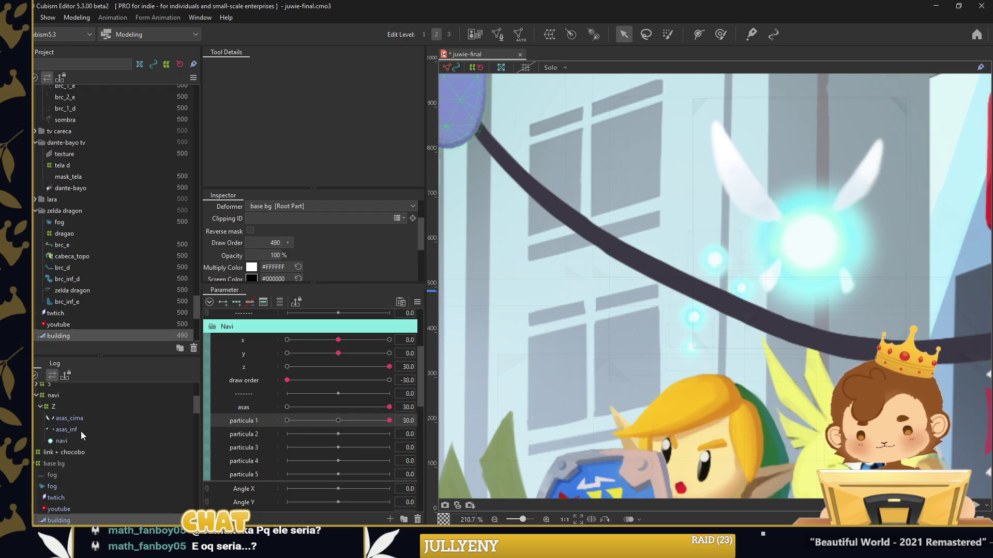
scroll(45, 467, "up", 3)
left_click(57, 448)
left_click(61, 457)
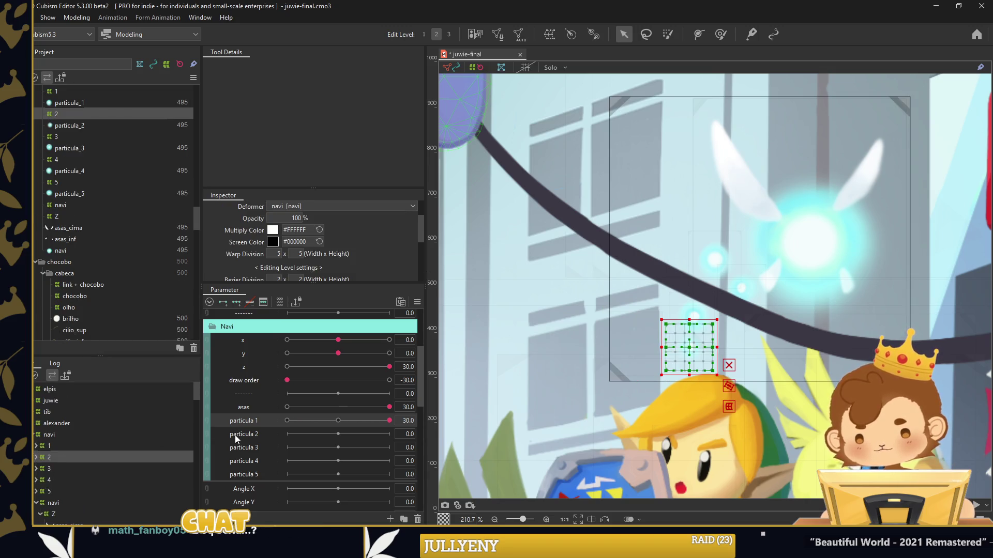
left_click(293, 434)
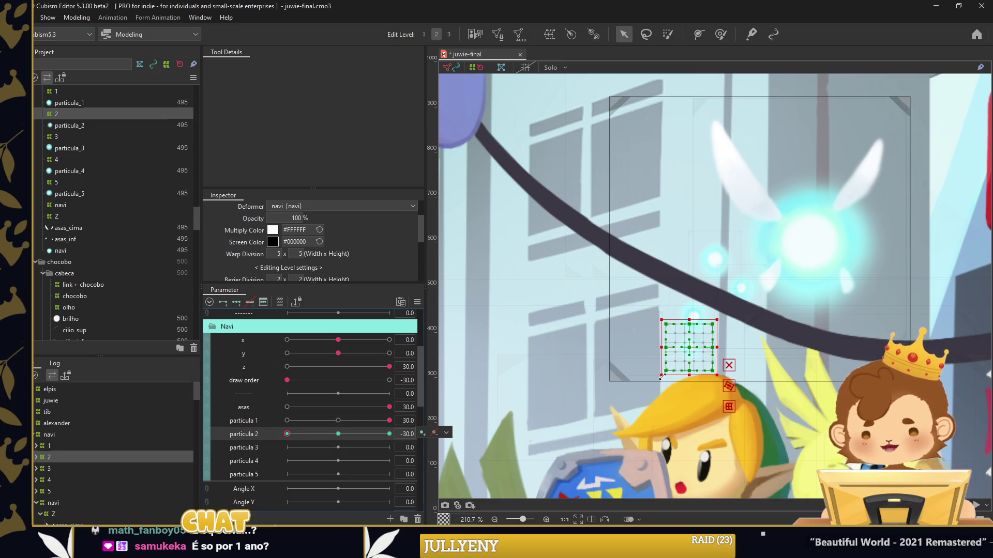
left_click_drag(660, 377, 764, 265)
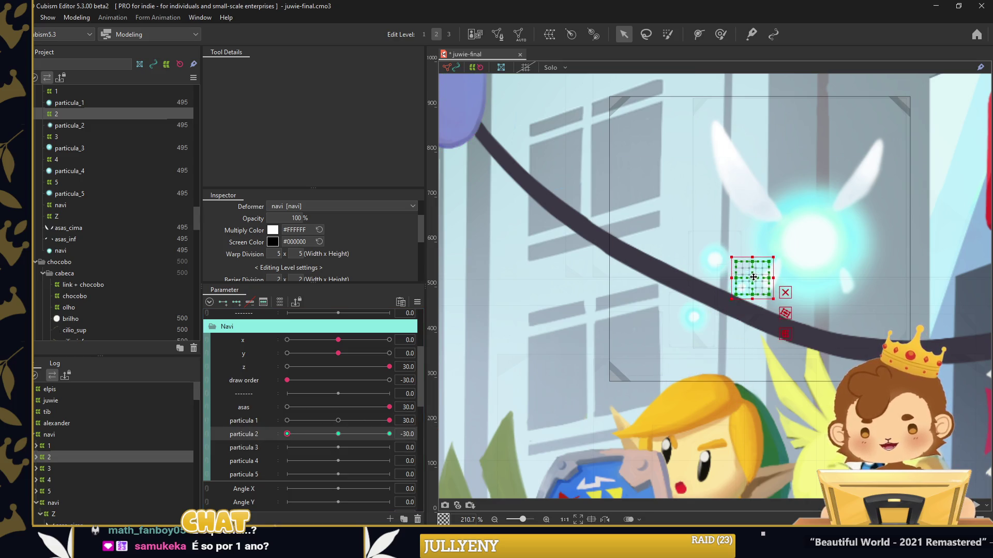
left_click_drag(295, 218, 286, 226)
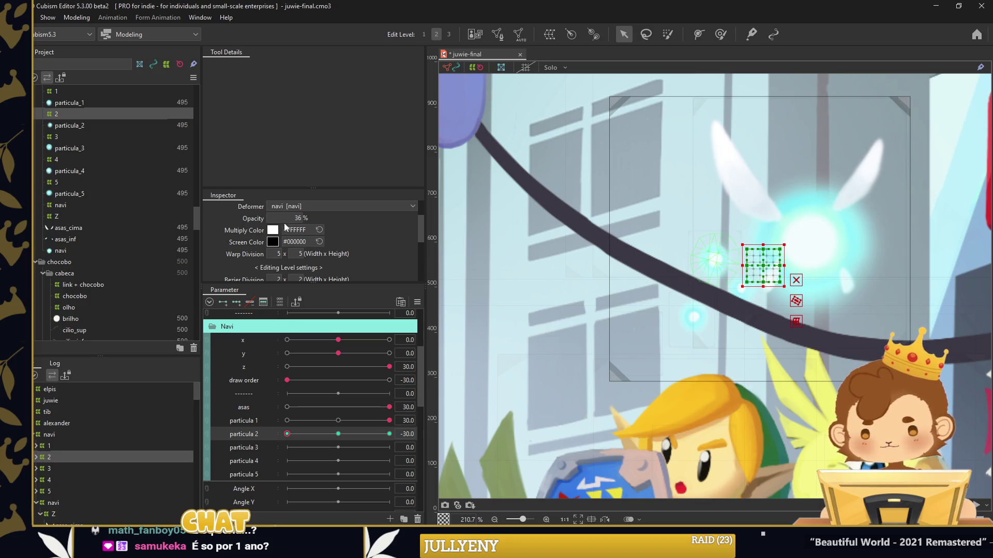
left_click_drag(288, 434, 288, 434)
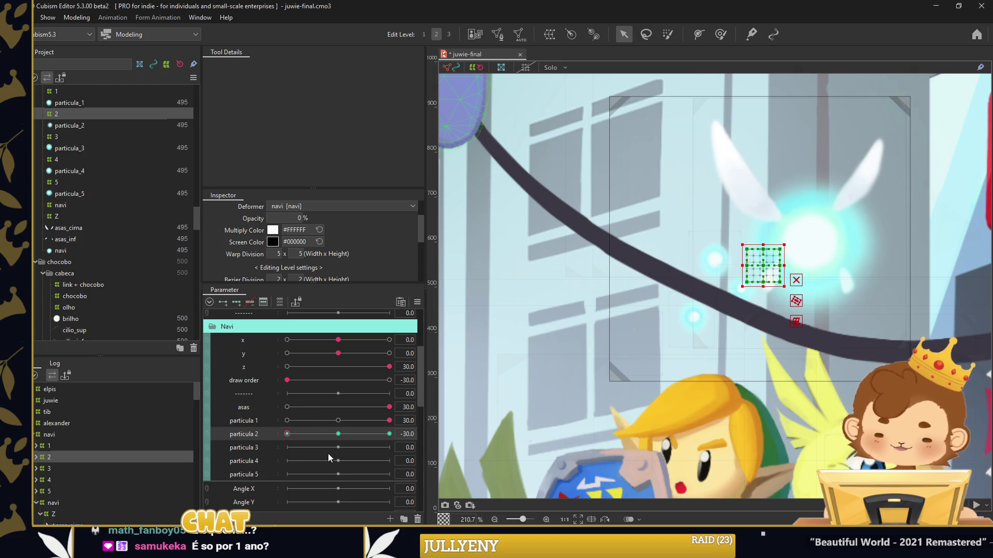
At particula 2 = 30, move particle 2 down near Link's hat and apply in-between keys
left_click(389, 434)
left_click_drag(693, 345, 646, 389)
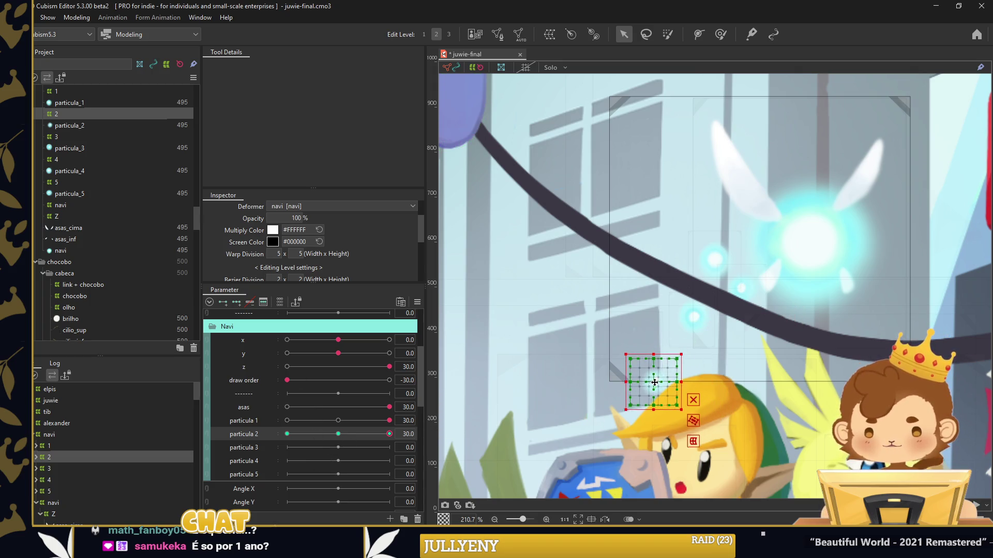
left_click(536, 231)
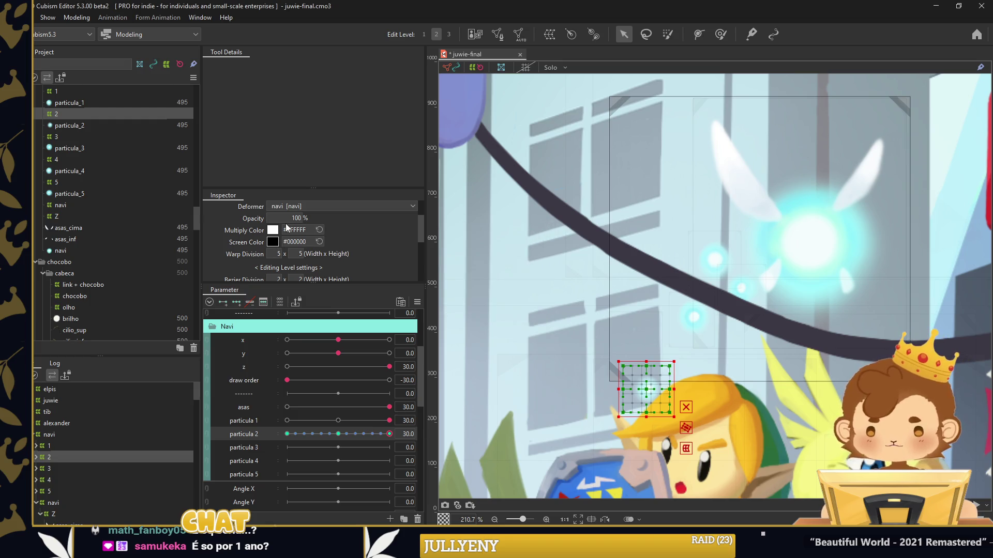
mouse_move(383, 434)
left_mouse_down()
mouse_move(287, 434)
mouse_move(389, 434)
left_mouse_up()
left_click(451, 397)
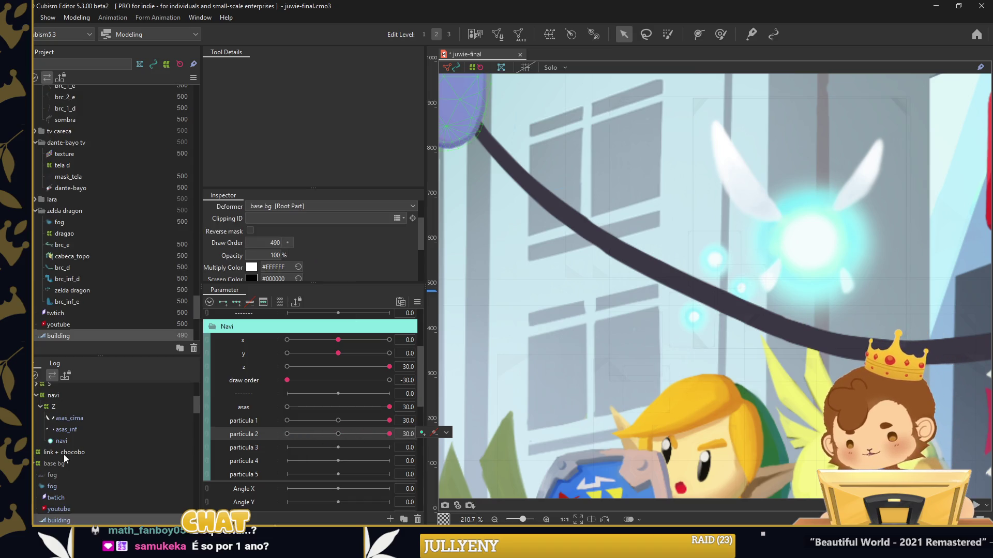
scroll(57, 436, "up", 3)
left_click(58, 423)
left_click(60, 433)
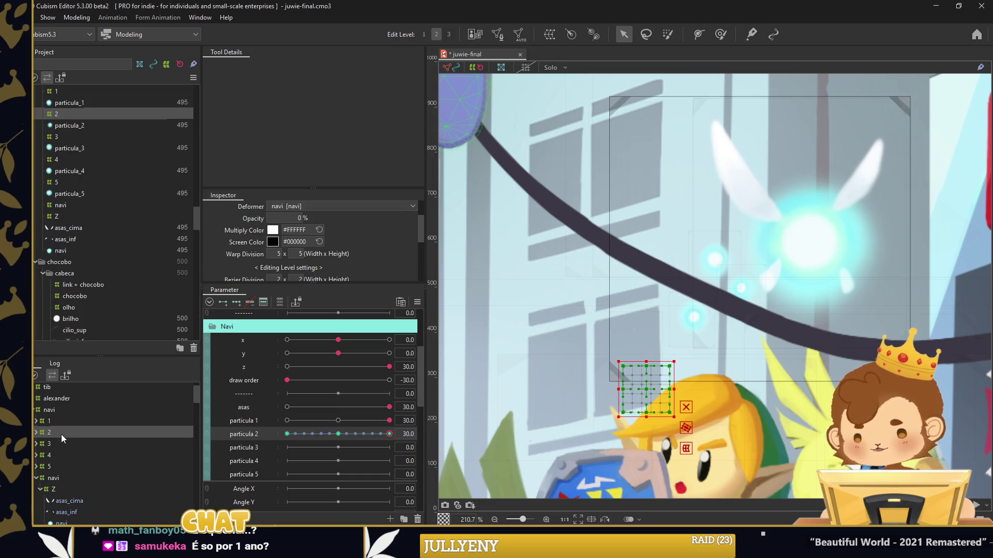
Select deformer 3, add keys on particula 3 and shrink it onto the fairy's glow
left_click(77, 444)
left_click(244, 448)
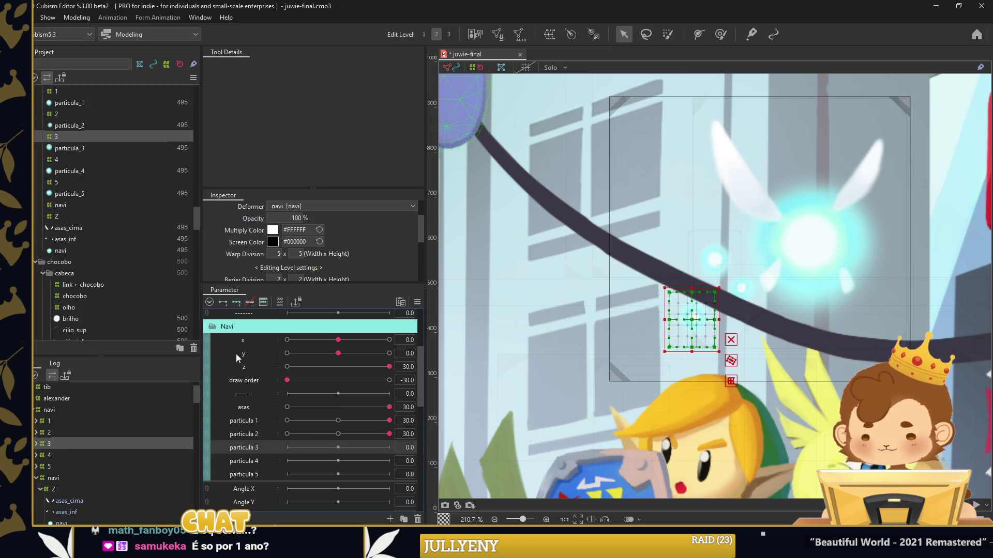
left_click(236, 302)
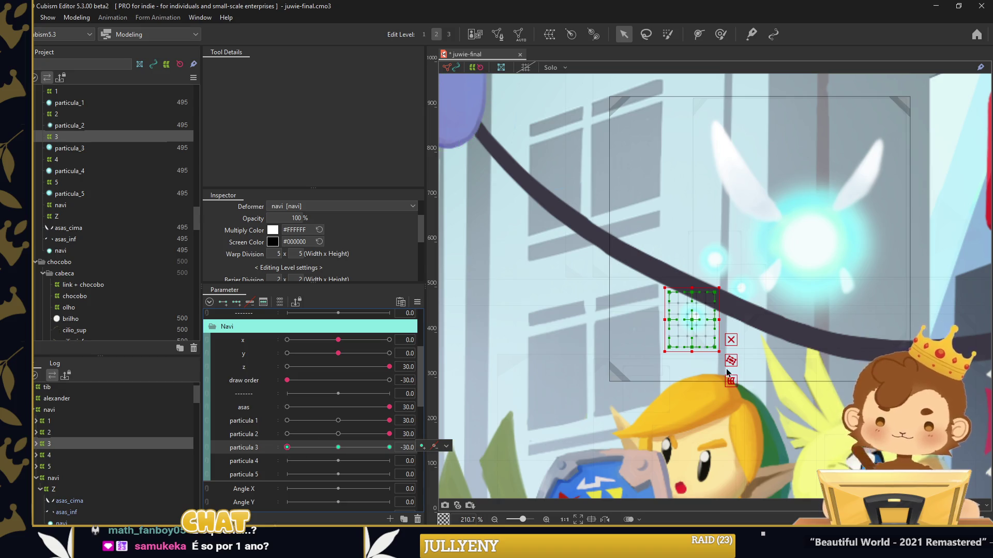
left_click_drag(666, 355, 727, 271)
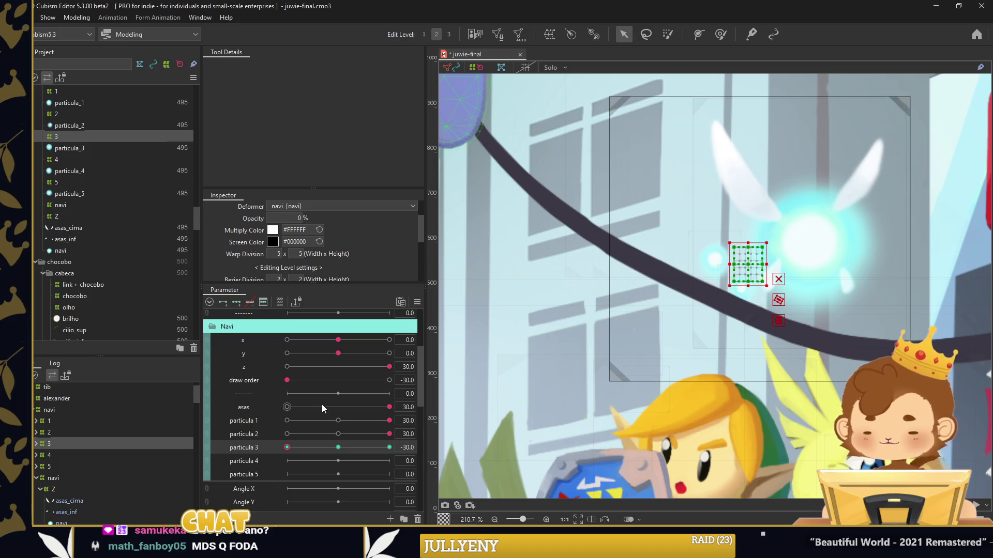
Generate in-between keys for particula 3 and preview particle 3 at the -30 end
left_click(323, 447)
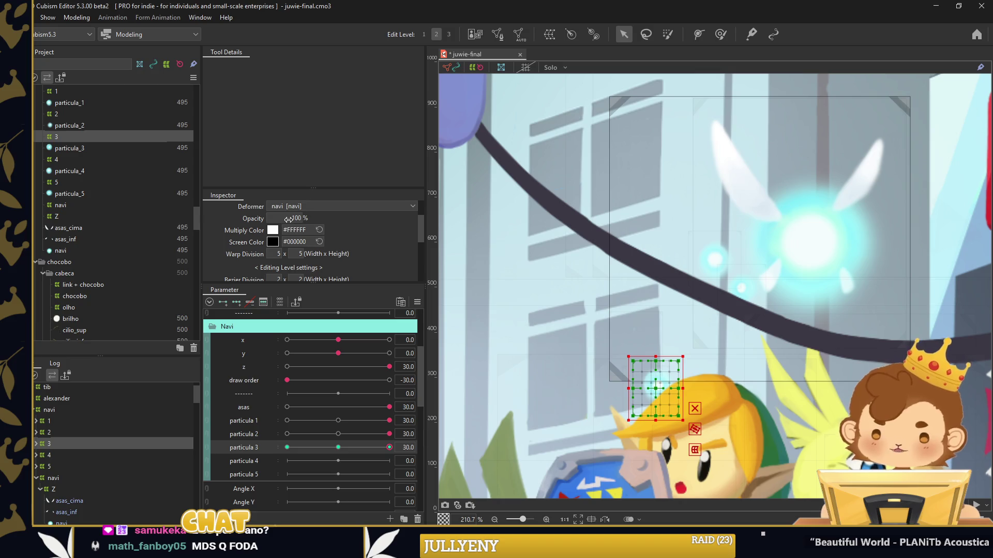
double_click(251, 449)
left_click(526, 255)
left_click(532, 234)
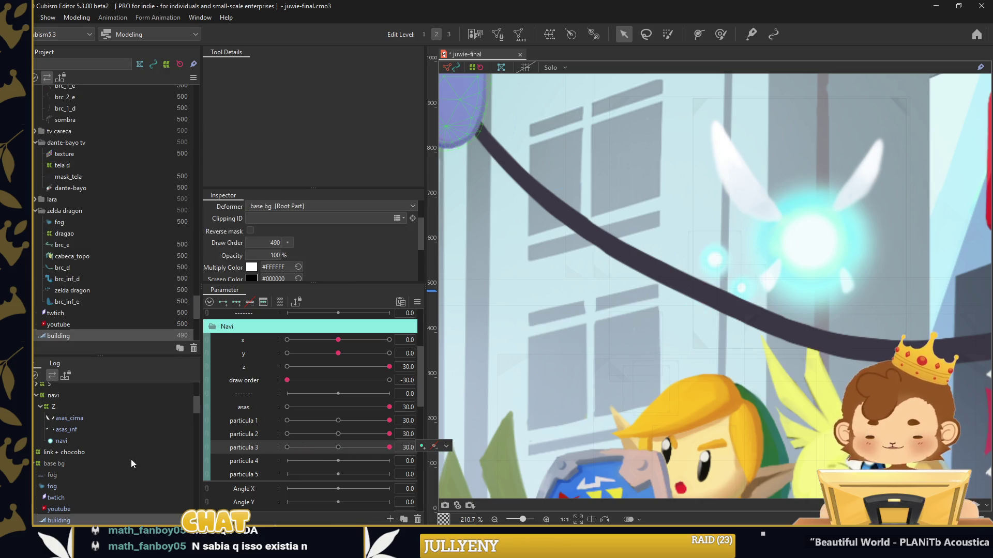
scroll(102, 395, "up", 3)
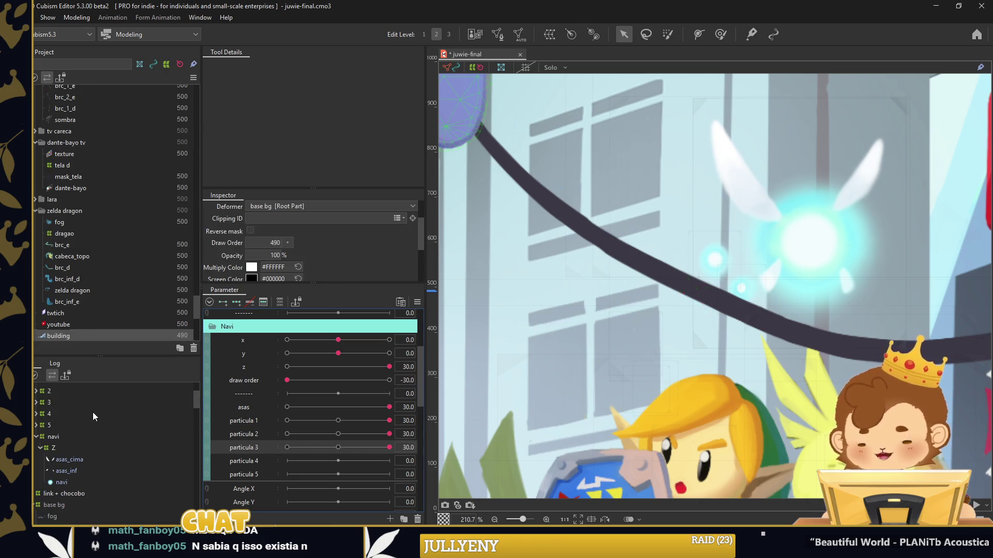
left_click(92, 406)
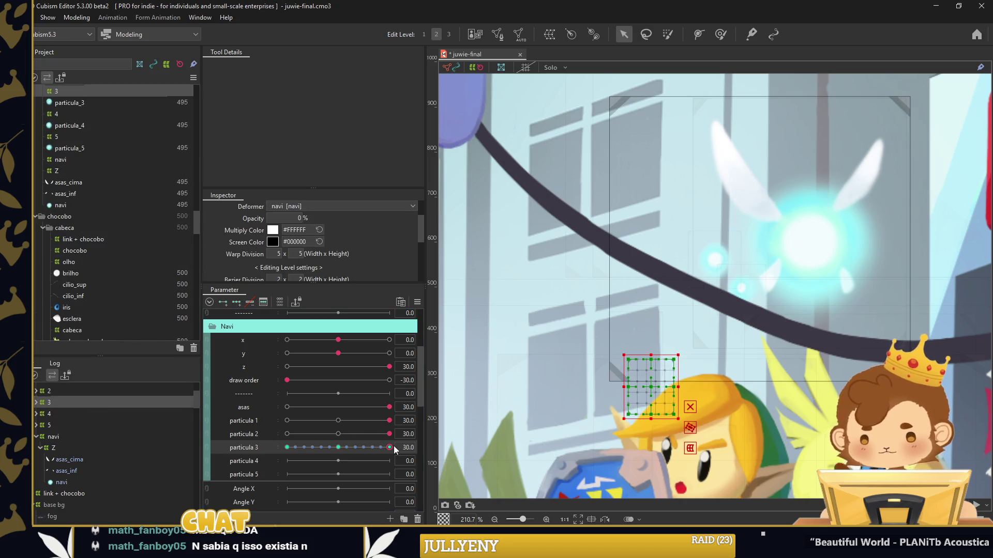
left_click_drag(389, 447, 287, 447)
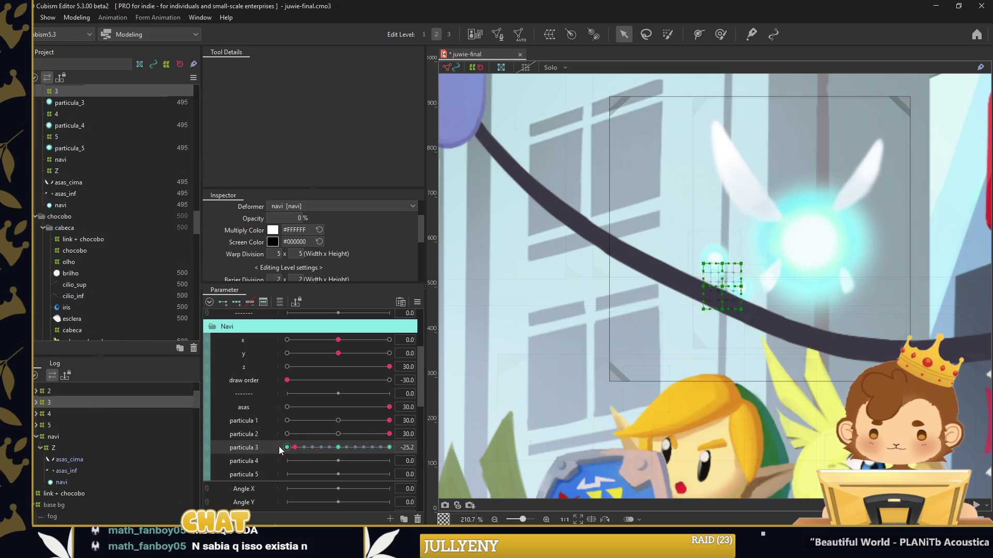
left_click(52, 414)
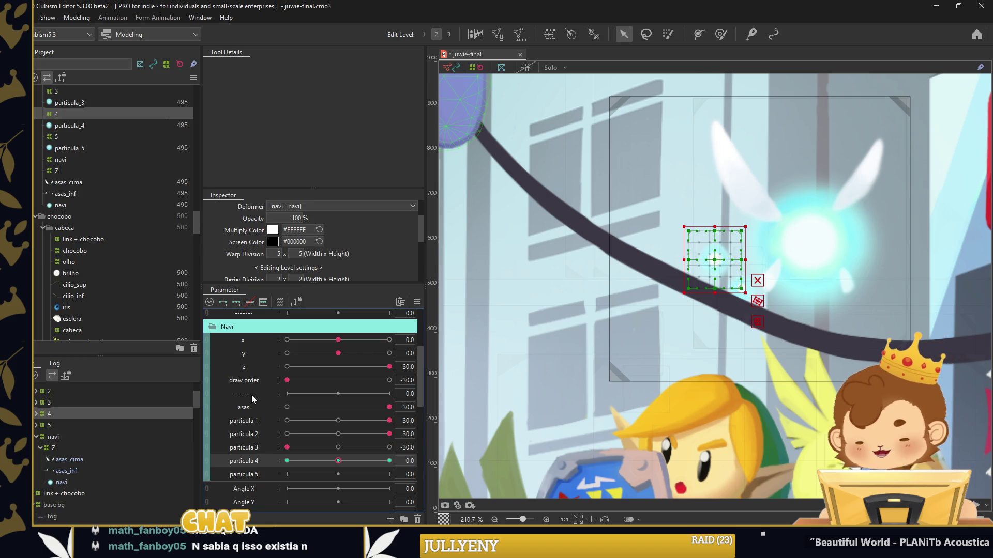
Key particle 4 to shrink onto the glow at -30, drift down-left, and fade to 0% with in-between keys
left_click(287, 460)
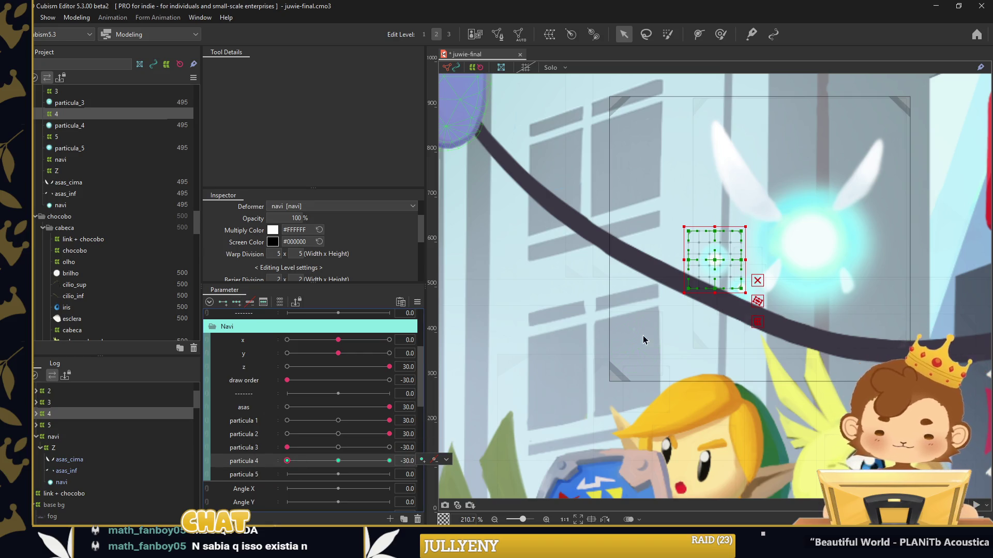
left_click_drag(680, 292, 761, 248)
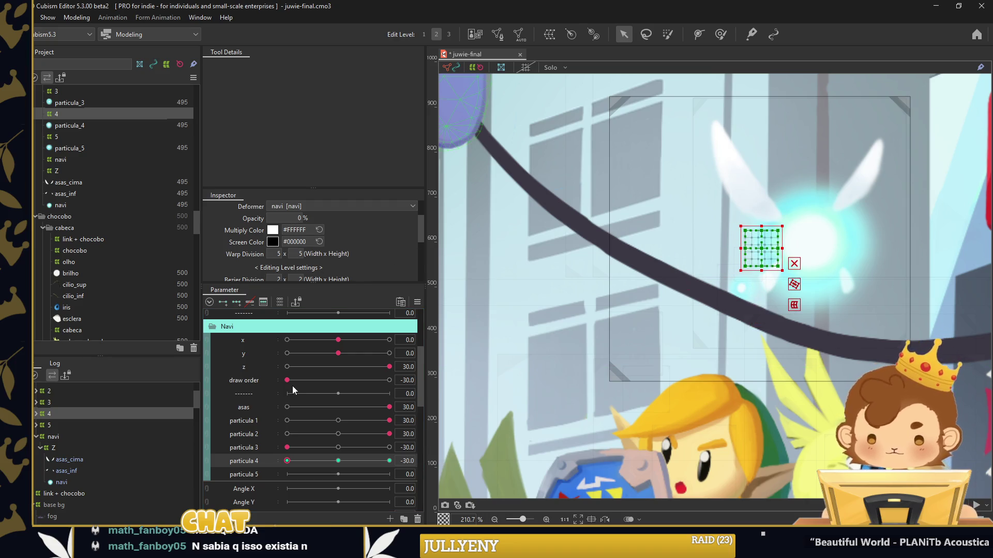
left_click(338, 461)
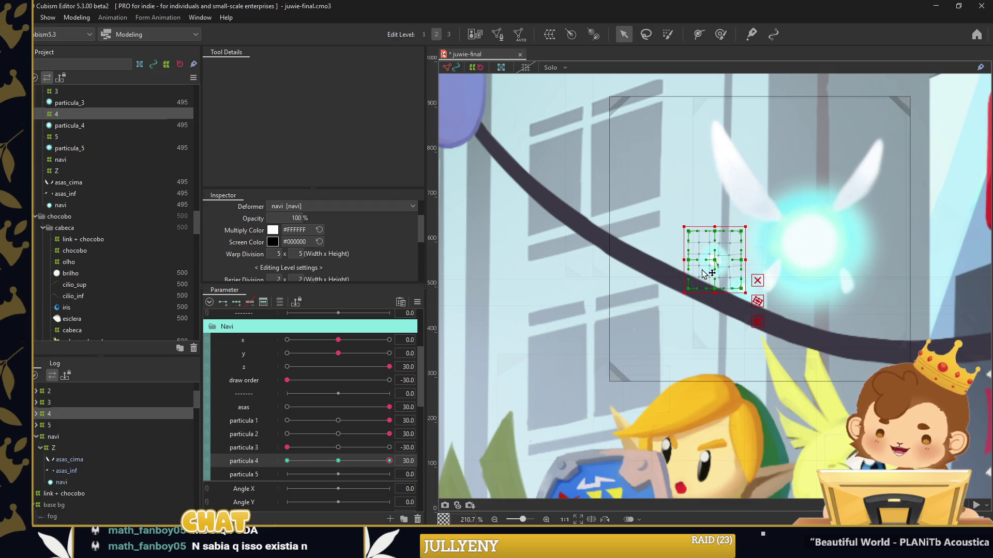
left_click_drag(715, 260, 647, 336)
left_click(389, 460)
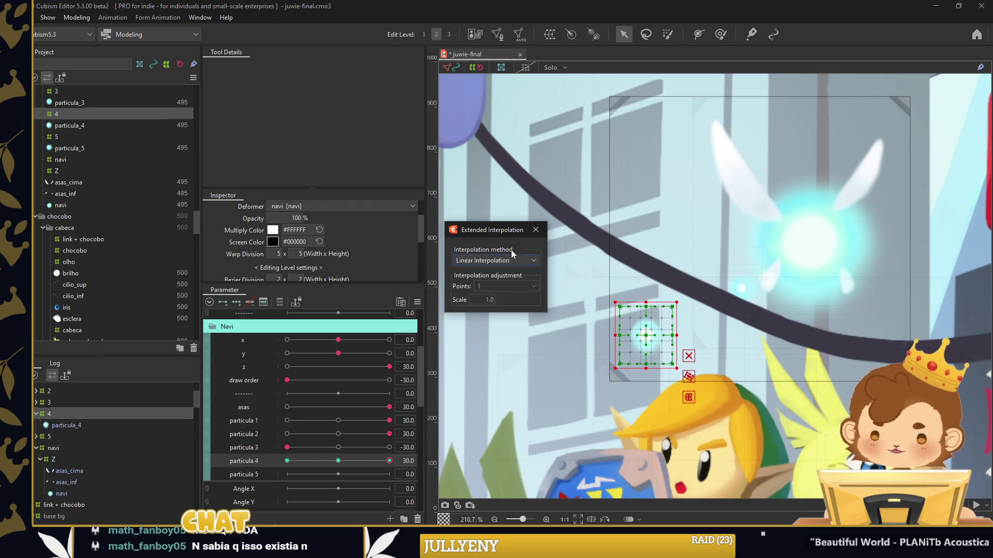
key("Return")
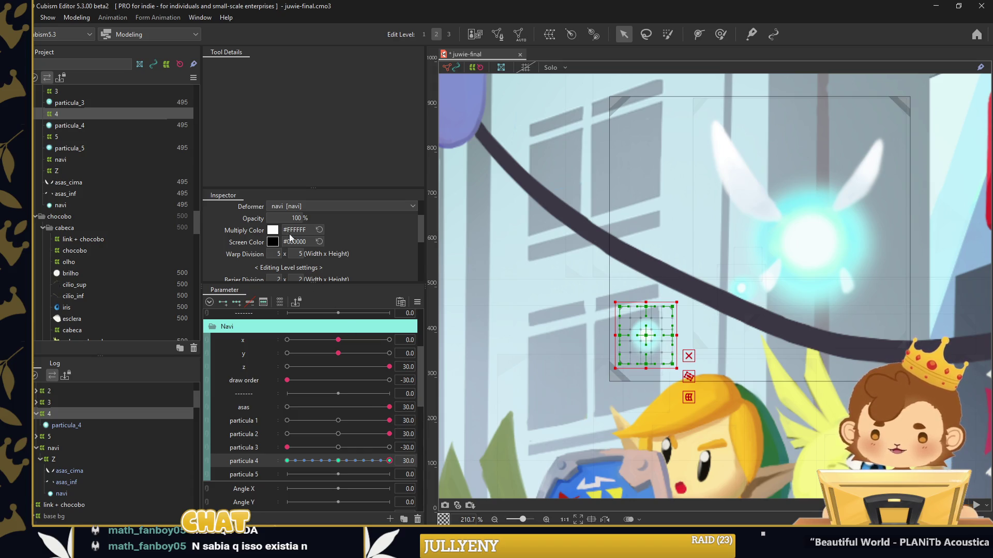
left_click_drag(292, 218, 278, 500)
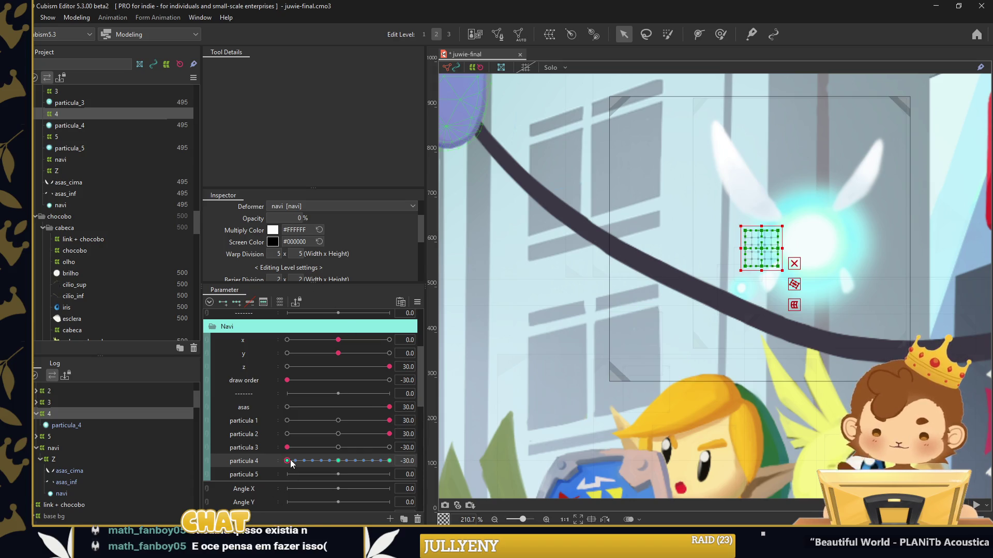
left_click(339, 460)
left_click_drag(708, 258, 694, 269)
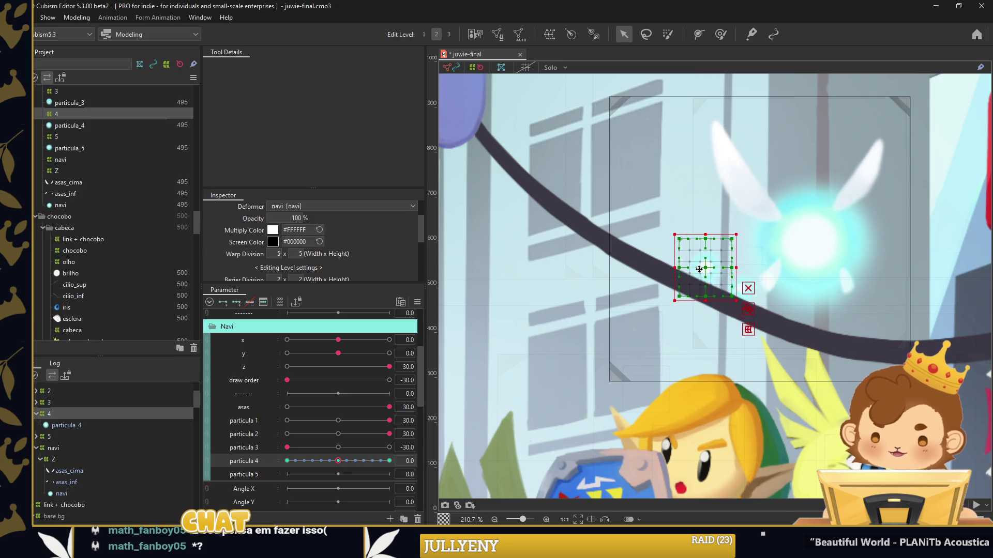
left_click_drag(304, 465, 420, 461)
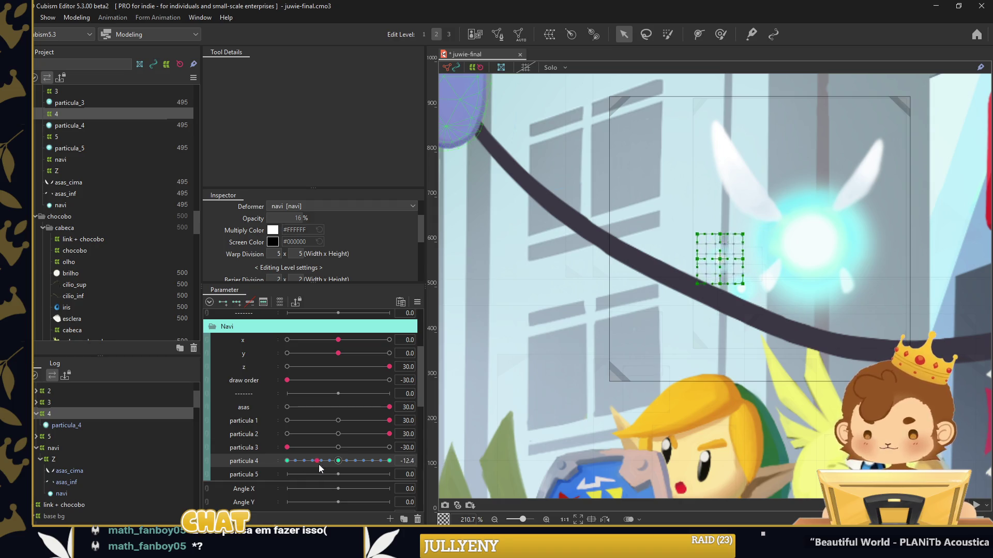
Switch to particula 5 and add its end and middle keys
left_click(244, 474)
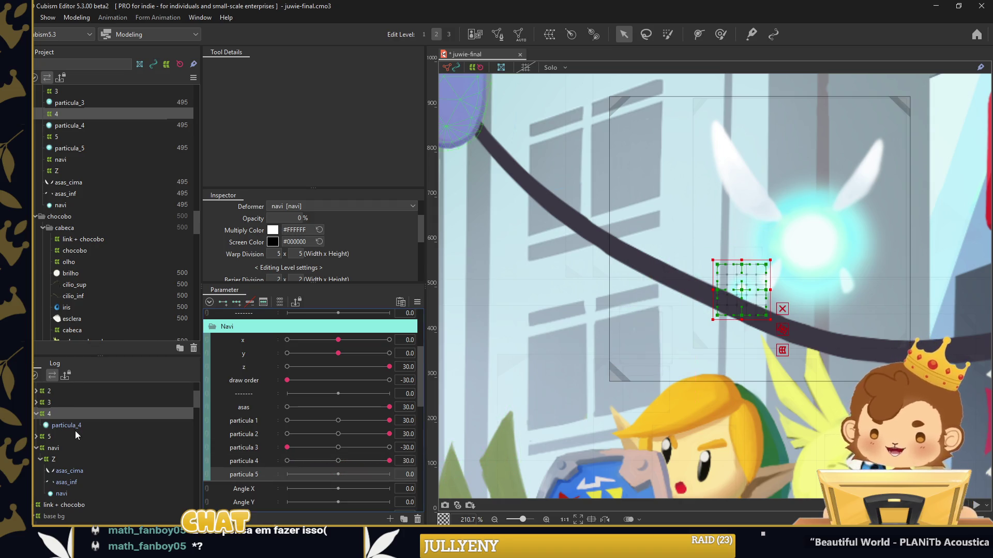
left_click(75, 433)
left_click(236, 302)
left_click(287, 474)
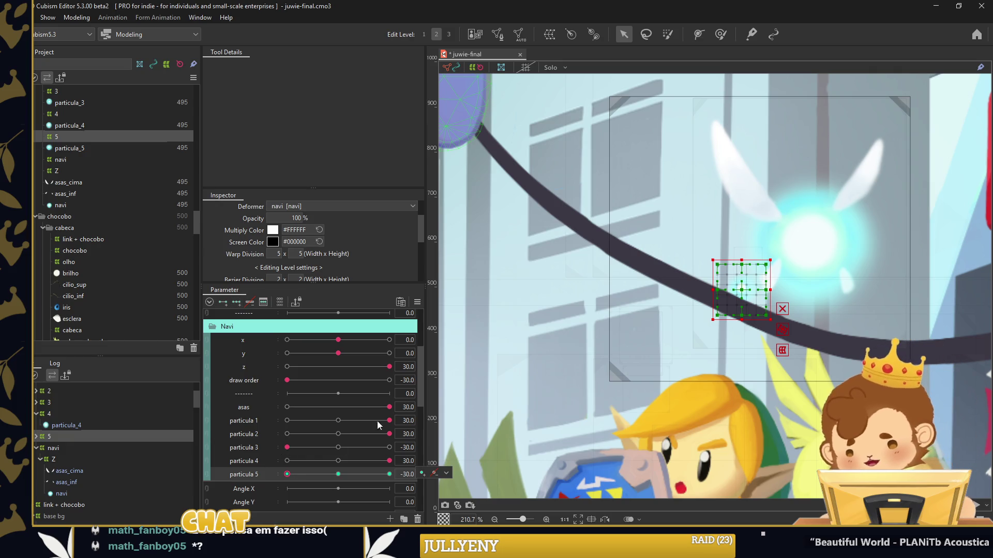
Shrink particle 5's deformer at particula 5 = -30, reposition it at 0.0, and review the 30.0 key
left_click_drag(713, 323, 729, 302)
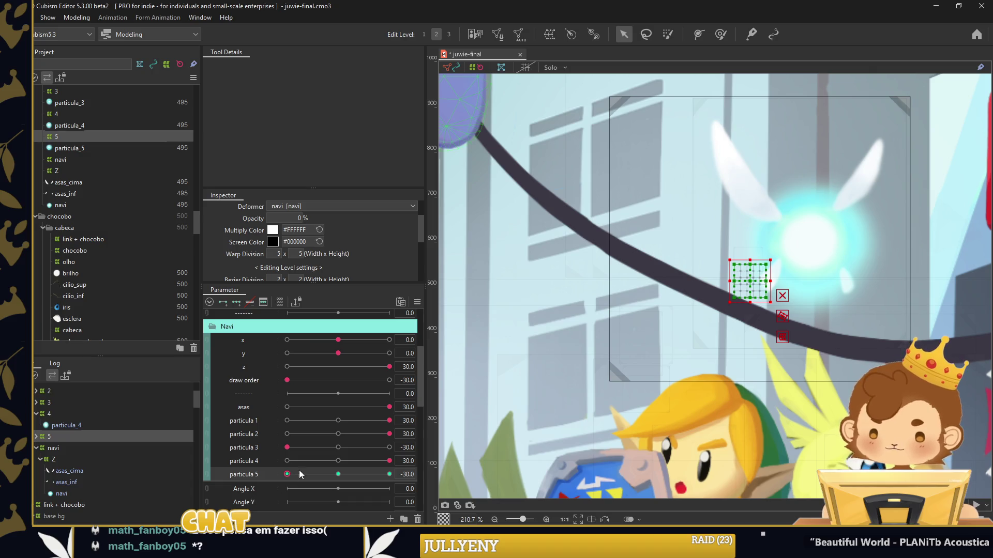
left_click(341, 475)
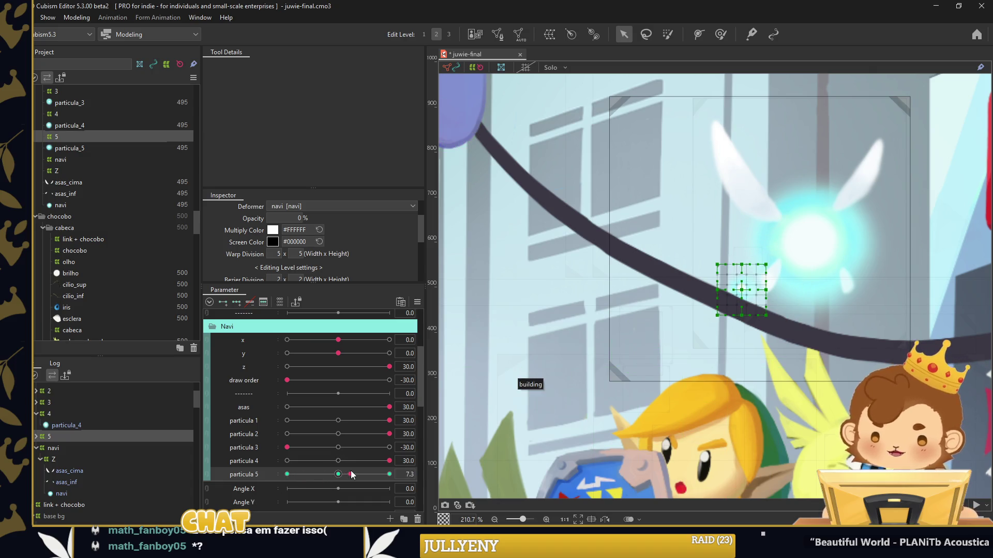
left_click_drag(747, 292, 669, 362)
left_click(389, 474)
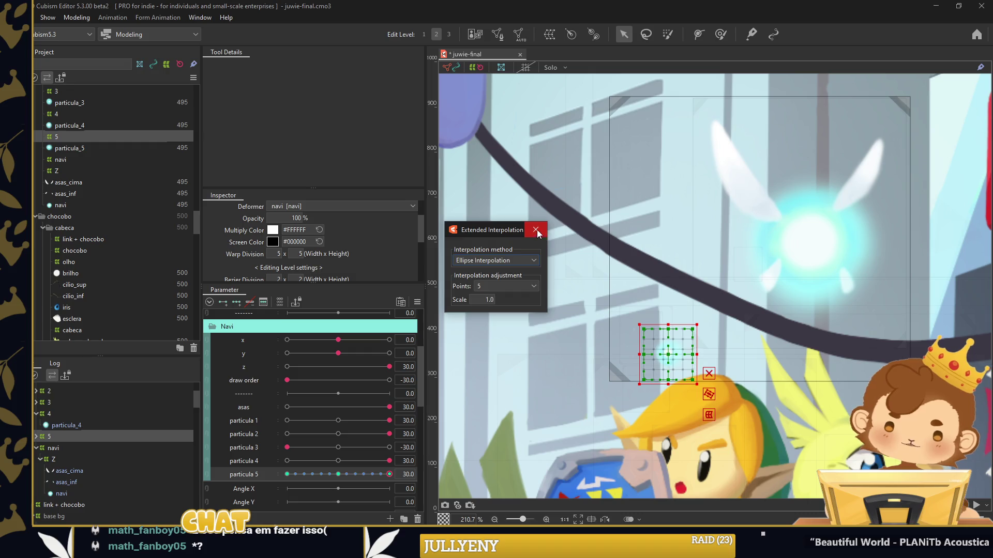
left_click(573, 368)
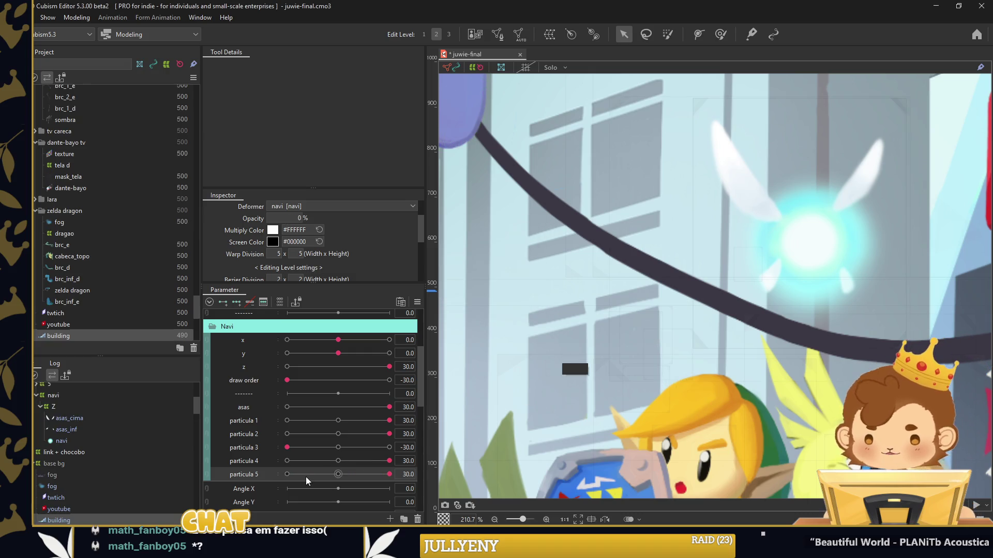
left_click(296, 478)
left_click(389, 474)
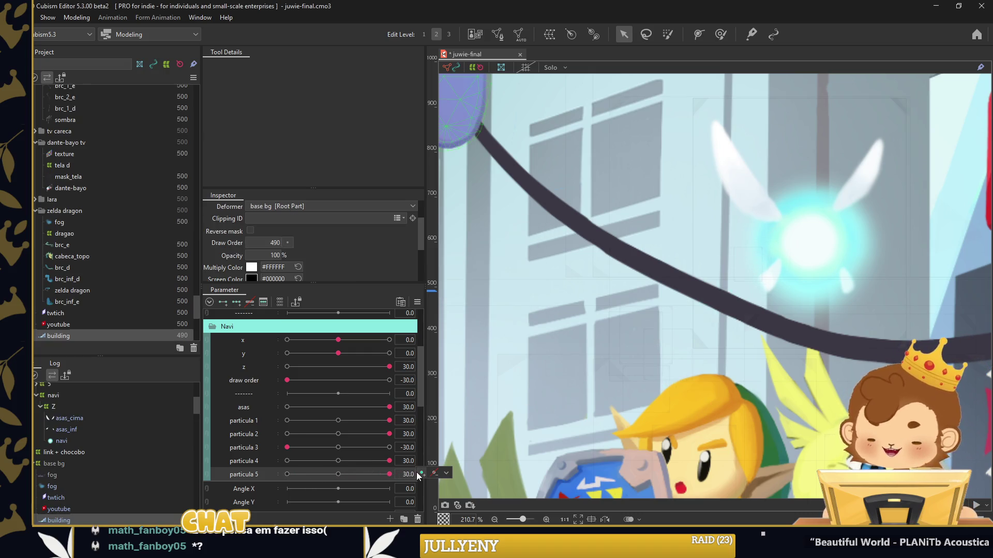
Preview the particles at -30 and particula 2 at 30, zooming out to view the whole scene
left_click(287, 461)
left_click(287, 474)
left_click(287, 434)
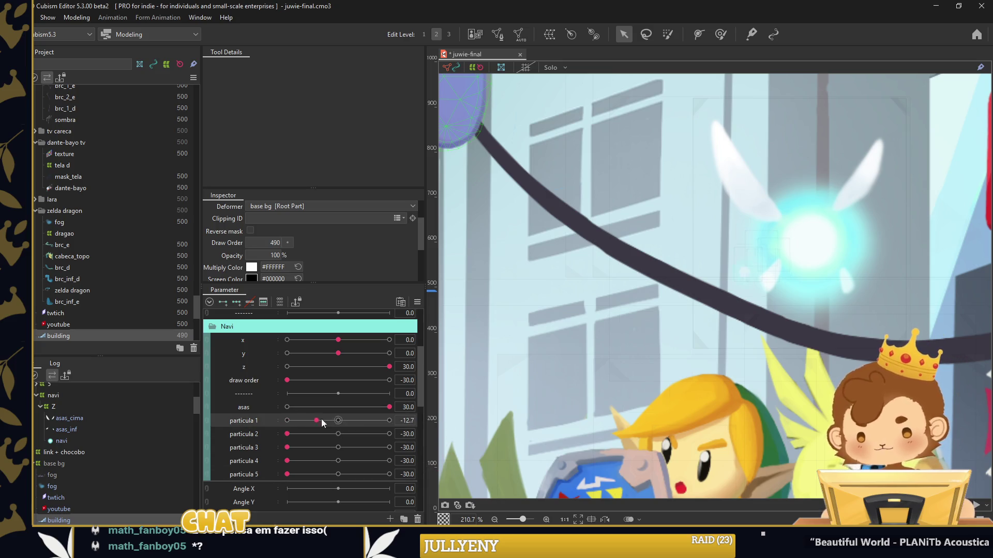
left_click_drag(298, 434, 389, 433)
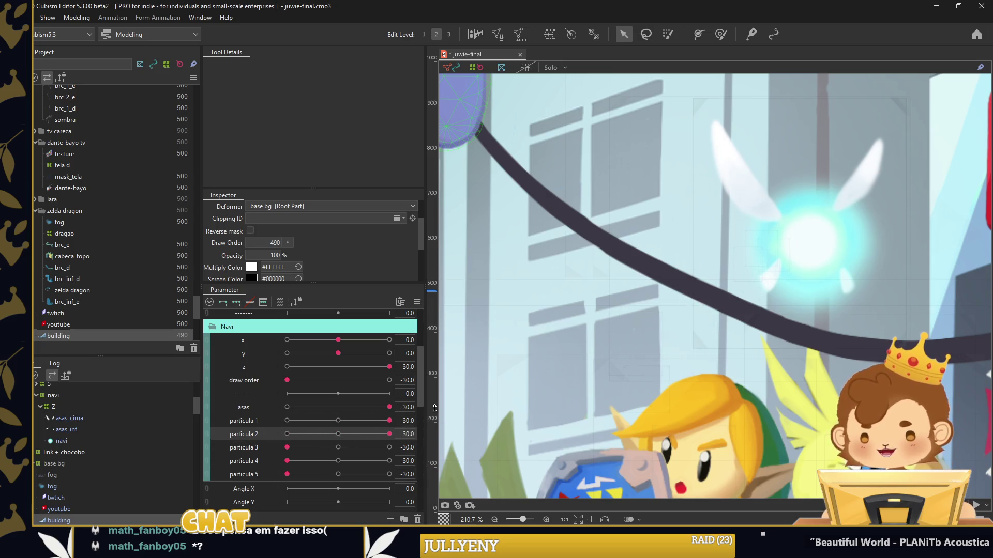
scroll(520, 405, "down", 2)
scroll(520, 405, "down", 1)
scroll(594, 382, "down", 1)
scroll(653, 365, "down", 1)
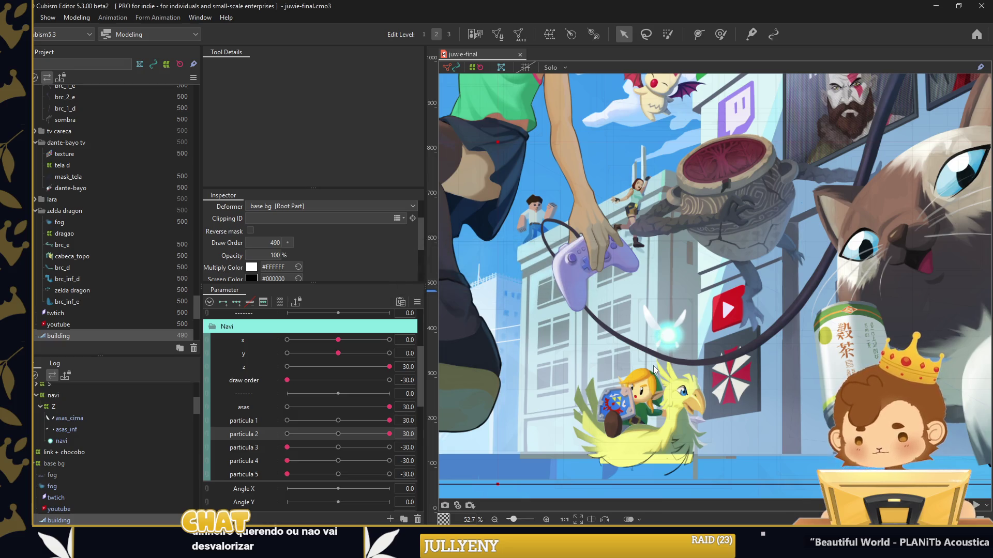
scroll(706, 365, "down", 1)
scroll(710, 402, "down", 1)
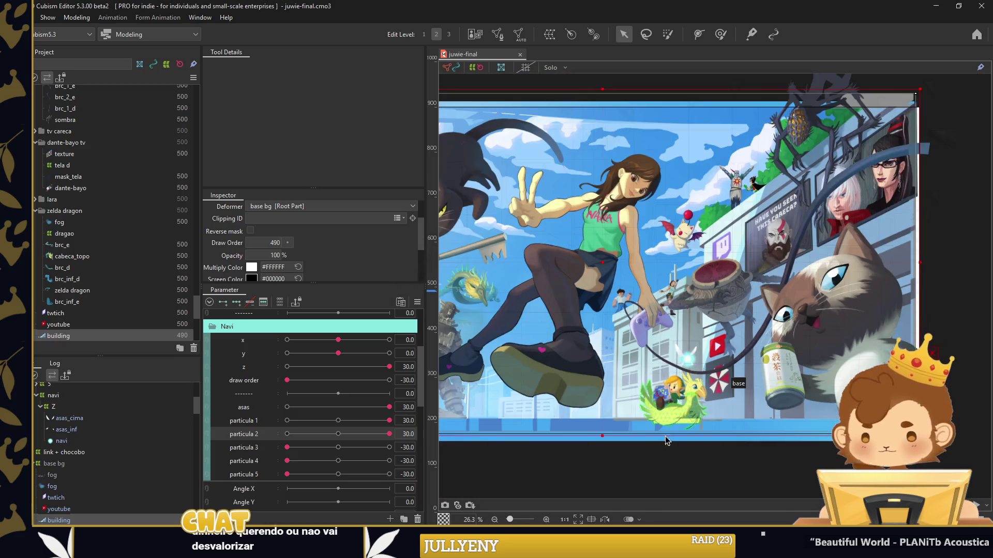
left_click(643, 439)
scroll(649, 347, "up", 1)
Scrub particula 1 and 2, try z and x/y, then reset x/y and return z to 30.0
left_click_drag(389, 433, 287, 434)
mouse_move(389, 420)
left_mouse_down()
mouse_move(305, 424)
mouse_move(389, 420)
left_mouse_up()
left_click_drag(287, 434, 389, 434)
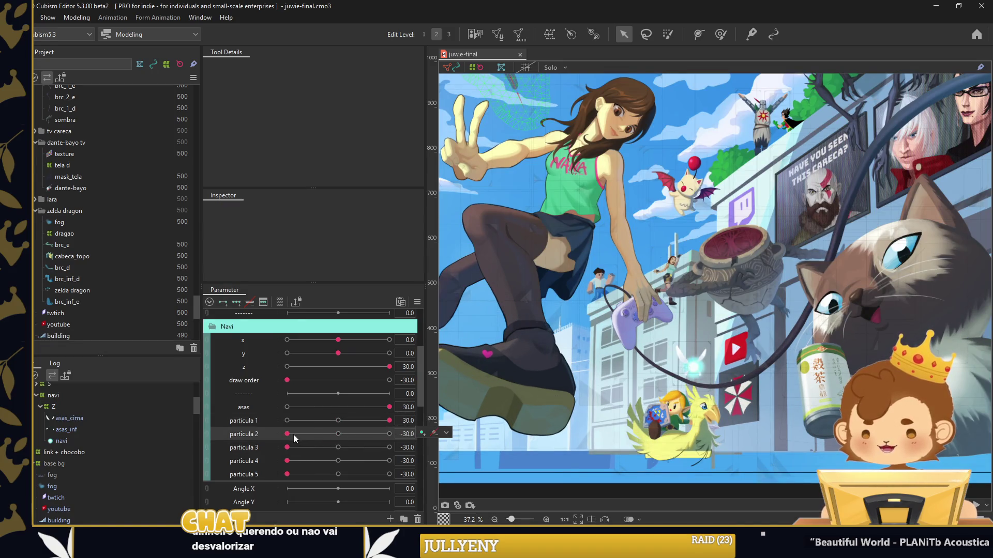
scroll(665, 389, "up", 4)
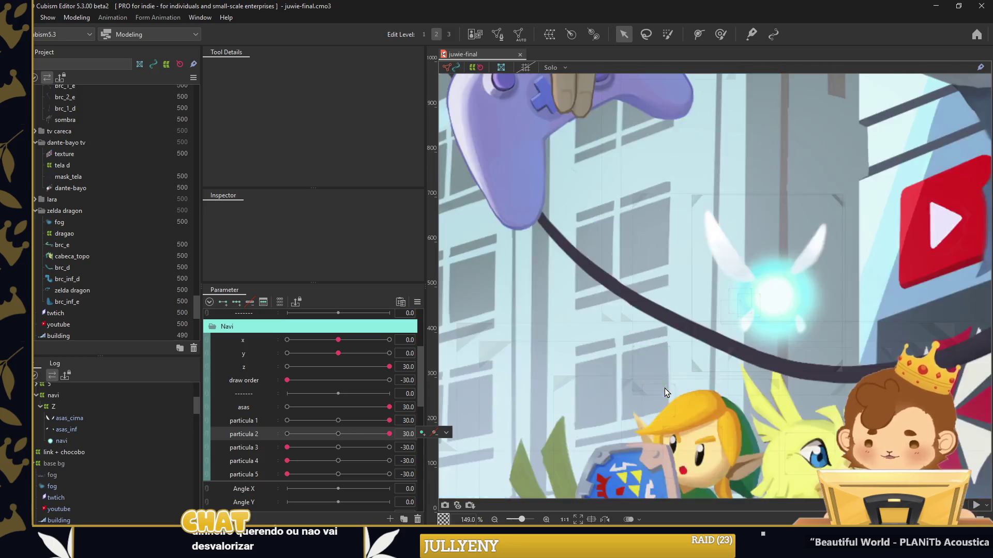
left_click_drag(389, 367, 277, 372)
mouse_move(338, 340)
left_mouse_down()
mouse_move(355, 340)
mouse_move(359, 353)
left_mouse_up()
left_click(290, 421)
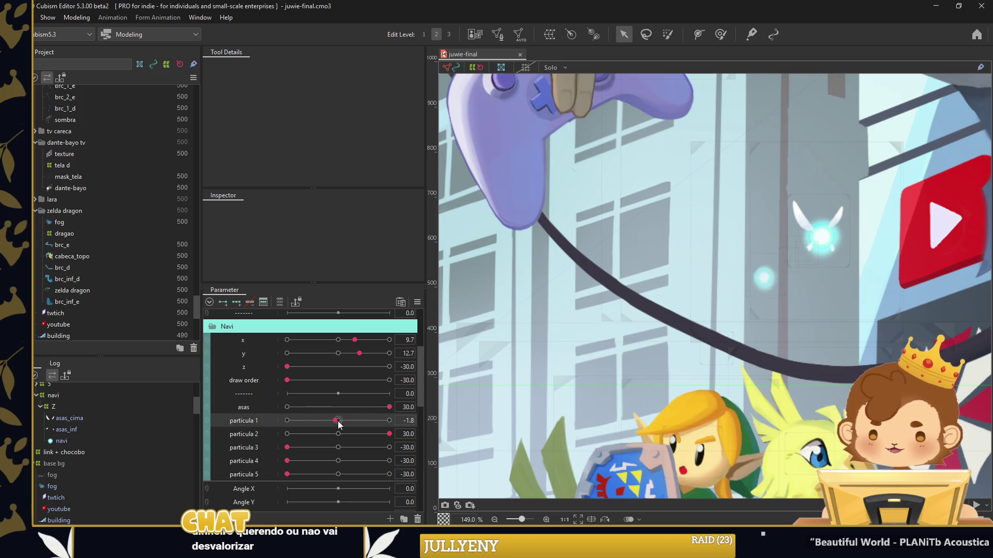
left_click(338, 353)
left_click(339, 340)
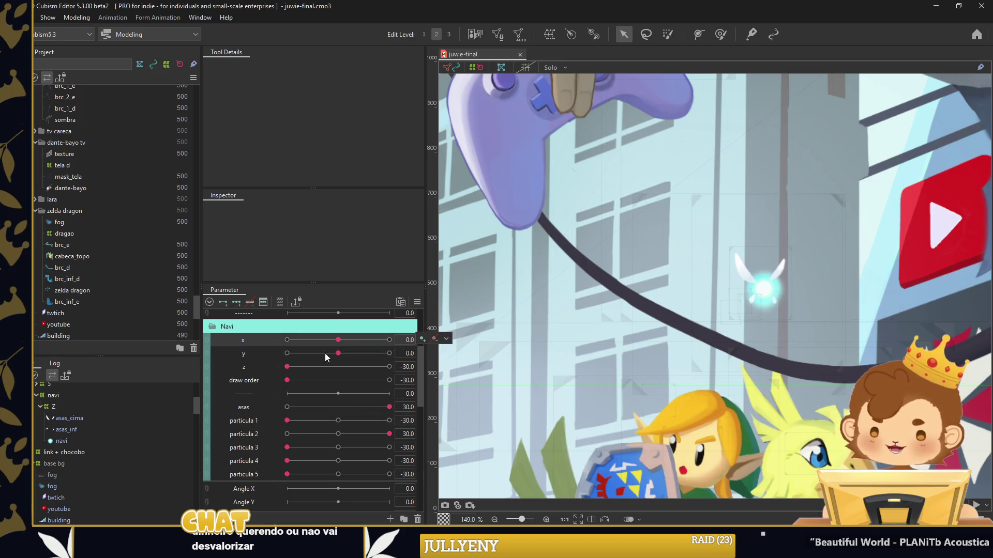
left_click(389, 367)
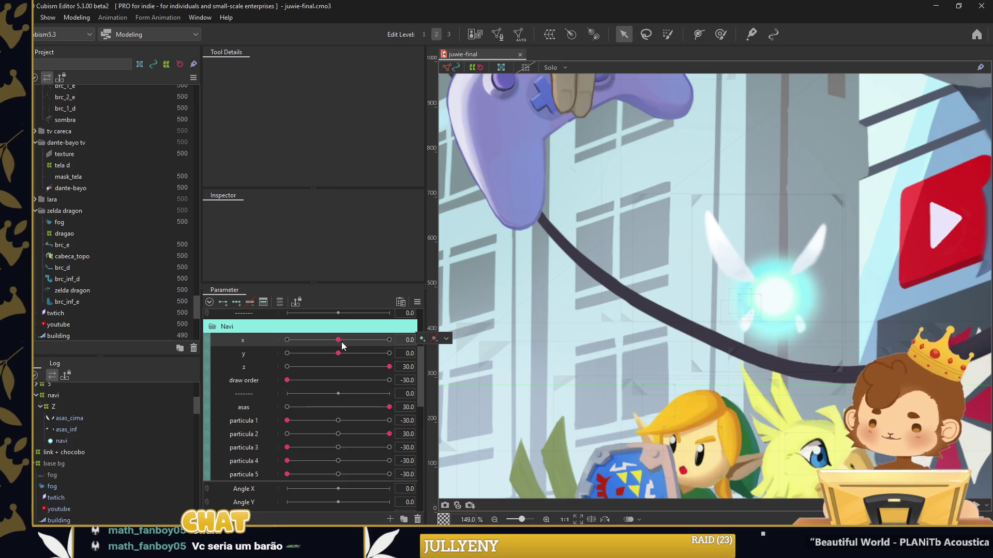
mouse_move(341, 342)
left_mouse_down()
mouse_move(351, 336)
mouse_move(338, 339)
left_mouse_up()
Link Navi's x and y into one 2D parameter, then bring Navi forward with draw order and z at 30
scroll(729, 283, "down", 2)
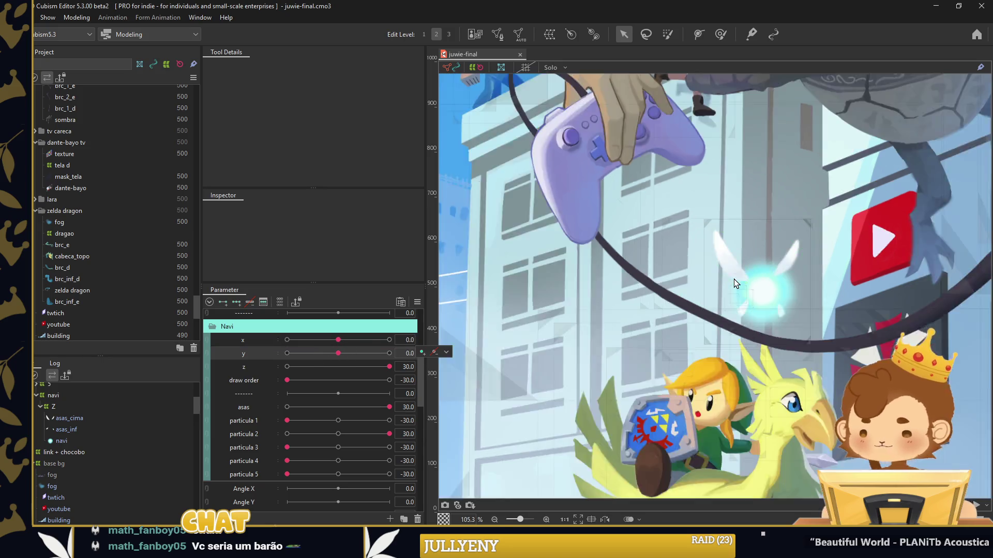
scroll(734, 282, "down", 2)
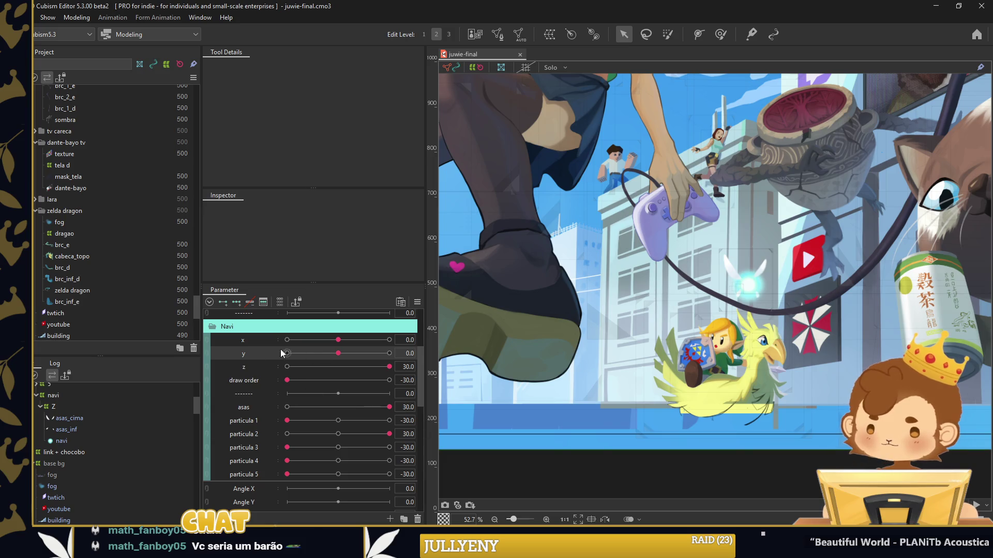
left_click(209, 348)
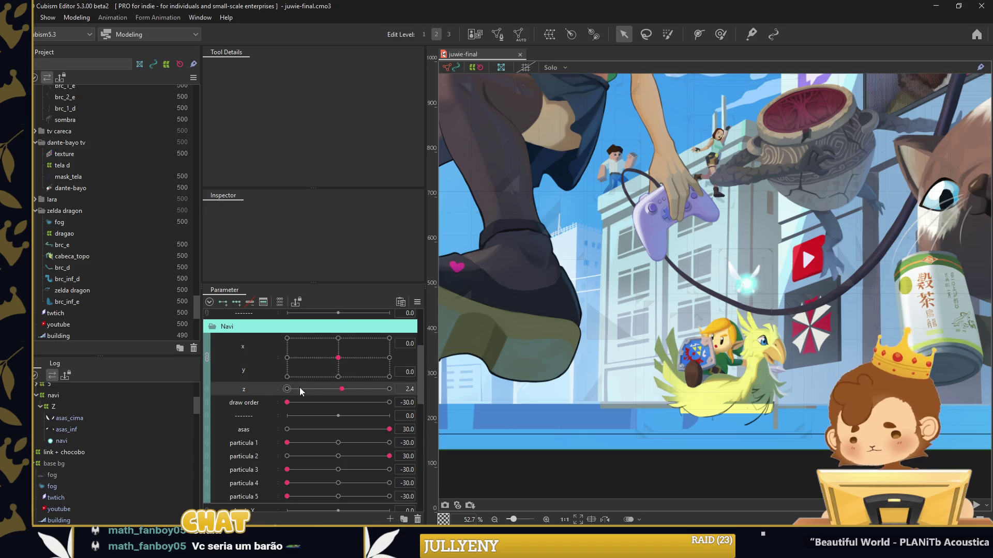
mouse_move(338, 358)
left_mouse_down()
mouse_move(318, 357)
mouse_move(337, 360)
left_mouse_up()
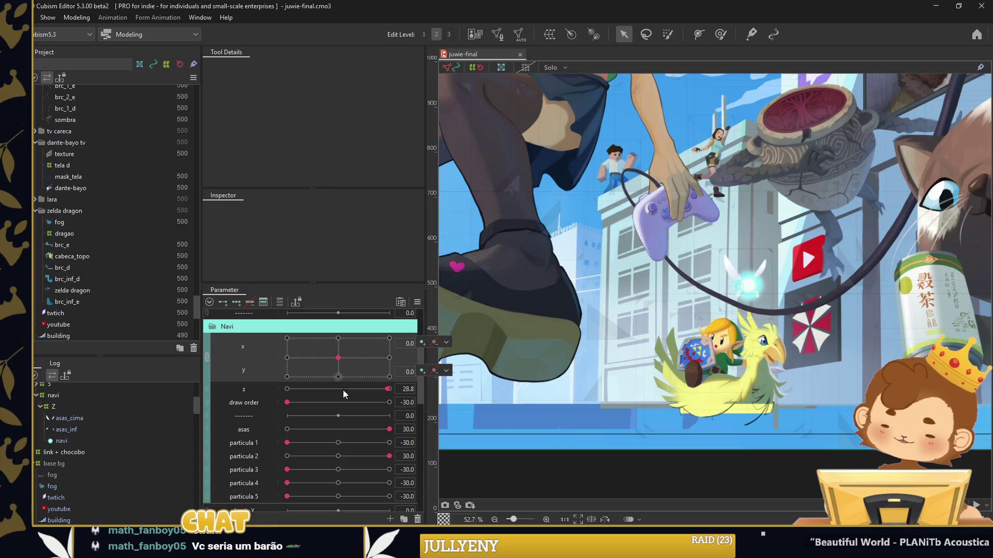
left_click_drag(388, 389, 383, 388)
left_click_drag(287, 402, 389, 403)
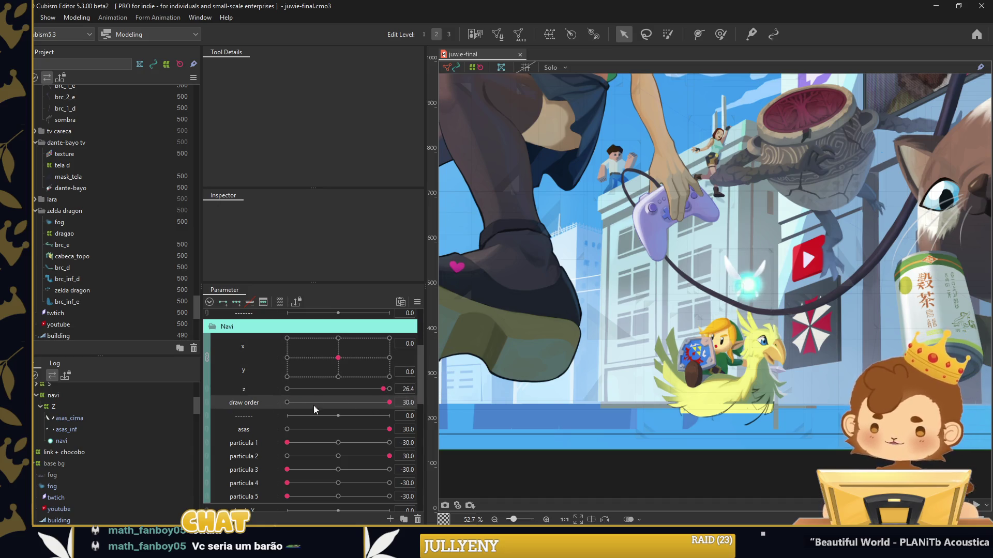
left_click_drag(310, 402, 380, 402)
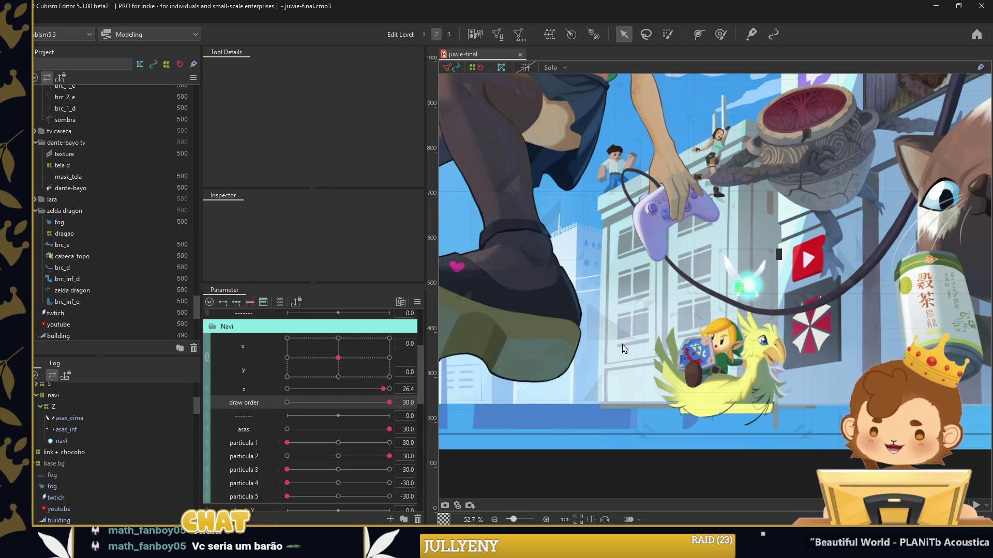
scroll(596, 313, "down", 3)
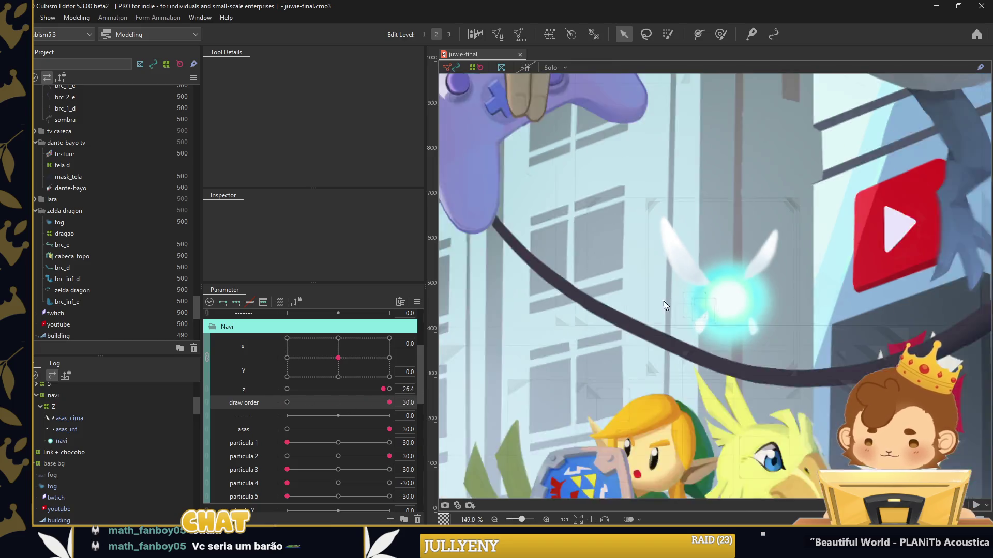
scroll(663, 302, "down", 2)
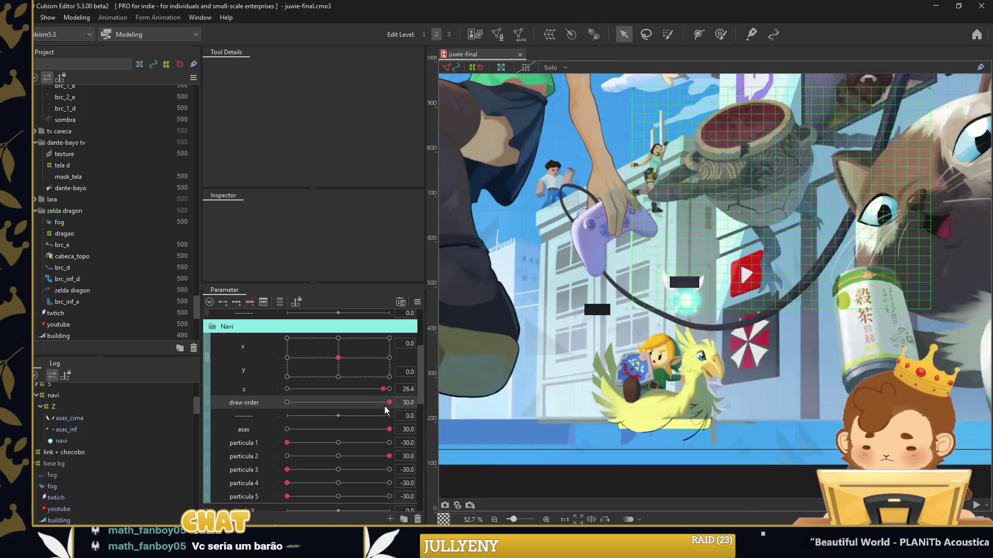
left_click(339, 357)
Return particula 1–5 to 0 and save the model
left_click(305, 428)
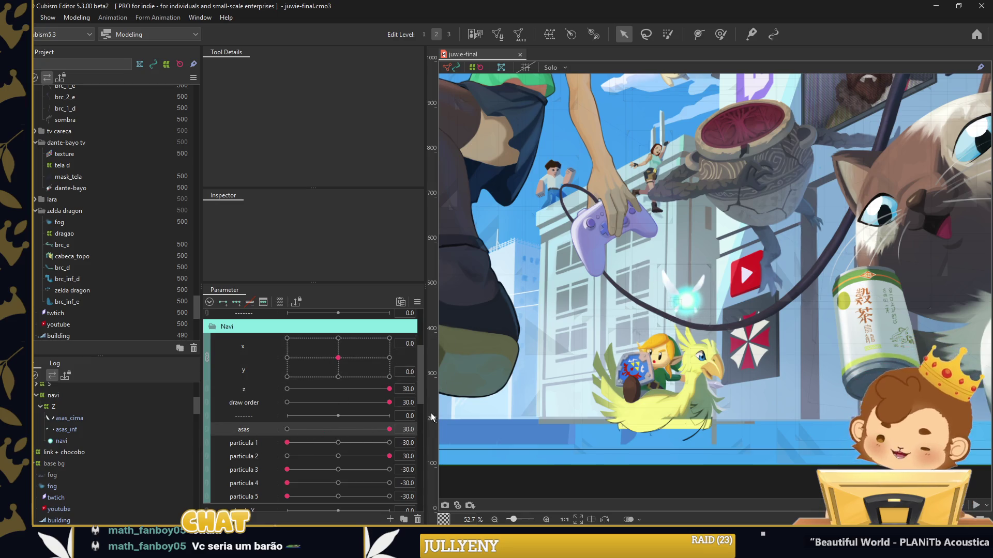
left_click_drag(338, 456, 257, 460)
left_click(338, 456)
left_click(338, 442)
left_click(338, 469)
left_click(339, 483)
left_click(339, 496)
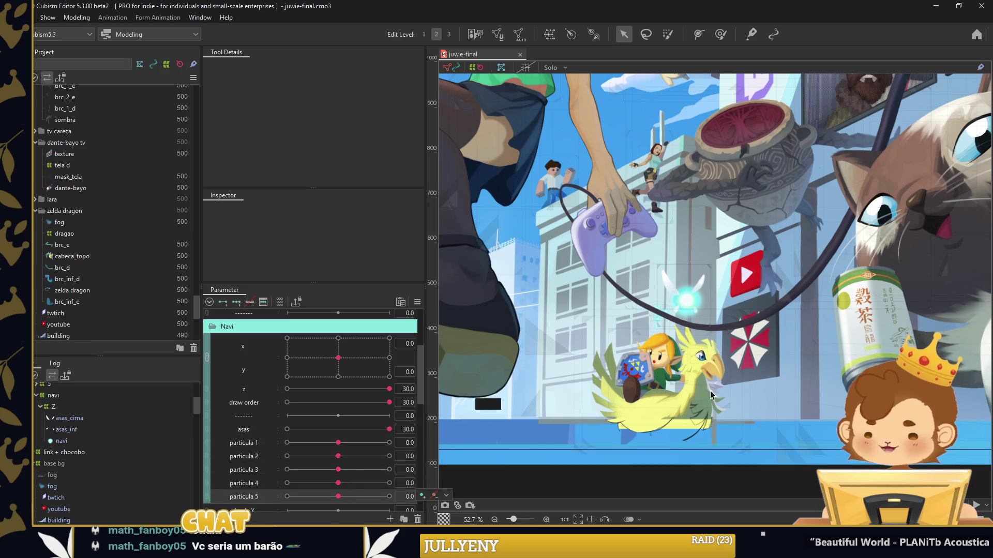
key("ctrl+s")
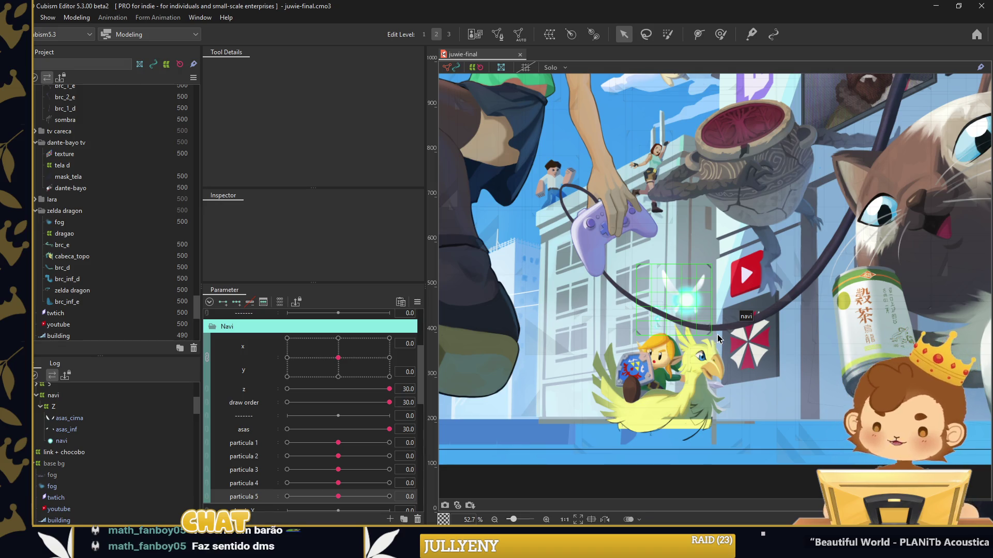
scroll(699, 287, "up", 5)
Select the asas_cima and asas_inf wing meshes and start a warp deformer for them
left_click(699, 287)
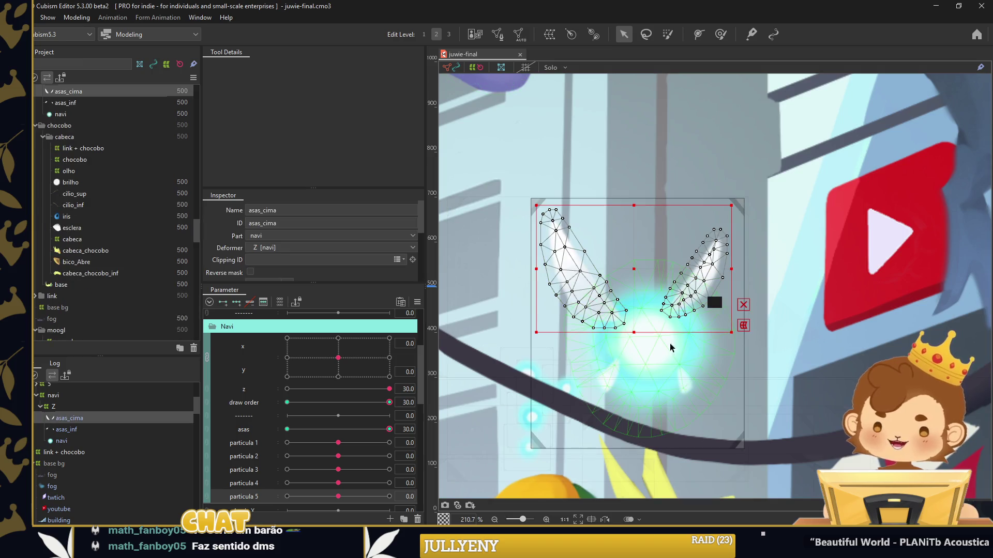
left_click(609, 383, "shift")
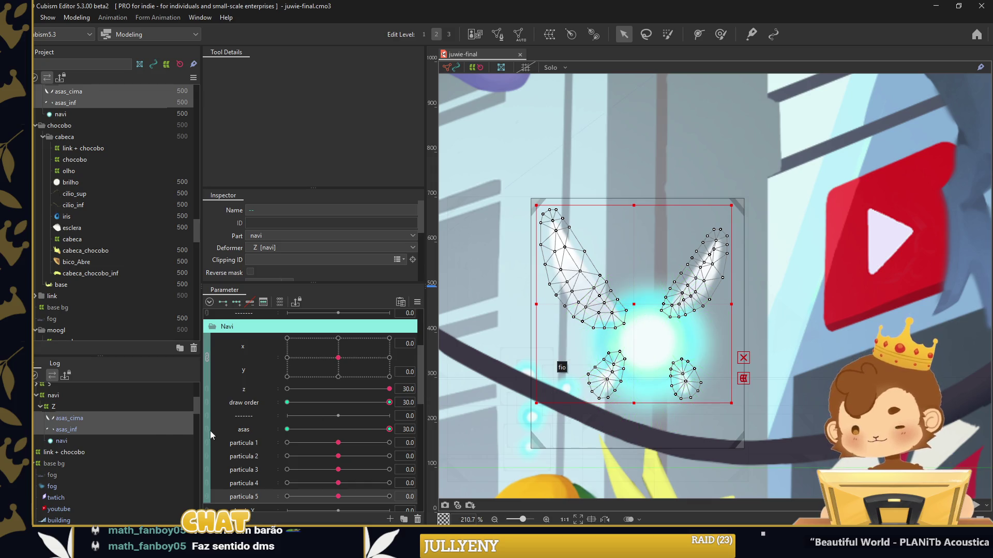
left_click_drag(339, 358, 335, 359)
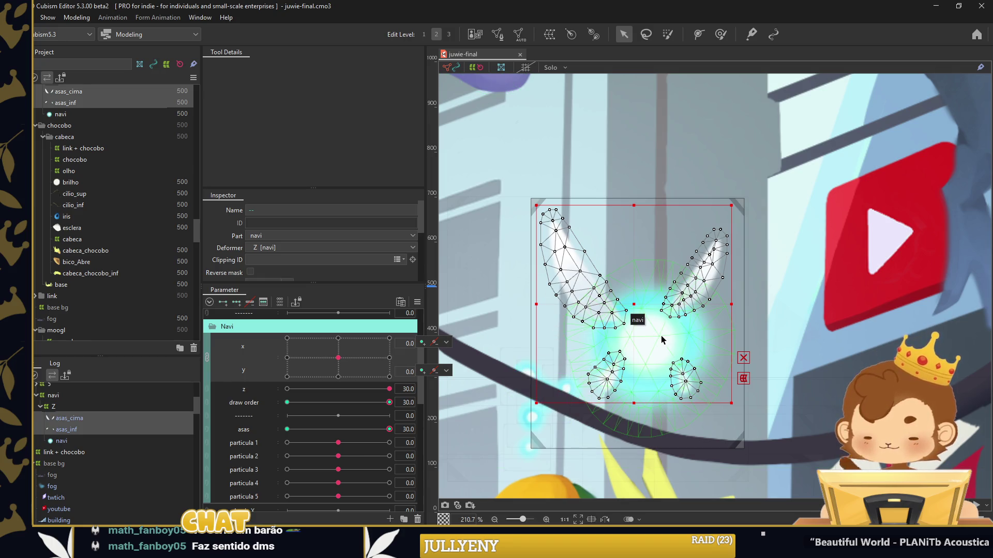
key("ctrl+shift+w")
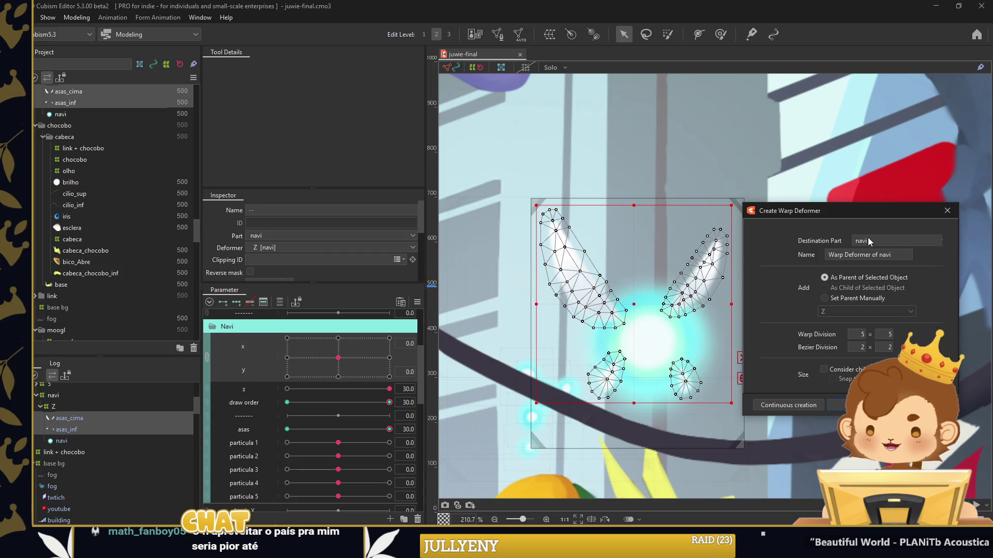
Create the warp deformer named asa and move Navi's x to -30
key("ctrl+a")
type("as")
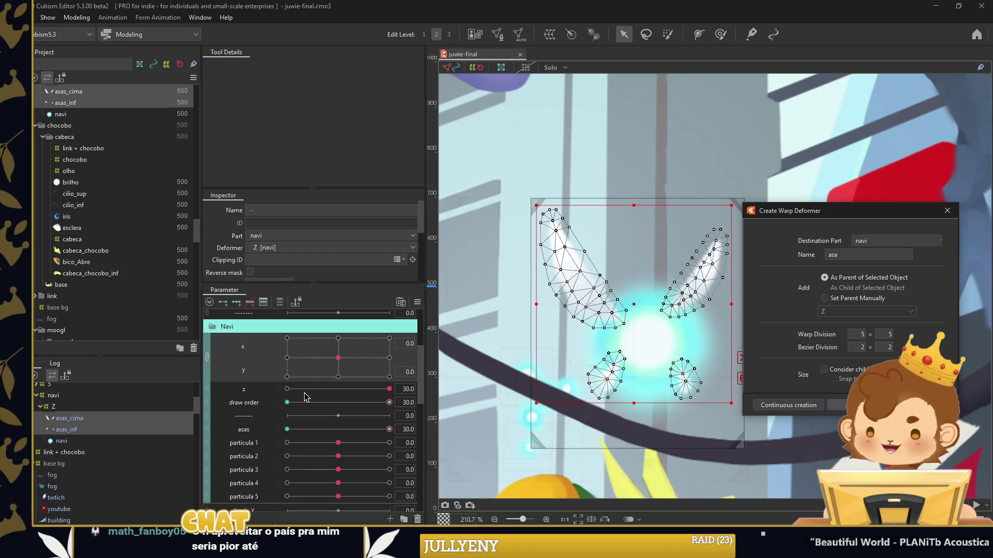
key("Return")
left_click(207, 356)
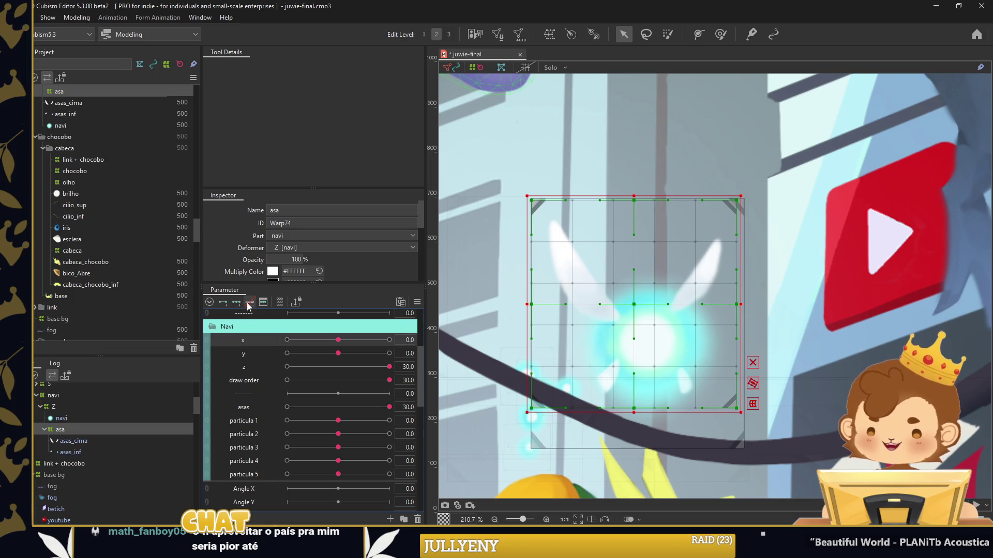
left_click_drag(338, 340, 287, 340)
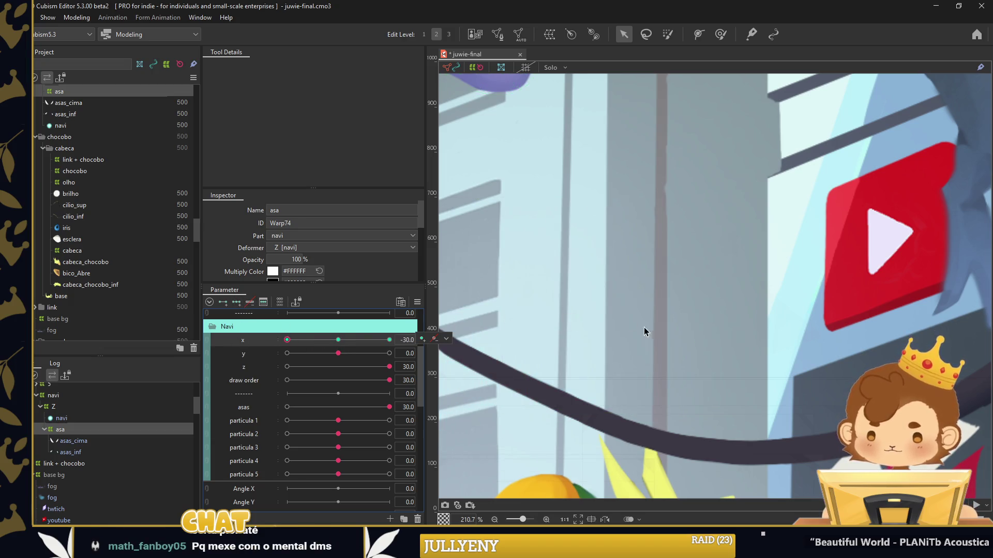
scroll(645, 328, "down", 3)
scroll(646, 299, "up", 2)
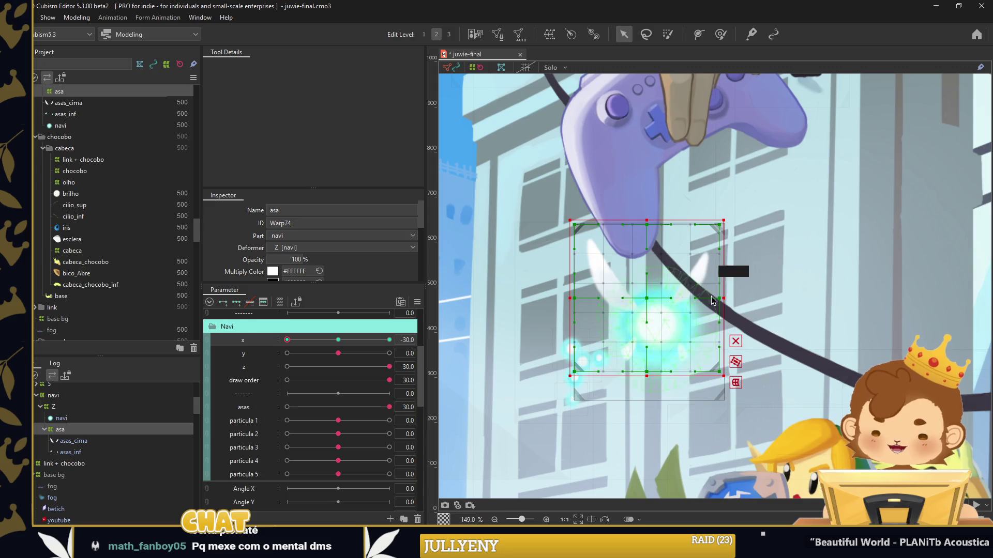
Using a warp brush of about 320 px, bend the asa wing warp for Navi's x 30 pose
left_click(720, 34)
scroll(341, 238, "down", 2)
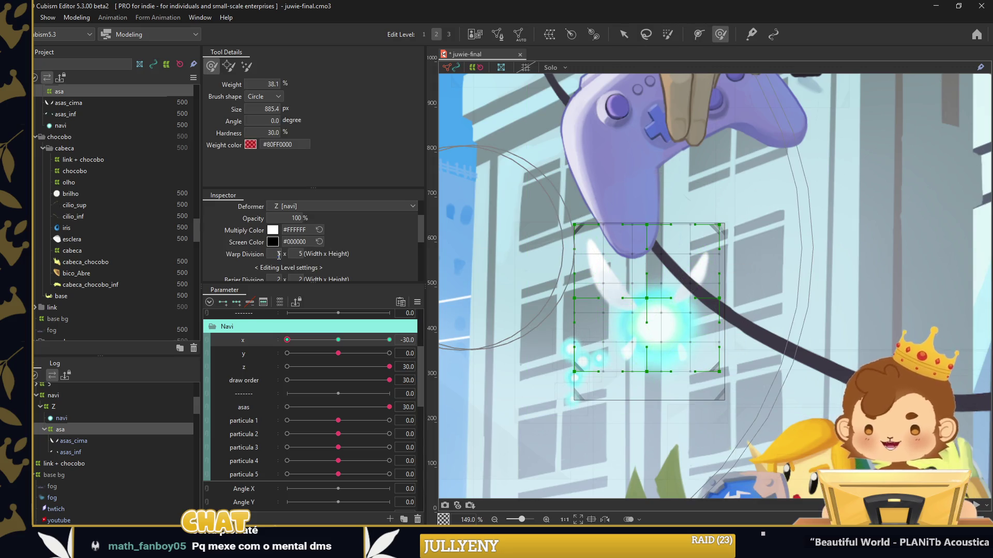
left_click_drag(554, 300, 659, 310)
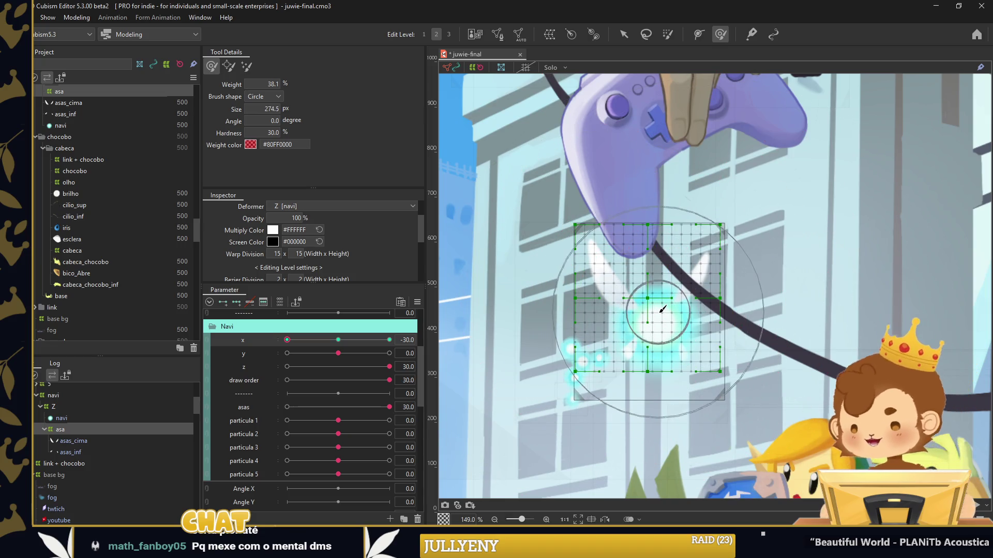
mouse_move(659, 310)
left_mouse_down()
mouse_move(565, 279)
mouse_move(667, 298)
left_mouse_up()
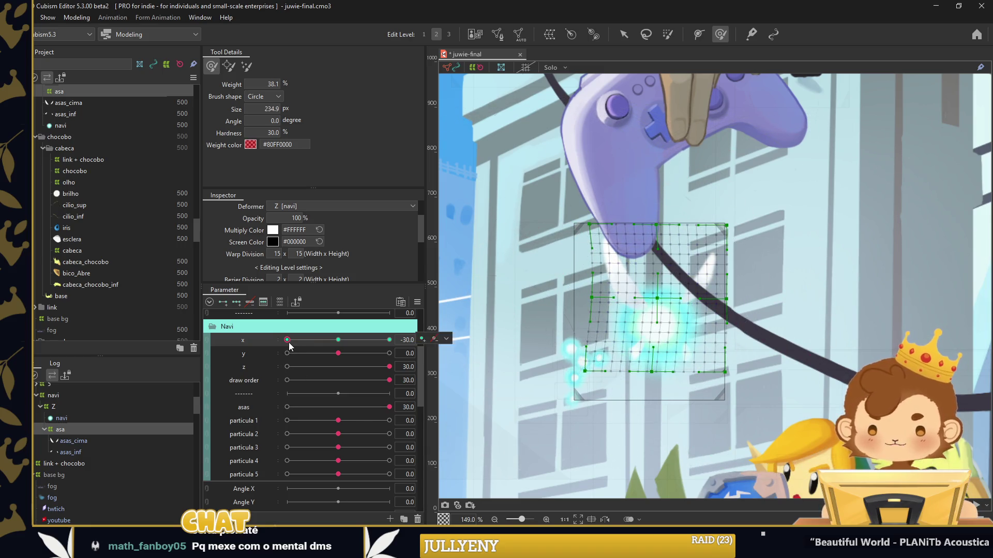
left_click_drag(286, 340, 483, 275)
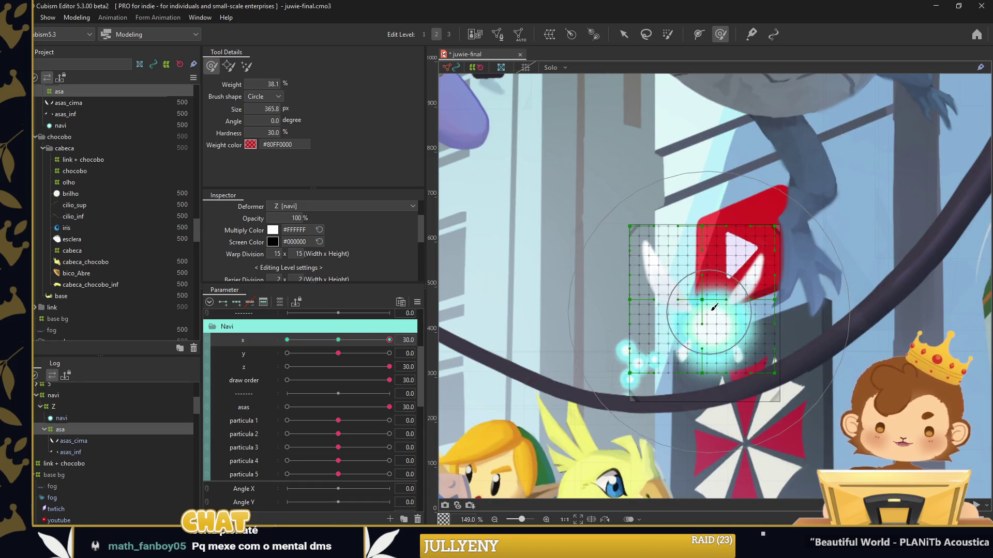
left_click_drag(704, 310, 588, 290)
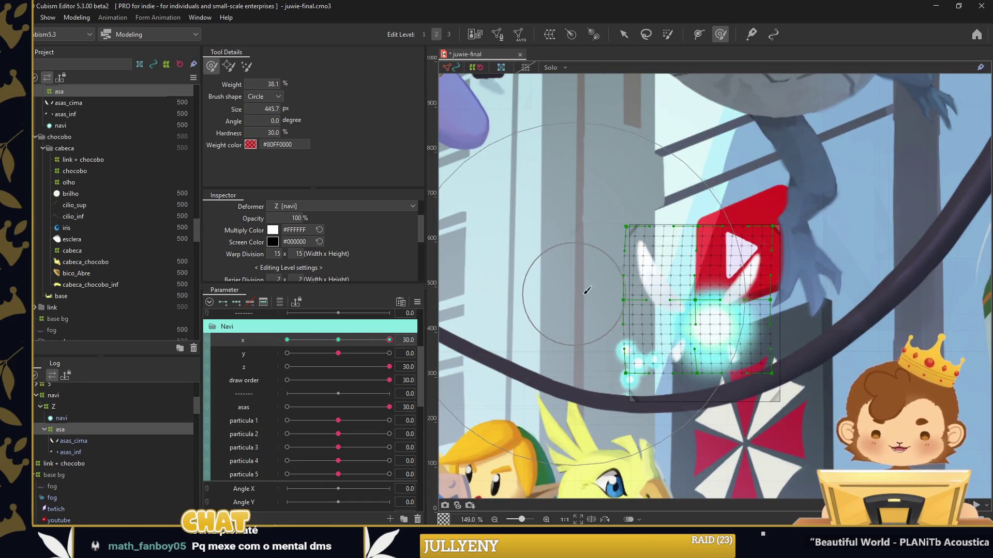
left_click_drag(646, 305, 662, 305)
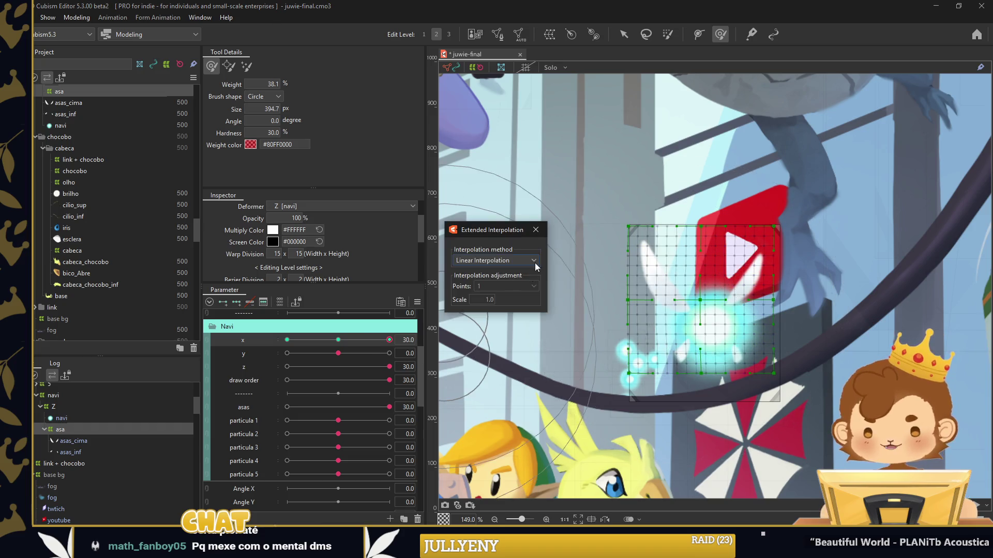
Add in-between keys to Navi's x parameter and deselect the asa deformer
left_click_drag(390, 340, 287, 340)
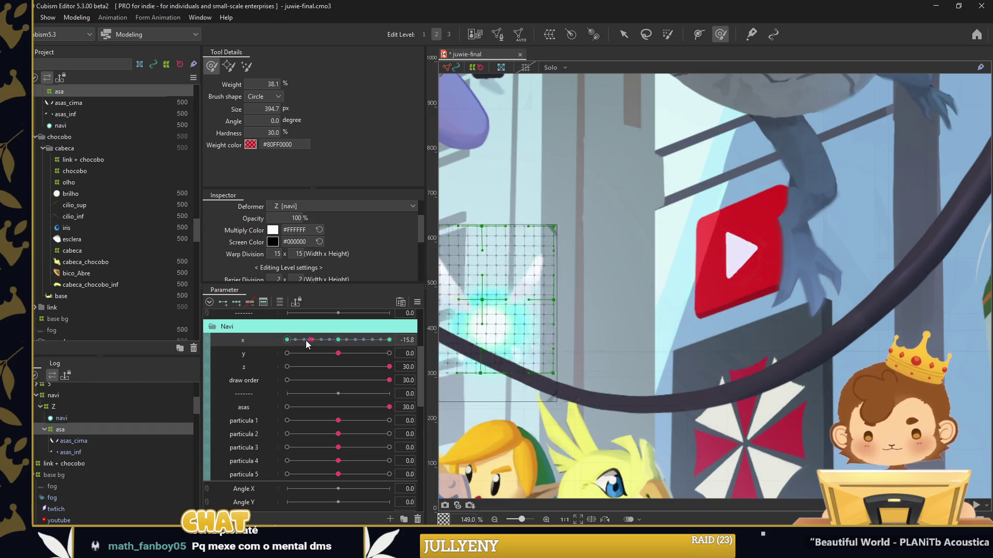
scroll(672, 352, "down", 3)
scroll(604, 330, "up", 2)
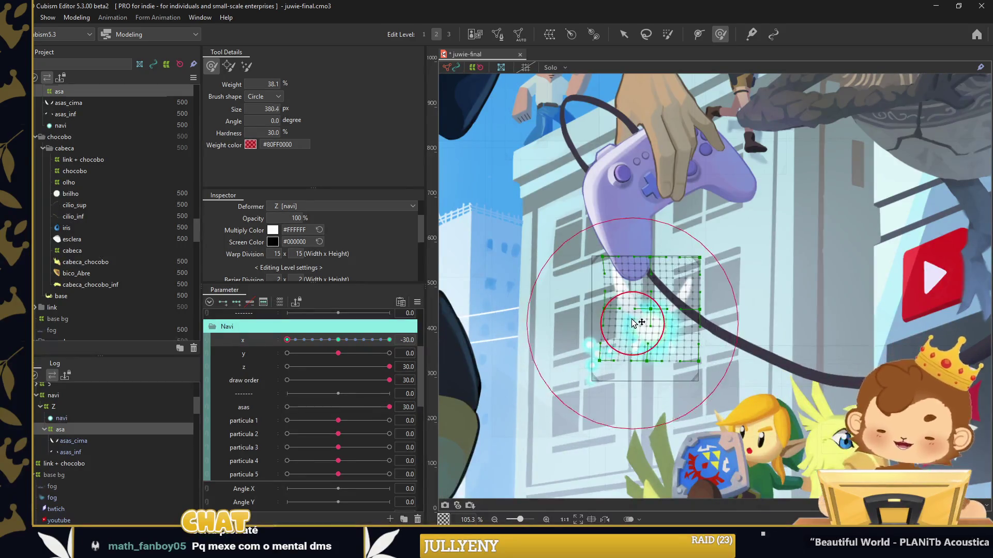
scroll(627, 312, "up", 3)
scroll(616, 312, "down", 4)
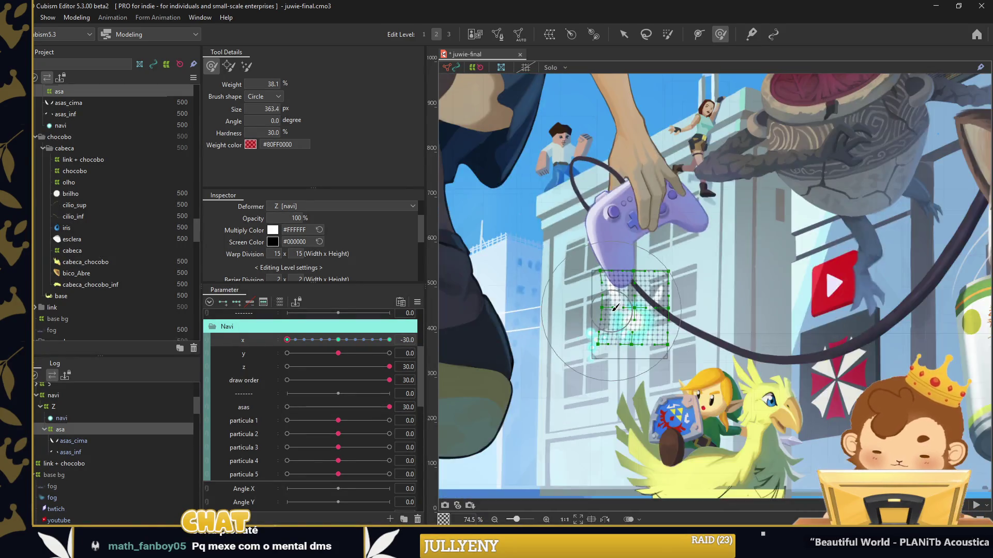
scroll(615, 312, "down", 3)
key("v")
left_click(501, 468)
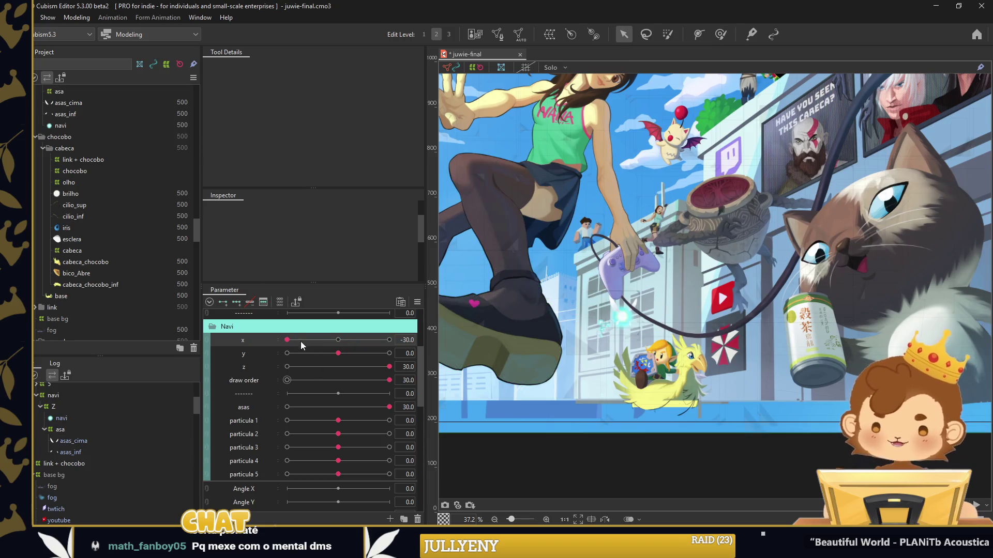
Preview the wing motion along Navi's x and collapse the Navi parameter group
mouse_move(296, 338)
left_mouse_down()
mouse_move(358, 339)
mouse_move(274, 346)
mouse_move(338, 339)
left_mouse_up()
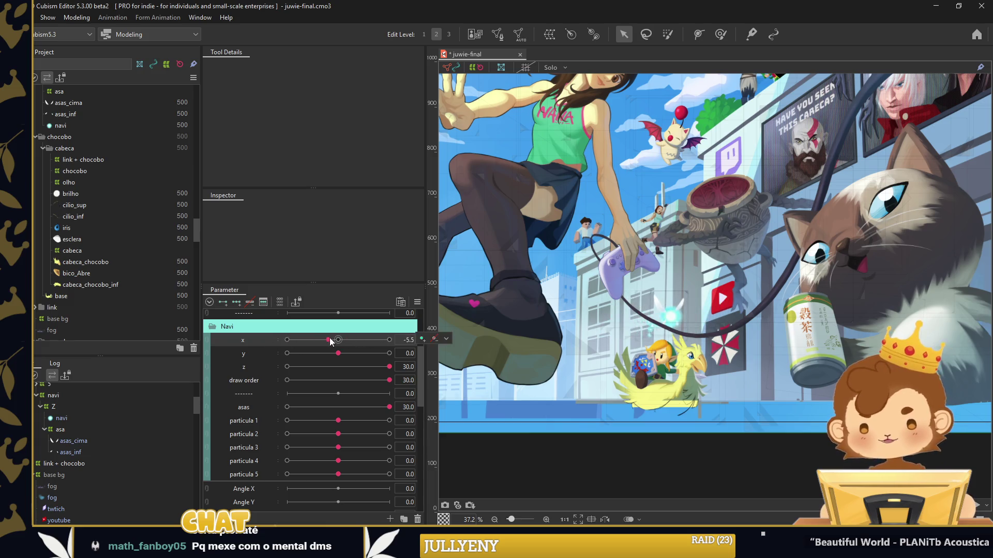
left_click(94, 408)
left_click(59, 429)
left_click(389, 340)
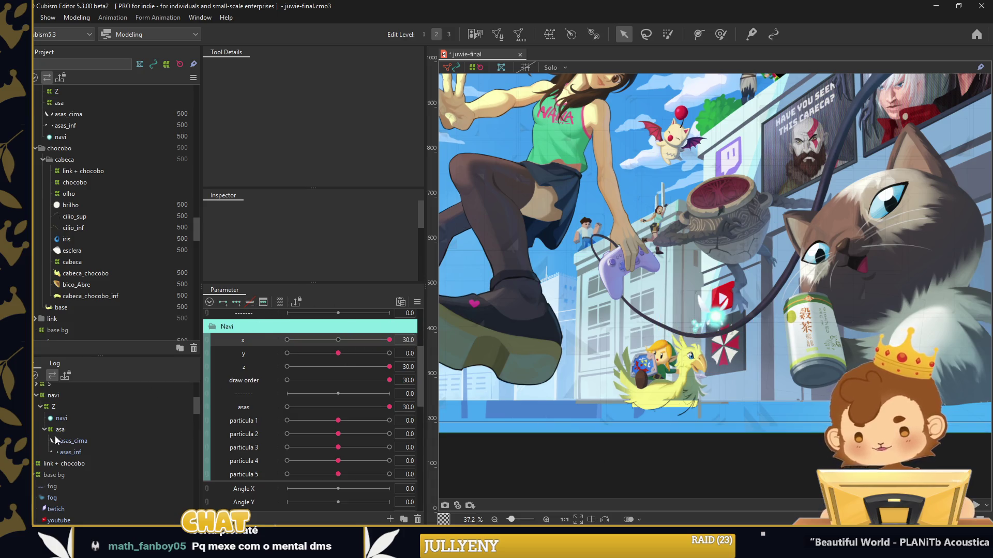
left_click(243, 326)
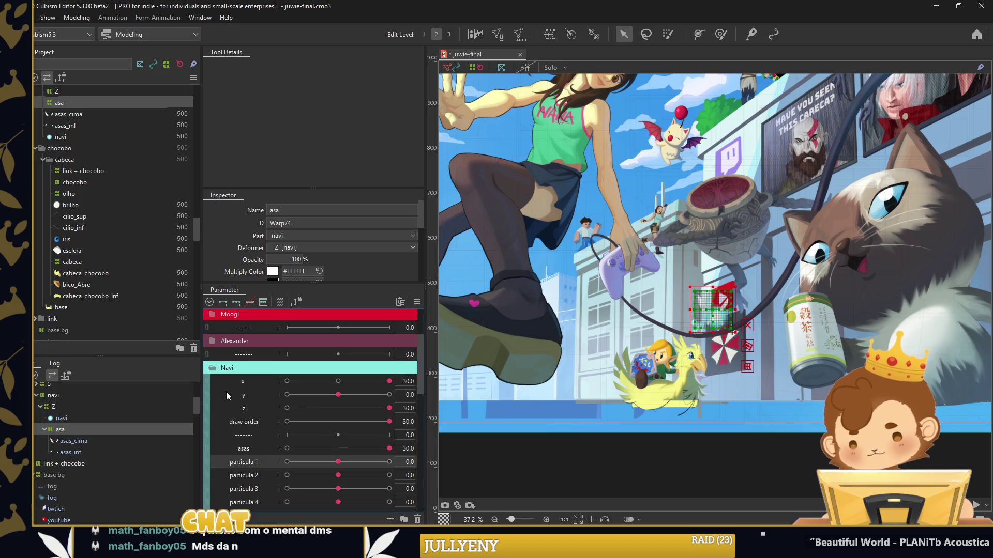
Add a separator parameter to Navi and deselect the asa deformer
right_click(258, 368)
left_click(264, 382)
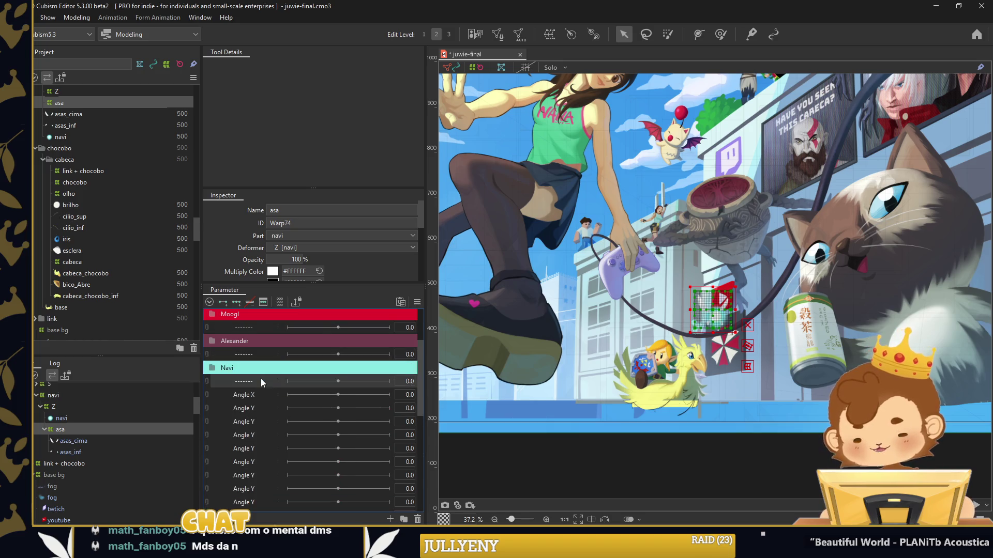
left_click(663, 465)
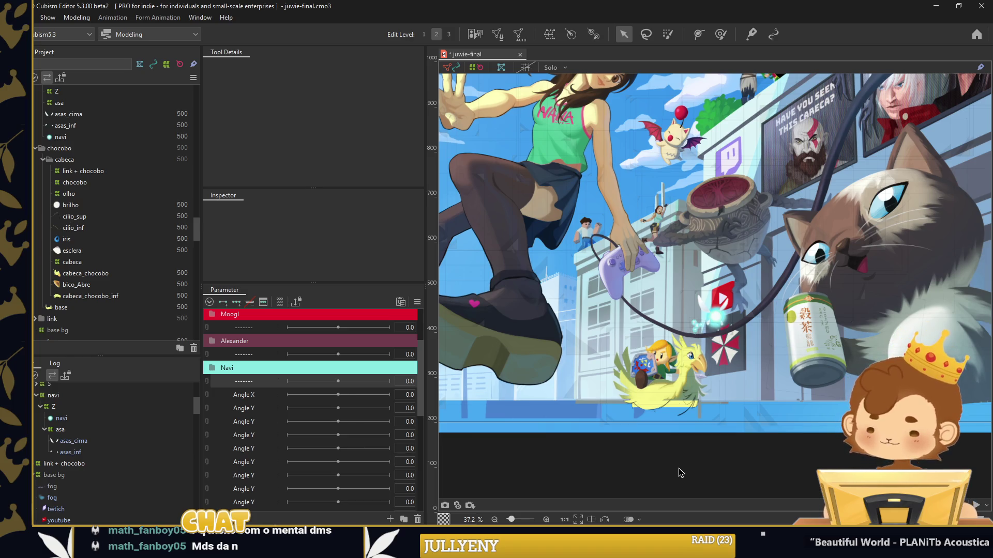
scroll(638, 346, "up", 5)
scroll(638, 347, "up", 2)
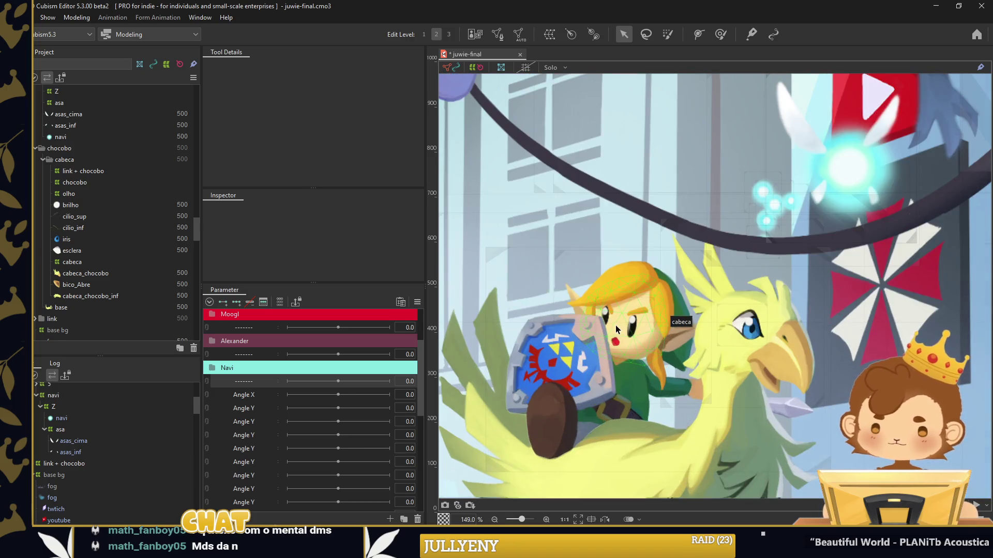
Create a parameter group named zelda with a green label colour
right_click(246, 410)
left_click(253, 480)
type("zelda")
key("Return")
right_click(241, 393)
mouse_move(279, 400)
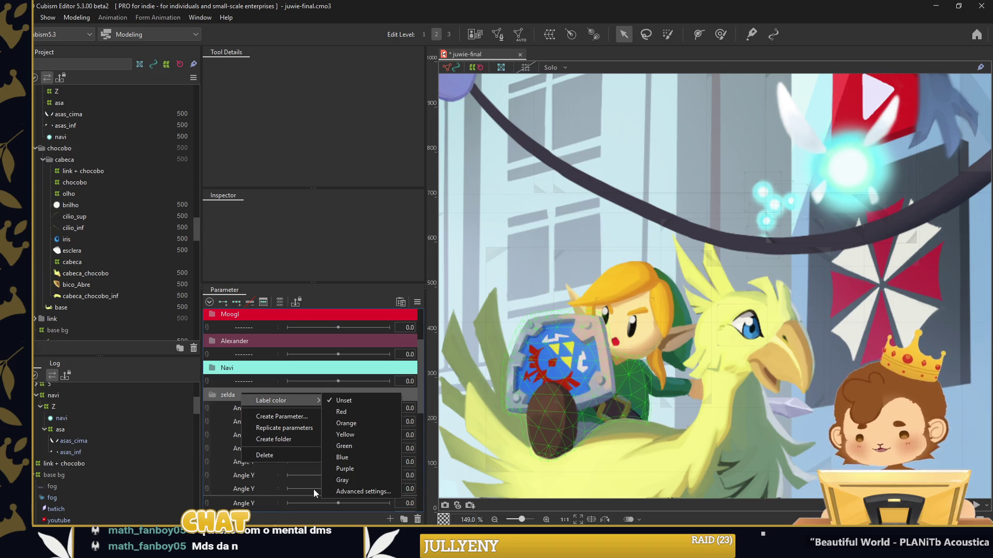
left_click(363, 491)
left_click(569, 238)
left_click(672, 300)
left_click(495, 267)
left_click(476, 326)
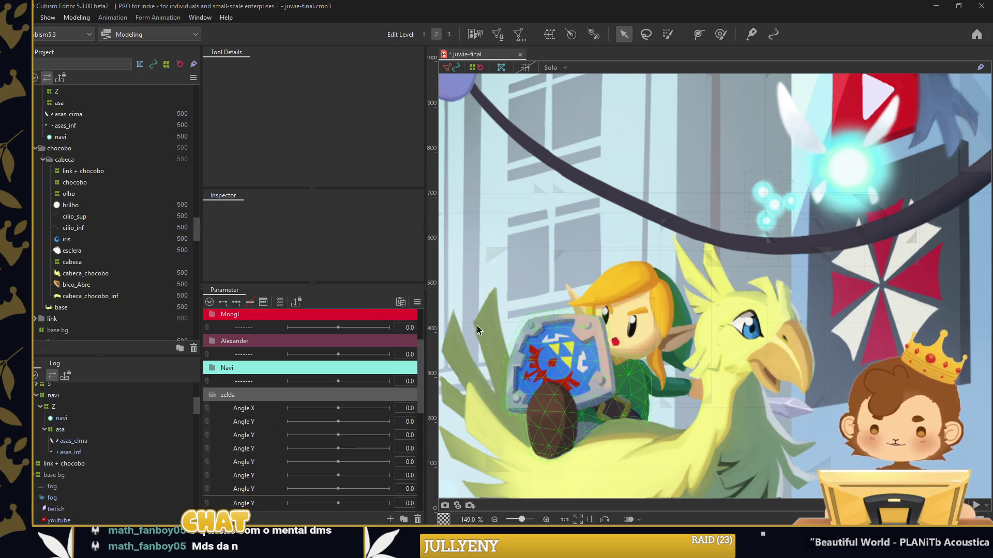
Rename Angle X to cabeca and the next two Angle Y parameters to rst x and rst y
double_click(266, 412)
type("cabeca")
key("Return")
right_click(266, 421)
left_click(269, 423)
type("rst xc")
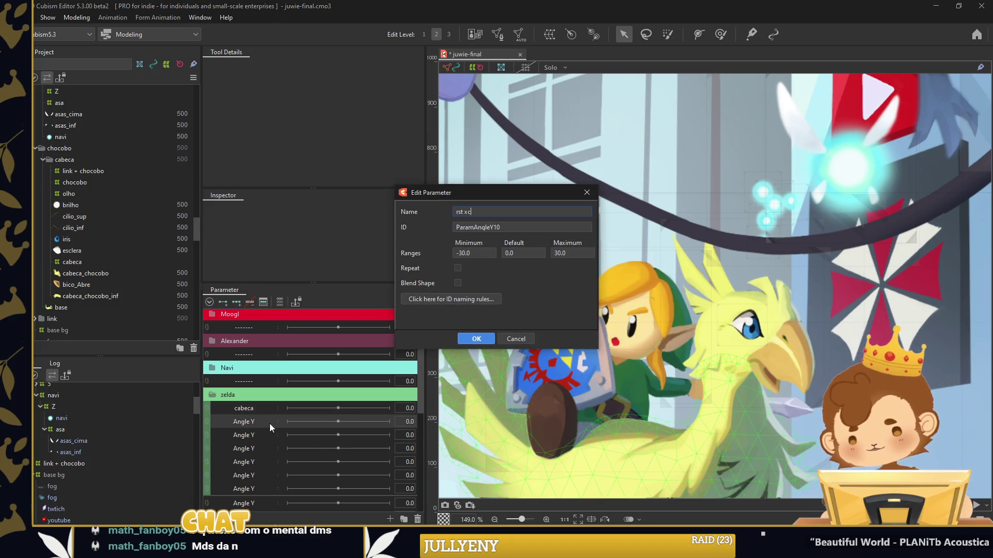
key("BackSpace")
key("Return")
right_click(266, 430)
left_click(300, 436)
type("rst y")
key("Return")
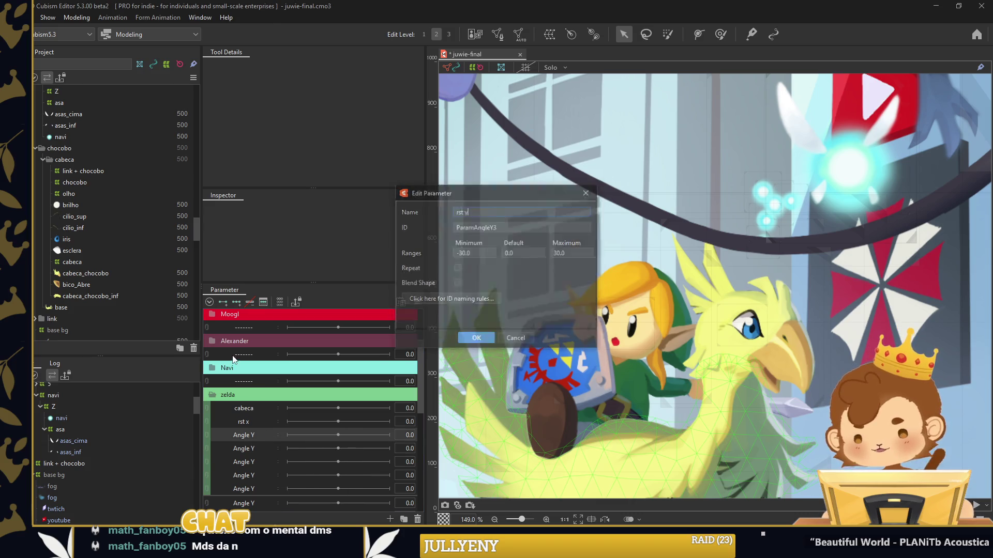
Duplicate the divider parameter and move the copy below rst y in zelda
right_click(261, 354)
left_click(283, 384)
left_click_drag(258, 376, 248, 449)
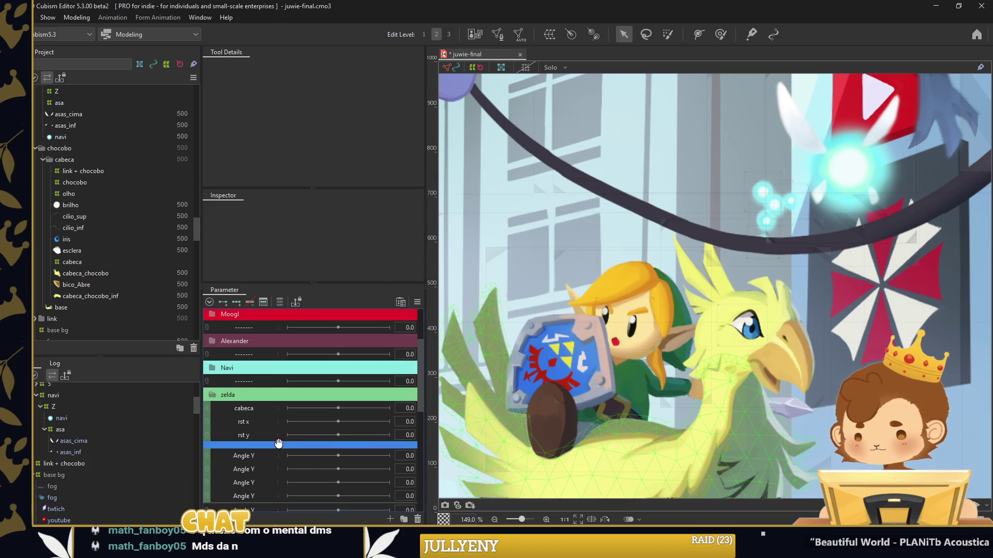
right_click(250, 474)
left_click(290, 508)
scroll(262, 429, "down", 1)
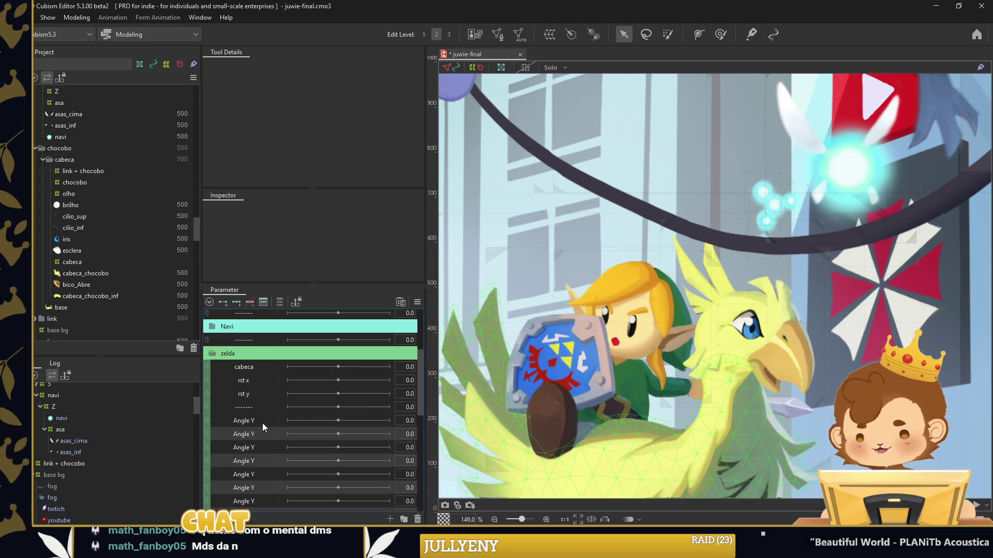
Select Link's frnj_m fringe mesh on the canvas
left_click(628, 296)
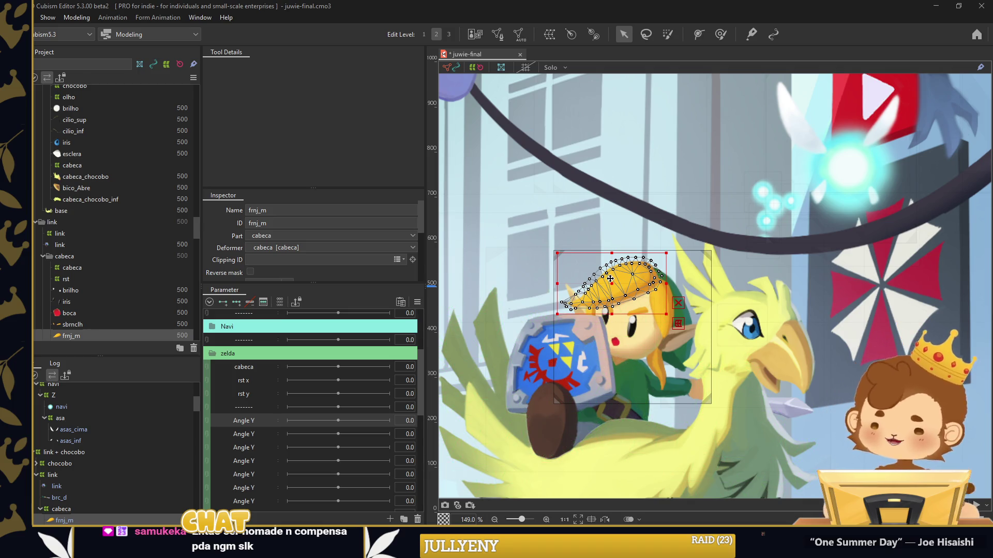
scroll(610, 279, "up", 2)
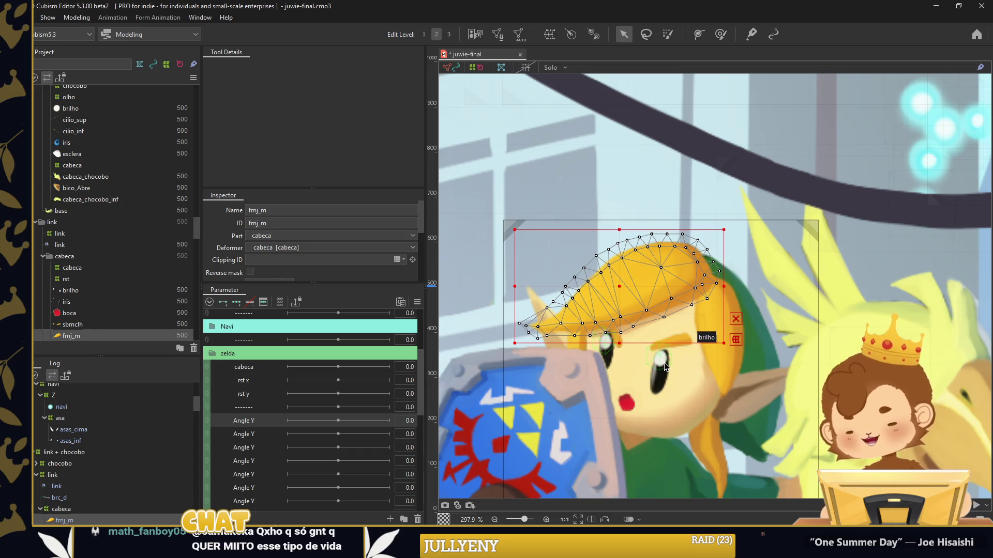
Select the rst face warp deformer under cabeca and open the first Angle Y parameter's options
scroll(85, 477, "down", 3)
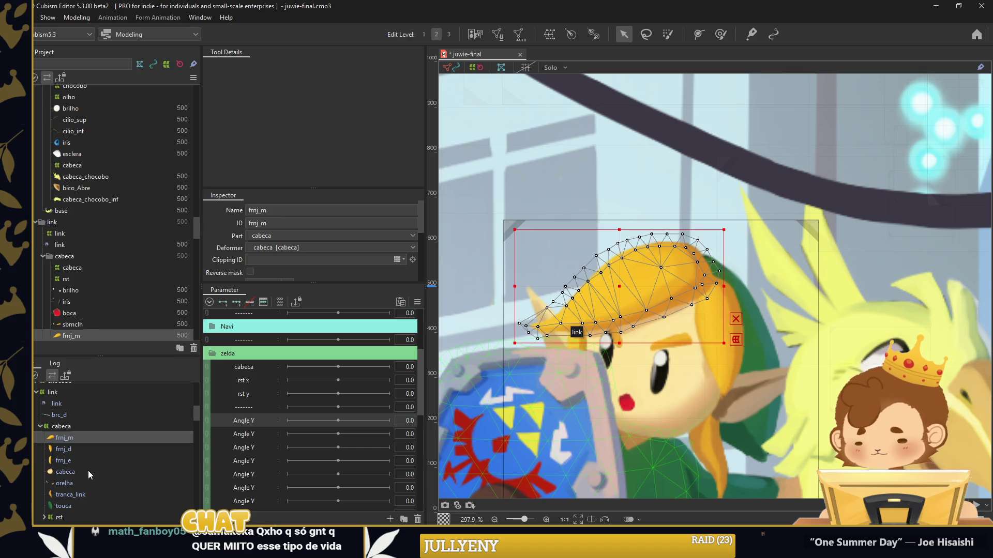
left_click(84, 476)
left_click(84, 516)
right_click(259, 429)
Rename the next two Angle Y parameters to sbrnclh and pisca
double_click(262, 419)
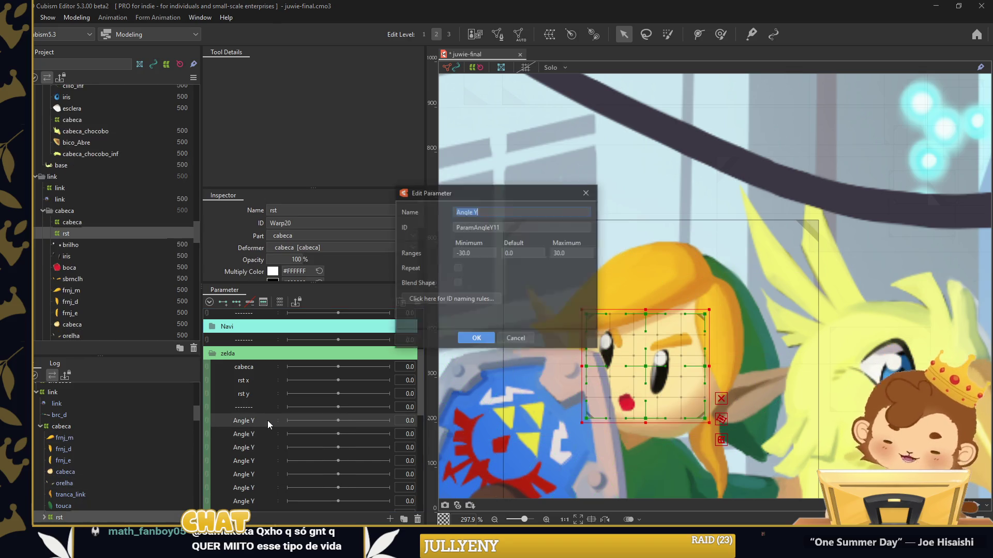
type("sbrnclh")
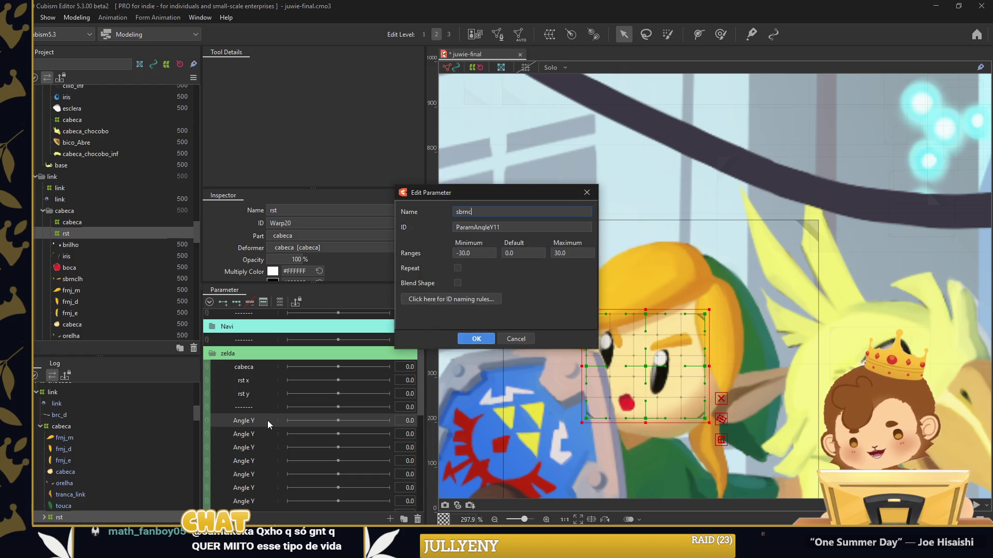
key("Return")
scroll(268, 420, "down", 1)
right_click(253, 399)
left_click(259, 404)
type("iri")
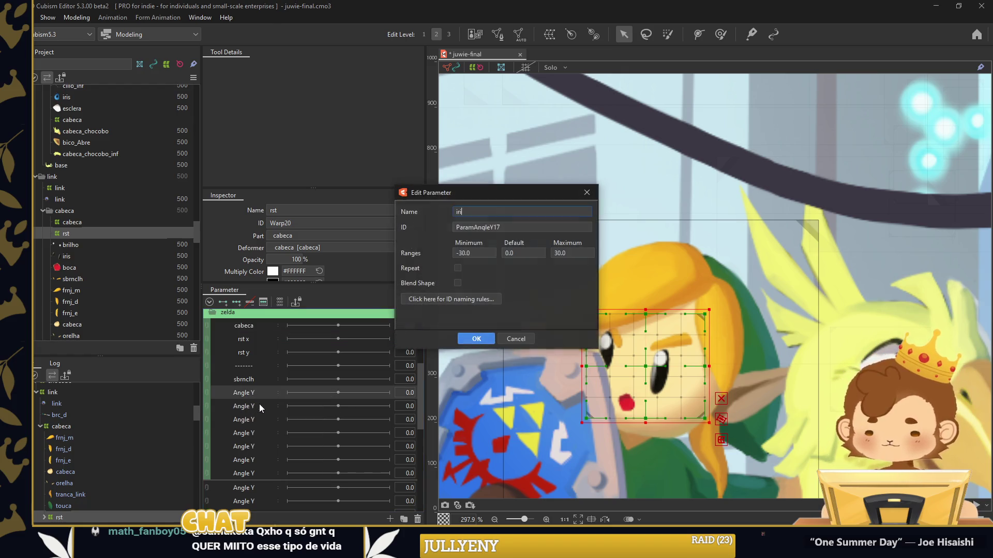
key("BackSpace")
type("pisca")
key("Return")
Rename the following two parameters to brilho and boca
right_click(262, 407)
left_click(262, 408)
type("brilho")
key("Return")
right_click(265, 422)
left_click(265, 425)
type("boca")
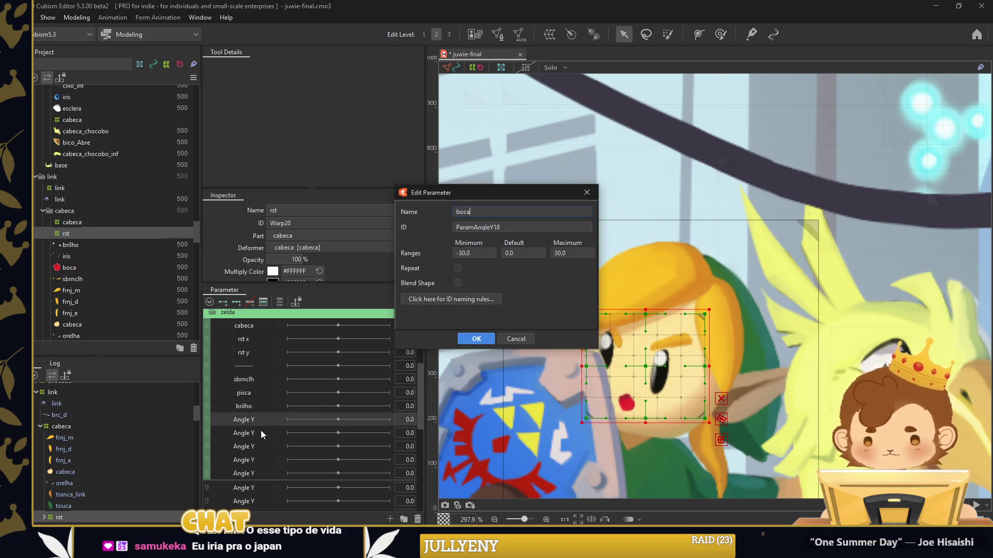
key("Return")
right_click(265, 433)
left_click(265, 437)
key("Escape")
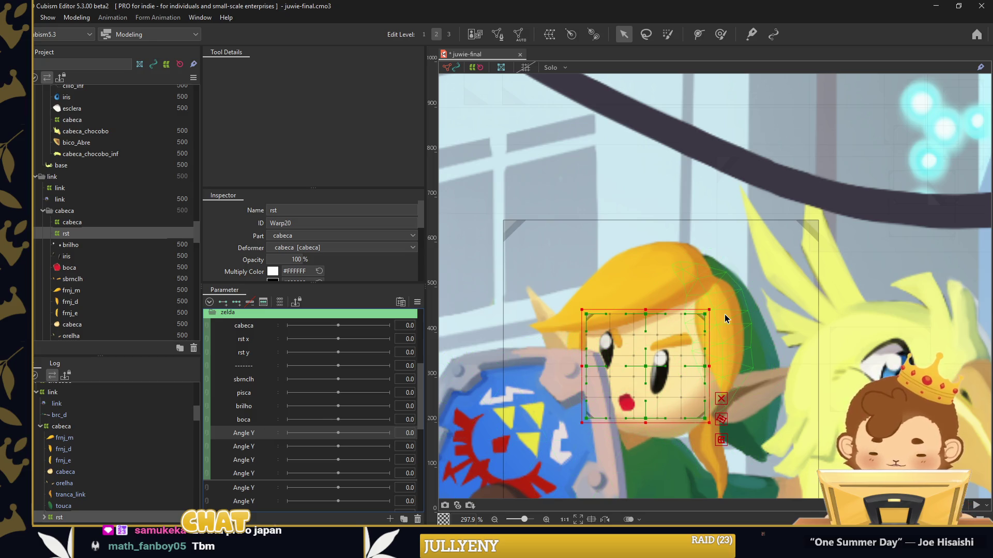
Move the two loose Angle Y parameters into the zelda group
left_click_drag(725, 318, 776, 265)
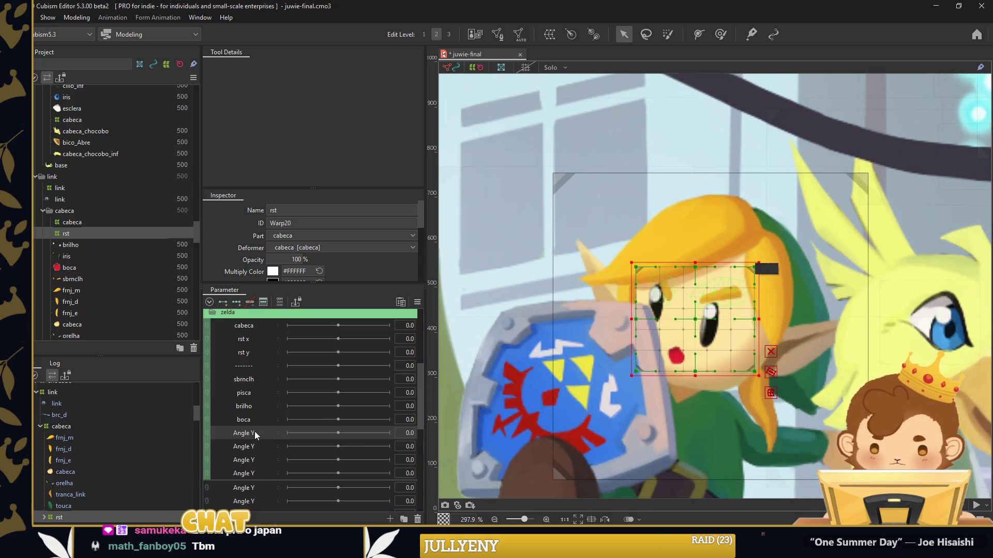
right_click(243, 452)
right_click(253, 425)
left_click(299, 437)
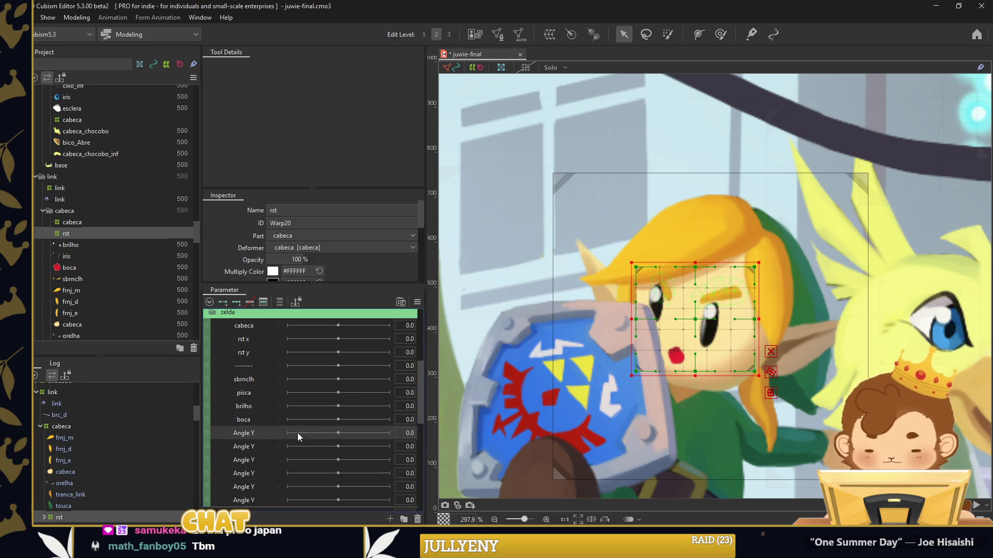
Rename the next Angle Y parameter to brc d and place a divider below it
scroll(659, 329, "down", 2)
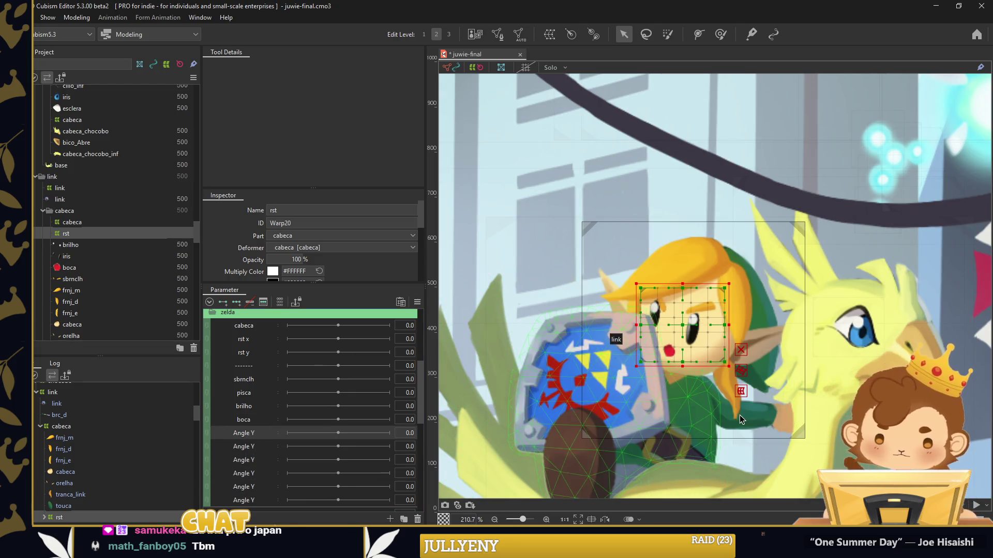
right_click(256, 436)
left_click(259, 445)
type("brc d")
key("Return")
right_click(258, 375)
mouse_move(253, 433)
left_mouse_down()
mouse_move(283, 424)
mouse_move(275, 446)
left_mouse_up()
scroll(273, 421, "up", 1)
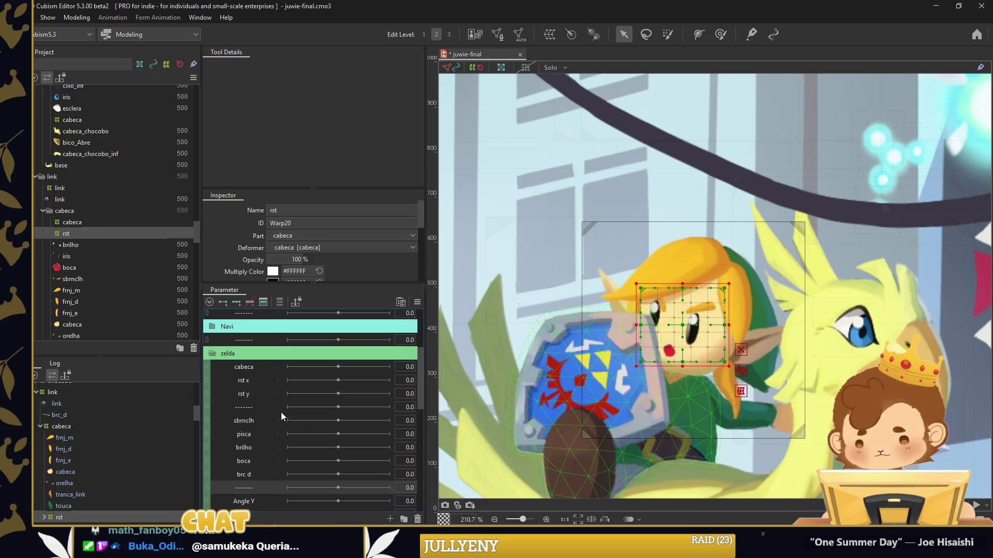
left_click(61, 426)
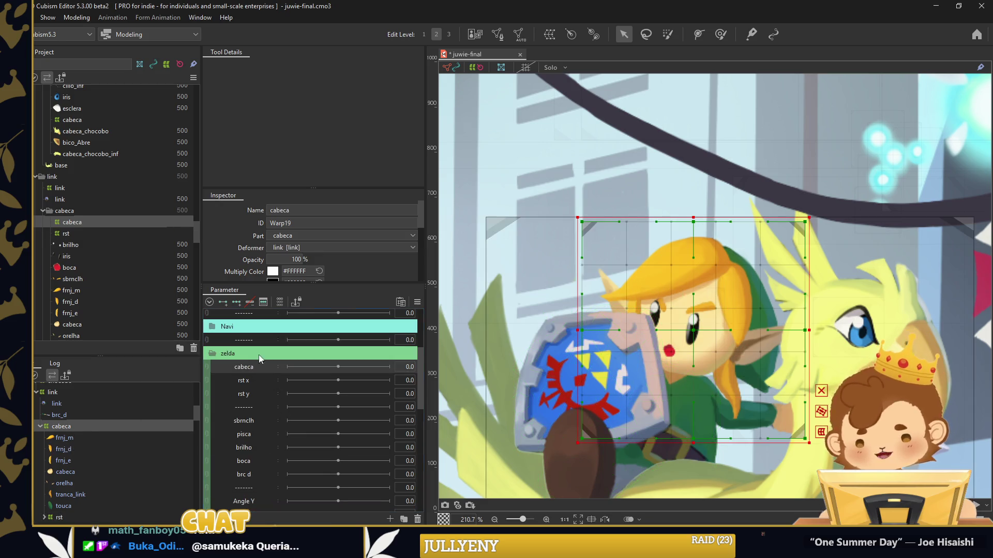
Add three keys to cabeca, set a 25×25 warp grid, and tilt the head opposite ways at −30 and 30
left_click(235, 304)
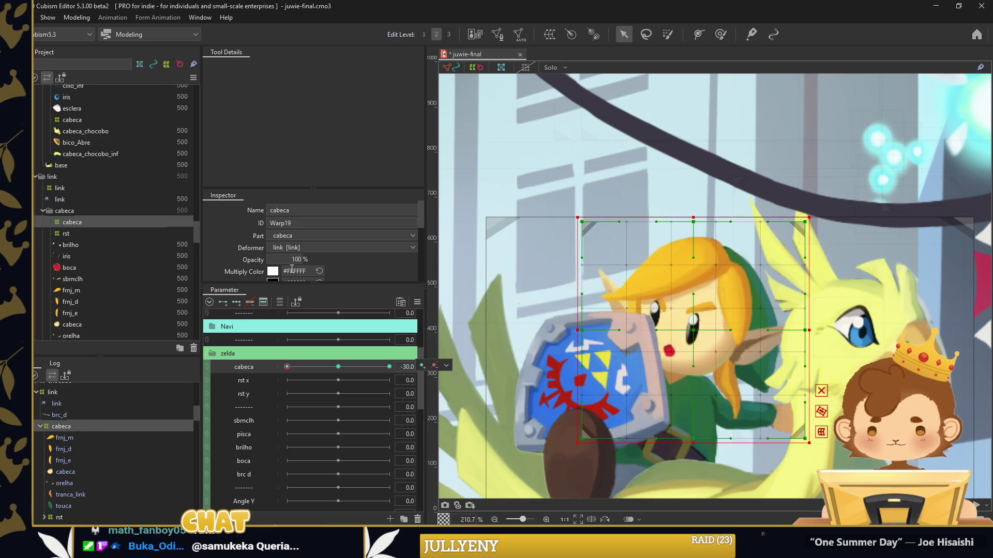
scroll(280, 255, "down", 1)
left_click_drag(280, 255, 299, 254)
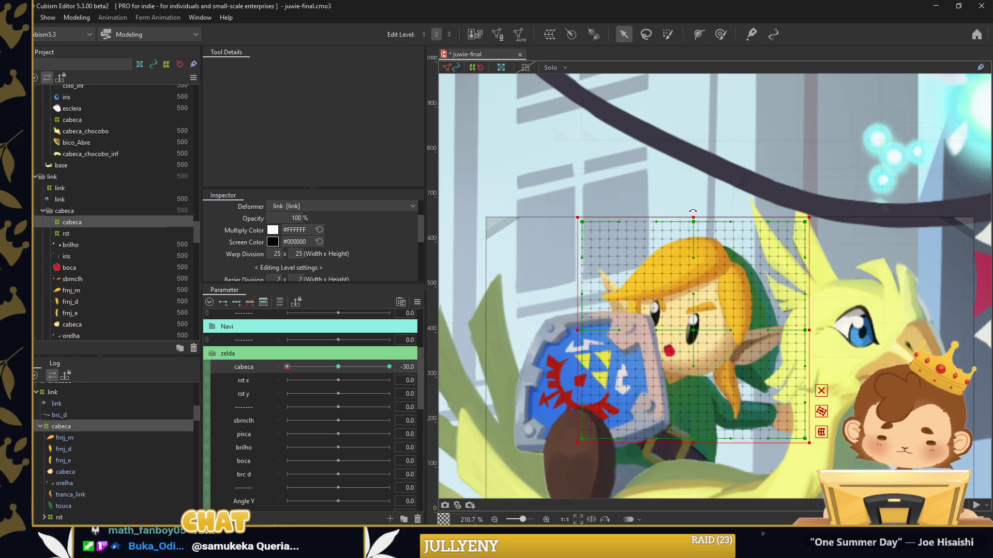
left_click_drag(693, 211, 667, 214)
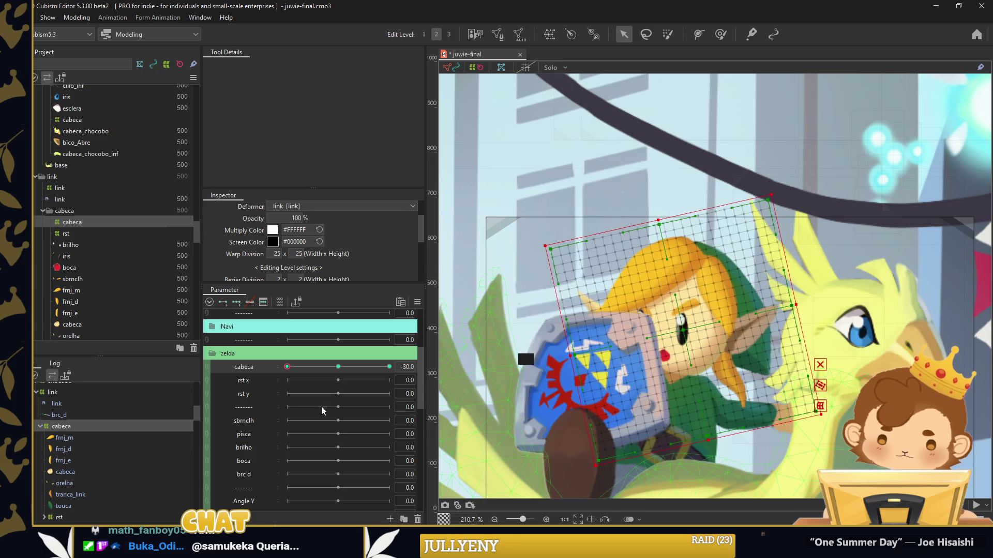
left_click_drag(288, 367, 389, 367)
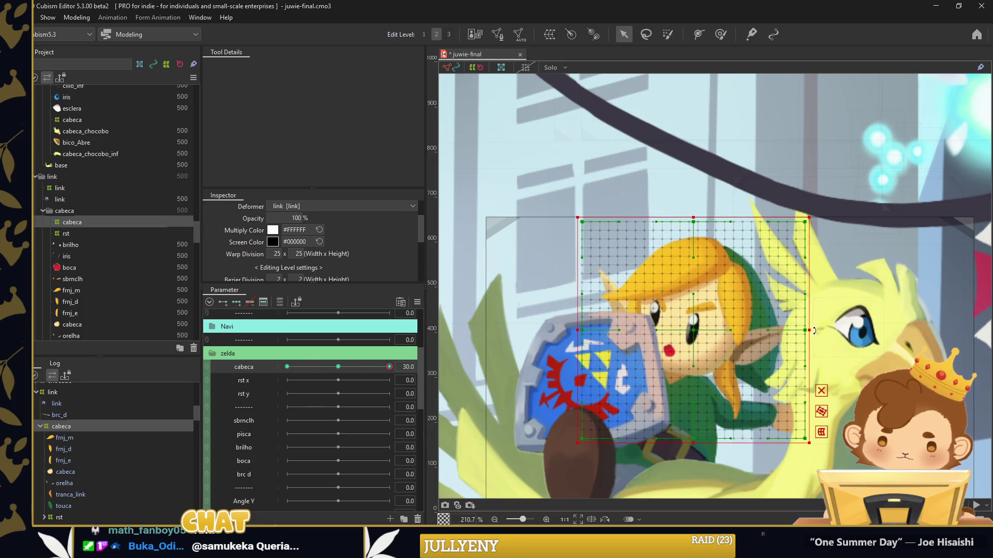
left_click_drag(791, 310, 774, 360)
left_click_drag(699, 331, 706, 334)
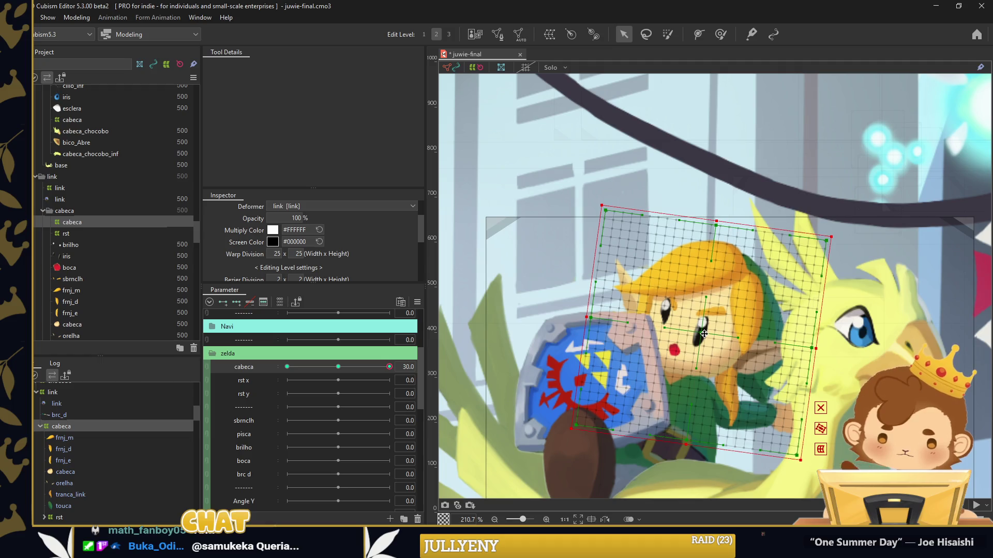
Refine the head tilt with a 249 px brush and a slight clockwise rotation at 30, then reset cabeca to 0
mouse_move(386, 371)
left_mouse_down()
mouse_move(271, 363)
mouse_move(359, 368)
mouse_move(287, 367)
left_mouse_up()
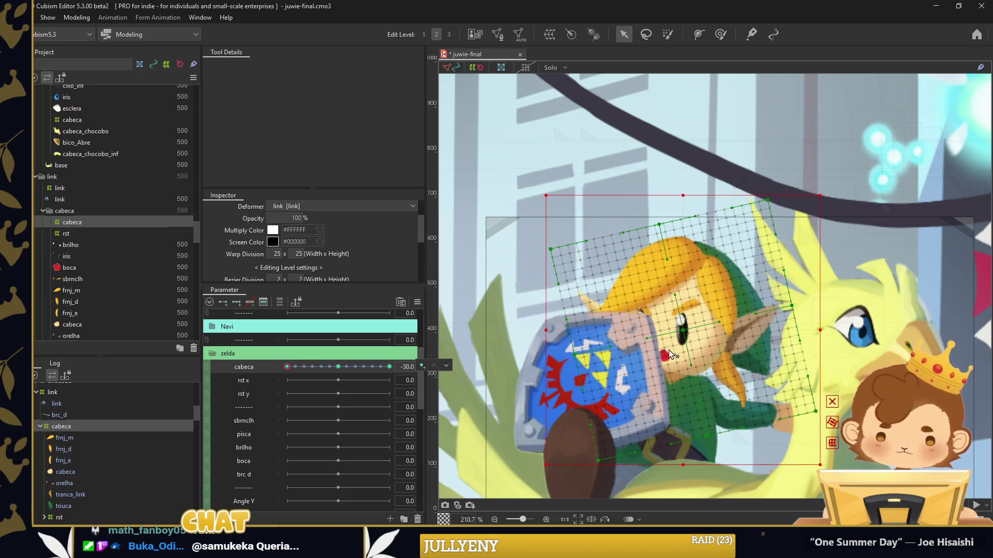
left_click(685, 323)
left_click(720, 34)
mouse_move(714, 410)
left_mouse_down()
mouse_move(729, 282)
mouse_move(687, 336)
left_mouse_up()
left_click_drag(288, 366, 389, 367)
left_click_drag(702, 159, 698, 209)
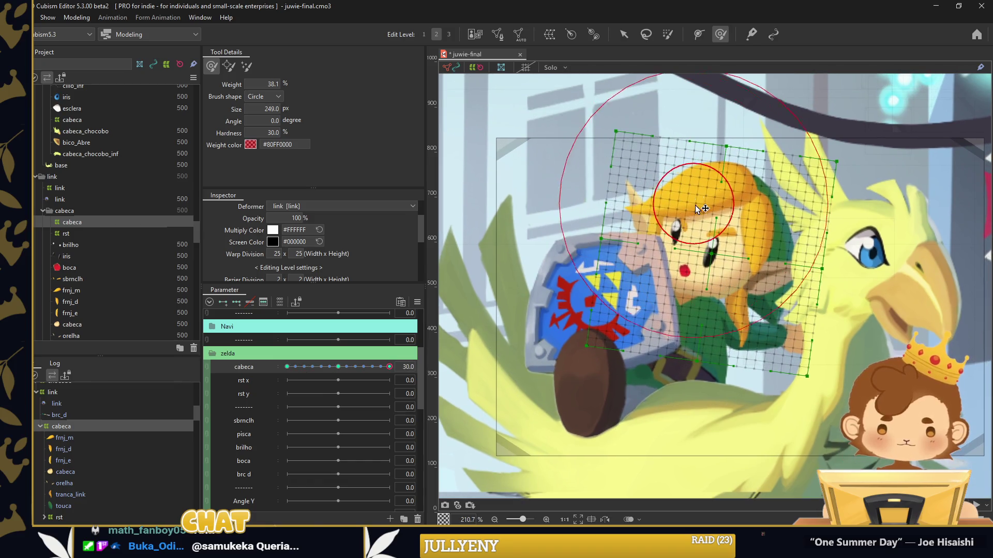
left_click(623, 34)
left_click_drag(712, 122, 720, 124)
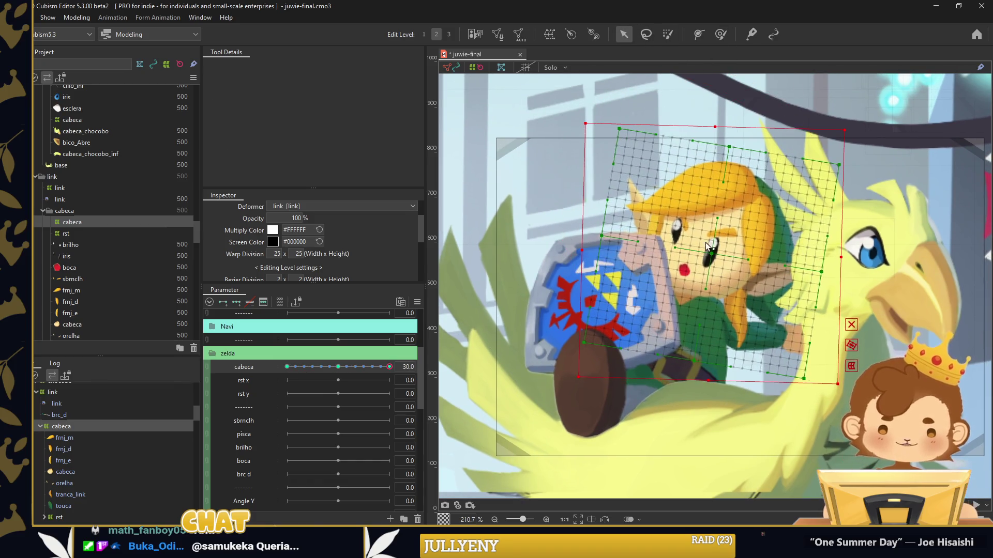
left_click(340, 368)
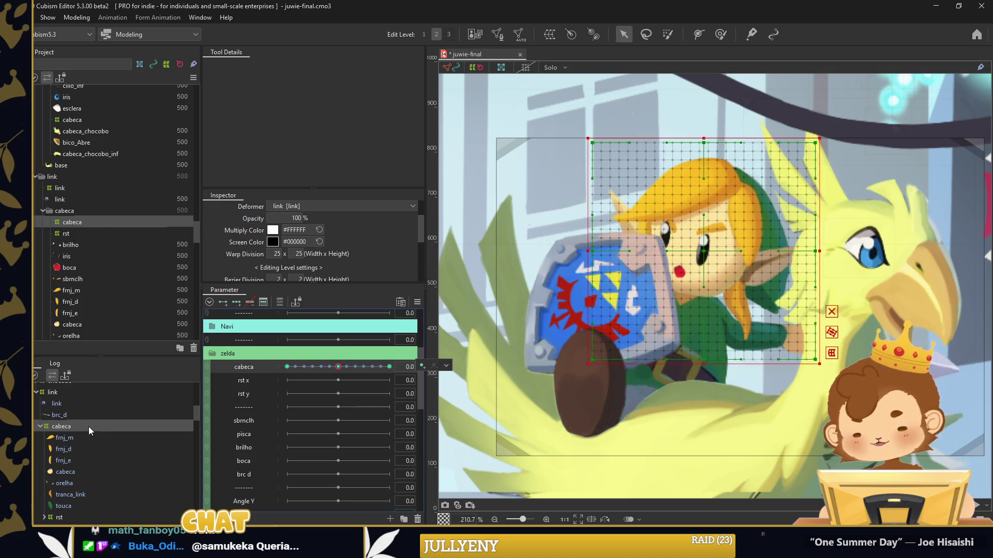
left_click(60, 517)
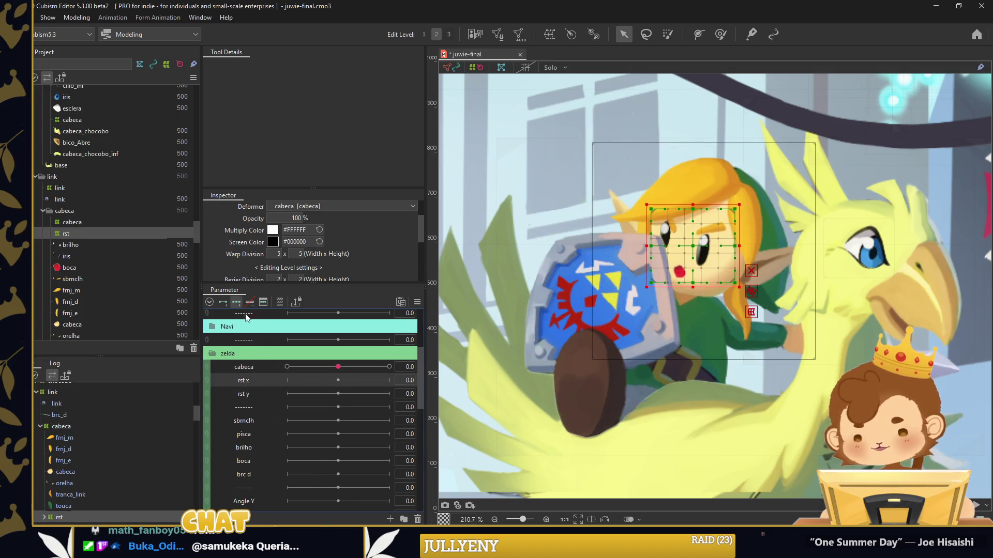
Push Link's eyes and mouth leftward on the face warp with the Deform Brush
left_click(720, 35)
scroll(275, 226, "down", 1)
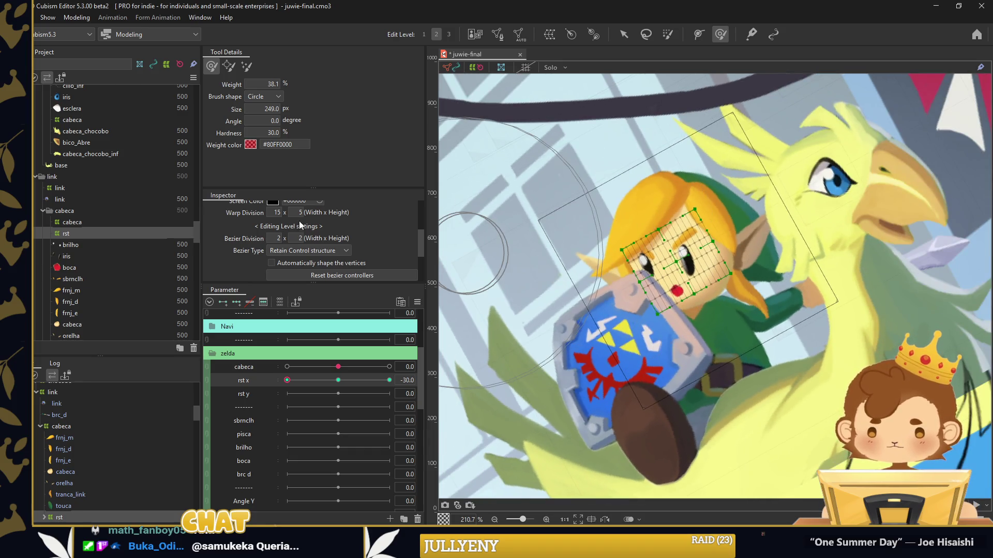
scroll(640, 245, "up", 3)
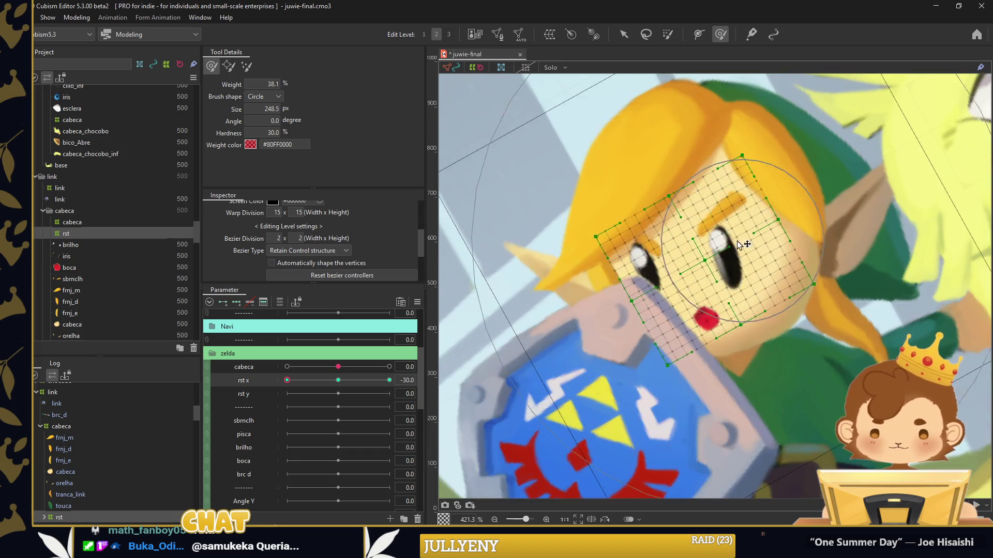
left_click_drag(703, 257, 635, 277)
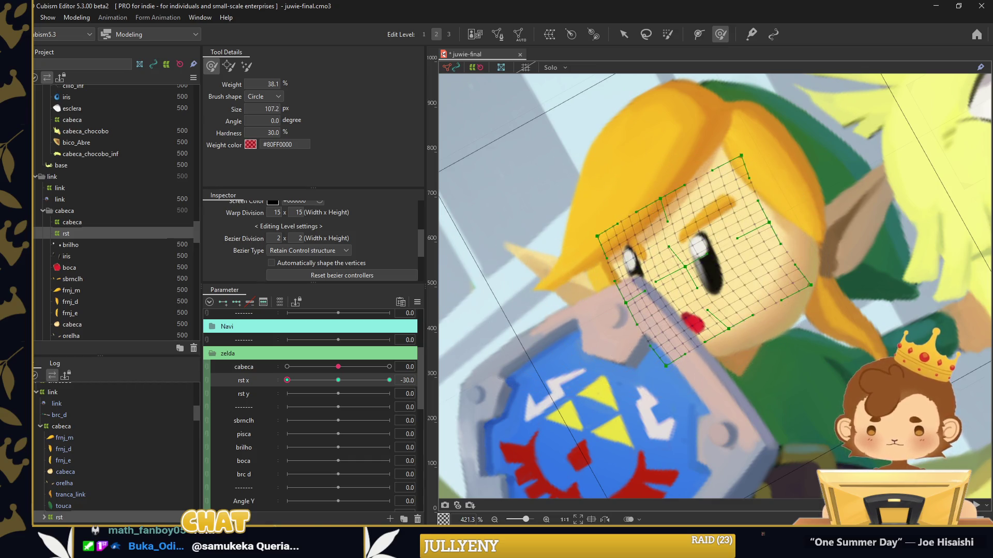
Sculpt the face warp's +30 and -30 rst x turn poses
left_click_drag(291, 380, 396, 376)
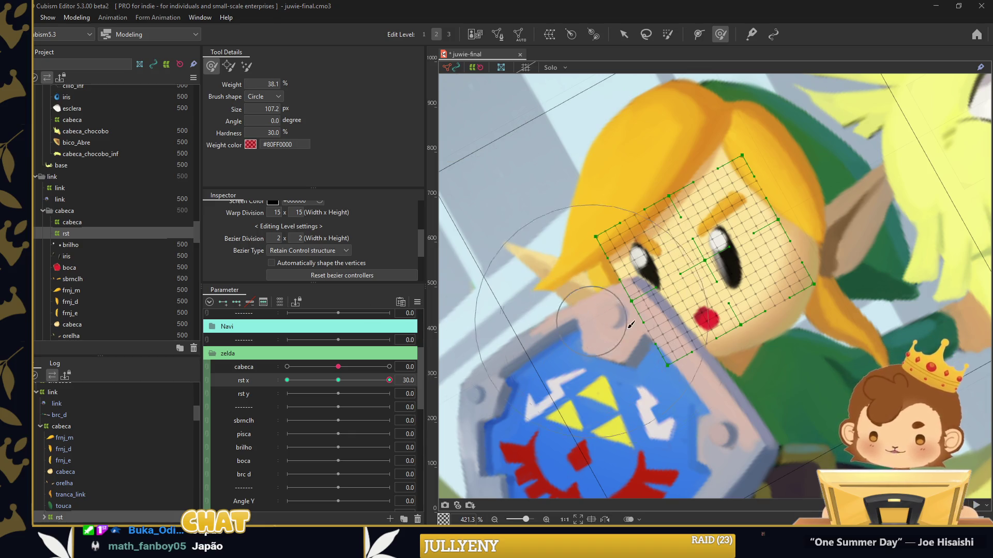
left_click_drag(693, 313, 709, 311)
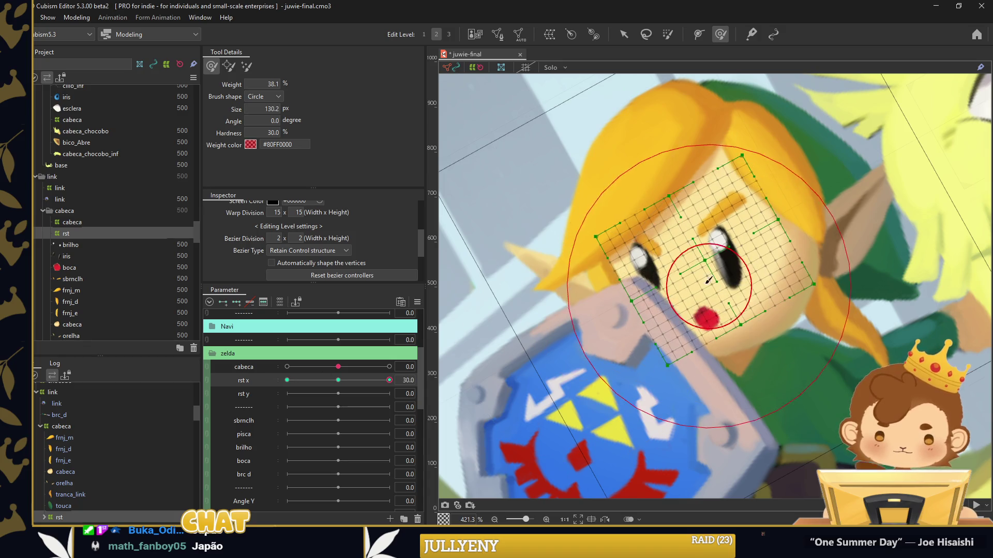
left_click_drag(633, 328, 588, 329)
left_click_drag(382, 380, 287, 381)
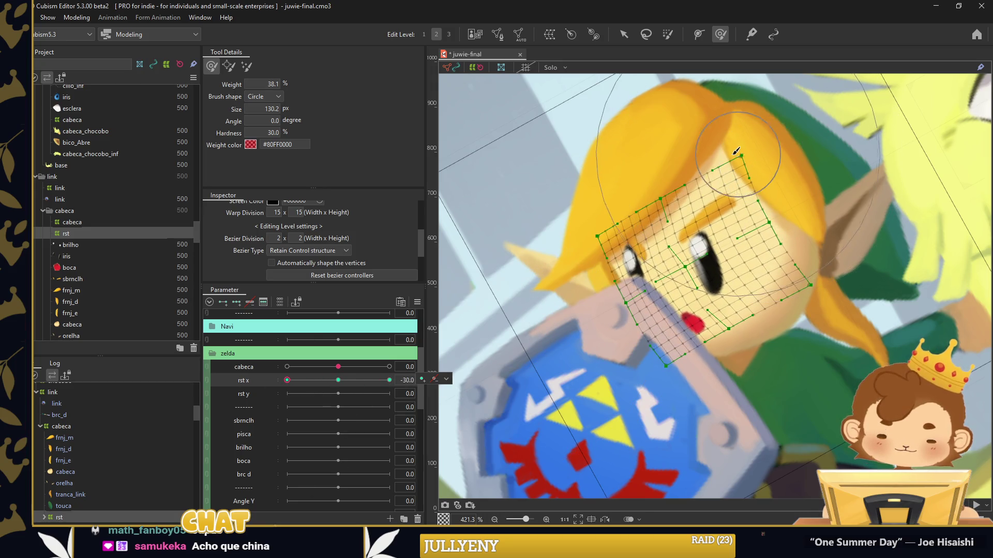
left_click_drag(736, 151, 732, 310)
Add 5 interpolated in-between keys on rst x
left_click(517, 286)
type("5")
key("Return")
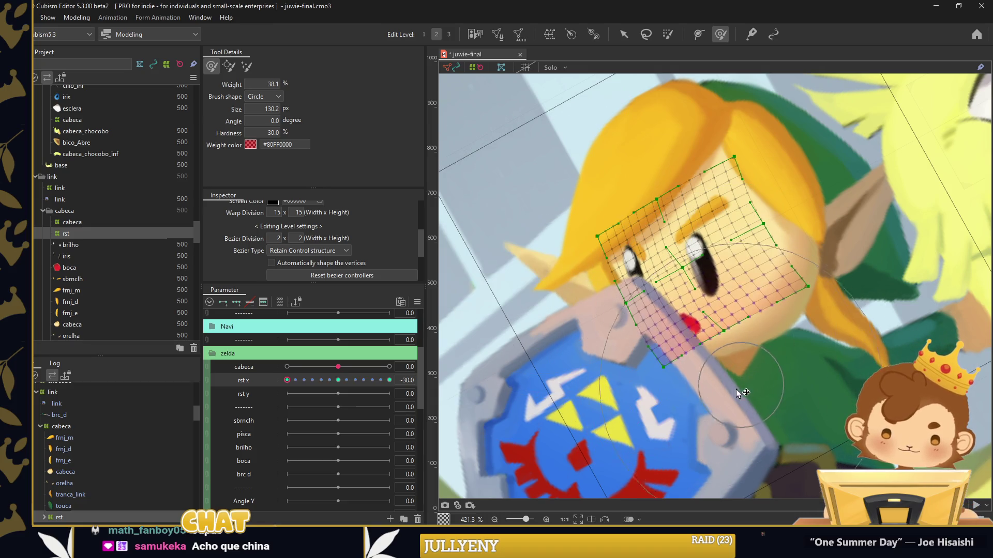
Preview the mid-turn, refine the face warp, reset rst x to 0 and set rst y to -30
mouse_move(287, 380)
left_mouse_down()
mouse_move(327, 379)
mouse_move(663, 253)
left_mouse_up()
key("ctrl+0")
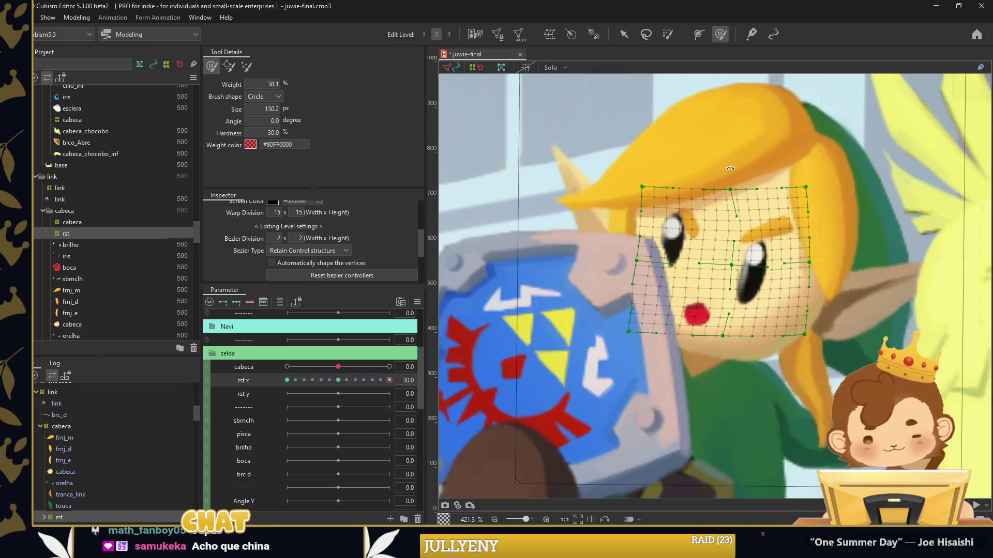
left_click_drag(731, 237, 736, 265)
left_click_drag(688, 233, 599, 221)
left_click_drag(581, 391, 598, 381)
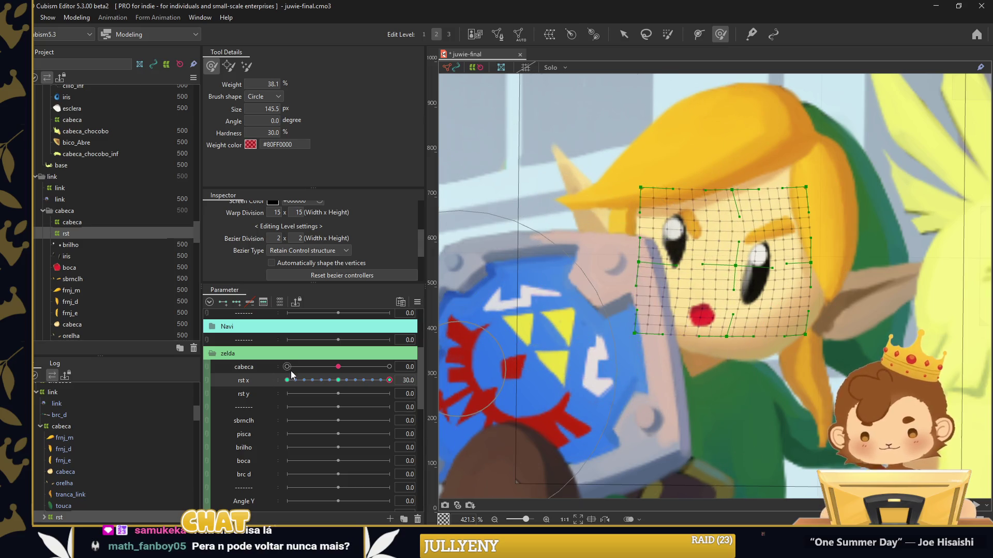
left_click(339, 380)
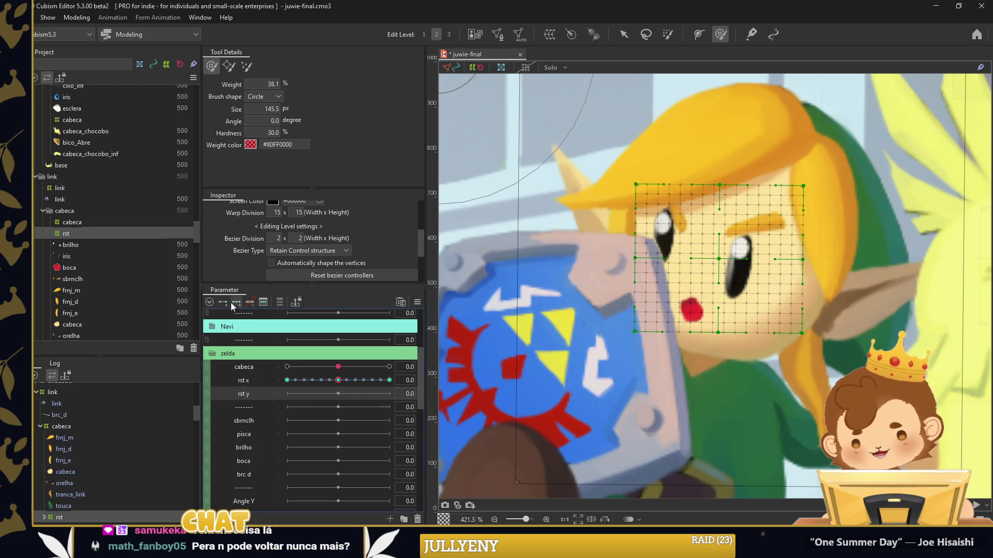
left_click(287, 394)
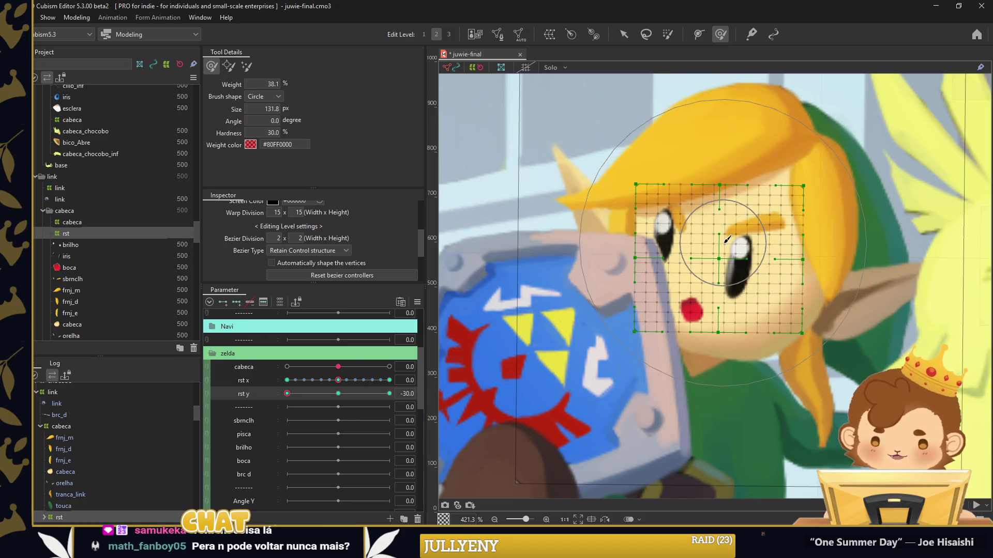
Sculpt the face warp at rst y -30 and +30, then return rst y to 0
left_click_drag(709, 274, 705, 279)
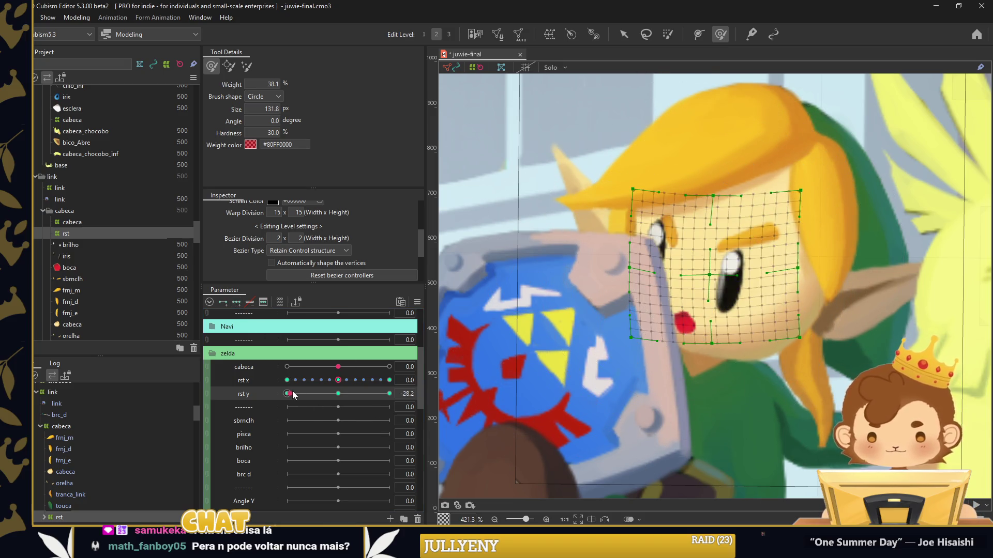
left_click_drag(293, 394, 389, 394)
left_click_drag(612, 207, 608, 212)
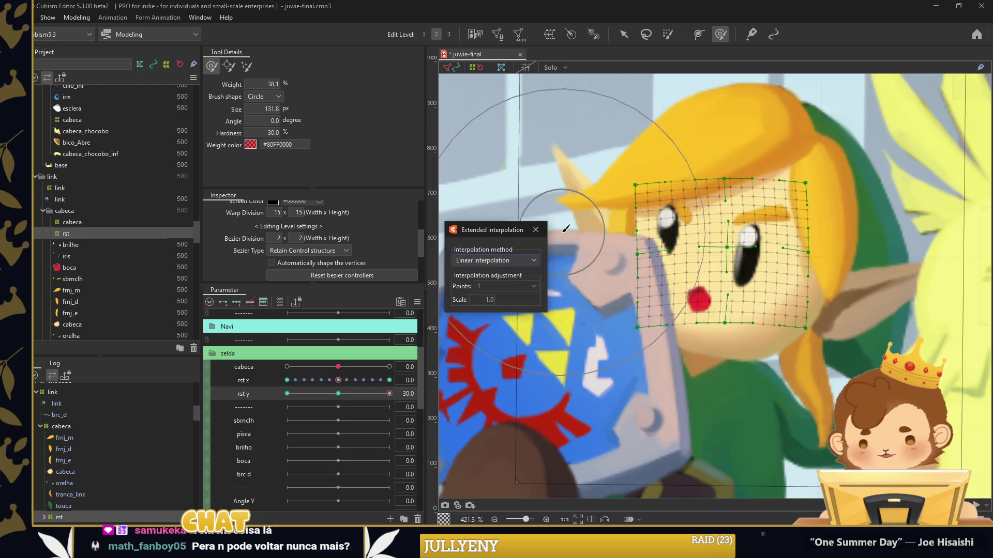
left_click(535, 229)
left_click(338, 393)
Synthesize the rst x/rst y corner keyforms, then select the orelha ear part
right_click(426, 393)
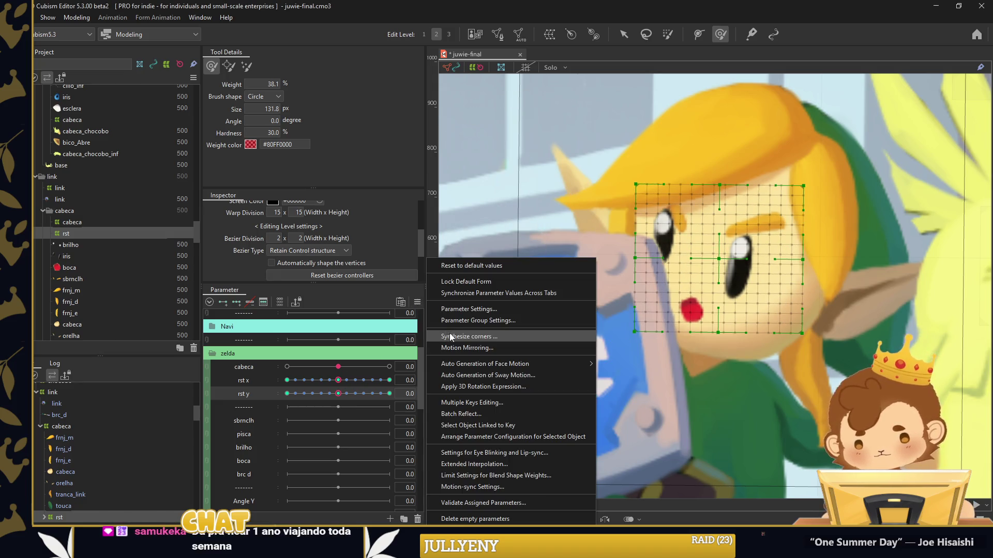
left_click(450, 337)
left_click(468, 371)
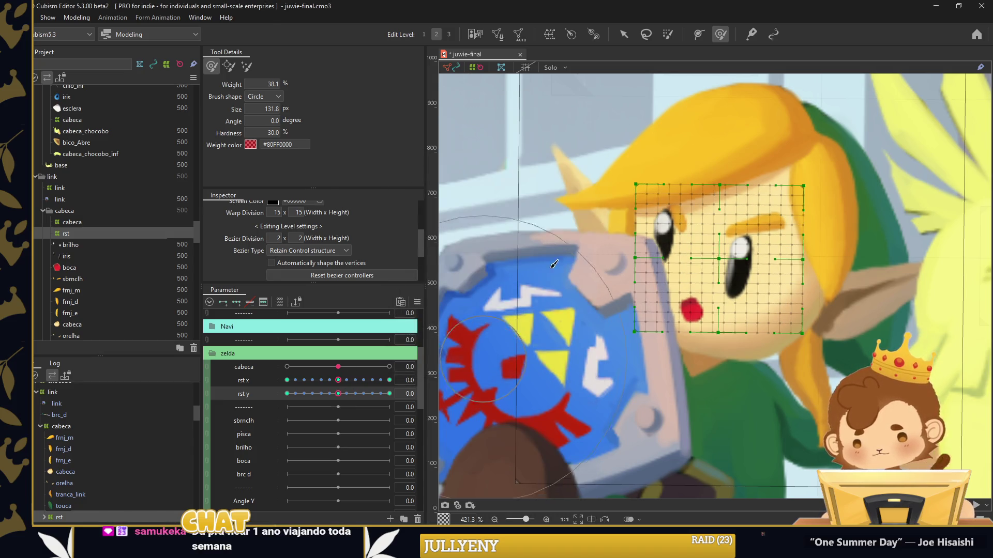
left_click(624, 35)
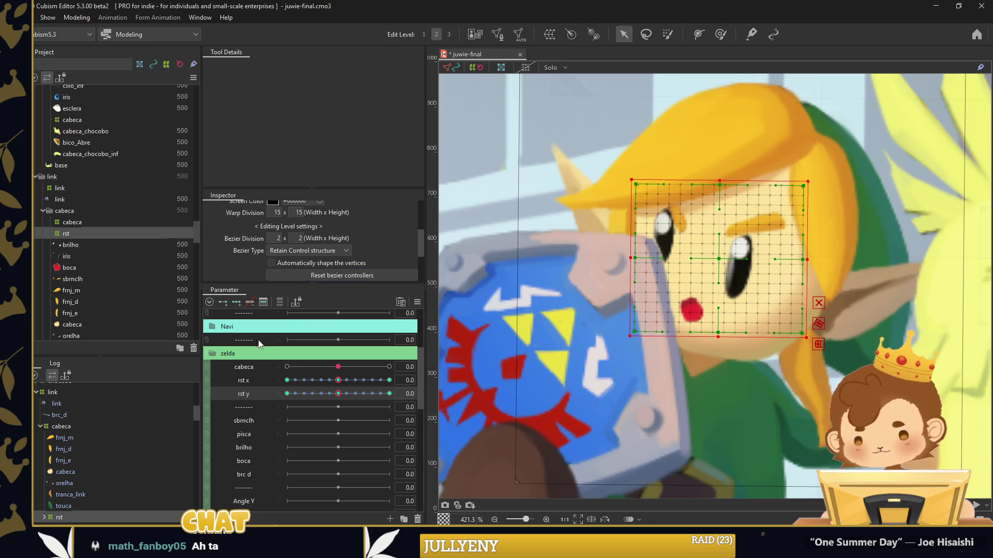
left_click(209, 387)
left_click(545, 206)
Wrap parts frnj_m through orelha in a 25×25 warp deformer named cabeca
mouse_move(338, 398)
left_mouse_down()
mouse_move(362, 419)
mouse_move(338, 398)
left_mouse_up()
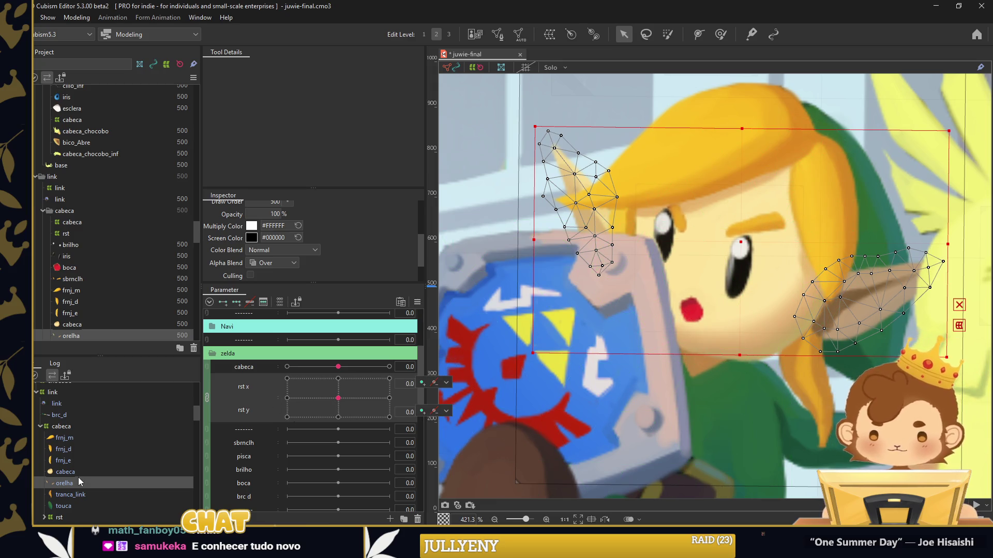
left_click(65, 438, "shift")
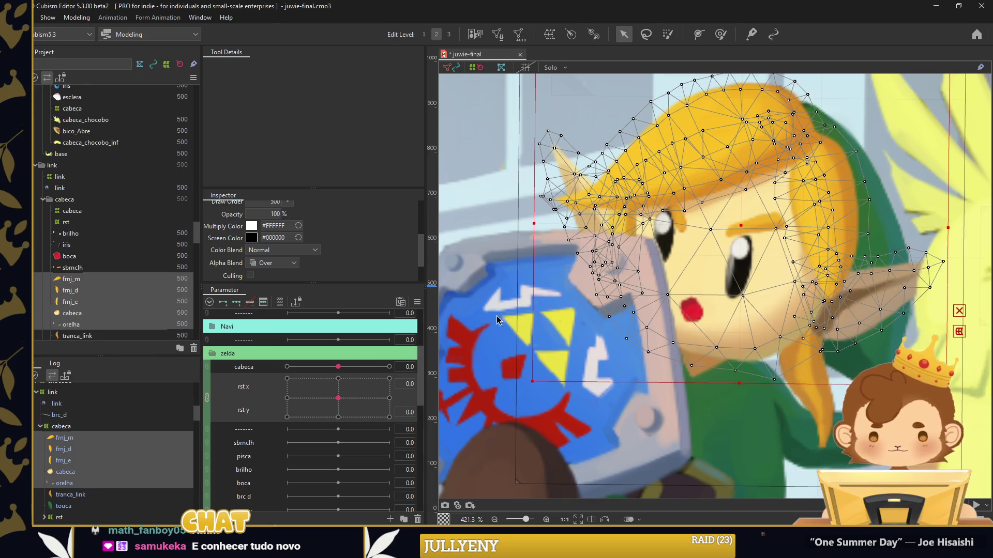
left_click(549, 34)
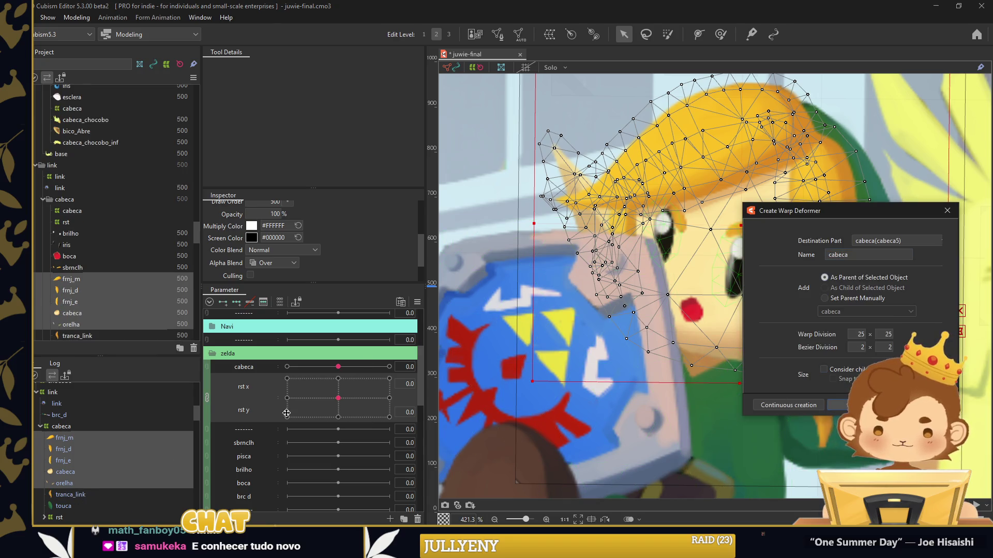
key("Return")
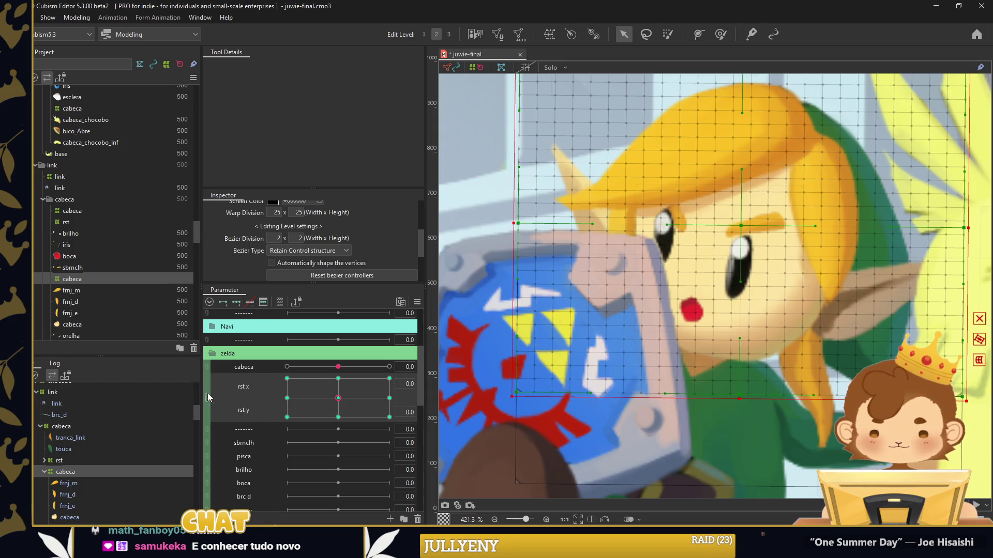
Show rst x and rst y as separate sliders and set rst x to -30
left_click(208, 397)
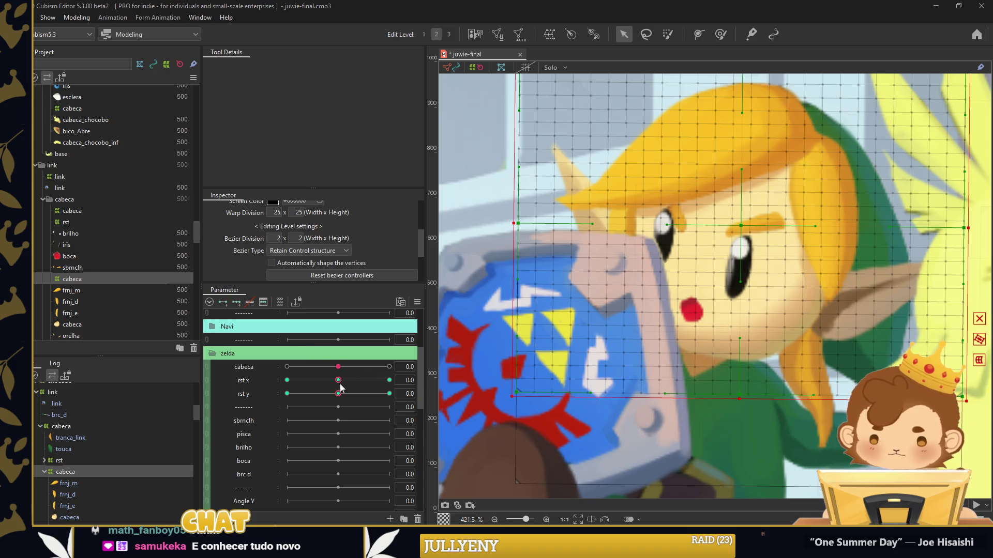
left_click_drag(340, 386, 287, 380)
left_click(720, 34)
Move tranca_link and touca under the inner cabeca deformer and select that deformer
scroll(687, 286, "down", 3)
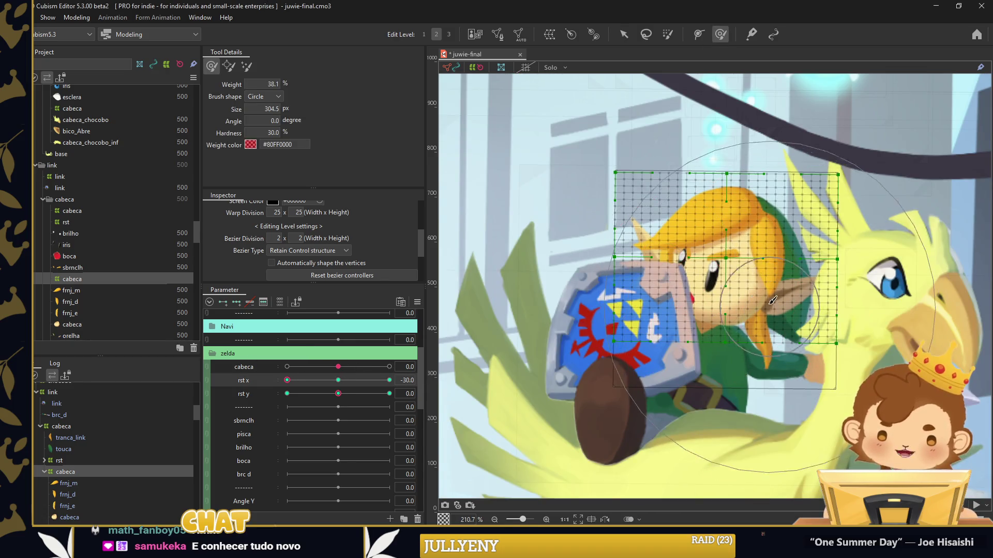
left_click(66, 451, "shift")
left_click_drag(70, 448, 74, 477)
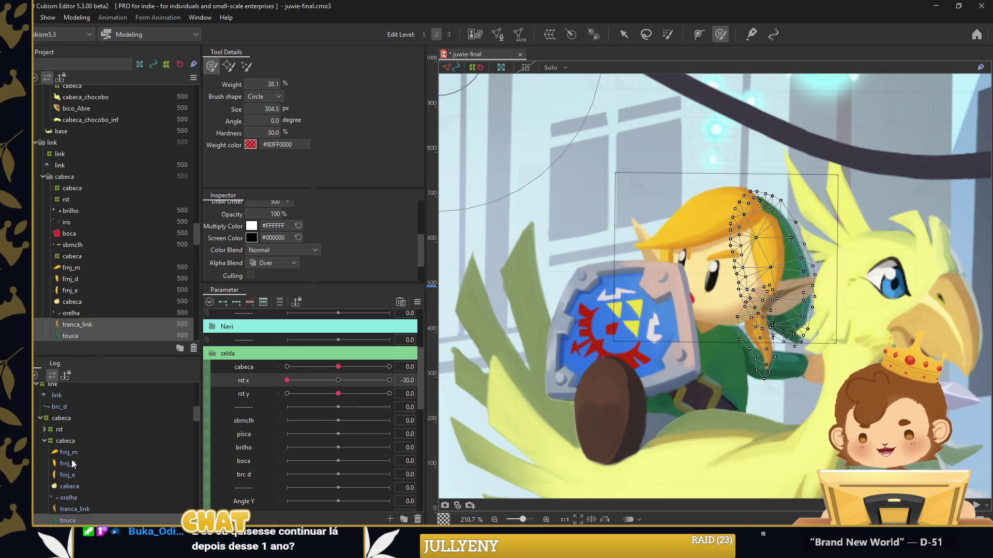
left_click(114, 452)
left_click(91, 441)
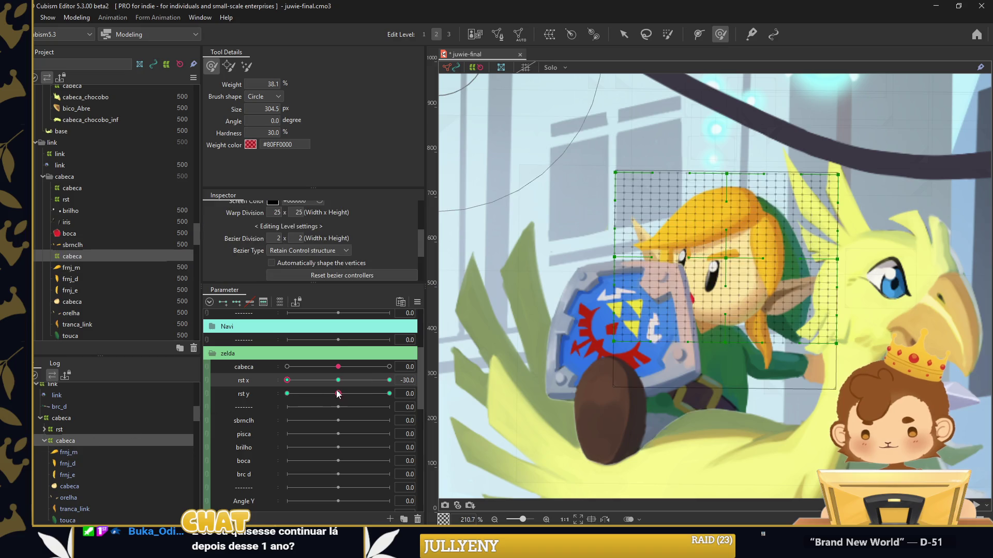
Reshape the head warp's ear, hair and top for the left and right rst x turns
left_click_drag(287, 380, 300, 380)
mouse_move(799, 301)
left_mouse_down()
mouse_move(808, 322)
mouse_move(718, 289)
left_mouse_up()
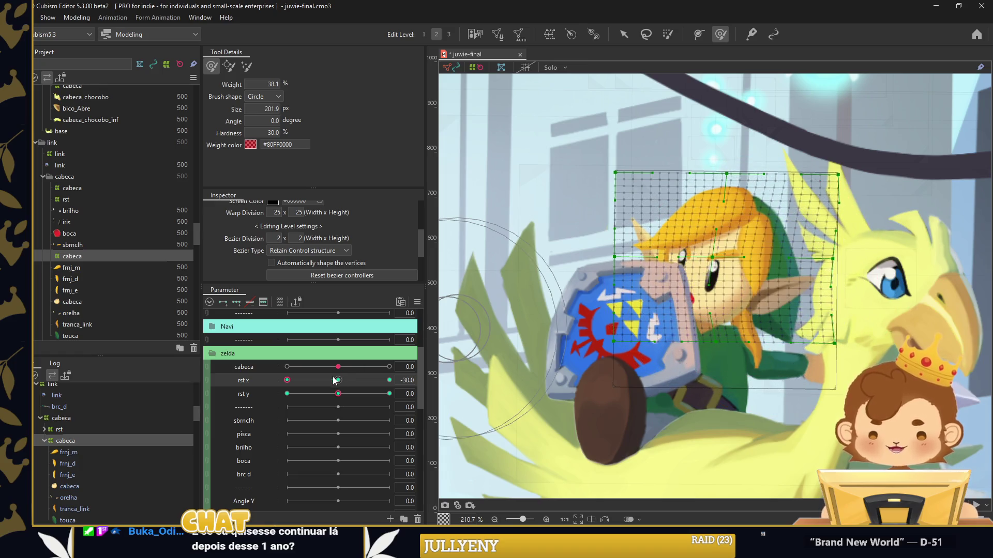
left_click_drag(288, 381, 355, 380)
left_click_drag(754, 277, 765, 307)
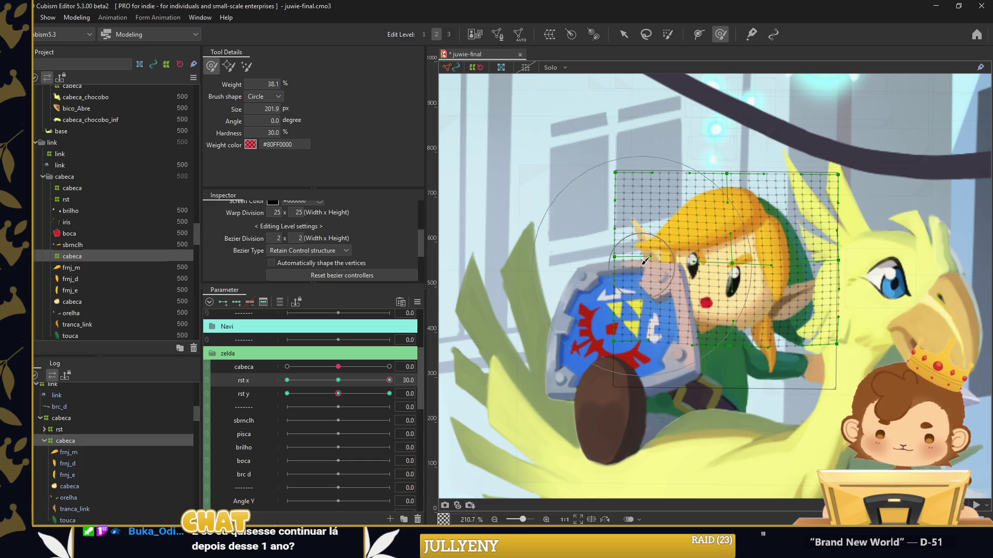
left_click_drag(600, 228, 584, 197)
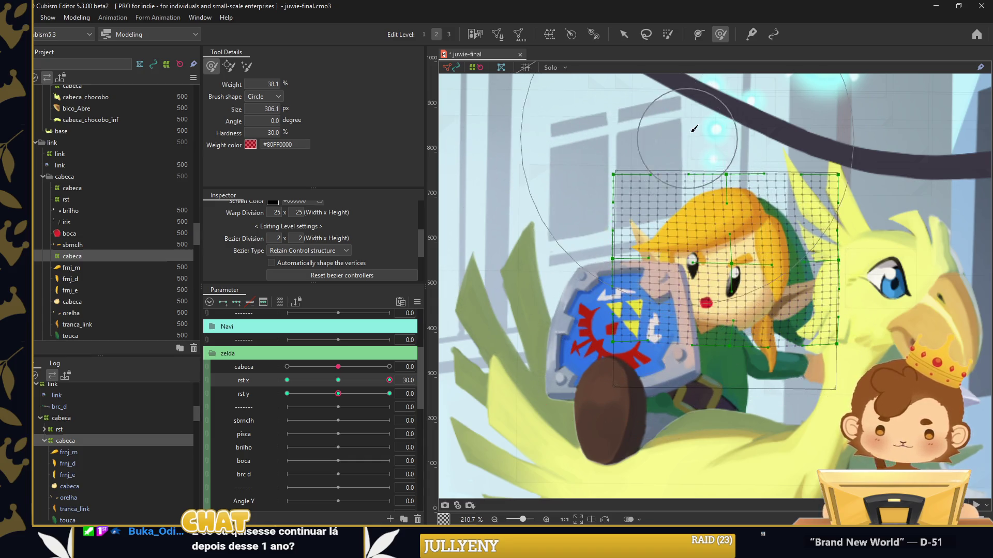
left_click_drag(701, 106, 683, 111)
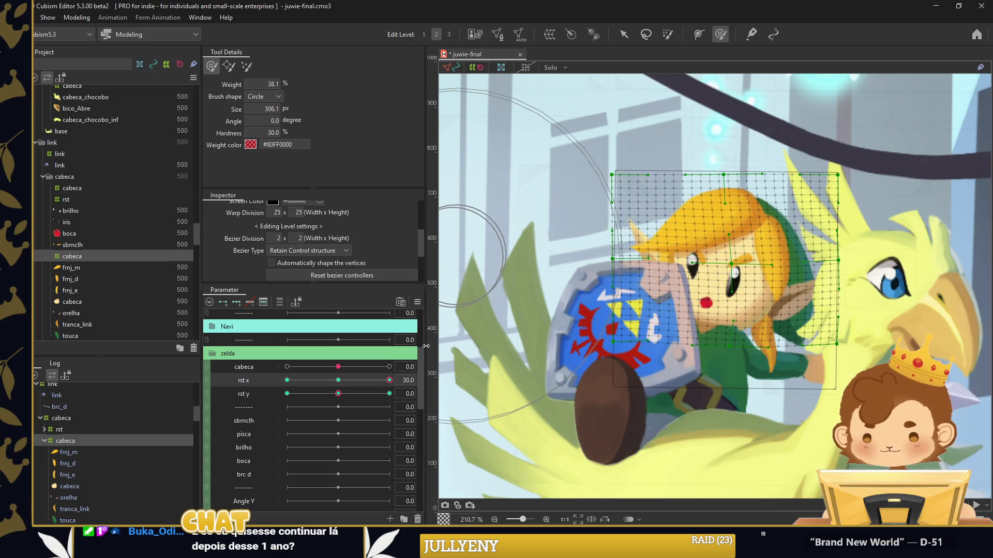
Refine the head warp at rst x +30 and -30, return rst x to 0, set rst y -30
left_click_drag(390, 382, 283, 374)
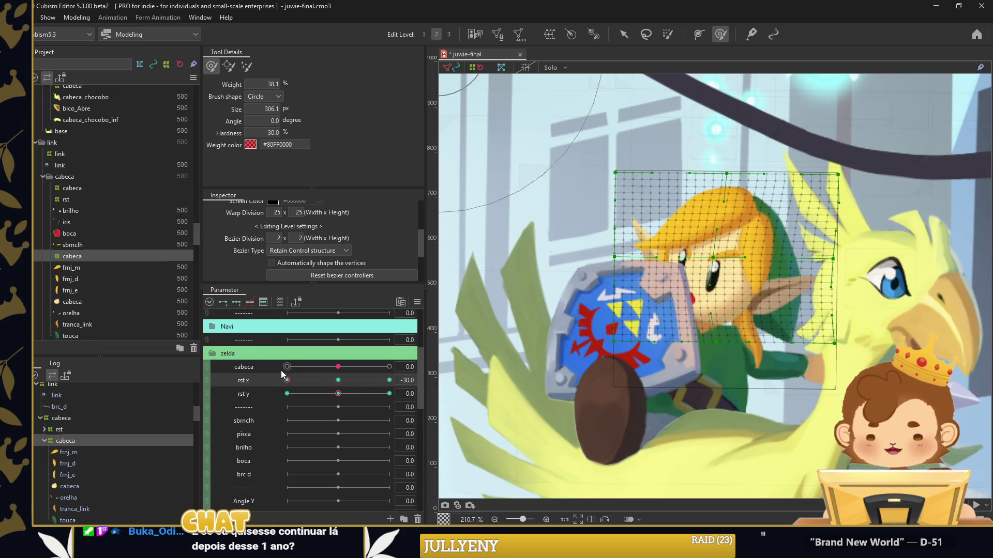
left_click_drag(798, 288, 656, 251)
left_click(335, 382)
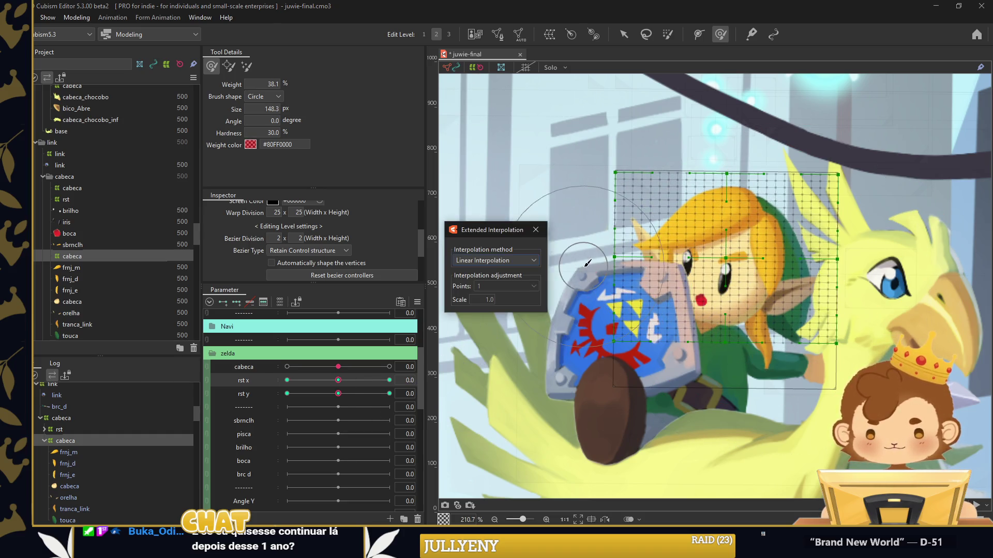
left_click(536, 231)
left_click_drag(338, 380, 390, 380)
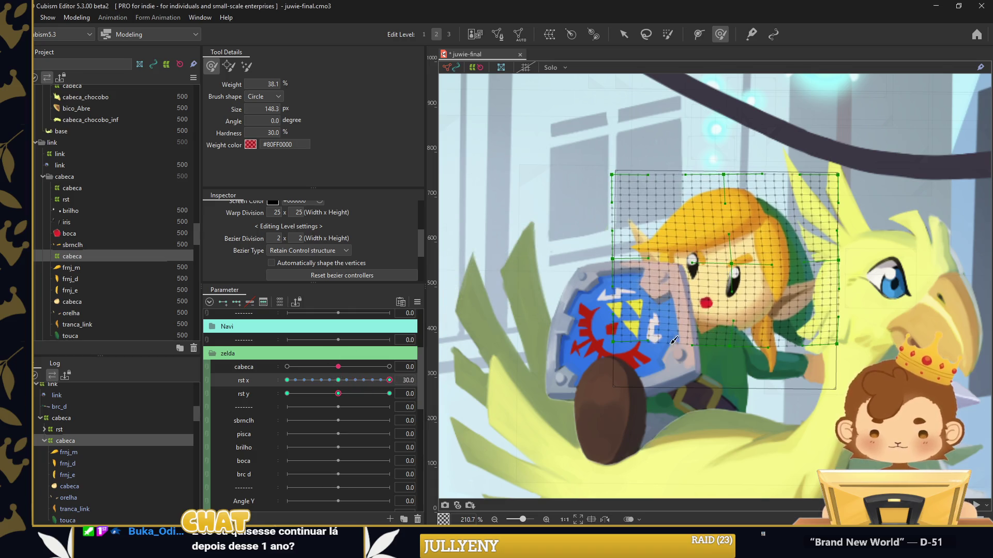
left_click_drag(808, 299, 724, 233)
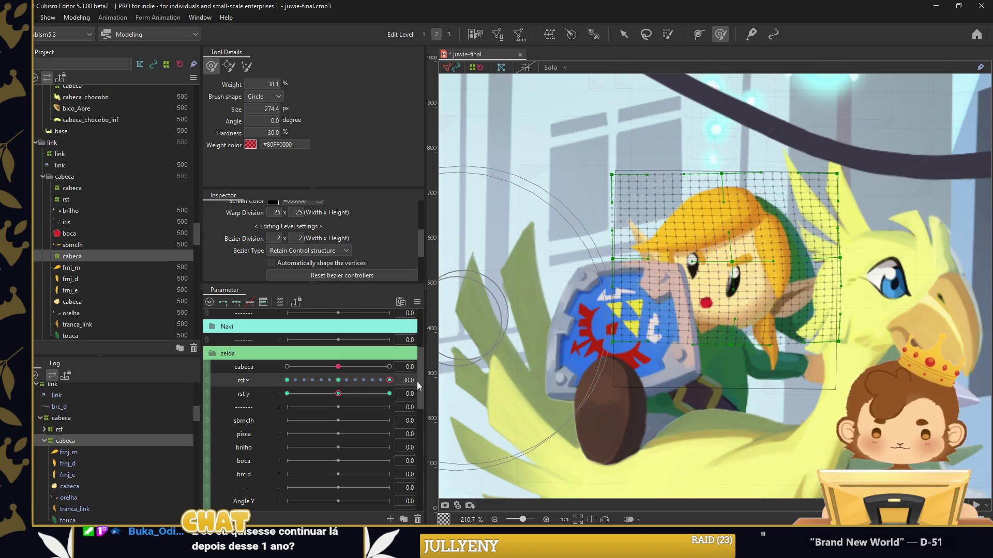
left_click_drag(389, 380, 286, 380)
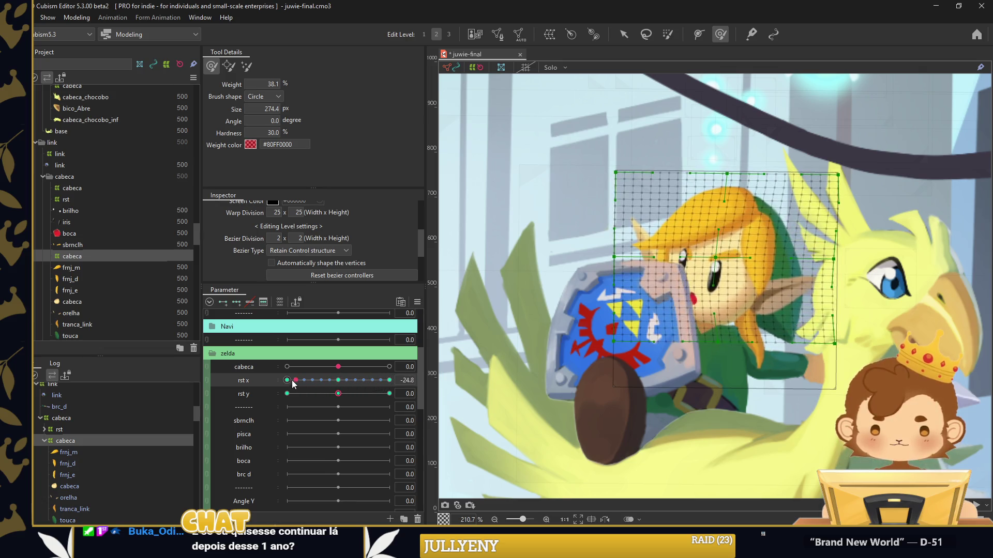
left_click_drag(858, 273, 711, 259)
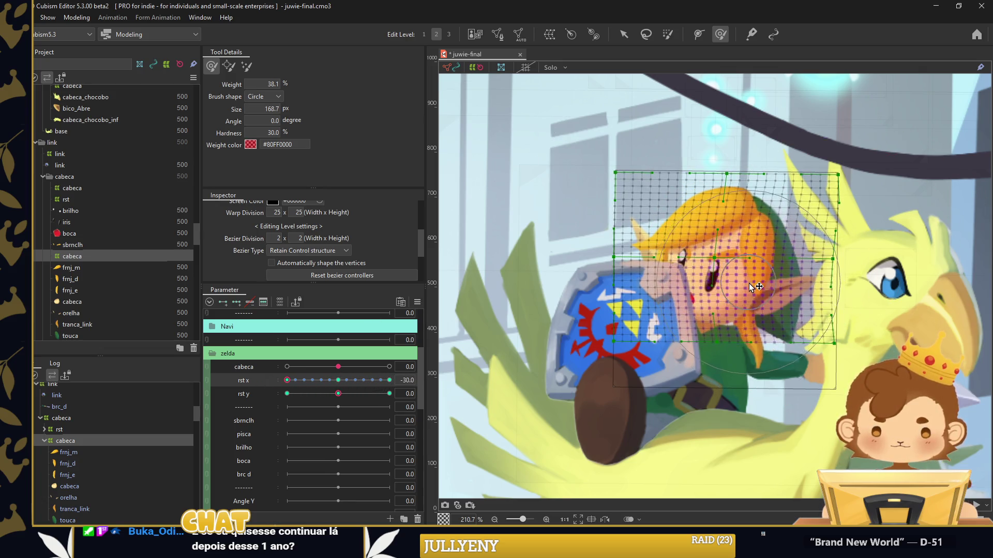
left_click(338, 380)
left_click_drag(258, 394, 243, 395)
Reshape the face warp at rst y 30 with an enlarged deform brush
mouse_move(595, 217)
left_mouse_down()
mouse_move(724, 208)
mouse_move(657, 151)
left_mouse_up()
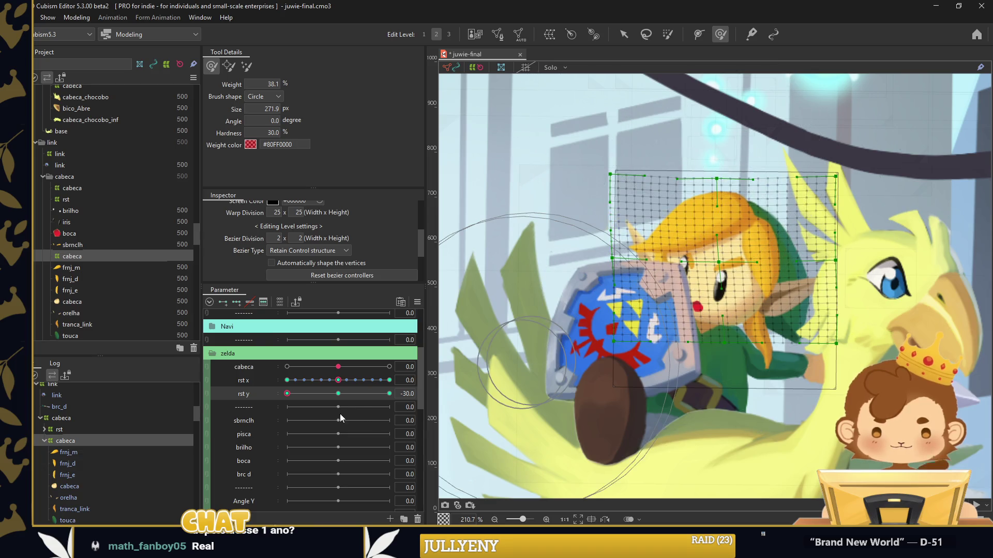
left_click_drag(293, 393, 390, 394)
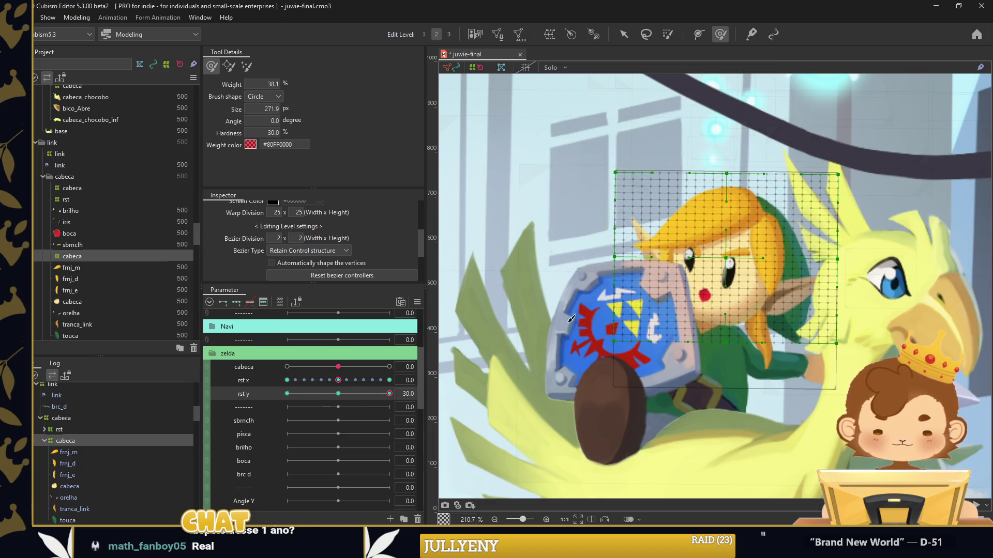
mouse_move(803, 236)
left_mouse_down()
mouse_move(760, 296)
mouse_move(717, 263)
mouse_move(736, 326)
left_mouse_up()
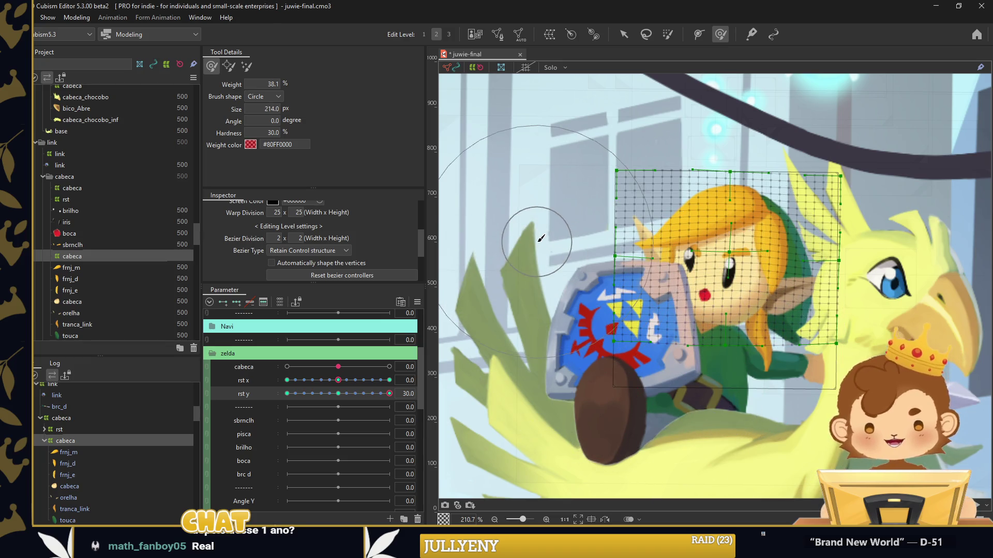
Synthesize the rst x/y corner keyforms and preview a diagonal head turn
left_click(624, 35)
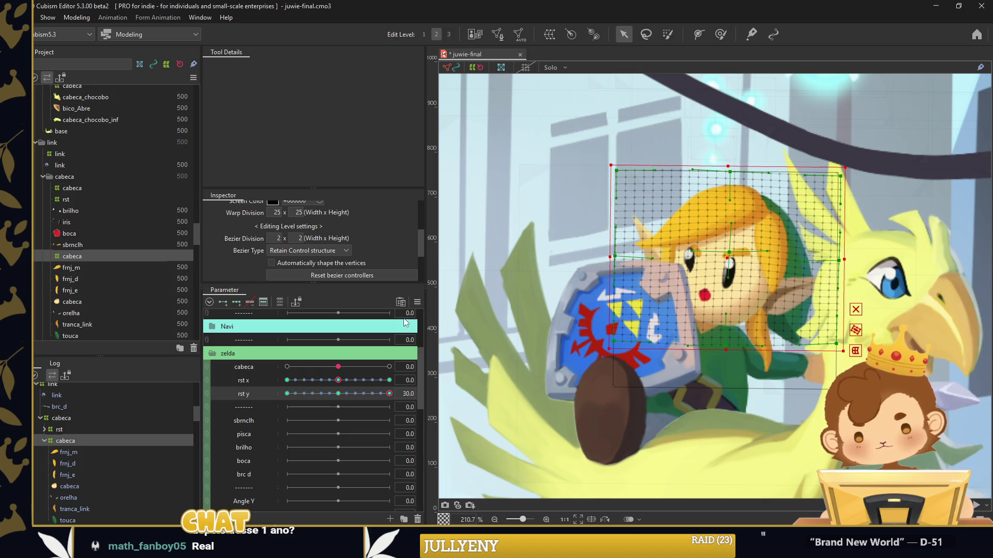
left_click(417, 302)
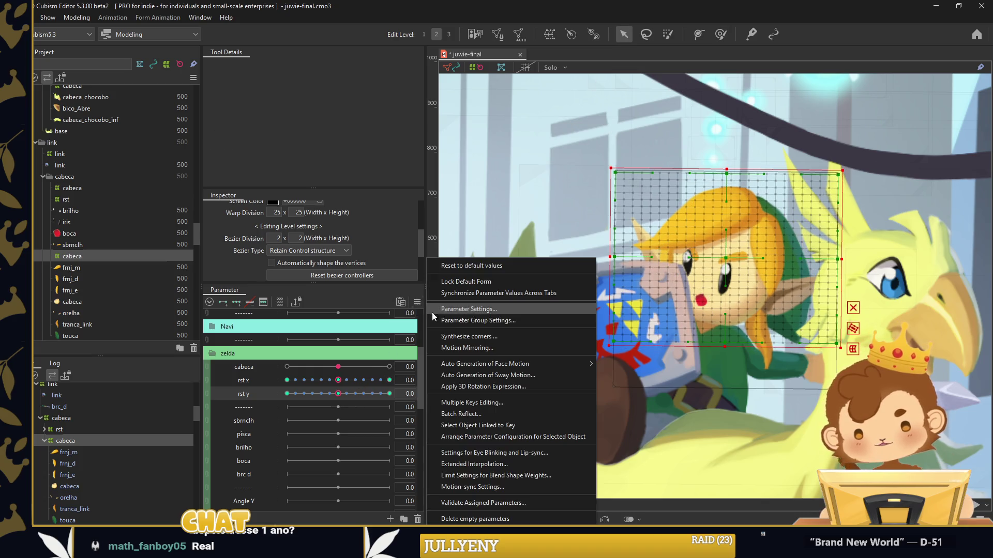
left_click(459, 336)
key("Escape")
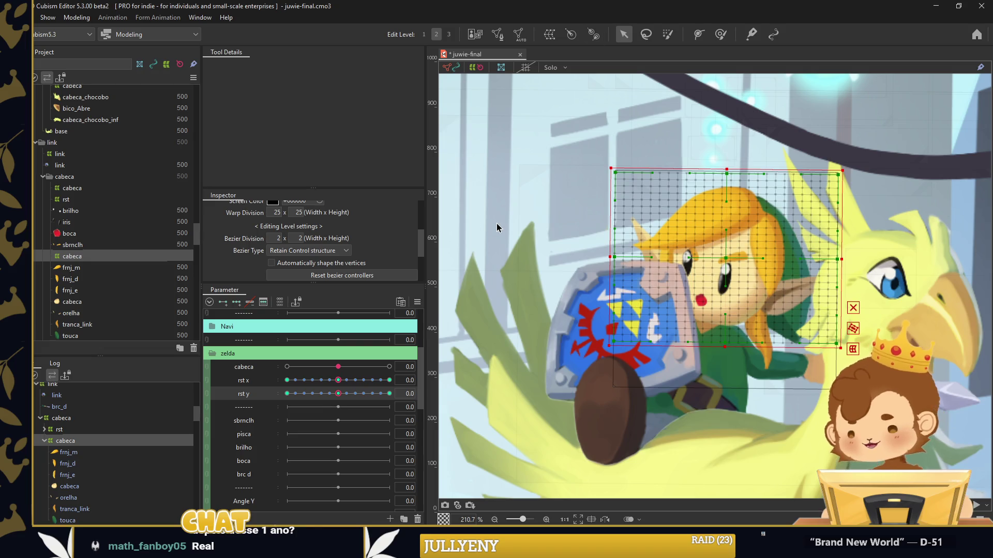
left_click(444, 436)
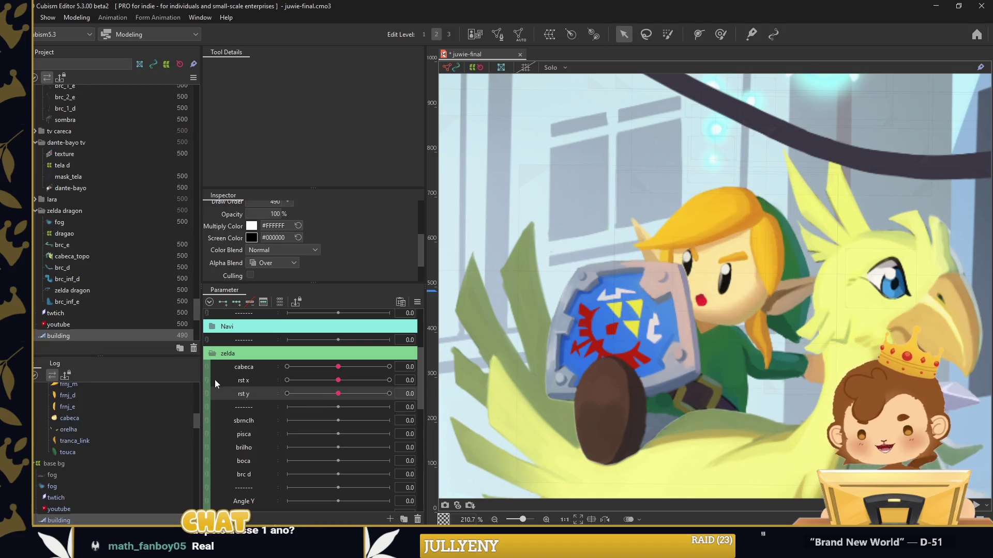
left_click(235, 386)
left_click_drag(319, 395, 358, 381)
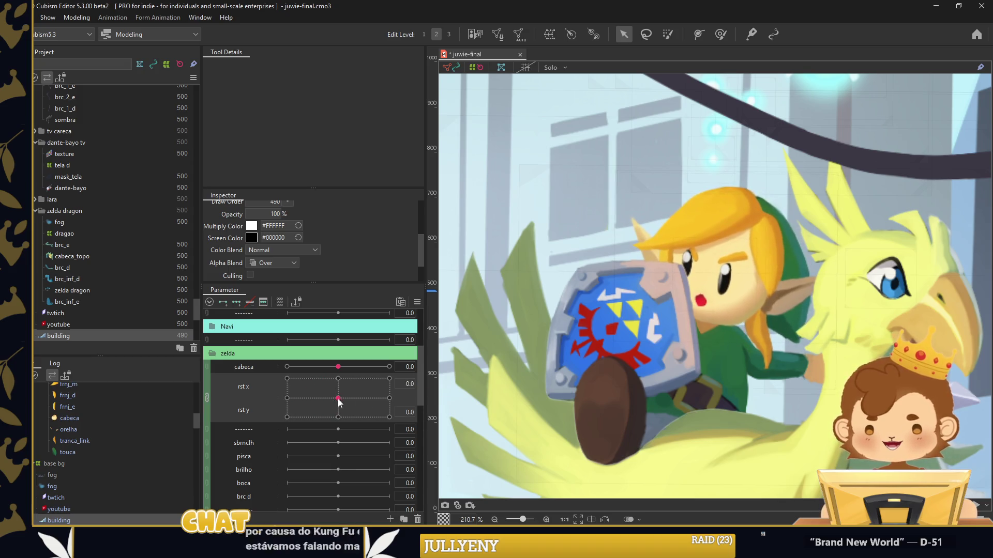
Paste a copy of the iris mesh and move it over Link's other eye
scroll(702, 260, "up", 5)
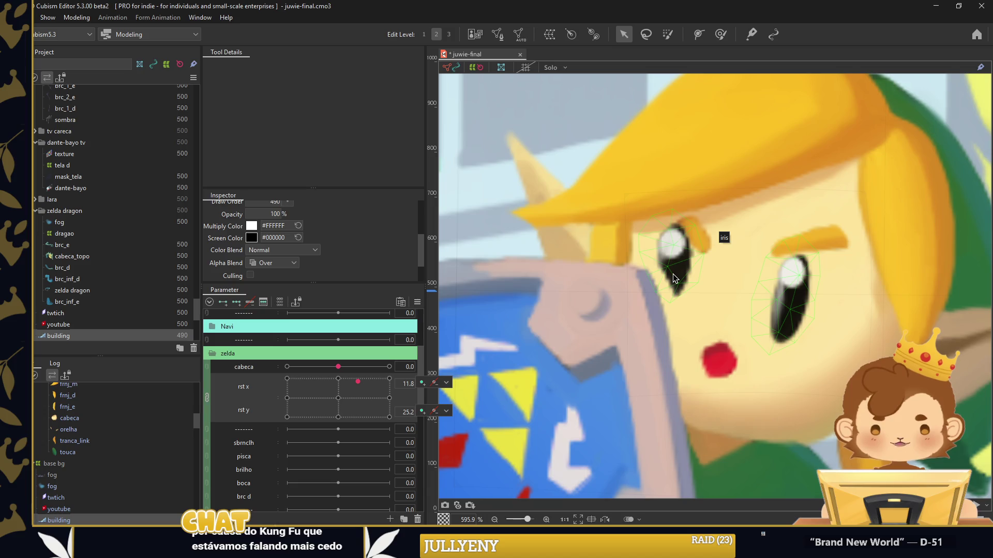
left_click(675, 278)
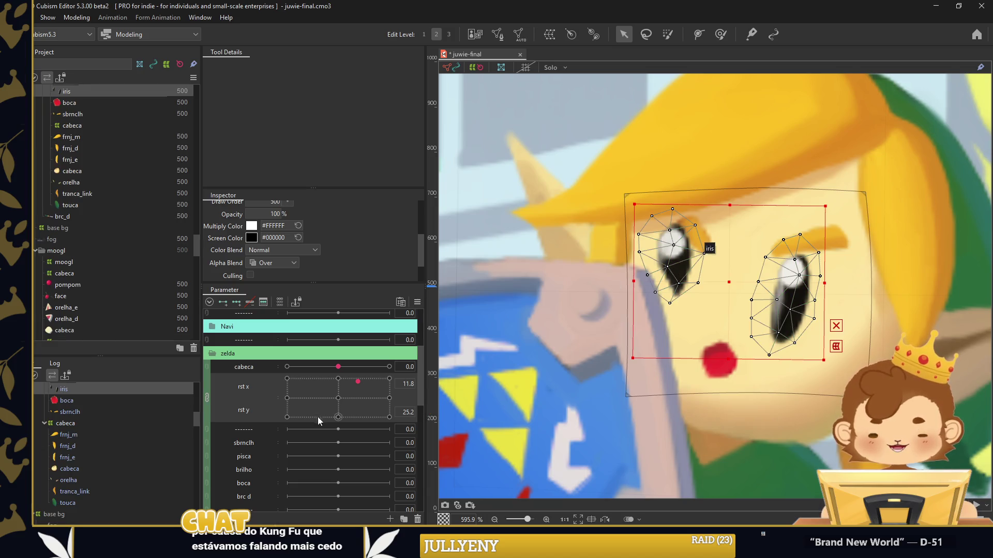
left_click(339, 400)
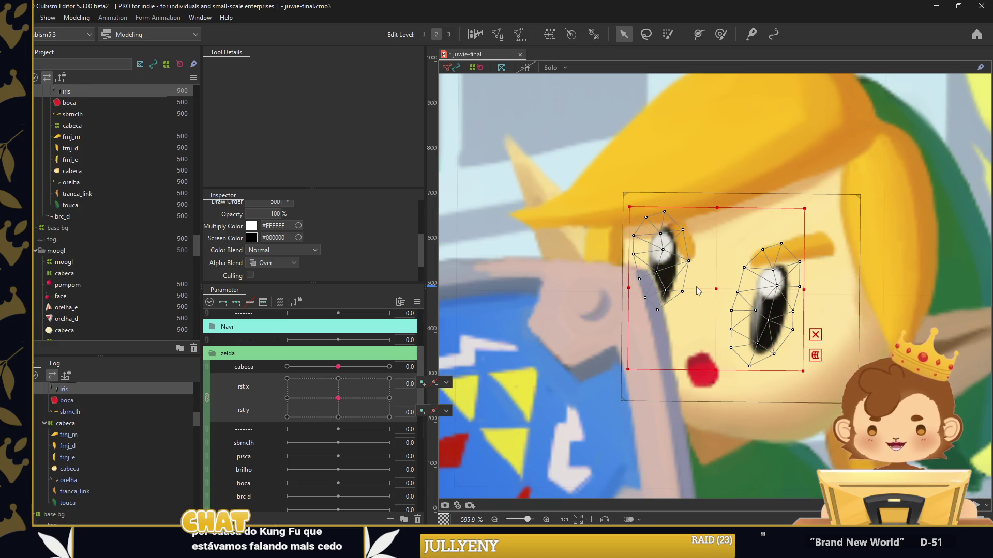
key("ctrl+v")
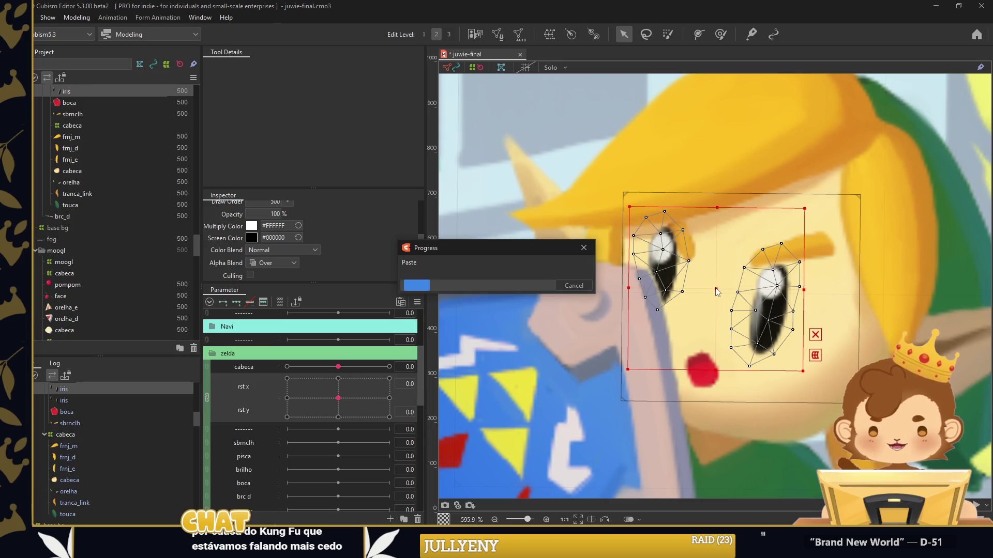
left_click_drag(718, 292, 608, 252)
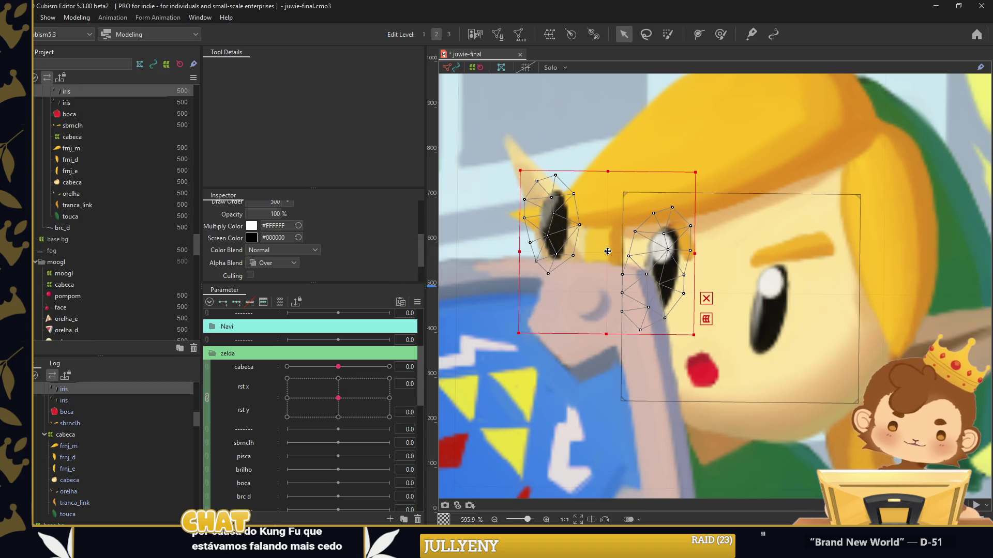
Adjust the mesh vertices of both iris meshes in Mesh Edit
key("ctrl+e")
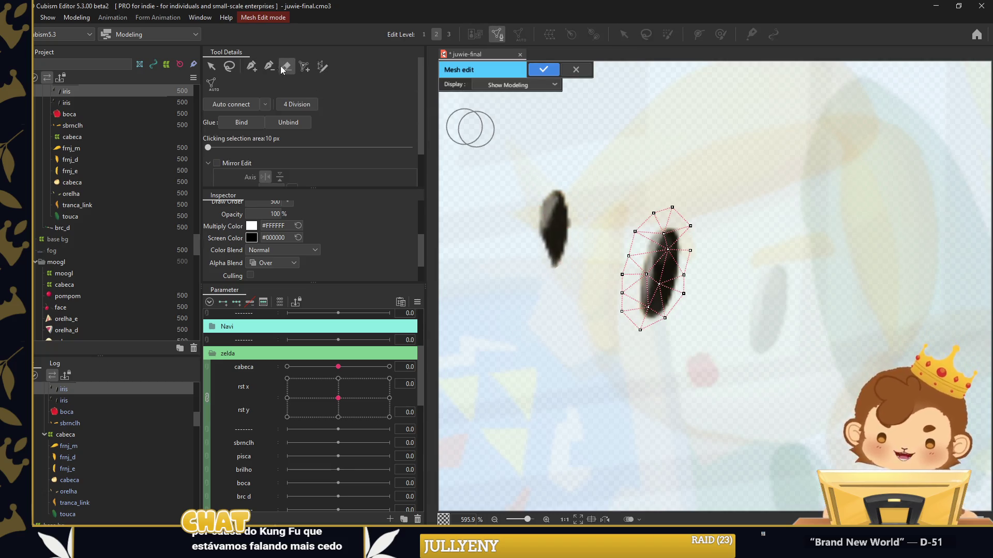
left_click(549, 71)
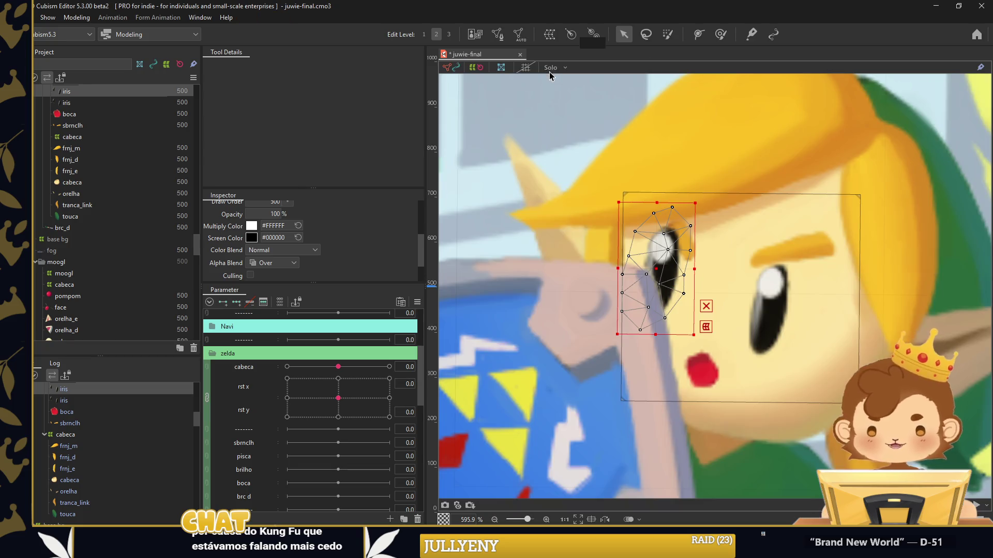
left_click(72, 102)
key("ctrl+e")
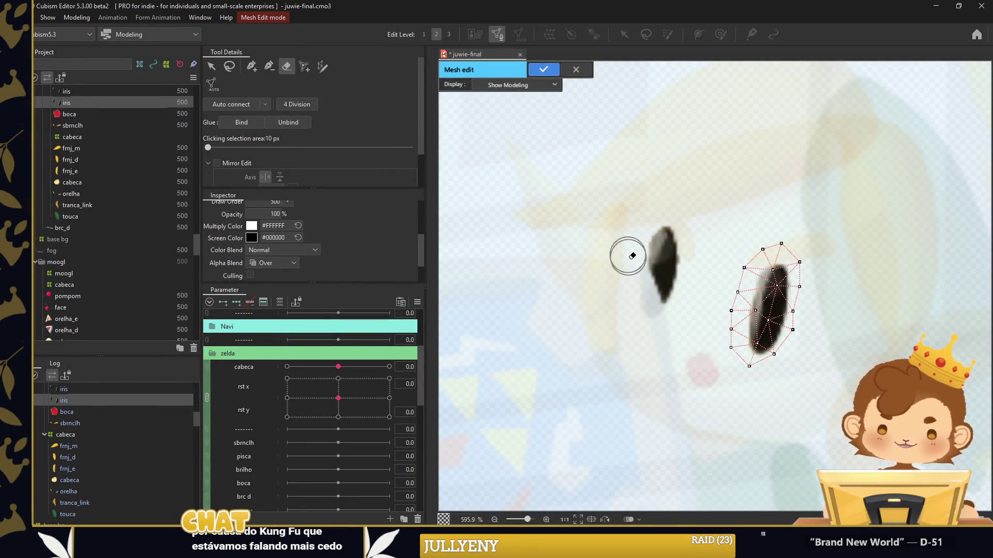
left_click(544, 73)
Set the brilho highlight's Clipping ID to iris5, iris7 and save the project
left_click(641, 214)
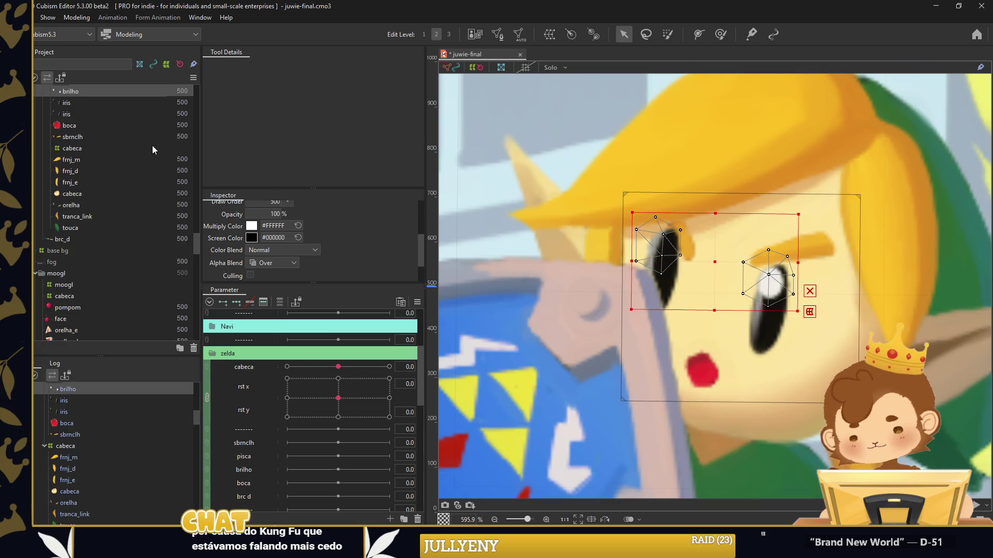
scroll(63, 116, "up", 1)
scroll(300, 228, "up", 3)
type("iris5 , iris7")
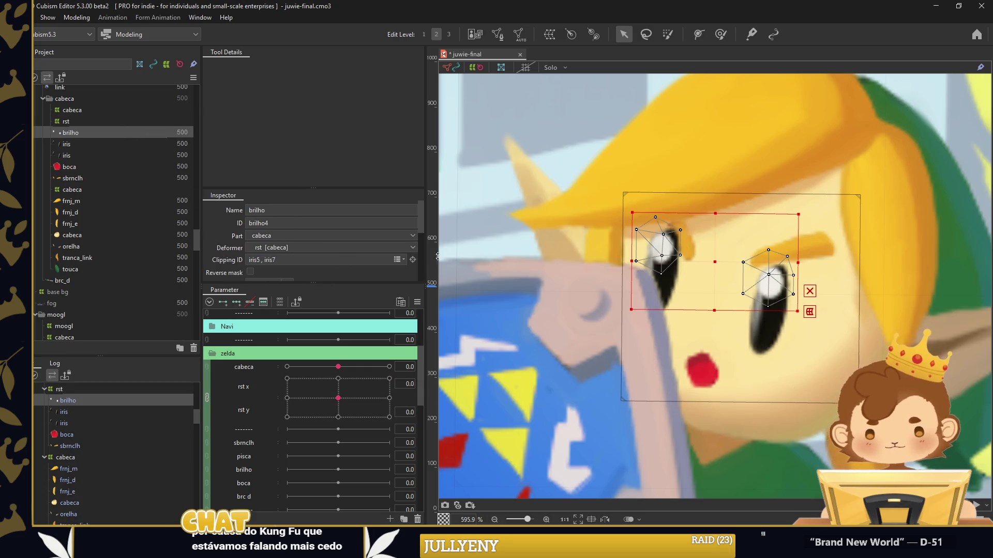
scroll(740, 282, "down", 3)
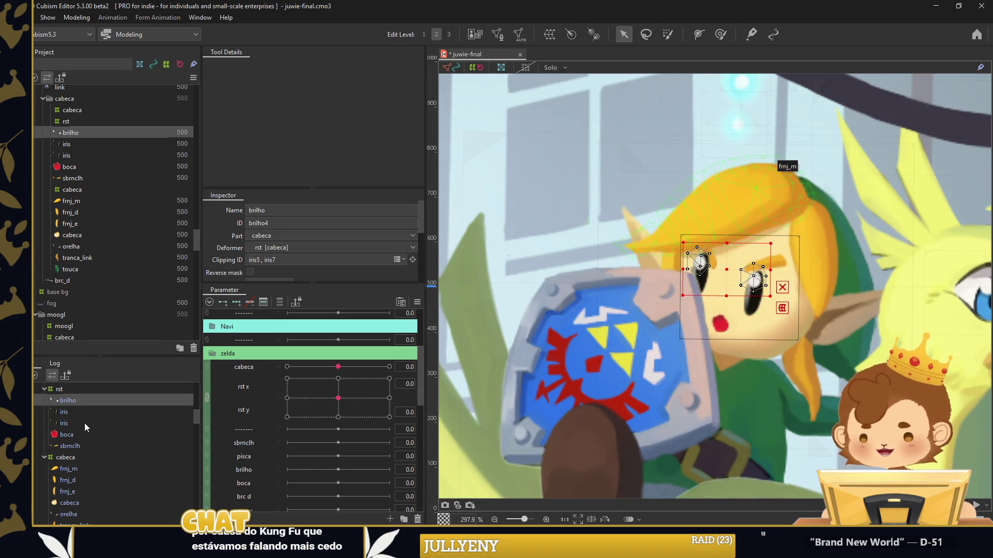
key("ctrl+s")
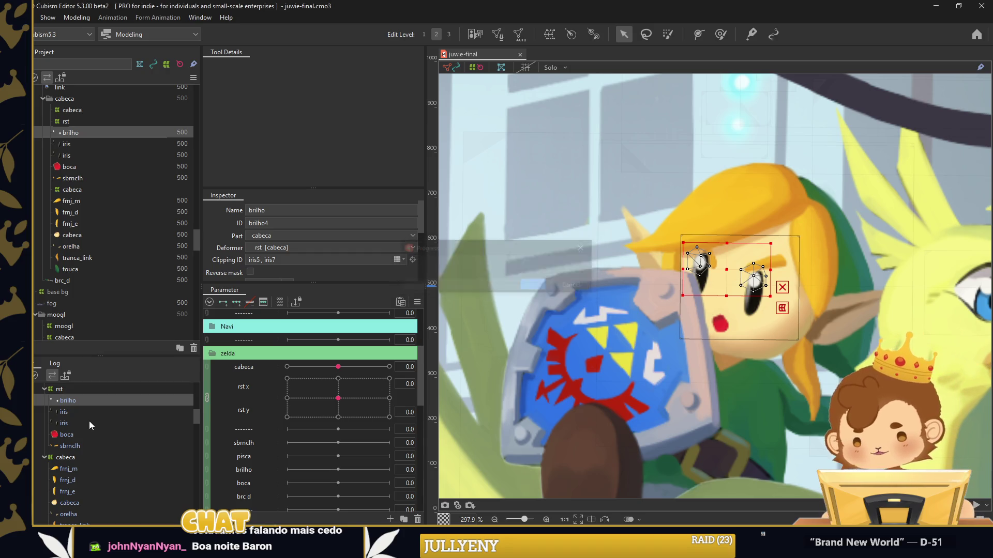
Split rst x/y into sliders and brush-sculpt the rst warp at rst x -30 and 30
left_click(104, 388)
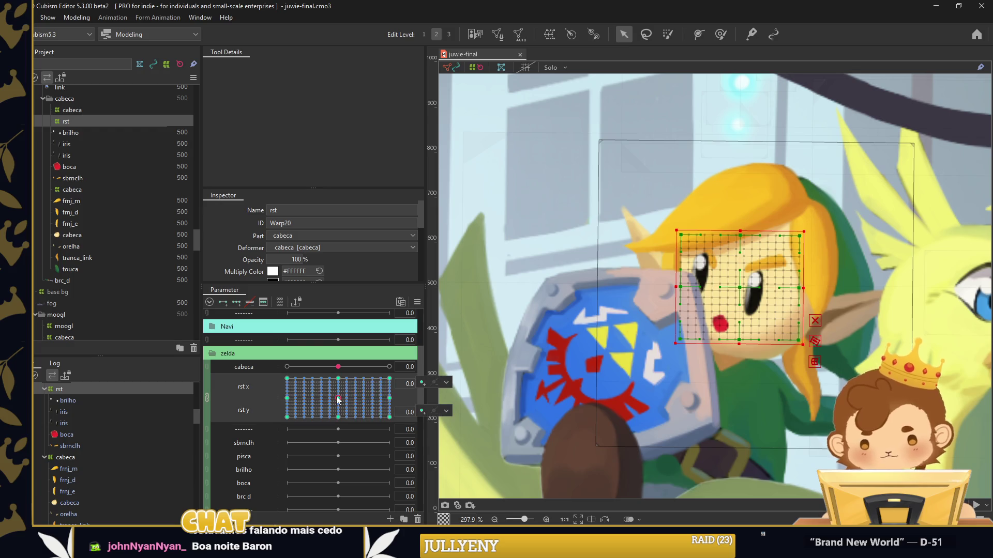
left_click(208, 397)
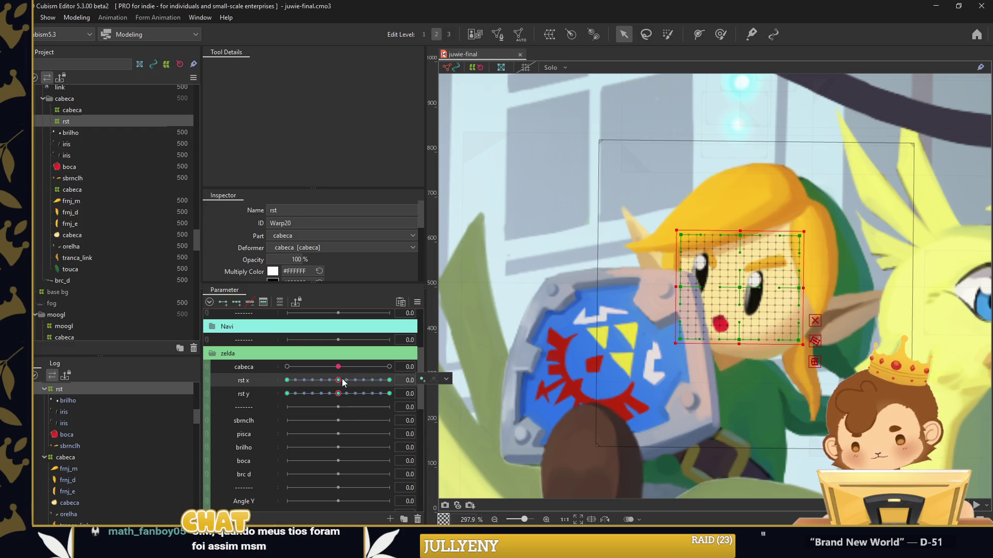
left_click_drag(338, 380, 287, 380)
left_click(722, 36)
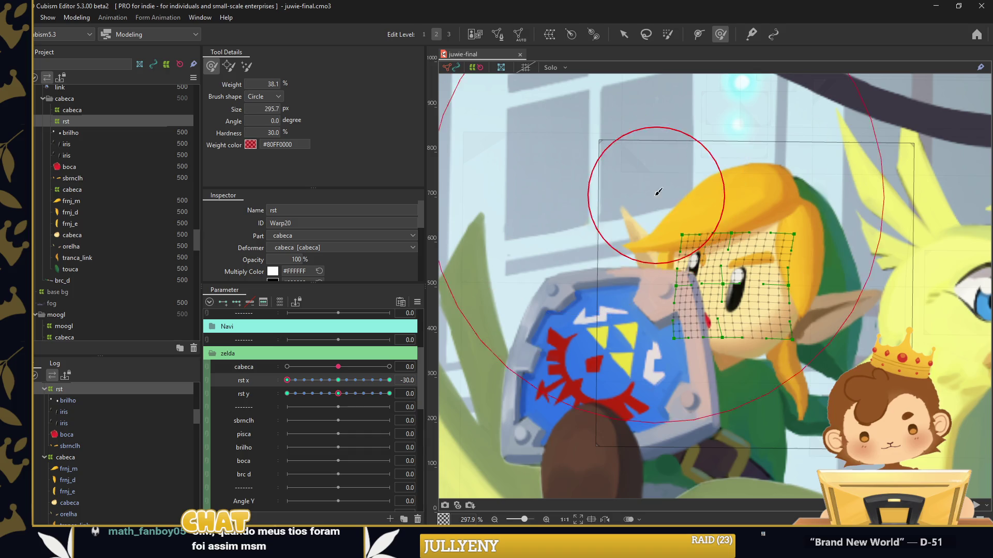
left_click_drag(631, 221, 634, 227)
left_click_drag(289, 380, 389, 380)
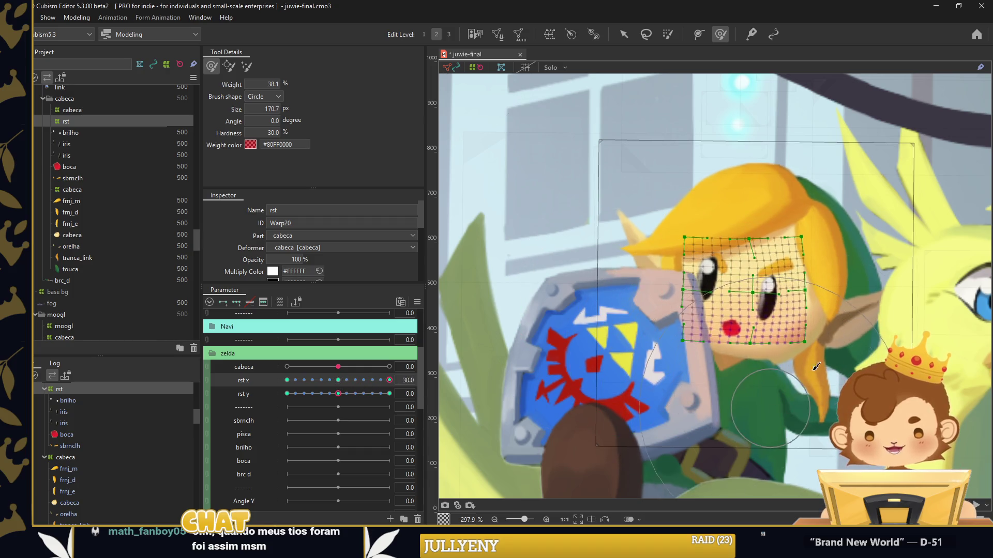
mouse_move(765, 310)
left_mouse_down()
mouse_move(749, 299)
mouse_move(709, 306)
left_mouse_up()
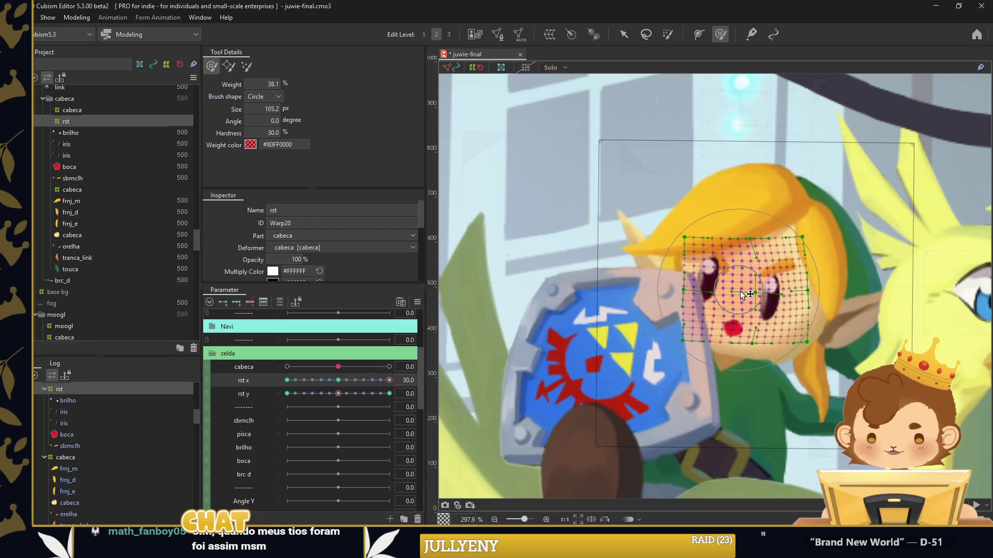
left_click(338, 380)
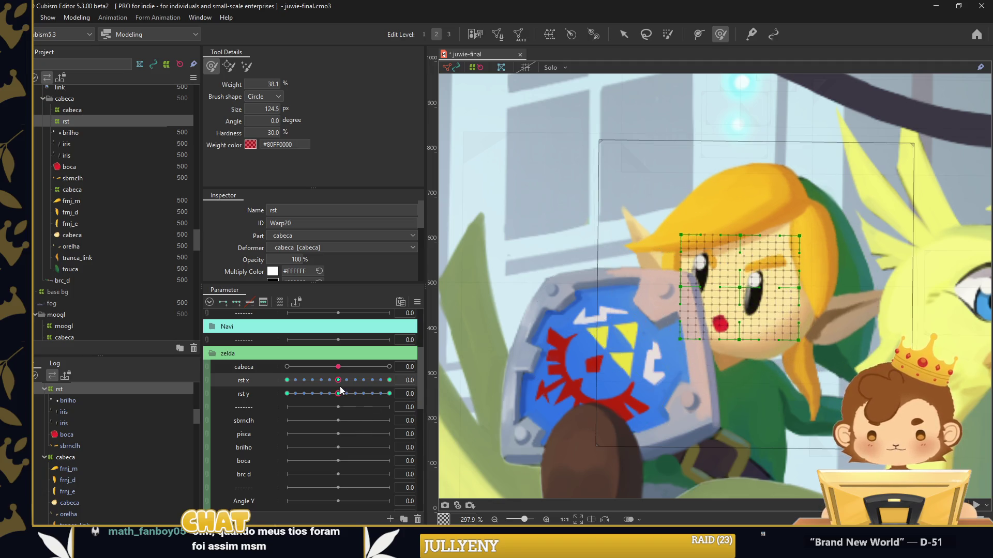
Sculpt the face warp at rst y -30 and 30, close Extended Interpolation, reset rst y to 0
left_click(287, 393)
left_click_drag(695, 273, 688, 274)
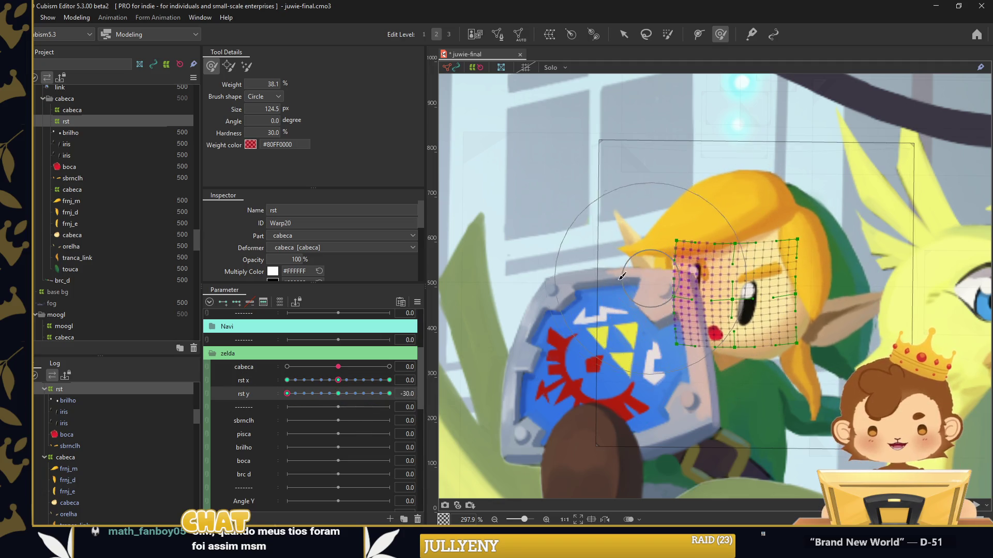
left_click_drag(308, 393, 389, 394)
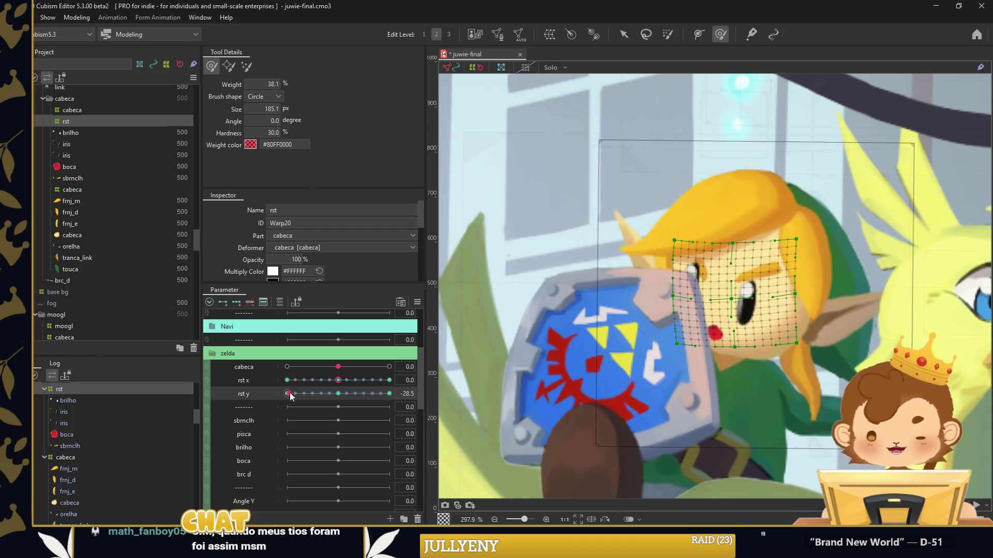
left_click_drag(638, 250, 672, 170)
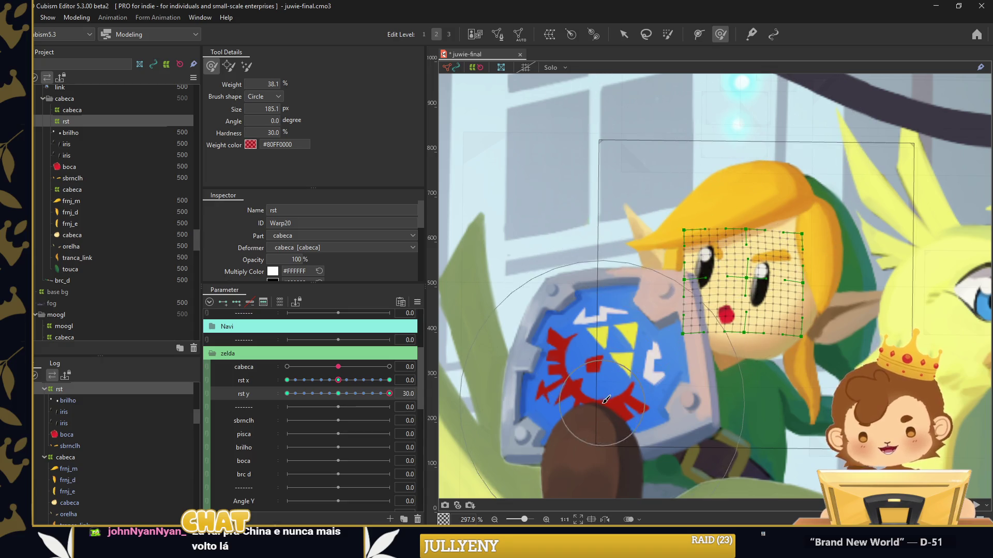
left_click_drag(687, 266, 714, 310)
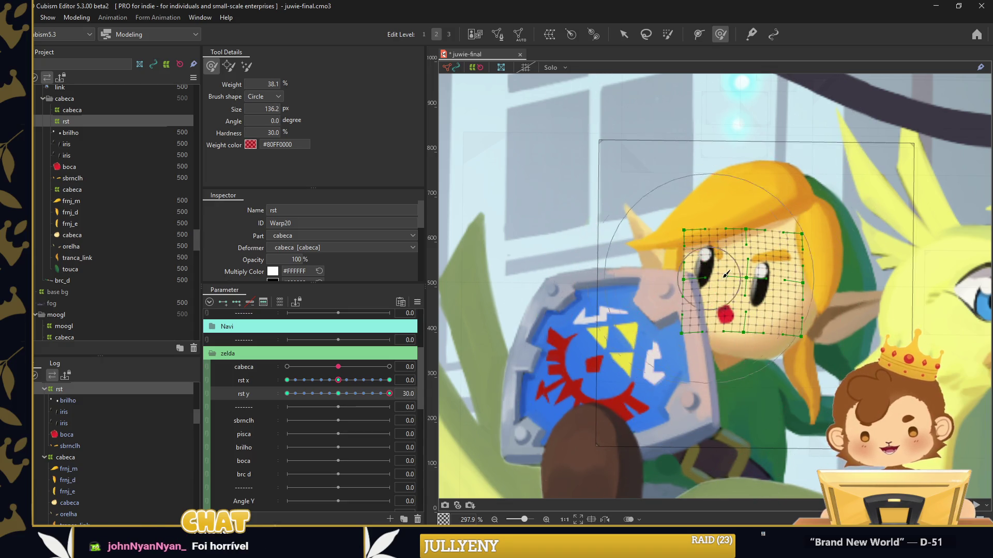
left_click_drag(671, 231, 513, 231)
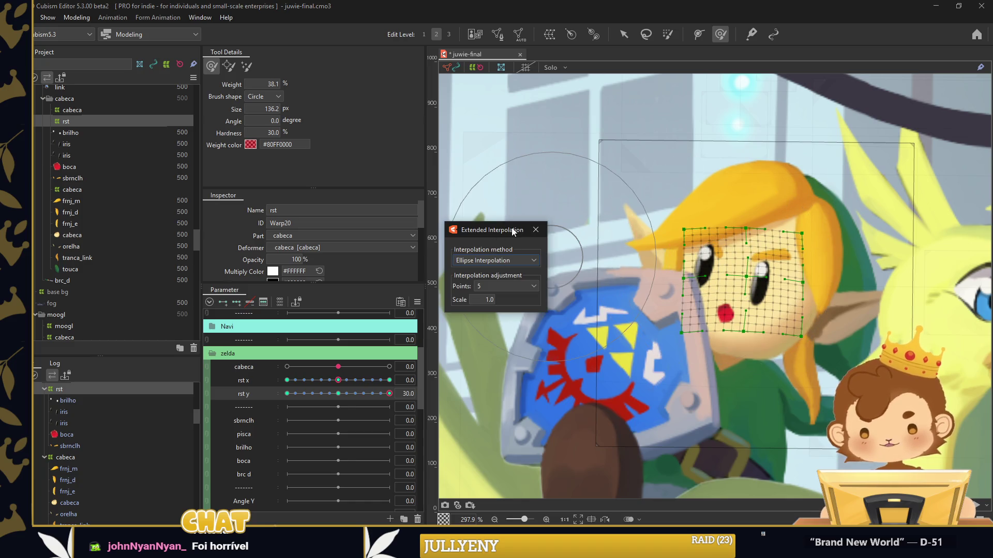
left_click(540, 230)
left_click(338, 393)
Synthesize the rst x/y corner keyforms for the face warp
right_click(422, 393)
left_click(455, 340)
left_click(464, 370)
key("v")
left_click(516, 151)
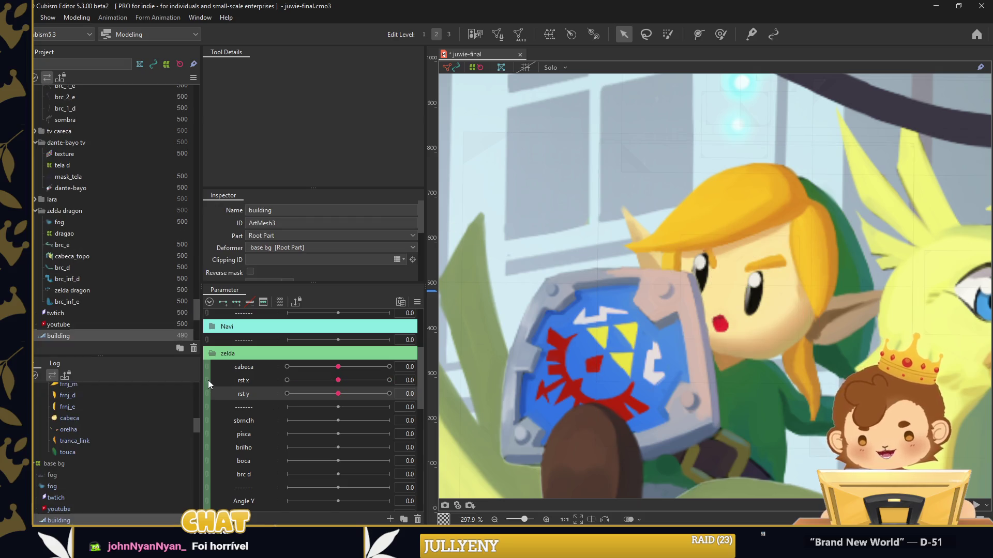
Join rst x and rst y into one 2D grid, preview a diagonal turn, and recentre
left_click(207, 384)
mouse_move(325, 390)
left_mouse_down()
mouse_move(313, 408)
mouse_move(351, 388)
mouse_move(339, 398)
left_mouse_up()
left_click(256, 443)
Adjust the vertices of the sbrnclh eyebrow meshes in Mesh Edit
left_click(761, 266)
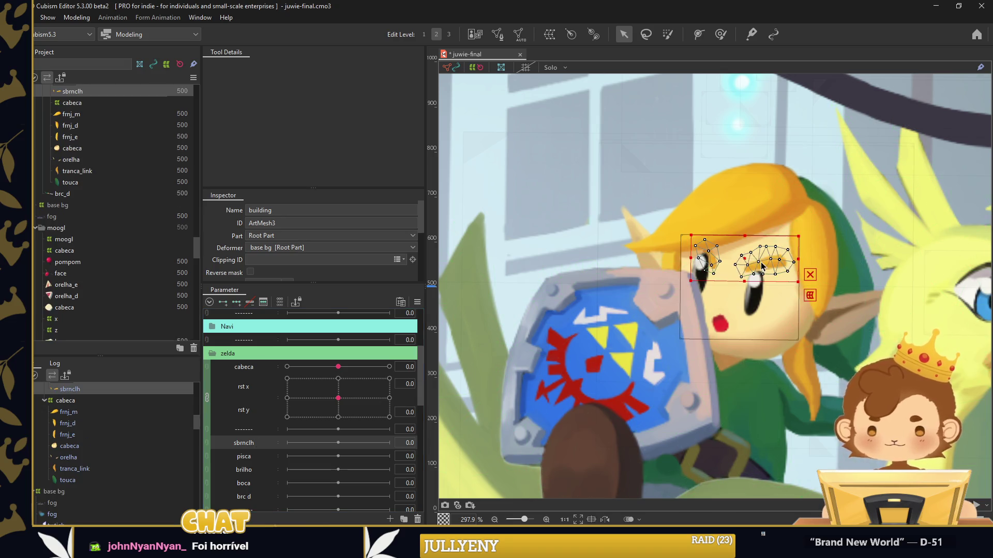
scroll(761, 266, "up", 2)
double_click(761, 262)
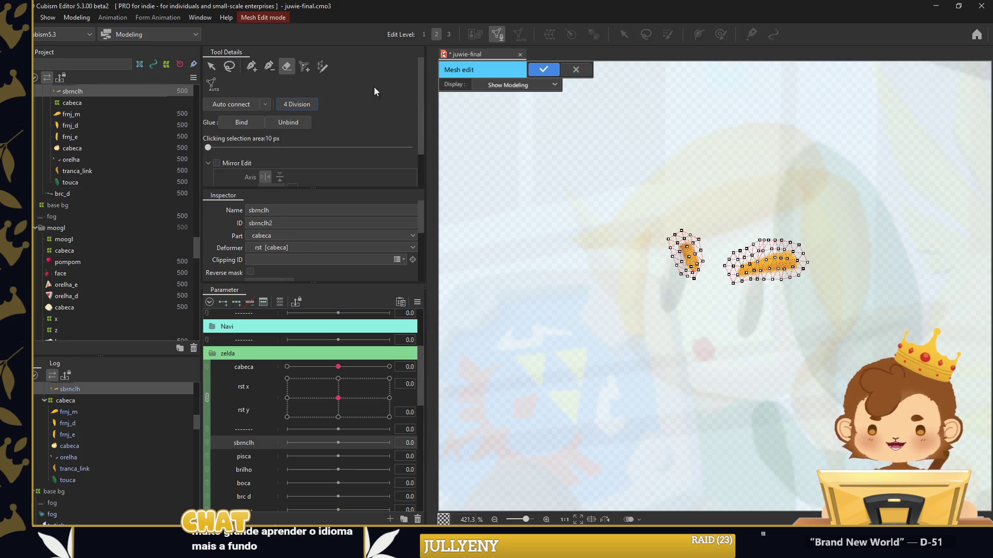
left_click(543, 70)
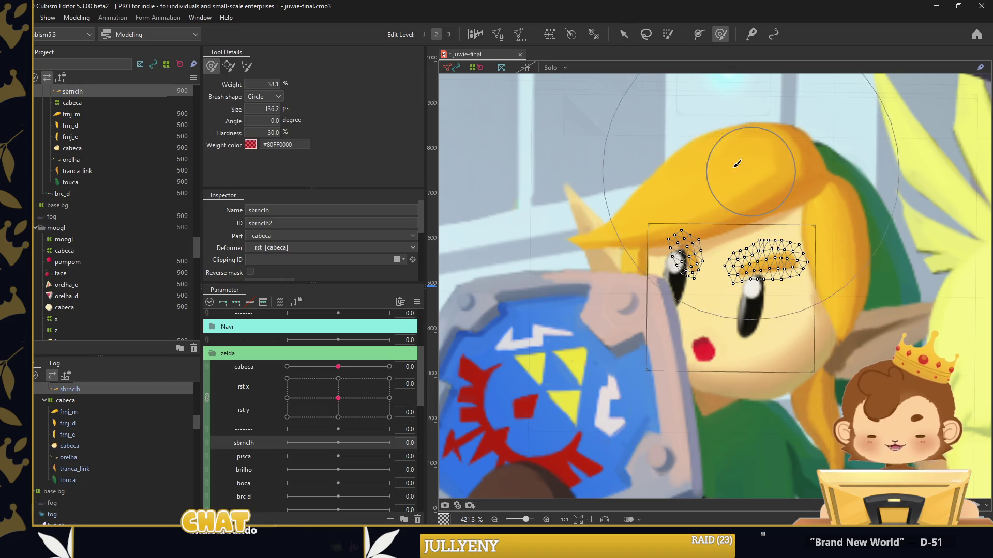
scroll(664, 211, "up", 4)
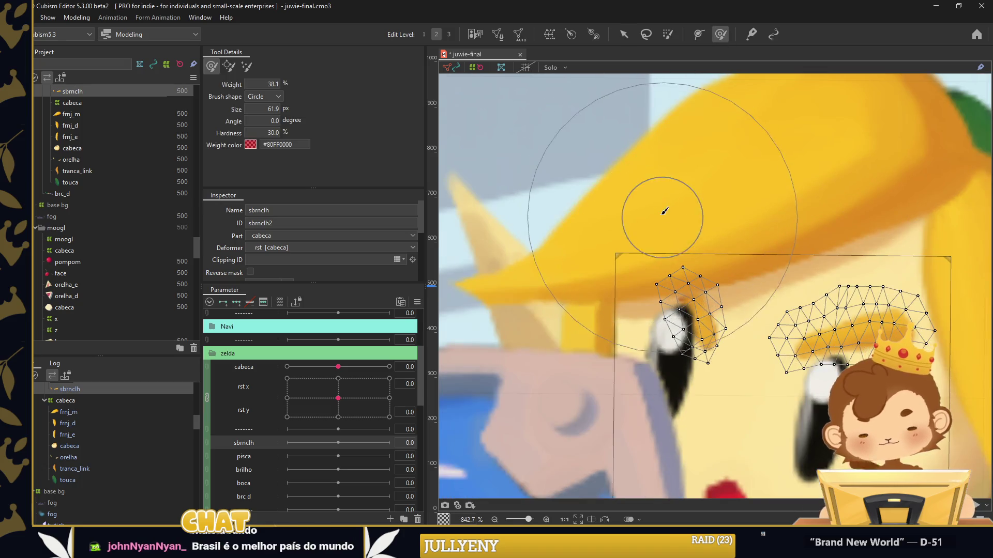
scroll(603, 200, "down", 4)
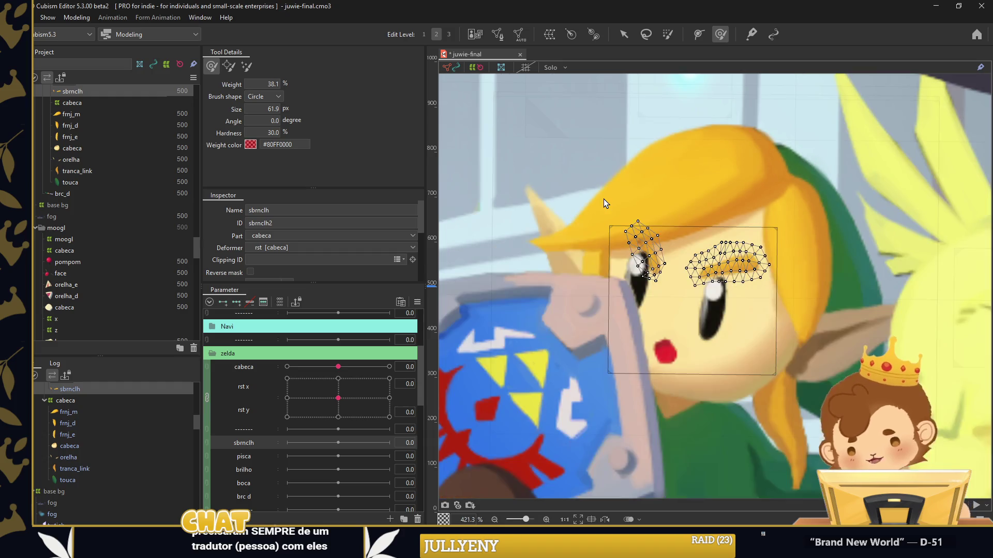
left_click(624, 34)
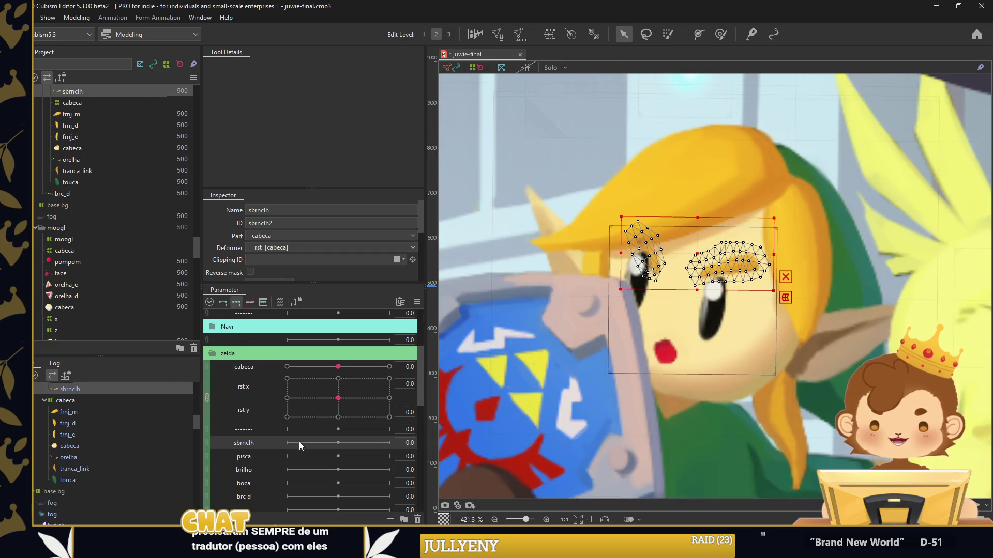
At sbrnclh 30, tilt and raise the right and left eyebrows
left_click_drag(685, 209, 785, 305)
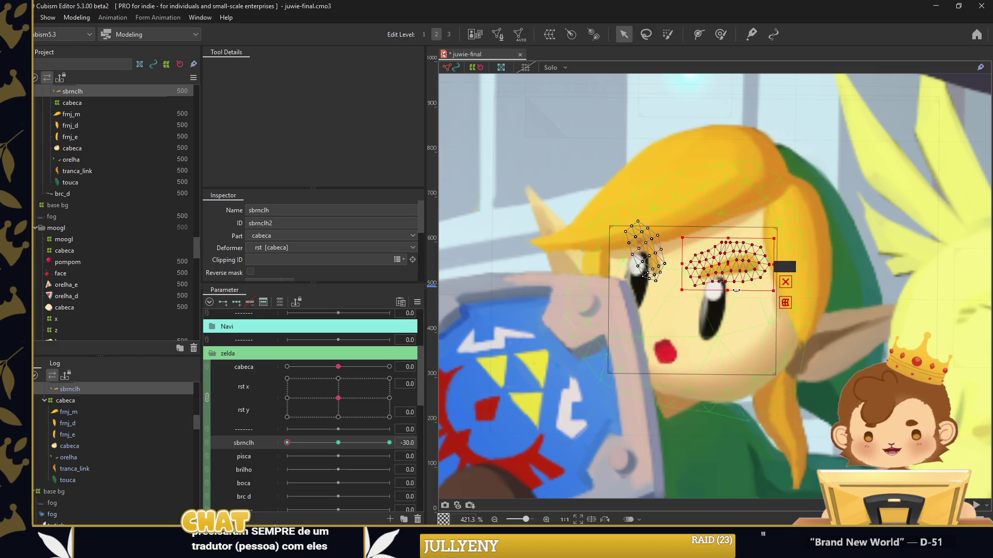
key("Right")
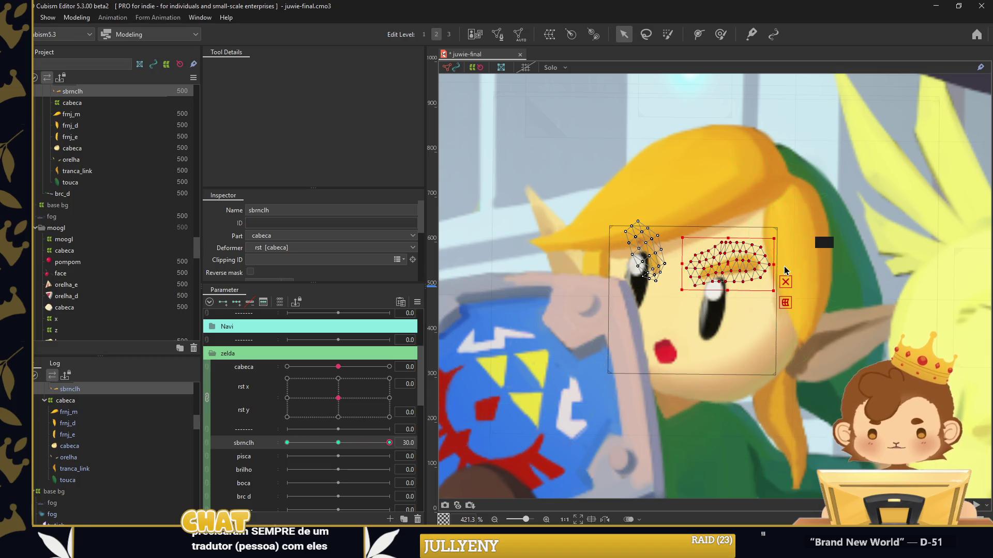
left_click_drag(780, 264, 662, 260)
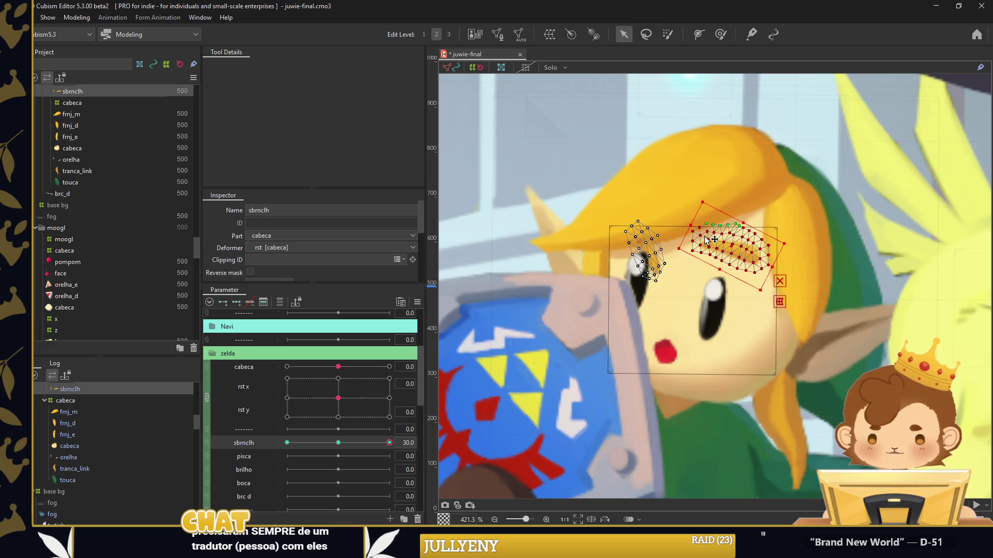
left_click(662, 260)
mouse_move(669, 222)
left_mouse_down()
mouse_move(654, 248)
mouse_move(654, 232)
left_mouse_up()
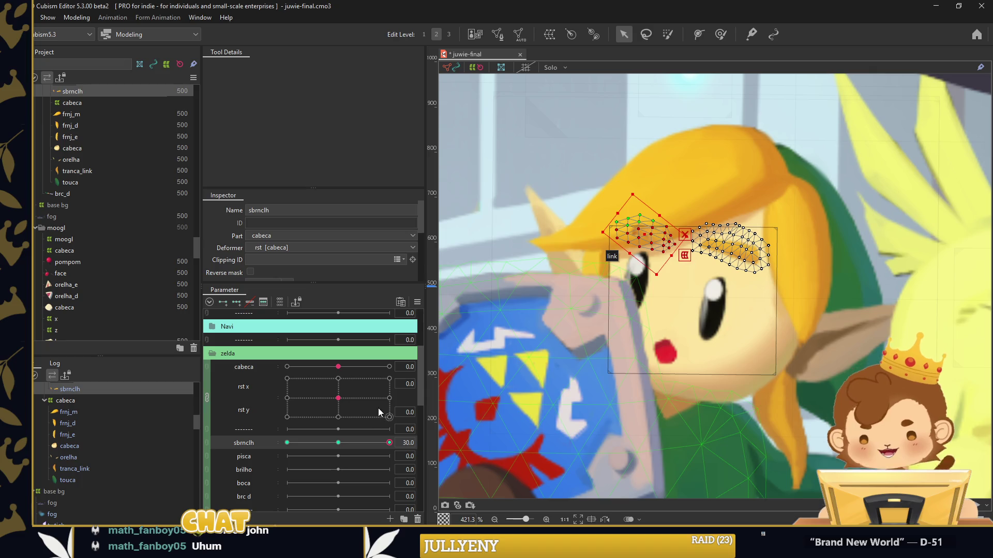
left_click(339, 443)
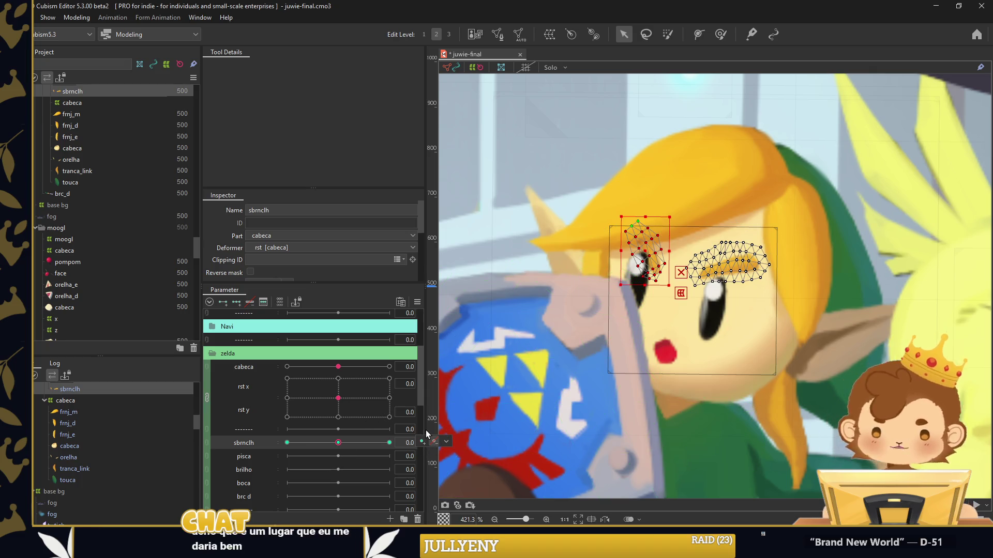
Add in-between keyforms to sbrnclh, check the -30 eyebrow pose, then select both irises
left_click(422, 442)
key("Return")
left_click_drag(347, 443, 284, 443)
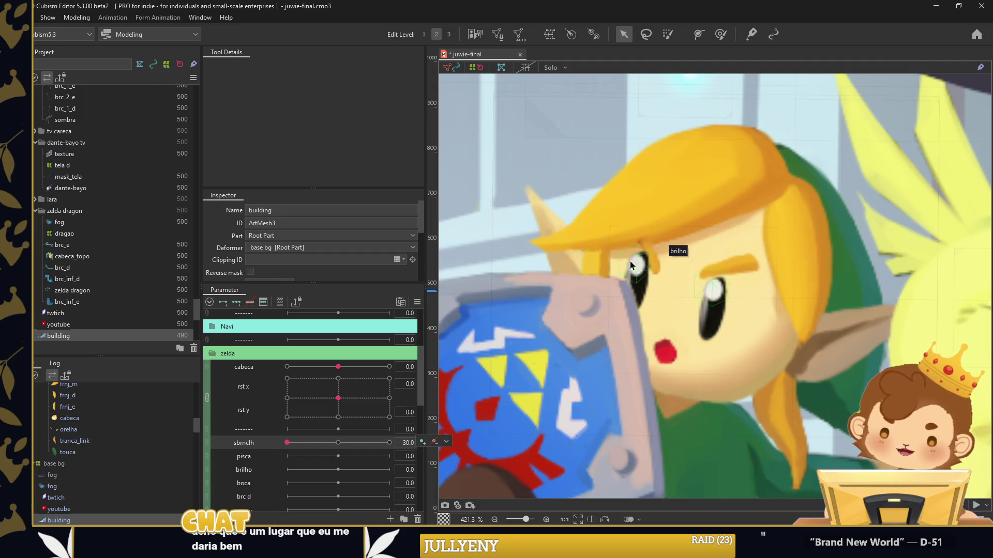
left_click(667, 237)
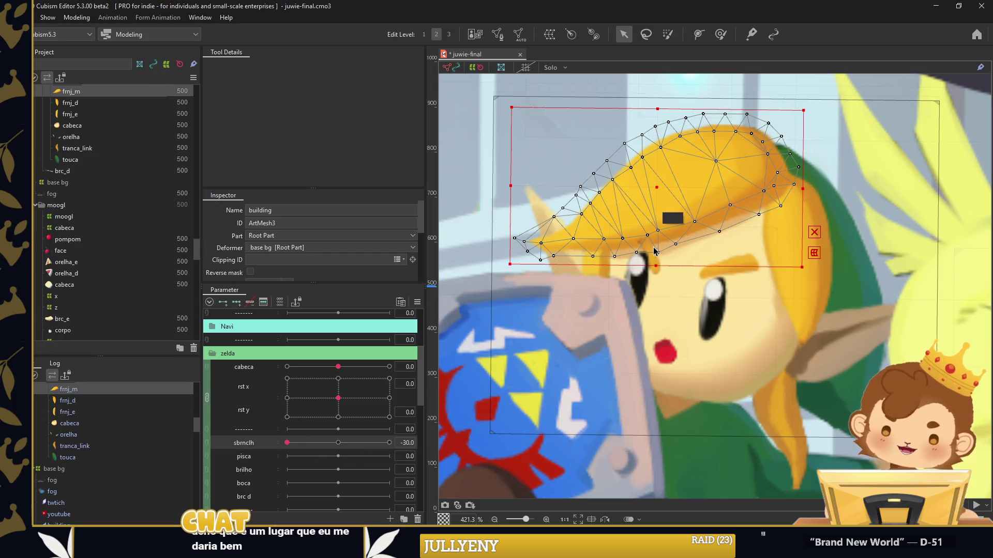
left_click(728, 269)
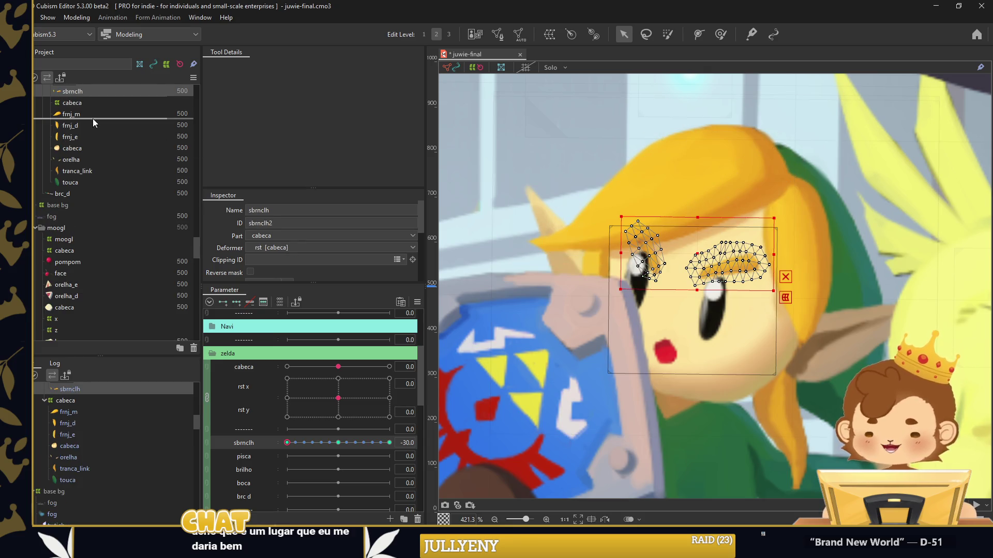
left_click(893, 220)
left_click_drag(302, 445, 292, 450)
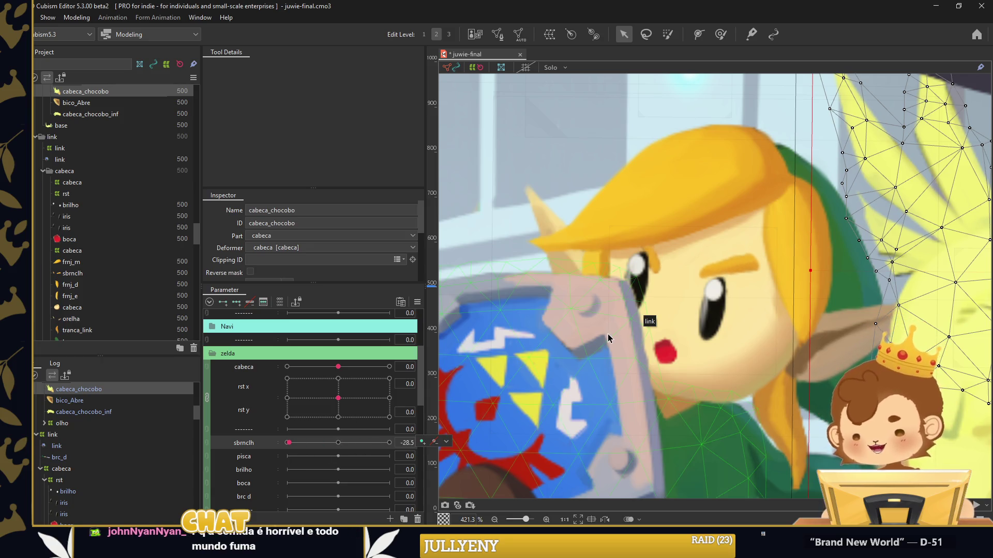
left_click(701, 328)
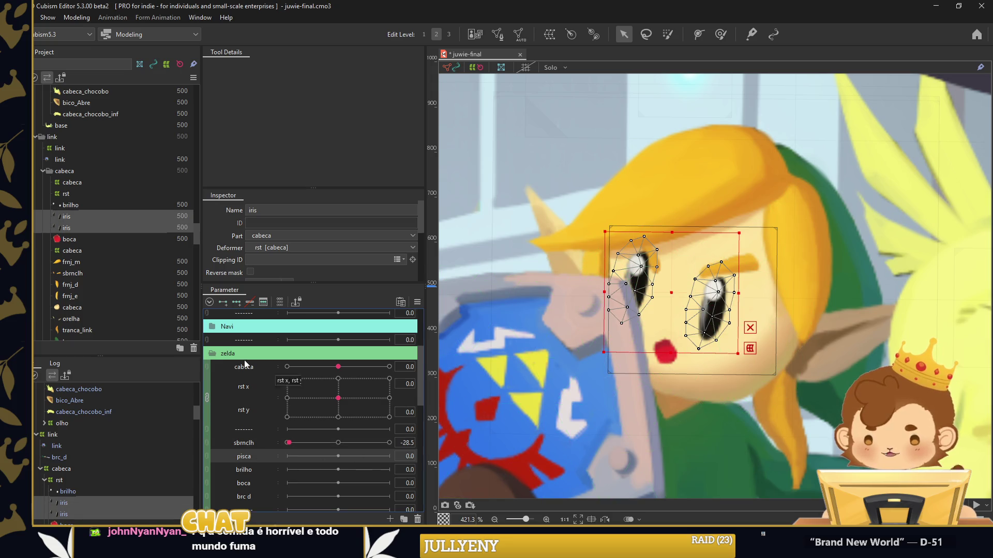
Subdivide both iris meshes with 4 Division in Mesh Edit and confirm
left_click(497, 34)
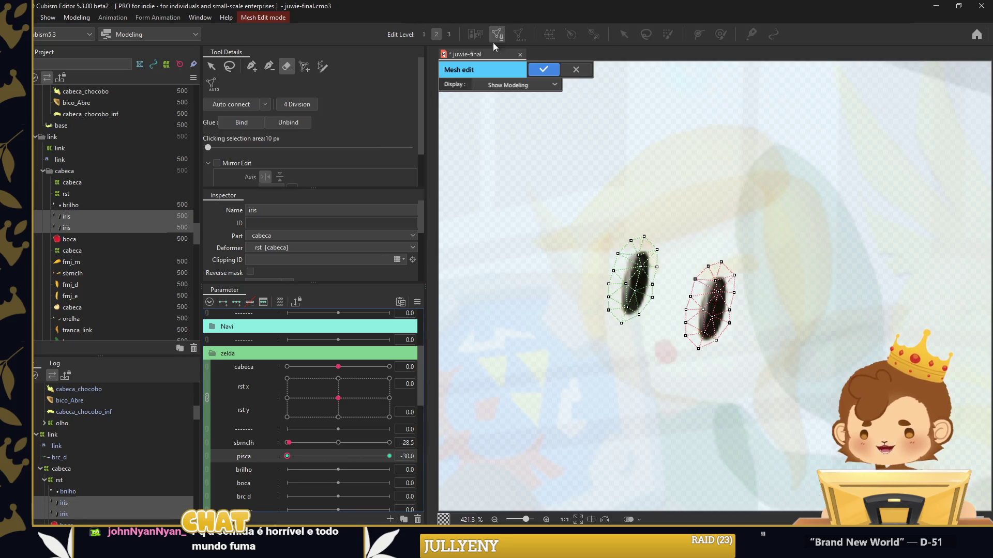
left_click(315, 103)
left_click(543, 69)
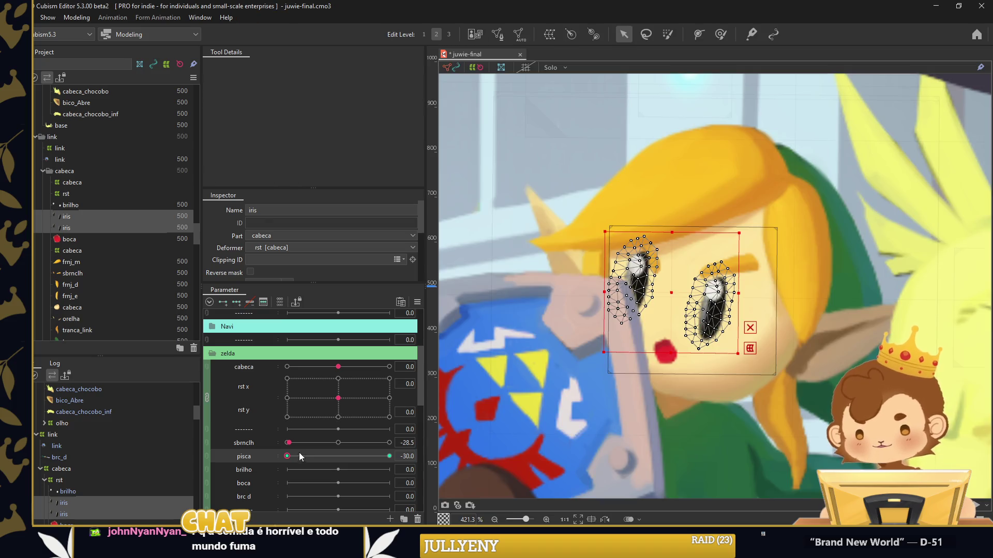
left_click(721, 35)
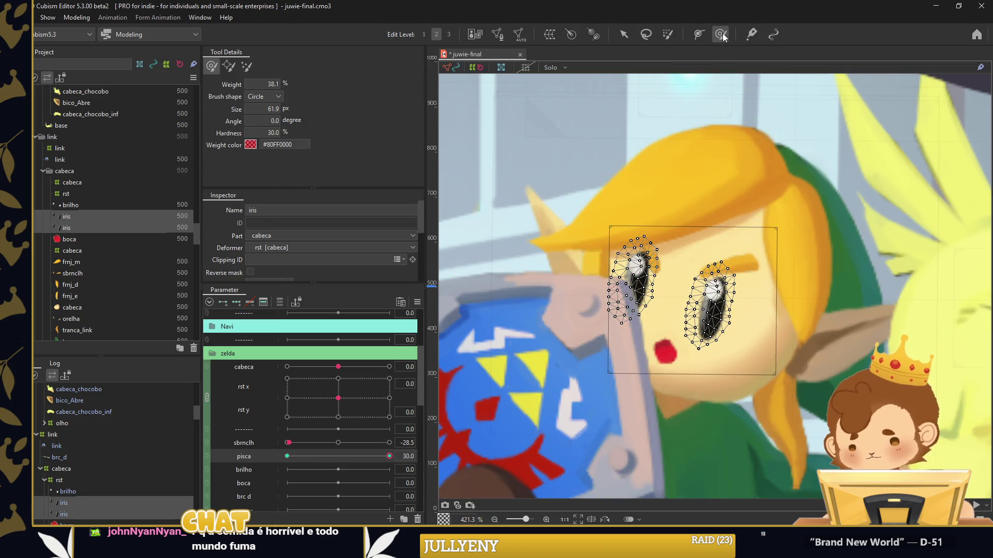
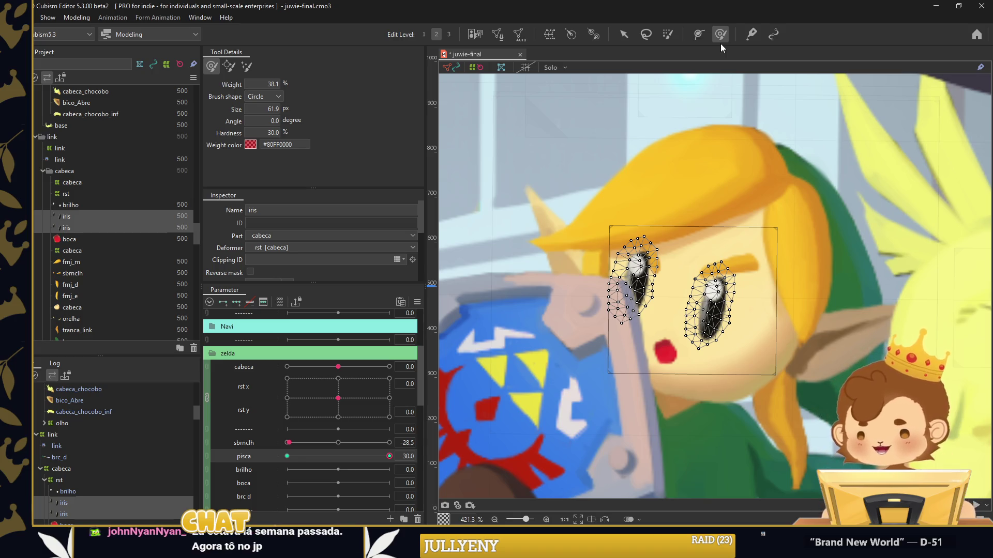
Reshape Link's left closed eye at pisca 30 with an enlarged Deform Brush and by moving mesh points
left_click_drag(723, 266, 713, 289)
scroll(581, 250, "up", 3)
left_click_drag(580, 249, 544, 233)
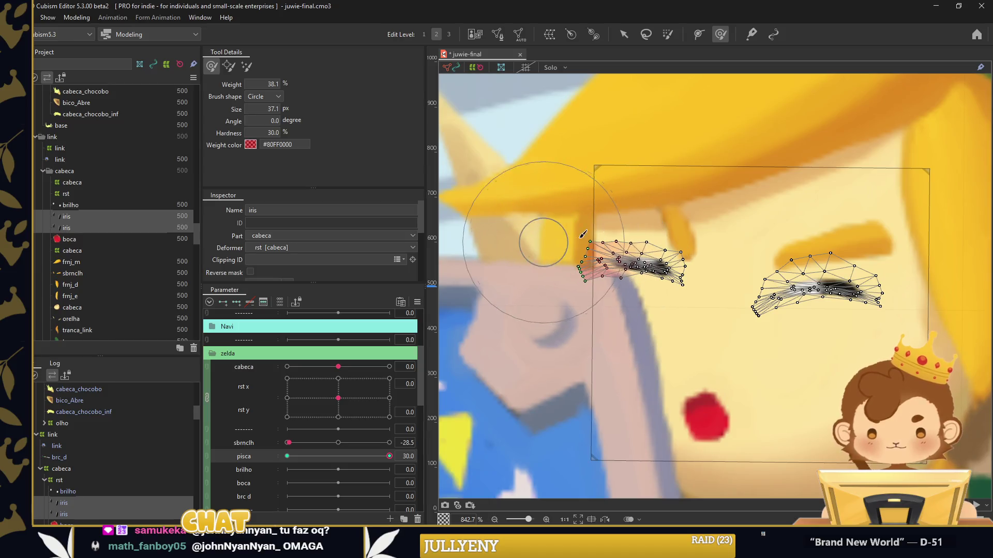
left_click(622, 35)
scroll(600, 254, "up", 5)
left_click(594, 241)
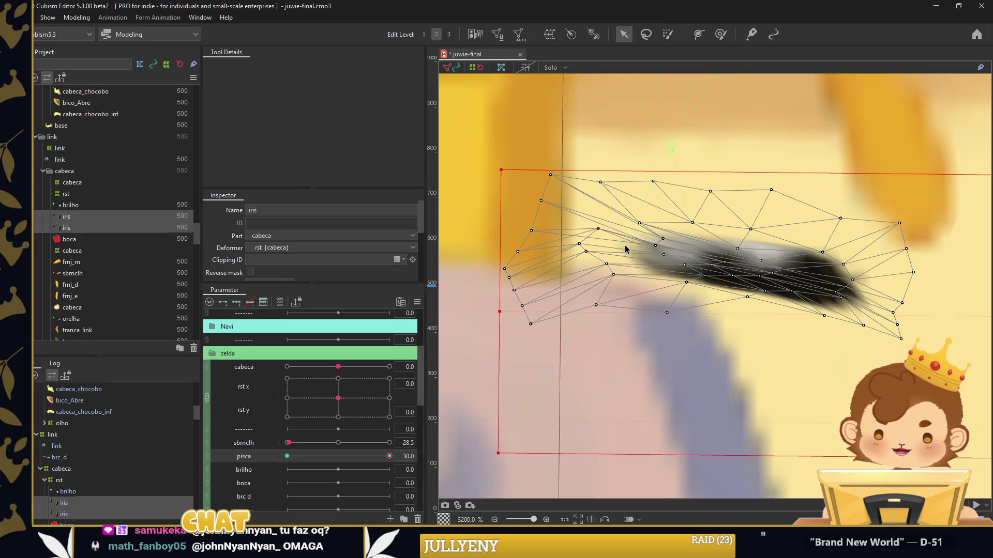
mouse_move(708, 259)
left_mouse_down()
mouse_move(650, 242)
mouse_move(665, 217)
left_mouse_up()
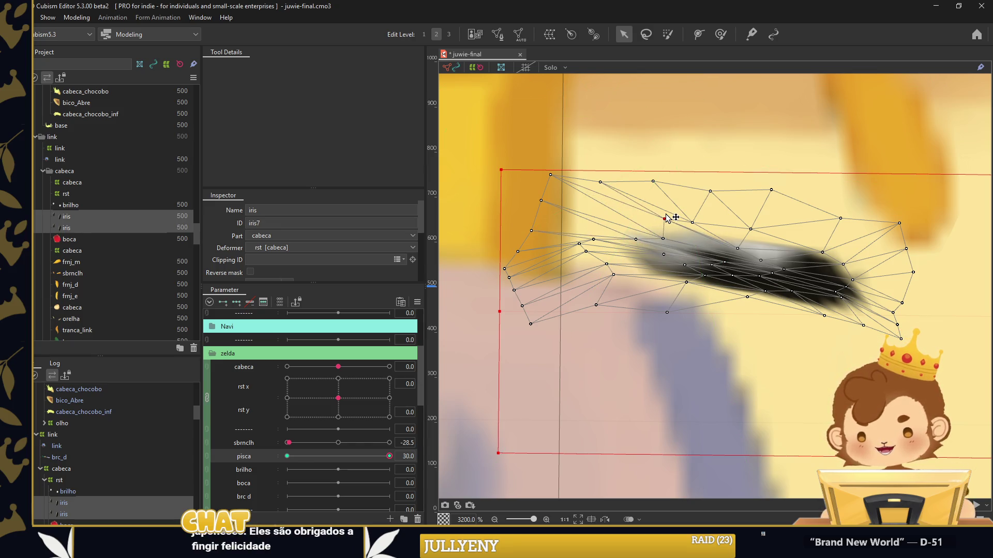
mouse_move(668, 245)
left_mouse_down()
mouse_move(639, 243)
mouse_move(704, 261)
left_mouse_up()
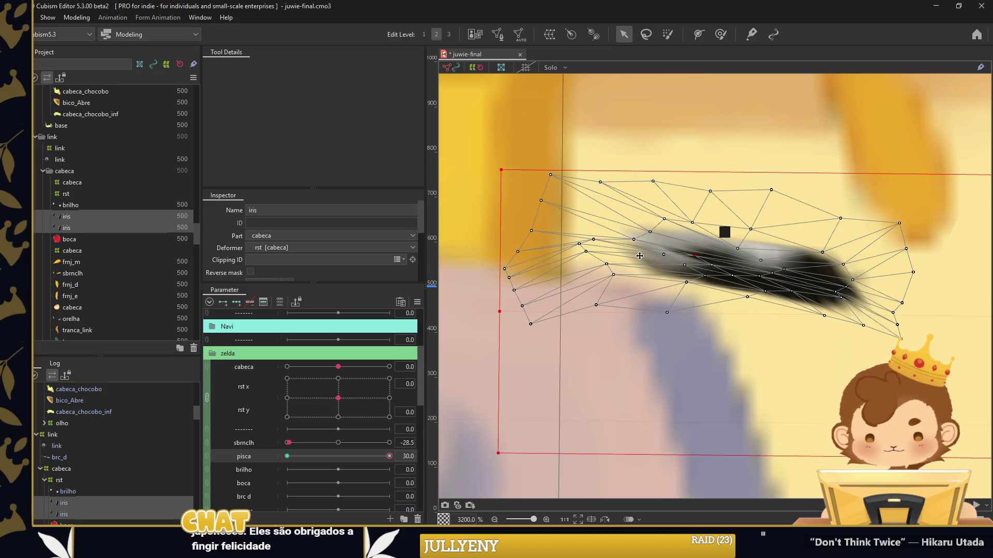
scroll(620, 227, "down", 5)
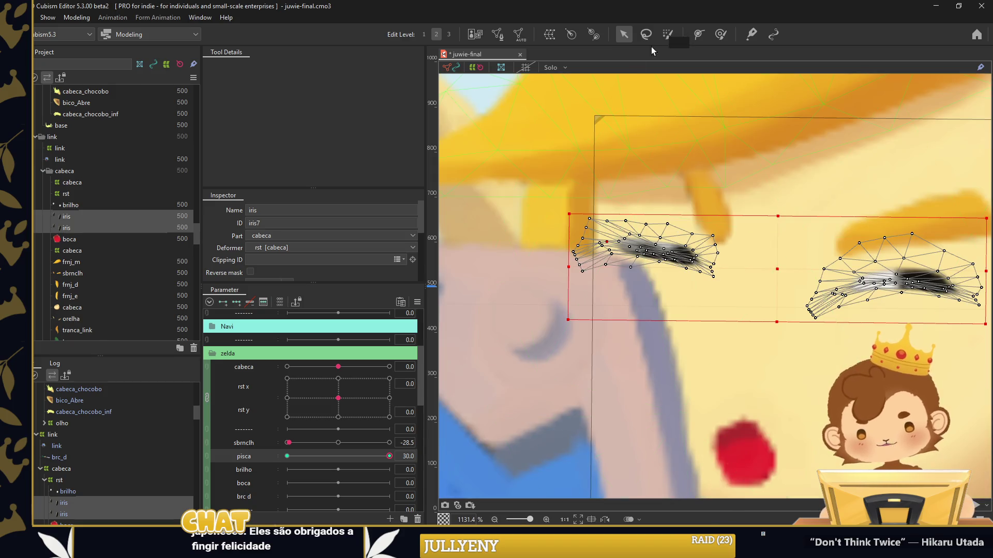
Bend the left closed eye's outer and inner ends into a curve, then preview the blink opening
left_click(720, 34)
left_click_drag(564, 216, 527, 272)
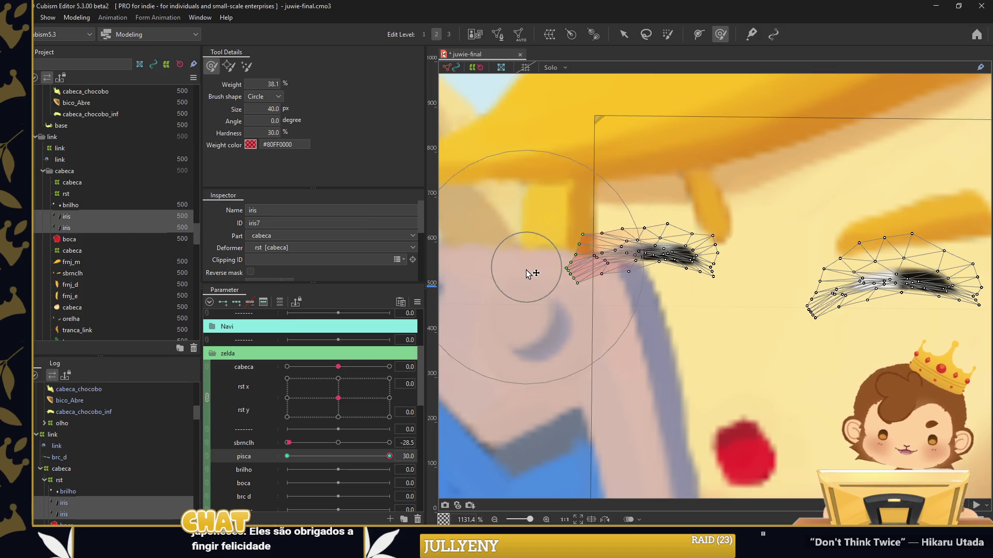
mouse_move(719, 291)
left_mouse_down()
mouse_move(742, 288)
mouse_move(675, 333)
left_mouse_up()
scroll(770, 305, "down", 2)
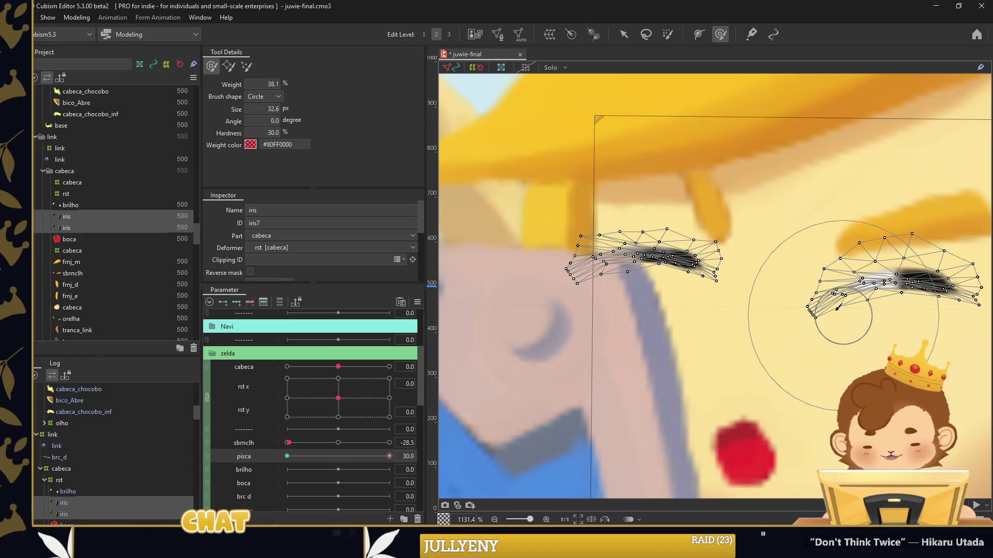
scroll(770, 305, "down", 2)
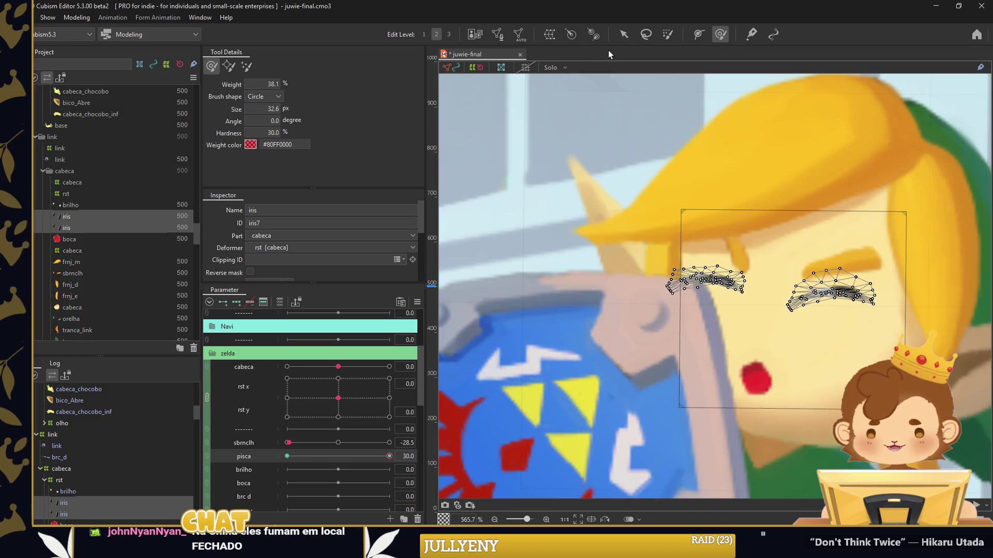
left_click(623, 34)
left_click(550, 201)
left_click_drag(389, 456, 224, 458)
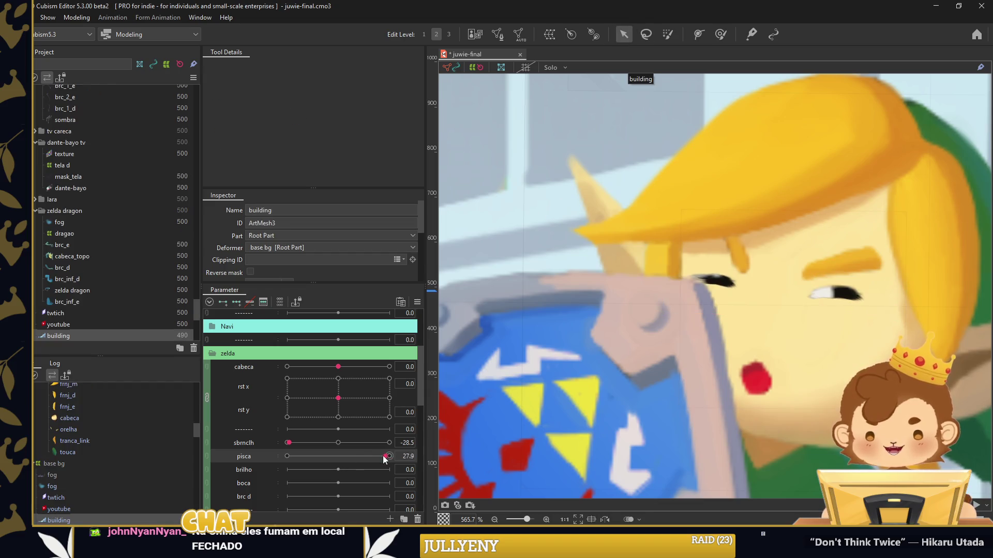
Create a warp deformer named brilho around Link's eye highlights and irises
left_click_drag(287, 456, 389, 456)
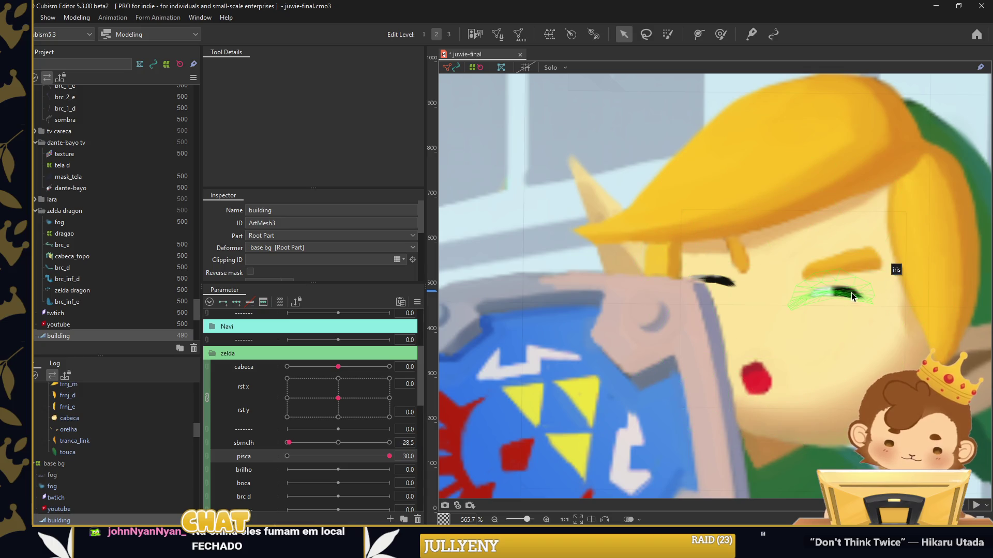
left_click_drag(851, 293, 470, 275)
key("ctrl+shift+w")
triple_click(871, 254)
type("brilho")
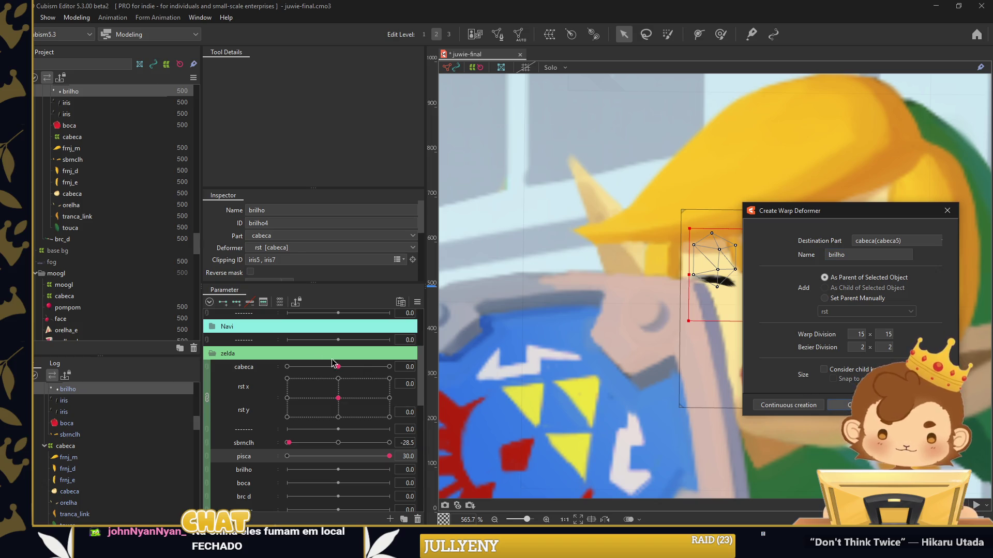
key("Return")
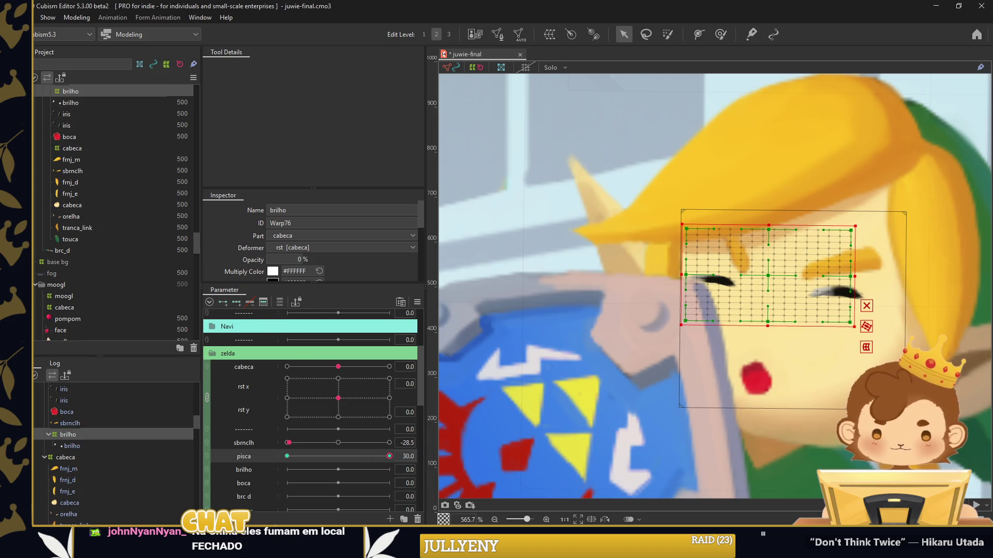
Test the blink by moving pisca through open and half-closed states, then save the model
scroll(734, 212, "down", 4)
left_click(527, 465)
left_click_drag(389, 456, 216, 451)
left_click_drag(151, 454, 355, 453)
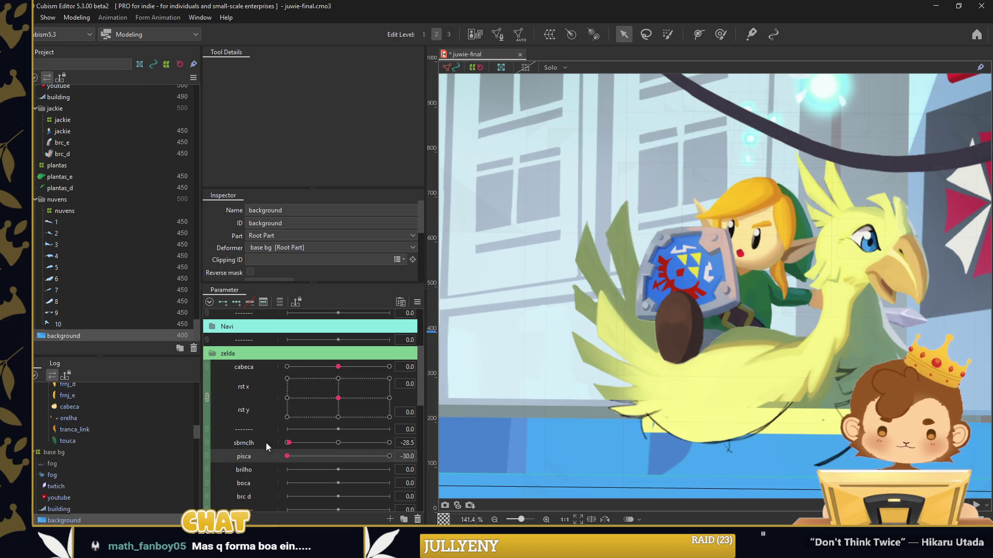
key("ctrl+s")
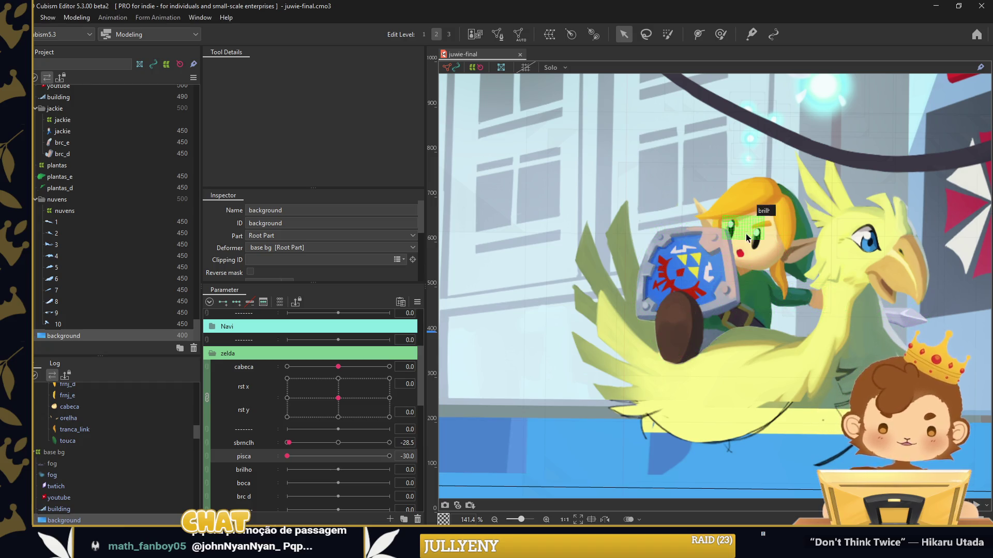
scroll(745, 233, "up", 2)
scroll(764, 235, "up", 2)
Add keyforms at both ends of the brilho parameter and set it to 30
left_click(764, 235)
left_click(256, 468)
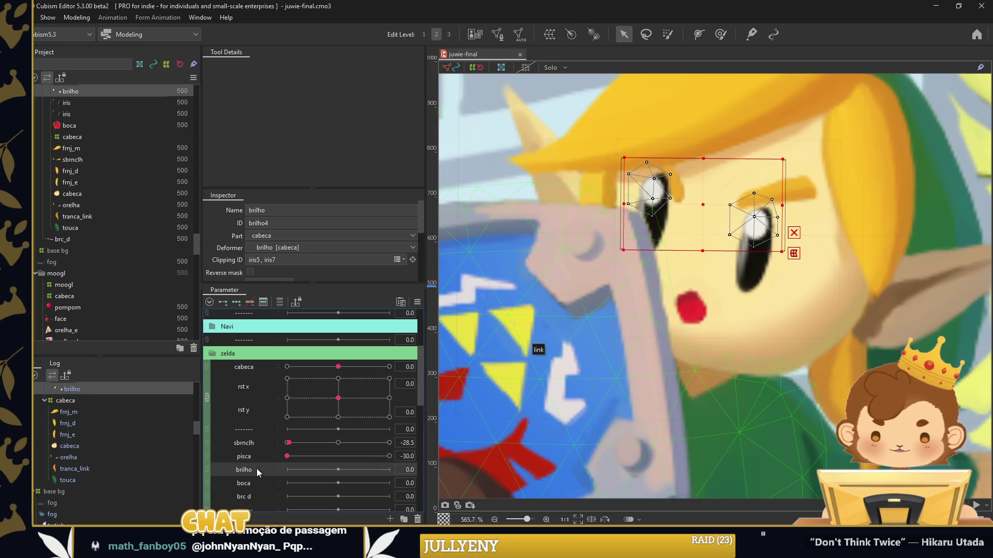
left_click(223, 302)
left_click(389, 469)
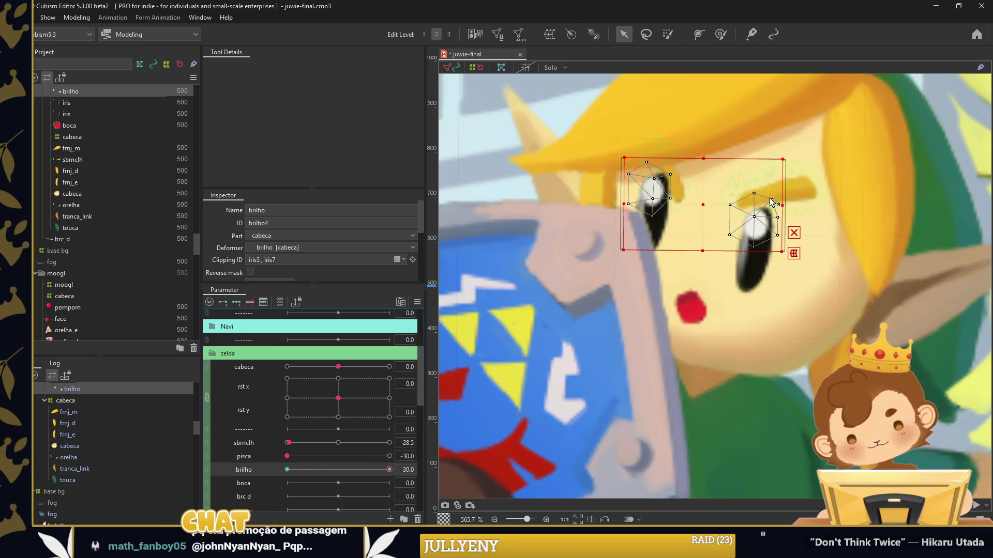
Shrink the right and left eye highlight meshes at brilho 30
left_click(730, 224)
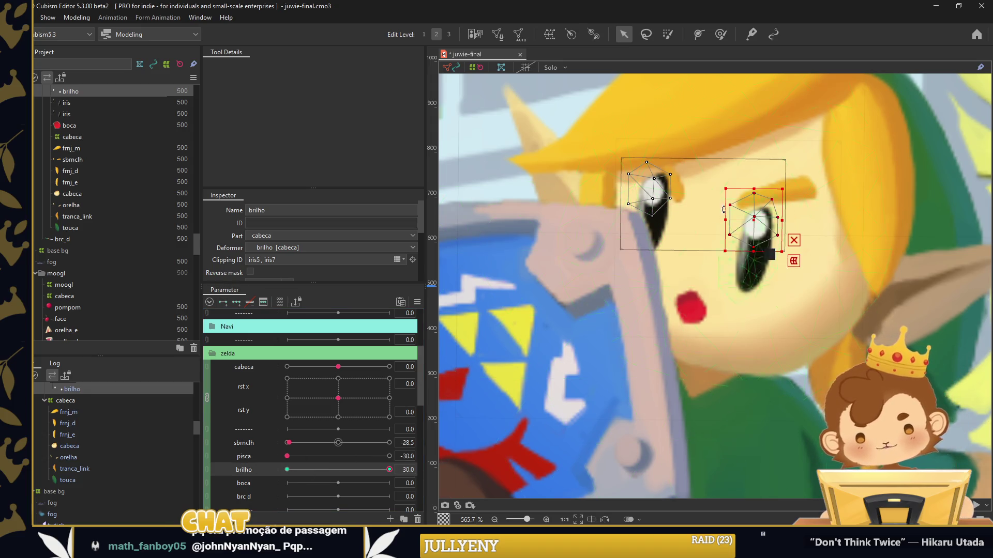
left_click_drag(723, 209, 771, 222)
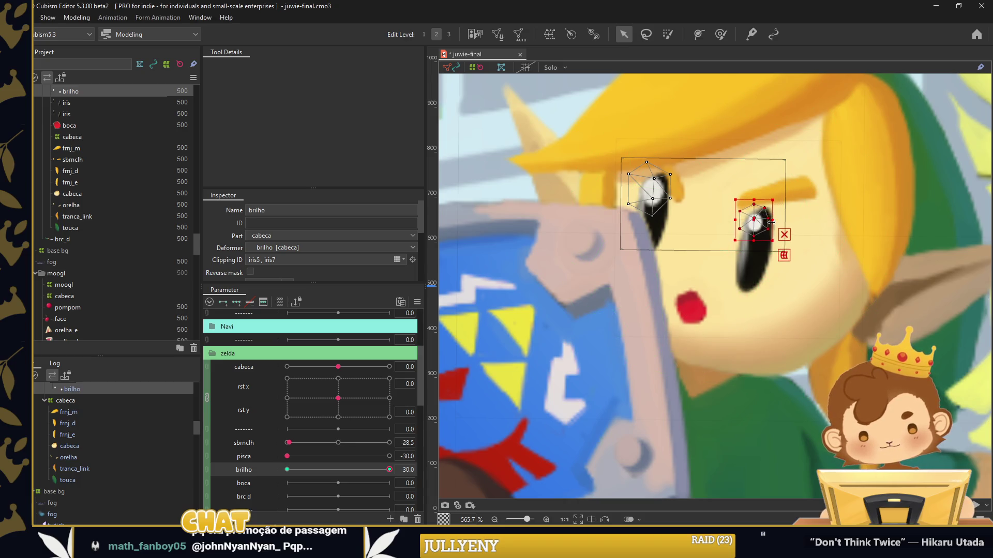
left_click_drag(701, 129, 615, 232)
left_click_drag(672, 189, 657, 188)
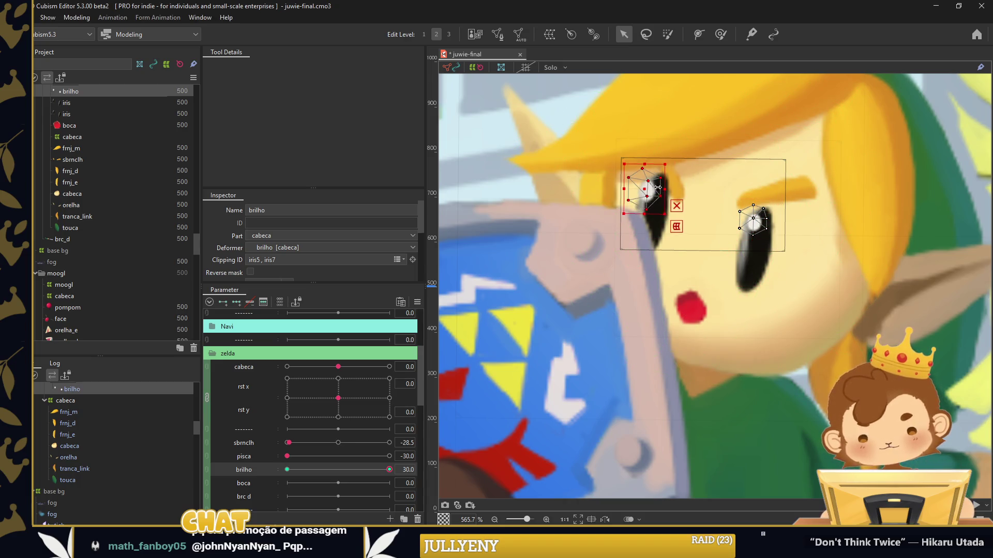
scroll(533, 335, "down", 5)
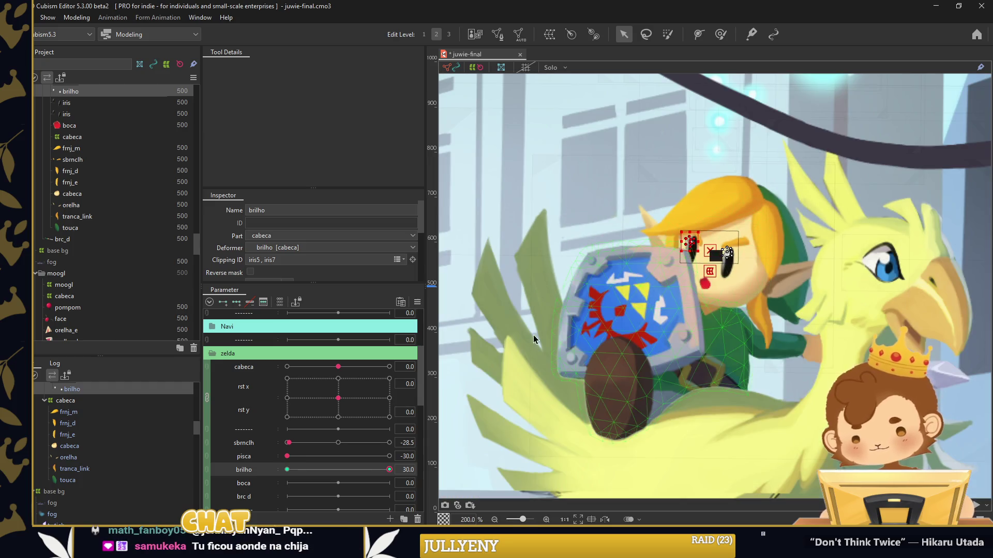
left_click(533, 335)
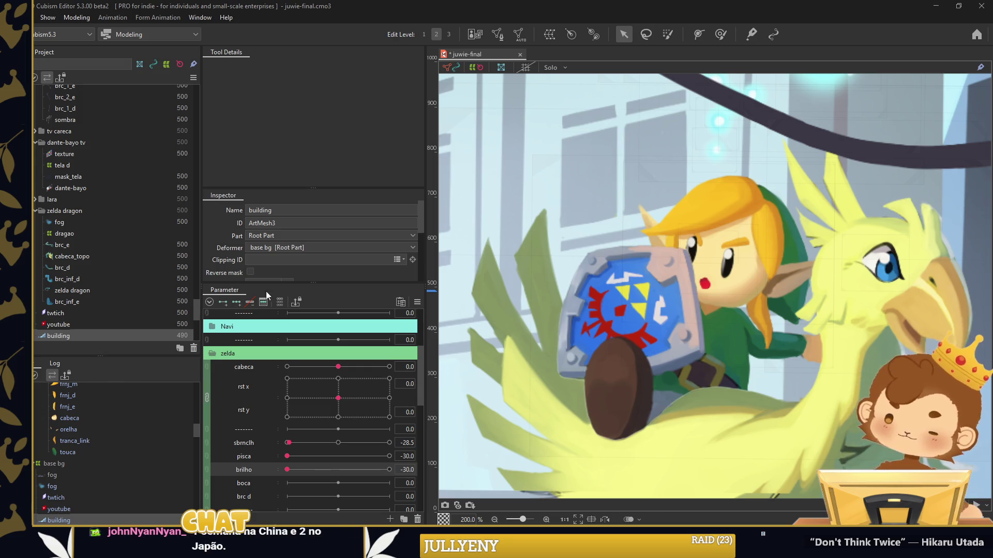
Select Link's mouth mesh and add keyforms at both ends of the boca parameter
scroll(693, 289, "up", 3)
left_click(692, 287)
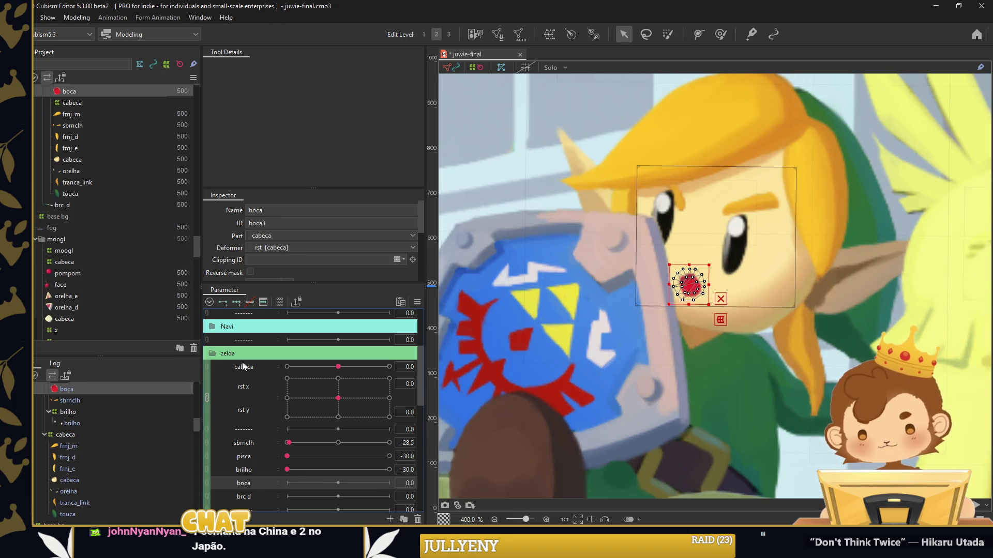
left_click(223, 301)
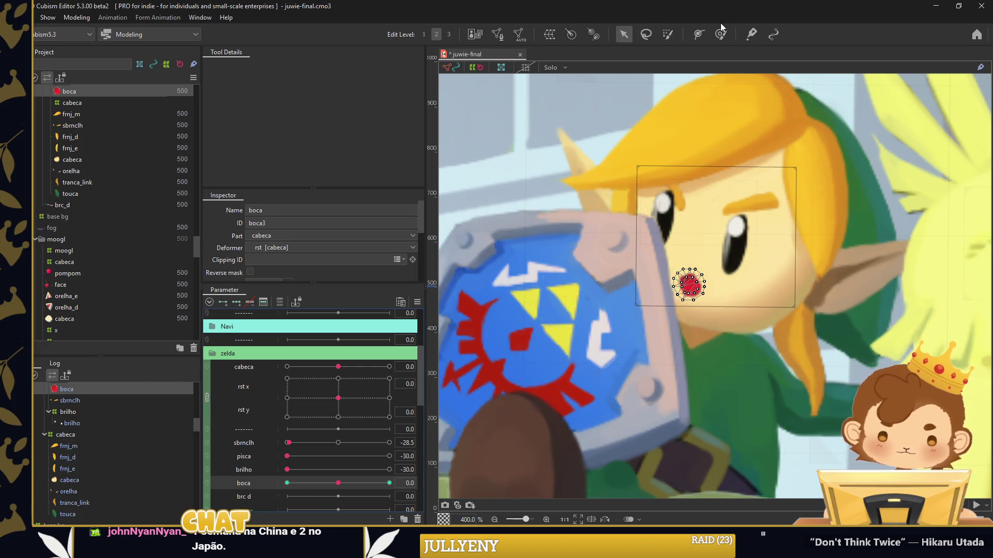
left_click(491, 35)
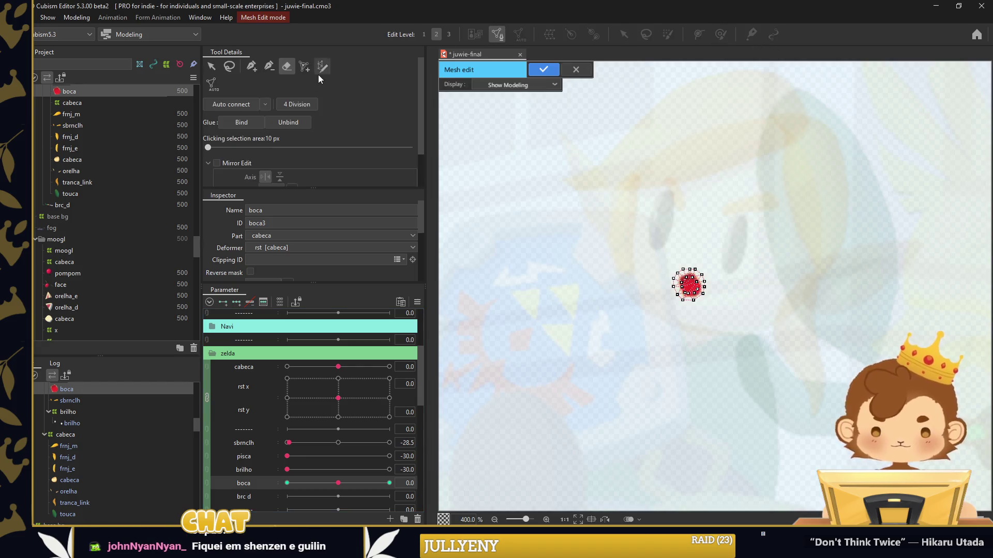
left_click(544, 70)
Flatten and arch Link's mouth into a curved line with the Deform Brush
left_click(720, 34)
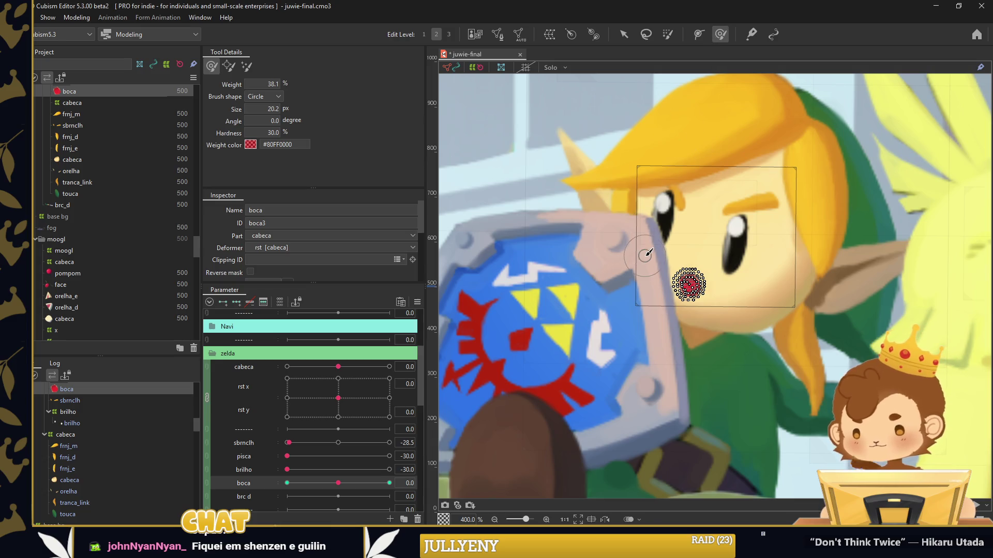
scroll(647, 253, "up", 2)
scroll(649, 262, "up", 4)
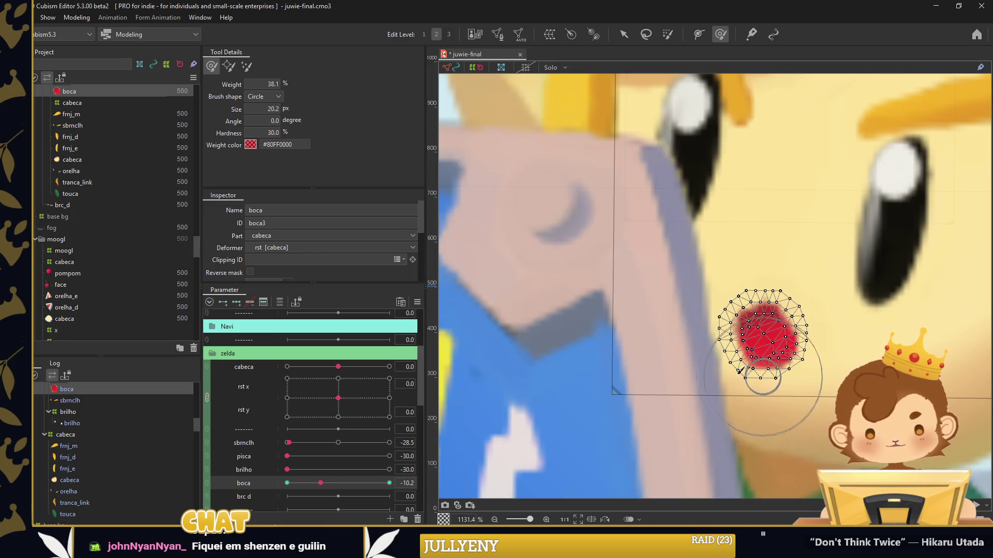
left_click_drag(758, 405, 764, 328)
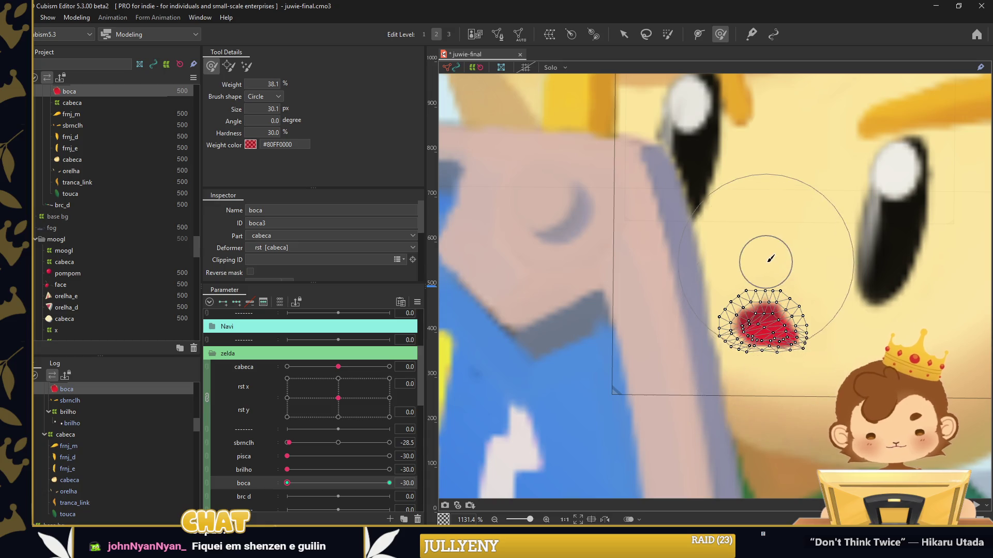
left_click_drag(769, 258, 765, 302)
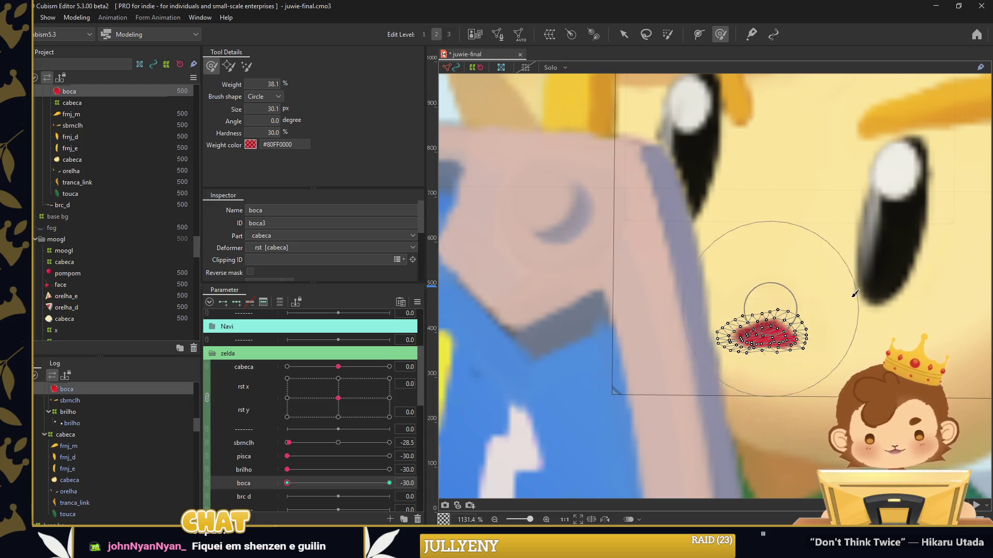
left_click_drag(749, 399, 760, 359)
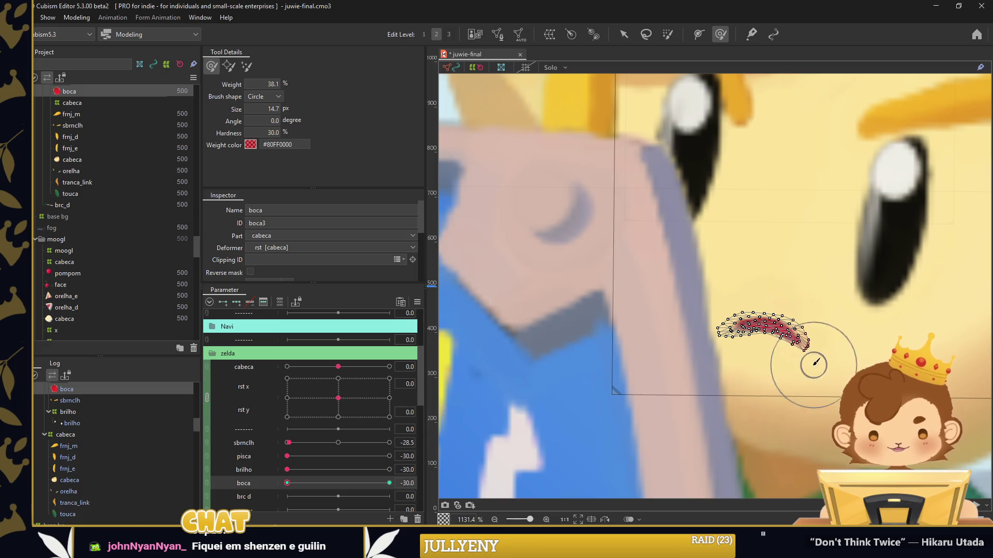
scroll(763, 326, "down", 5)
left_click(623, 34)
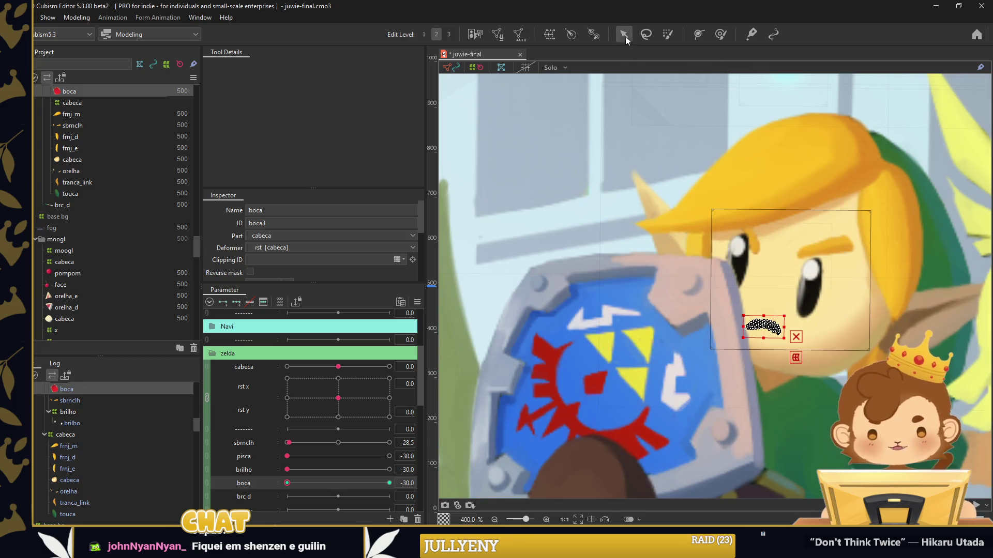
left_click(554, 155)
Drag boca to 30 to check that Link's mouth opens fully
left_click_drag(287, 482, 389, 483)
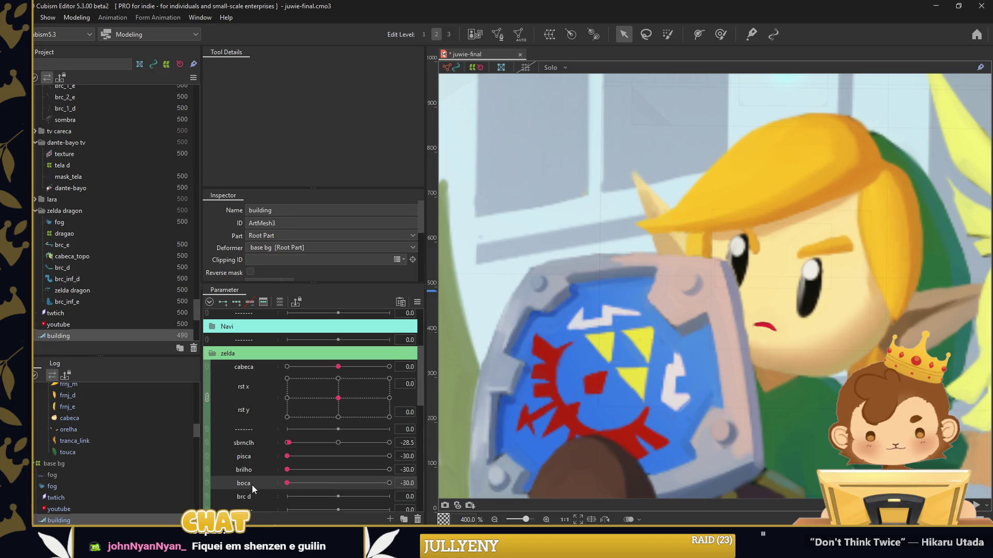
scroll(269, 463, "down", 2)
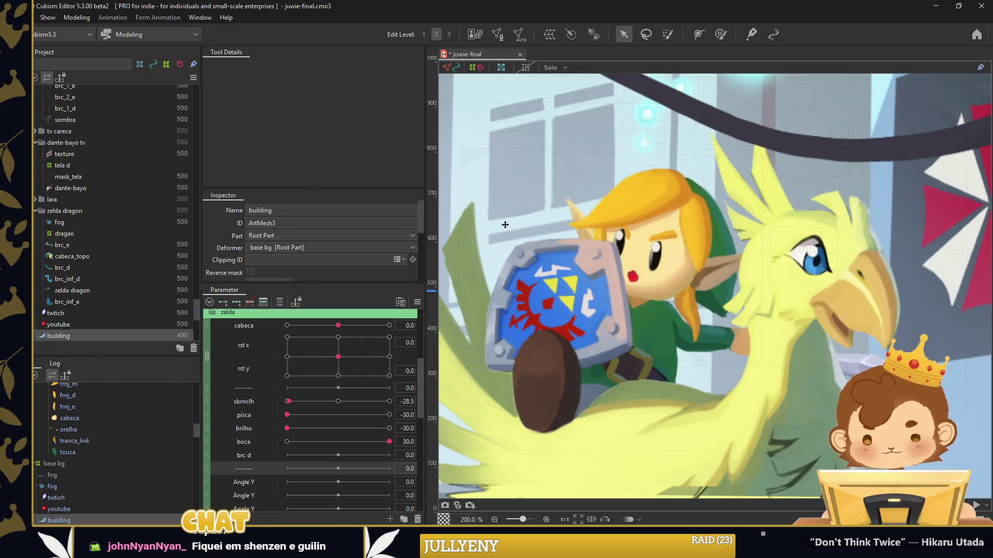
scroll(480, 253, "down", 3)
left_click(727, 339)
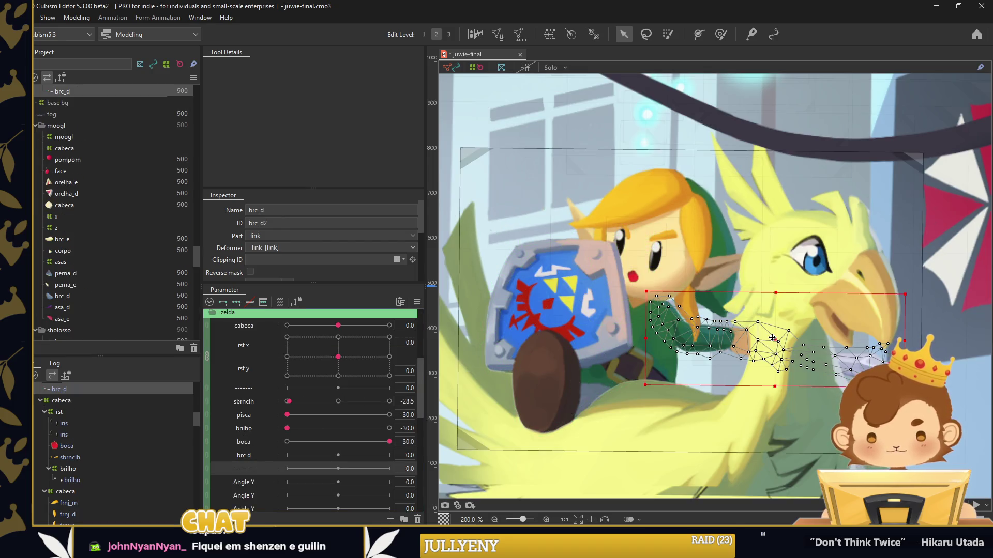
Add three keyforms to brc d and pin Link's arm at shoulder, middle and hand
scroll(727, 339, "up", 2)
left_click(234, 302)
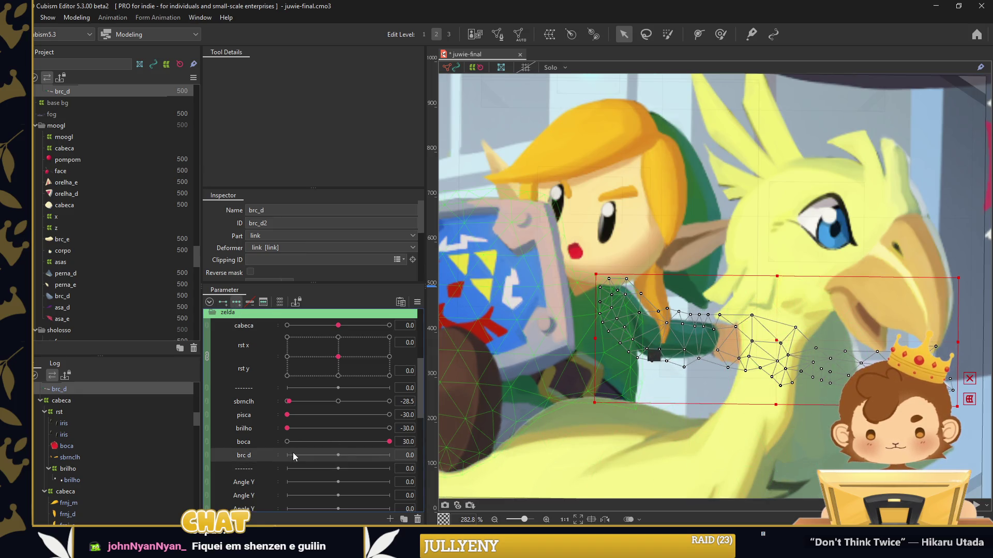
left_click(292, 452)
scroll(549, 364, "down", 1)
left_click_drag(565, 284, 513, 253)
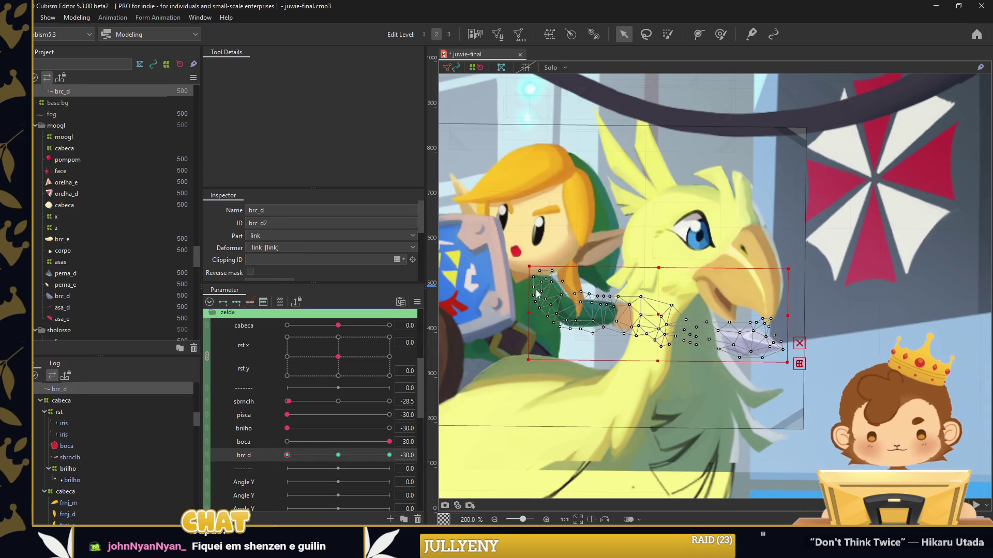
left_click(532, 284)
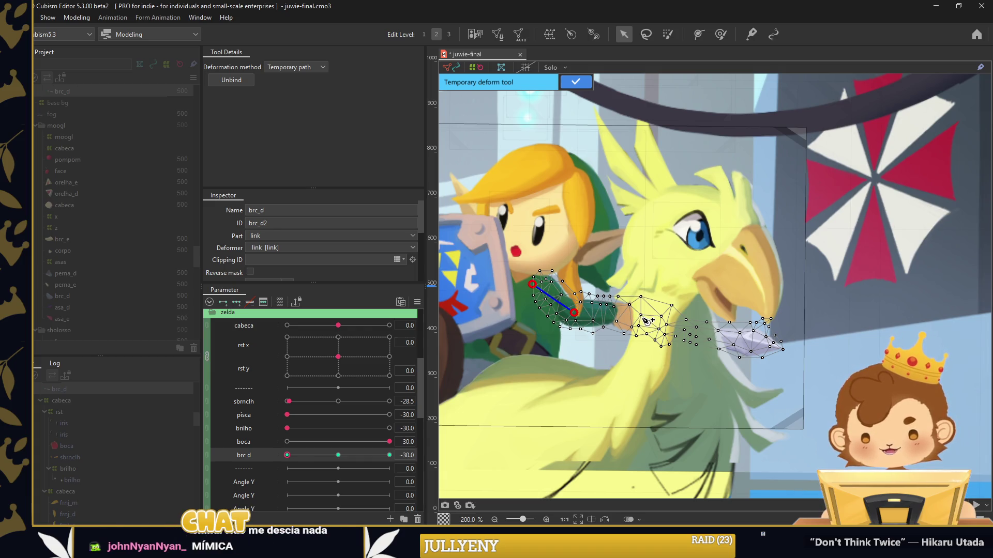
left_click(641, 317)
left_click(788, 350)
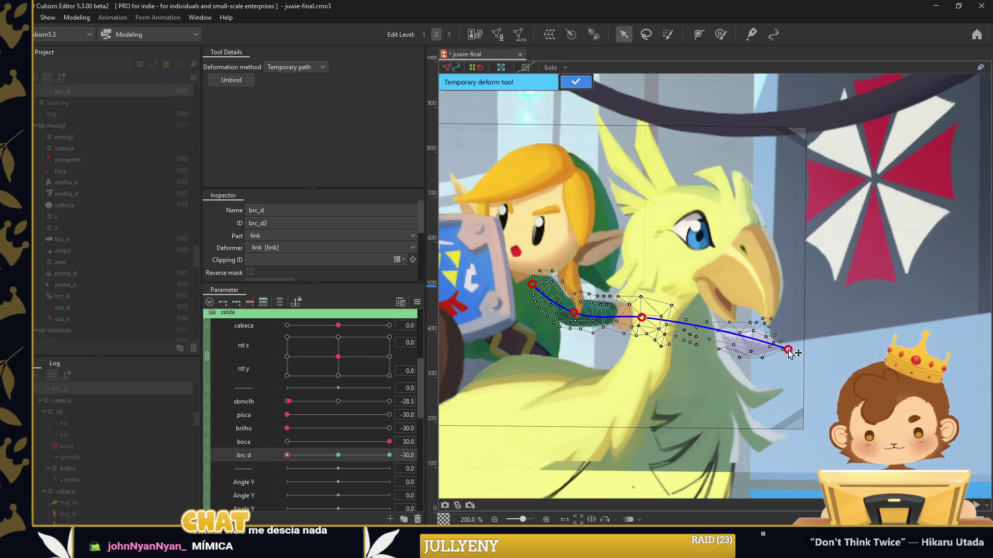
left_click(587, 83)
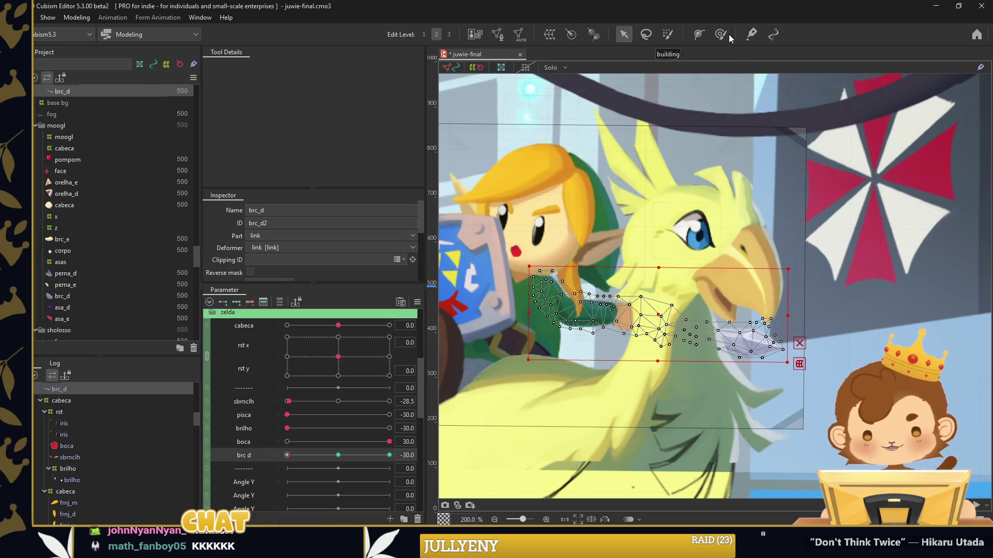
Draw a shoulder-to-hand deform path of width 63 and bend the arm down at -30
left_click(698, 34)
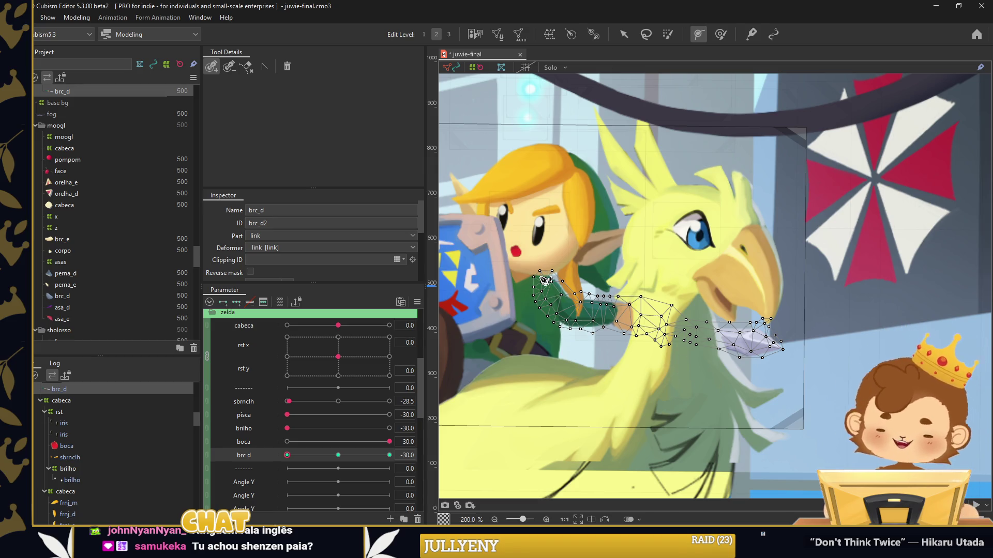
left_click(534, 272)
left_click(590, 311)
left_click(795, 346)
left_click_drag(288, 221, 248, 222)
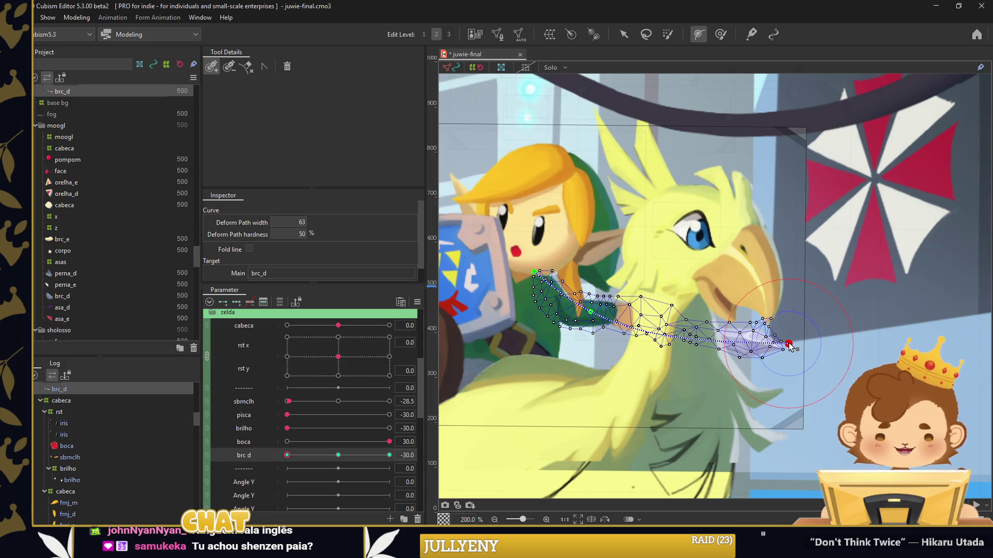
left_click_drag(788, 343, 784, 372)
left_click(625, 35)
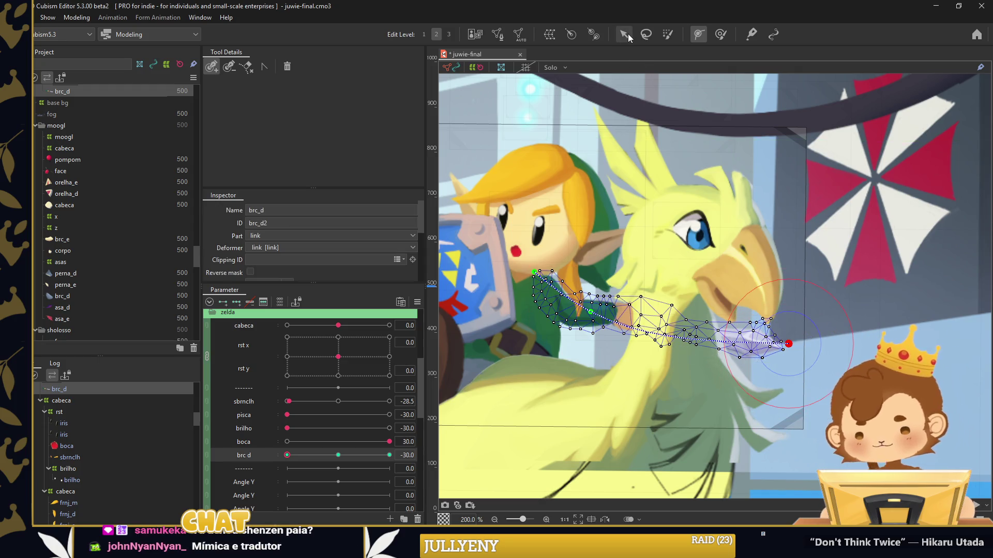
left_click_drag(788, 344, 779, 392)
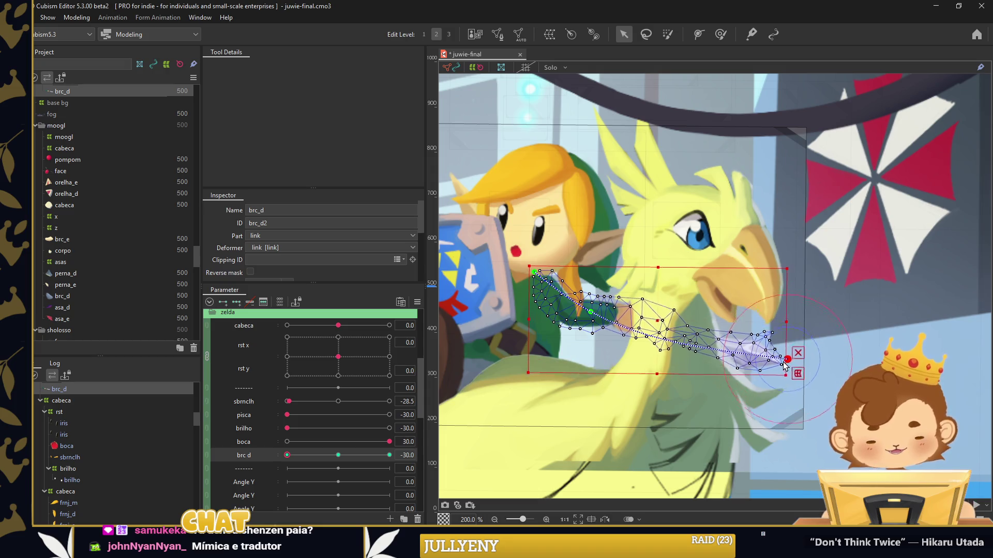
left_click(591, 313)
left_click_drag(595, 317, 592, 326)
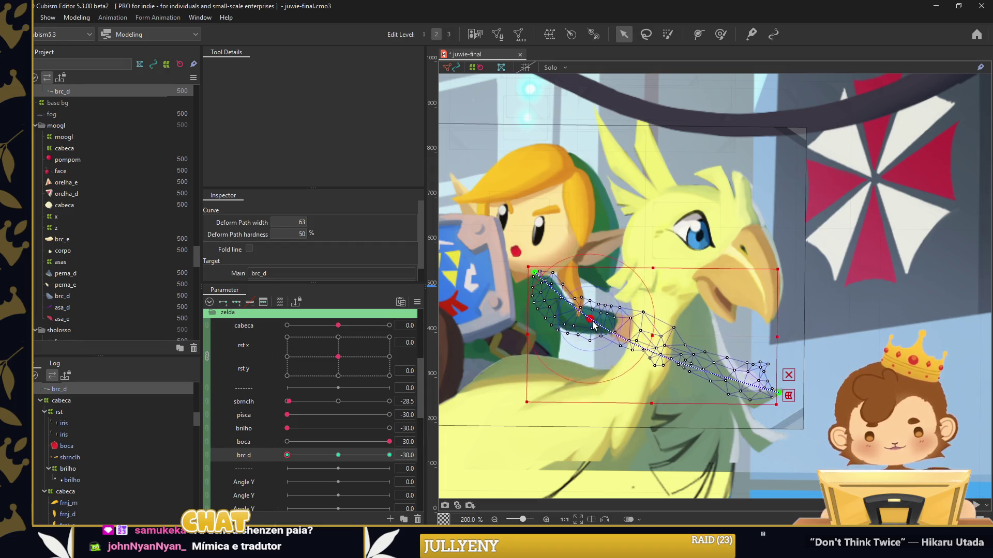
At brc d 30, raise the arm toward the chocobo's beak and preview the swing
left_click_drag(288, 456, 389, 454)
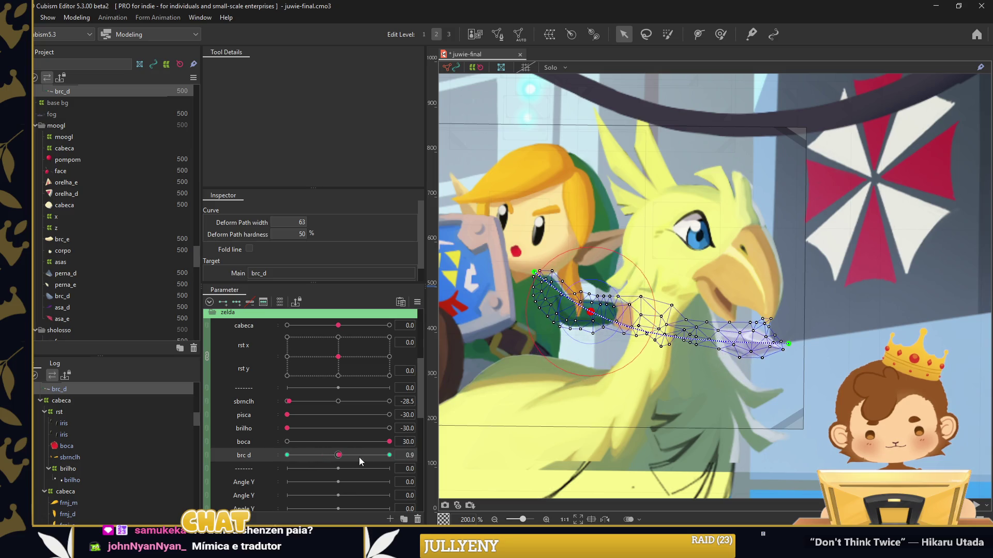
left_click_drag(788, 344, 789, 244)
left_click_drag(591, 312, 591, 302)
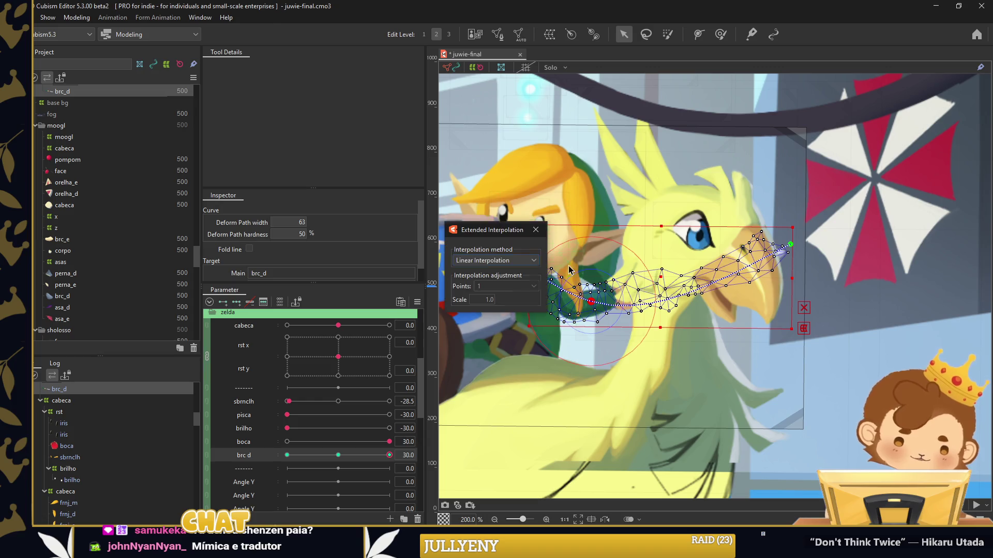
scroll(780, 186, "down", 2)
left_click(817, 170)
mouse_move(389, 455)
left_mouse_down()
mouse_move(290, 455)
mouse_move(338, 455)
left_mouse_up()
left_click(662, 275)
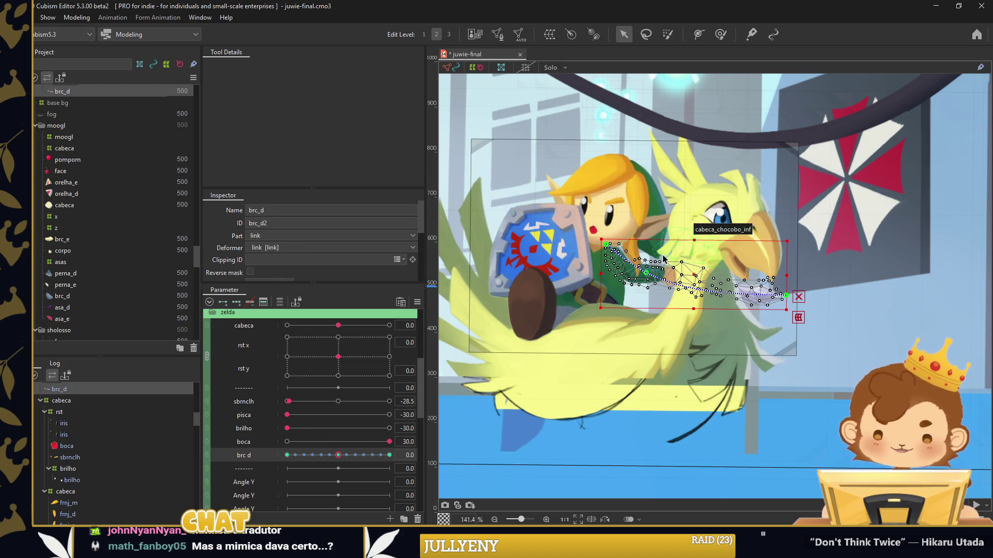
scroll(661, 275, "up", 2)
left_click_drag(333, 458, 287, 455)
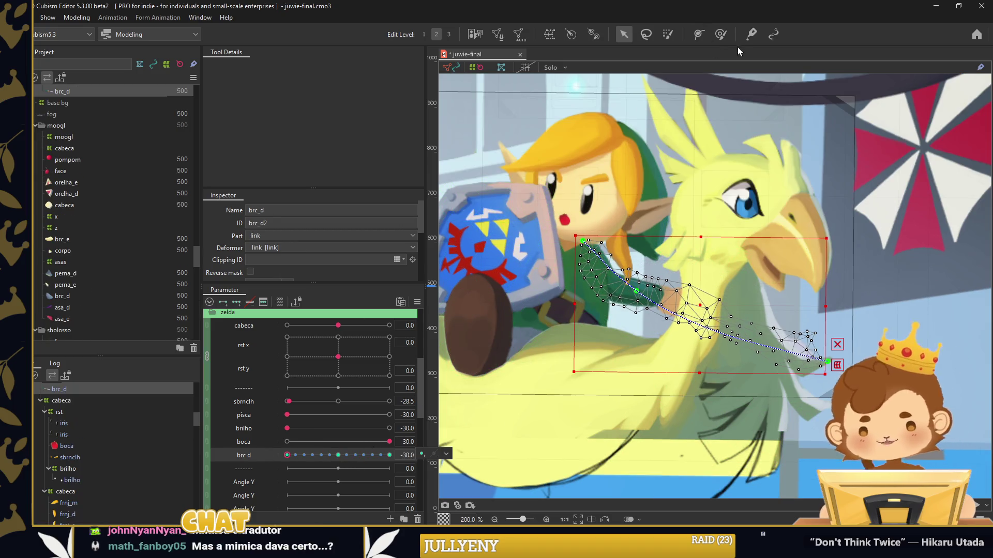
Smooth the arm's bend with the weight brush at brc d -30 and 30, then return it to 0
left_click(720, 34)
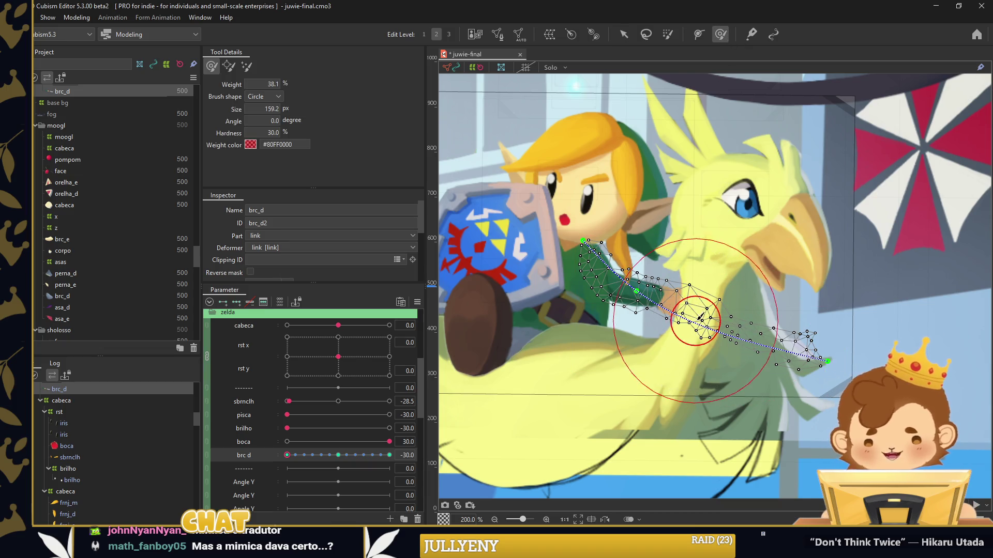
left_click_drag(700, 317, 706, 269)
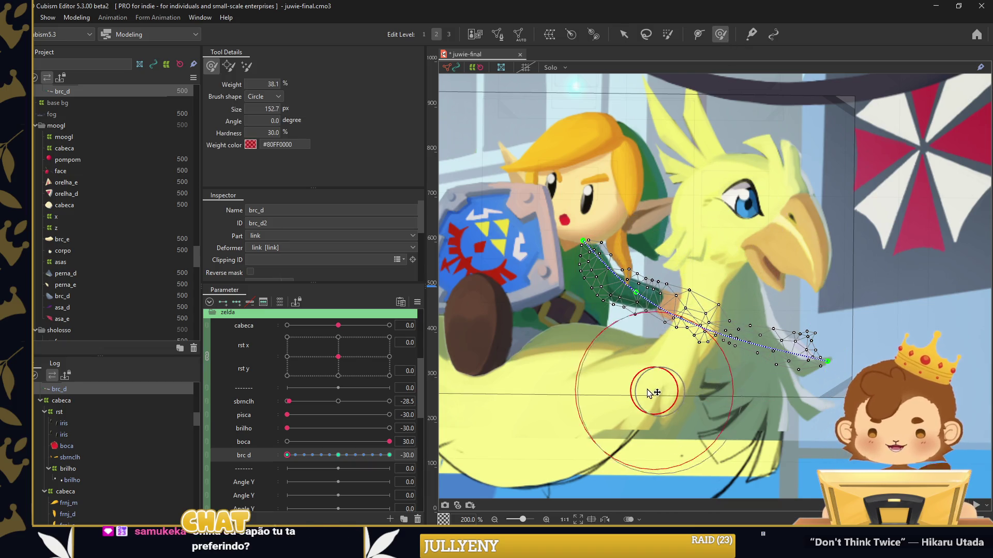
left_click_drag(651, 393, 840, 368)
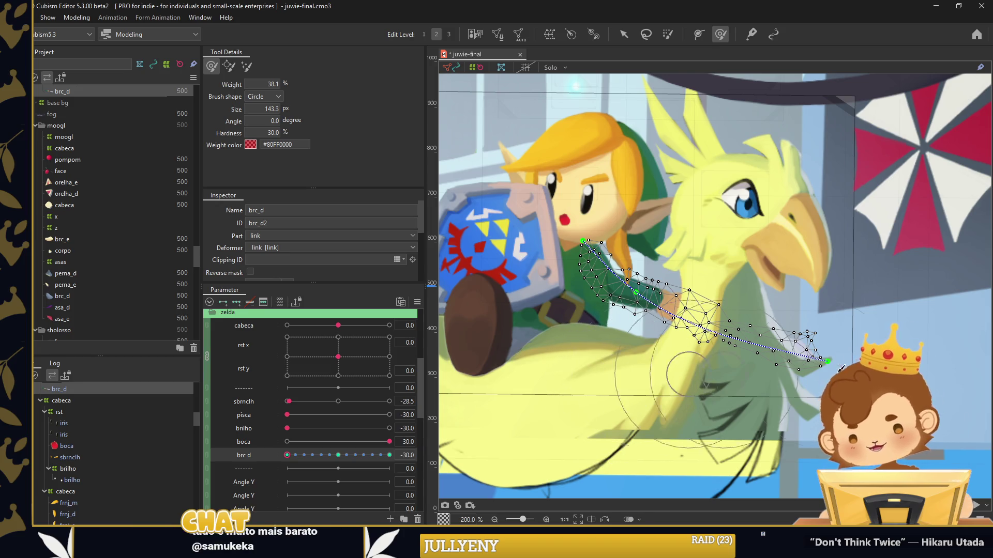
left_click_drag(468, 401, 598, 400)
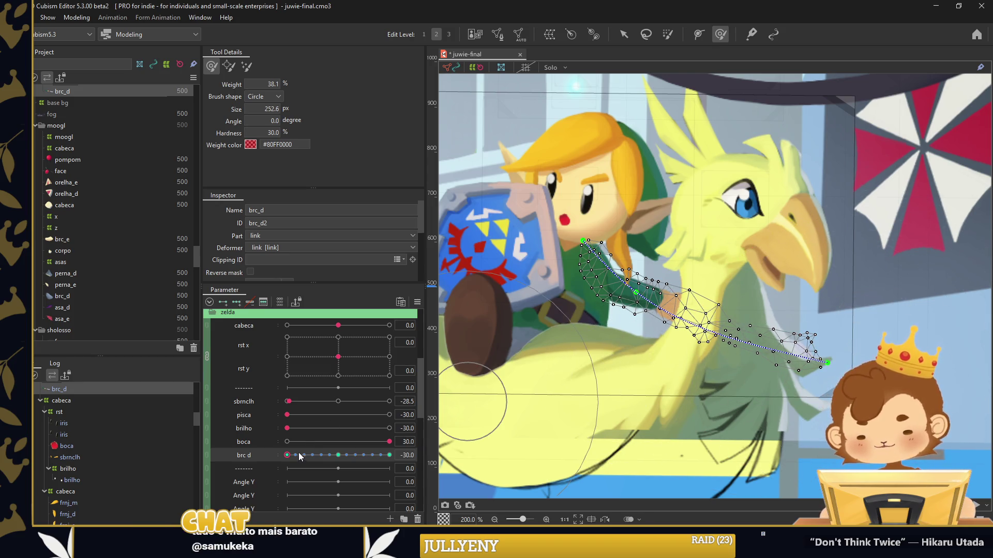
left_click_drag(300, 456, 389, 455)
left_click_drag(738, 306, 722, 296)
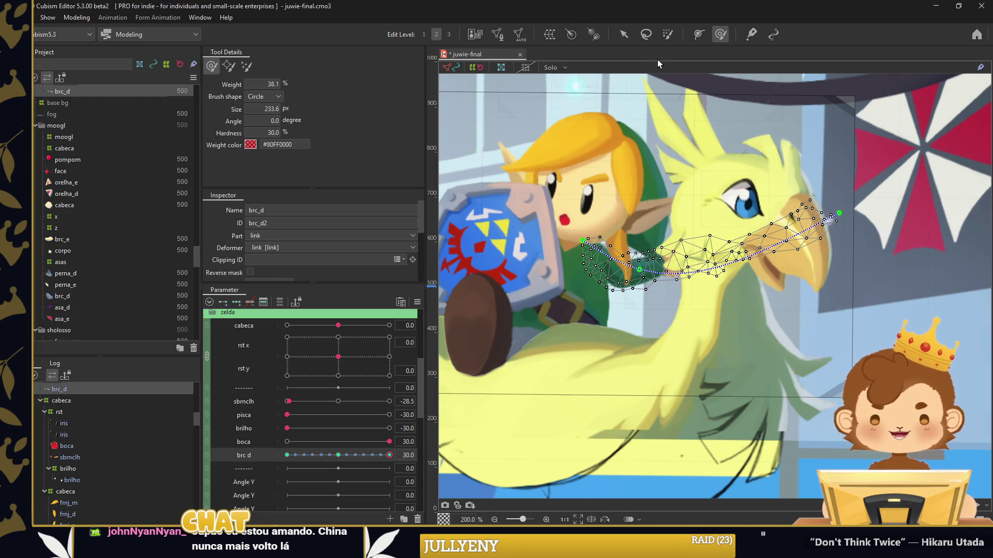
key("v")
mouse_move(385, 450)
left_mouse_down()
mouse_move(338, 455)
mouse_move(384, 455)
left_mouse_up()
left_click(446, 439)
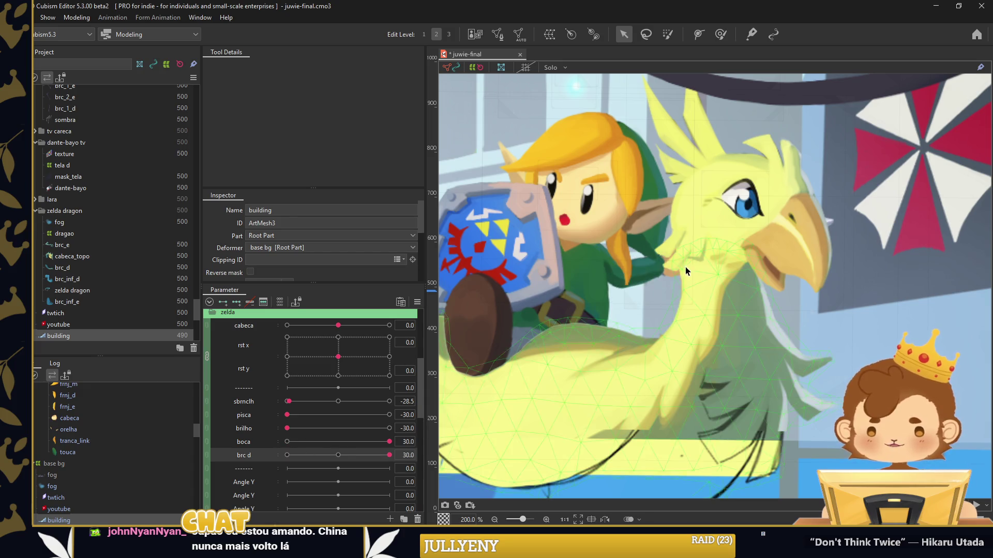
Recheck the brc_d arm mesh, deselect it, and reset the sbrnclh parameter to 0
left_click(615, 266)
key("b")
scroll(527, 247, "up", 3)
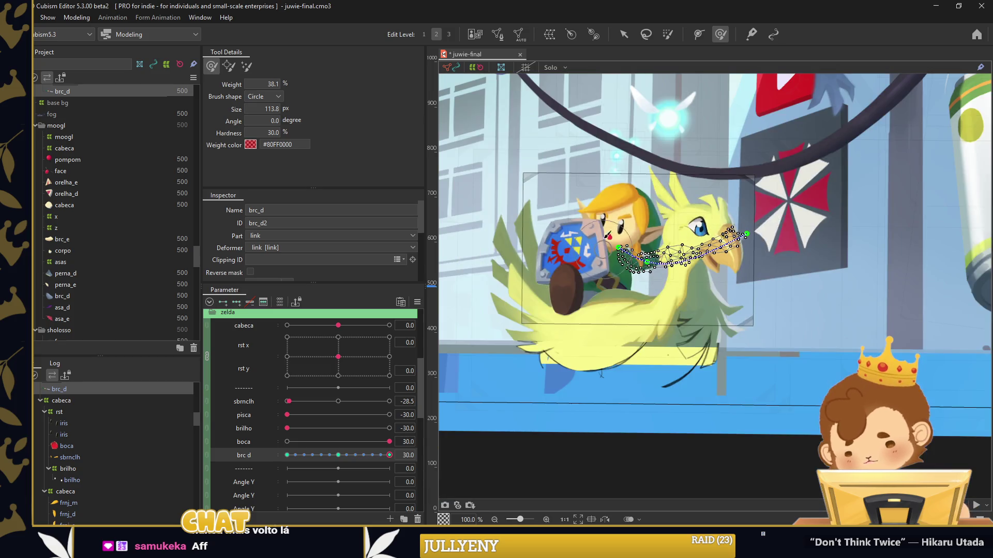
scroll(616, 257, "down", 6)
key("v")
left_click(682, 417)
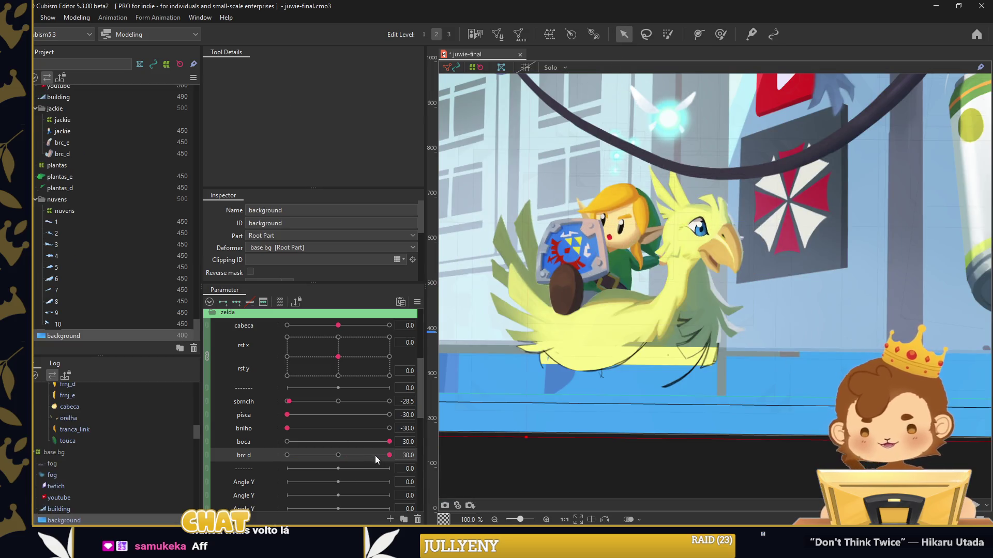
left_click_drag(682, 417, 741, 452)
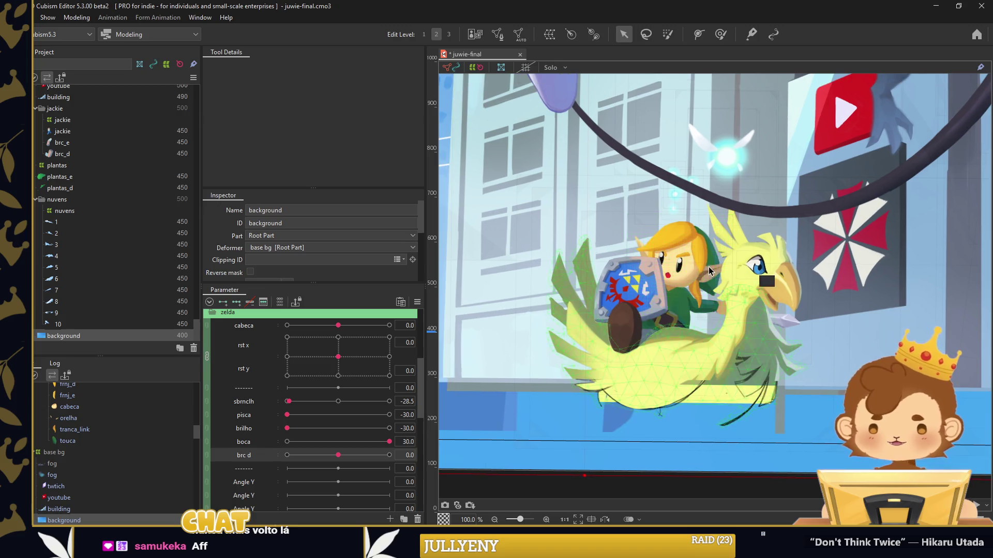
scroll(260, 461, "down", 1)
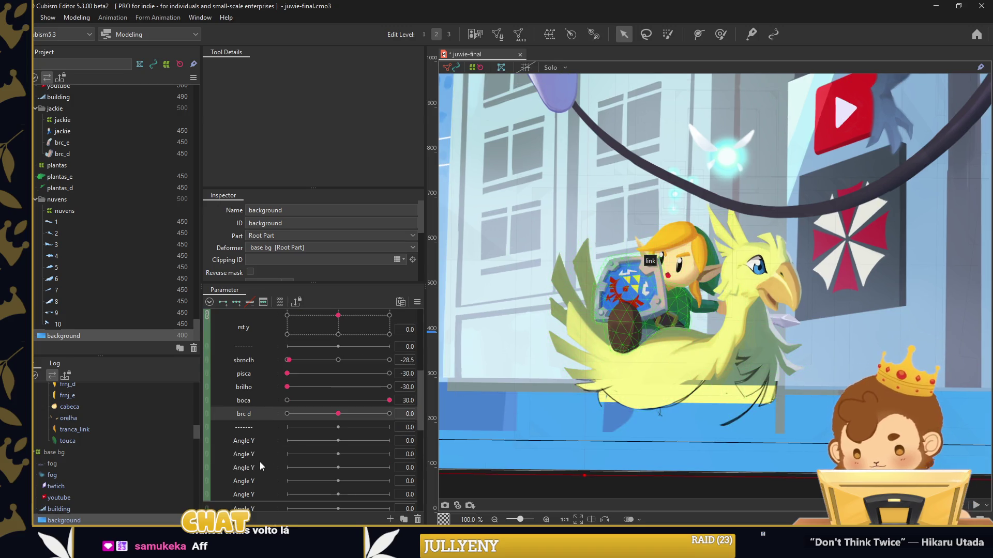
scroll(708, 241, "up", 2)
scroll(310, 405, "up", 1)
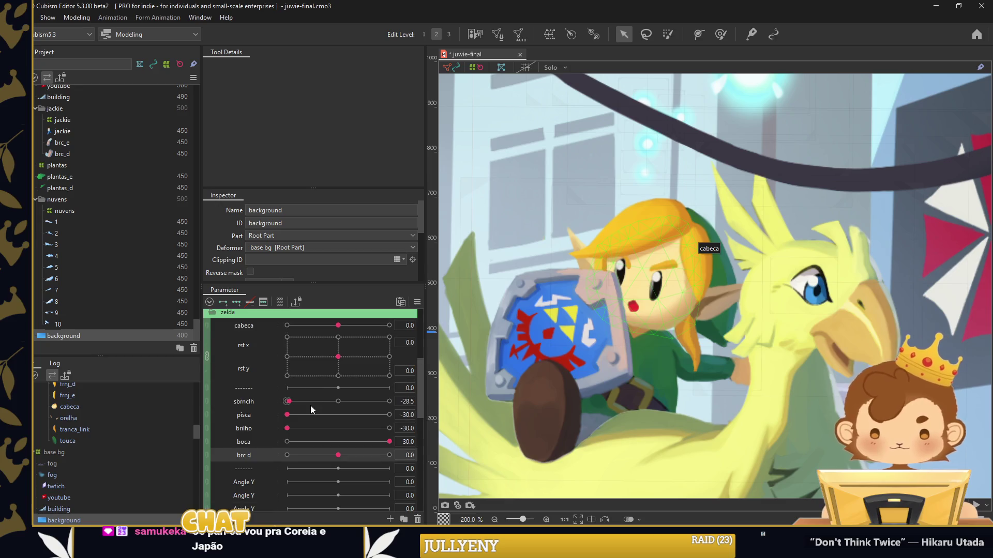
left_click(327, 404)
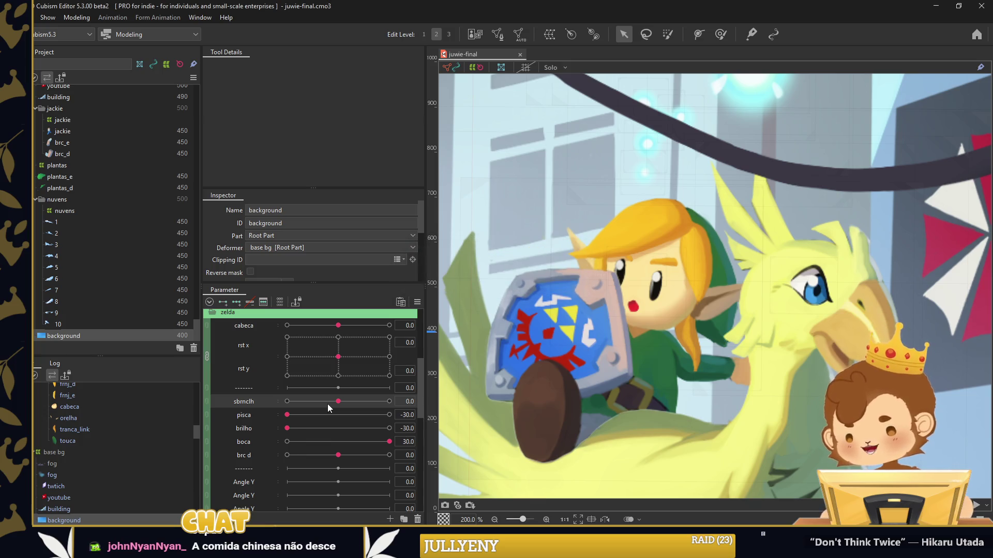
Select the rst deformer and open the frnj_d fringe mesh in Mesh Edit mode
scroll(661, 250, "up", 1)
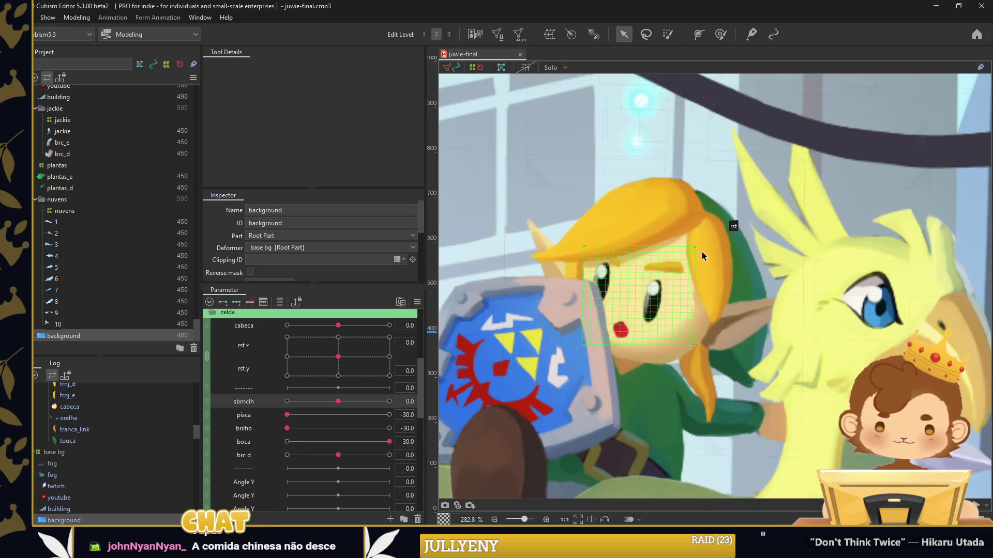
left_click(702, 253)
left_click(709, 250)
double_click(709, 250)
scroll(709, 249, "up", 1)
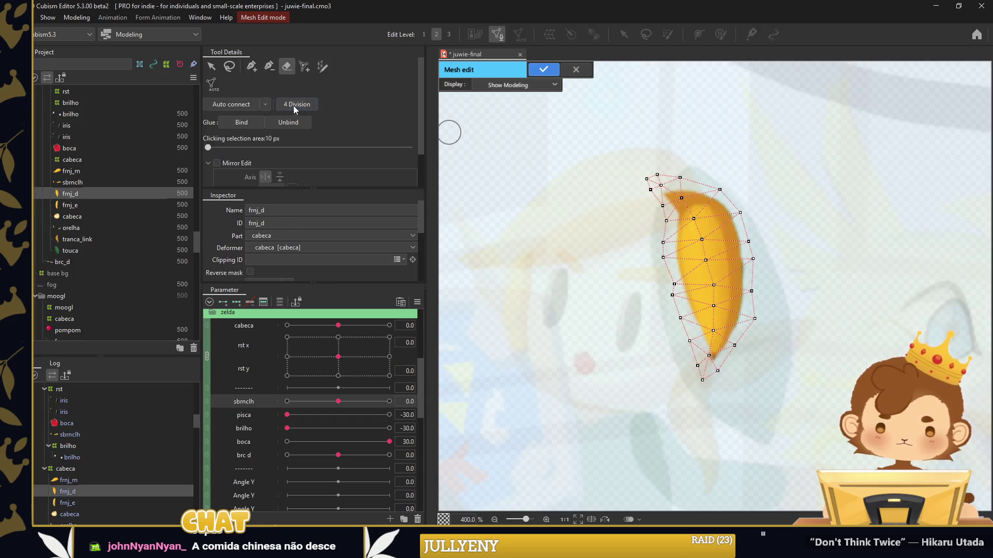
Draw a three-point deform path down the frnj_d fringe lock from top to tip
left_click(537, 70)
left_click(698, 34)
left_click(688, 171)
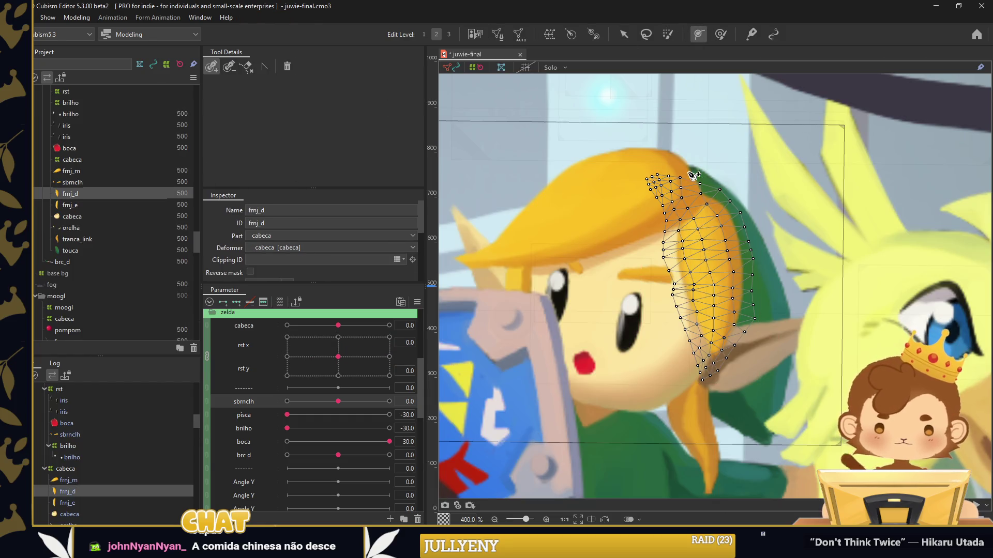
left_click(714, 278)
left_click(711, 378)
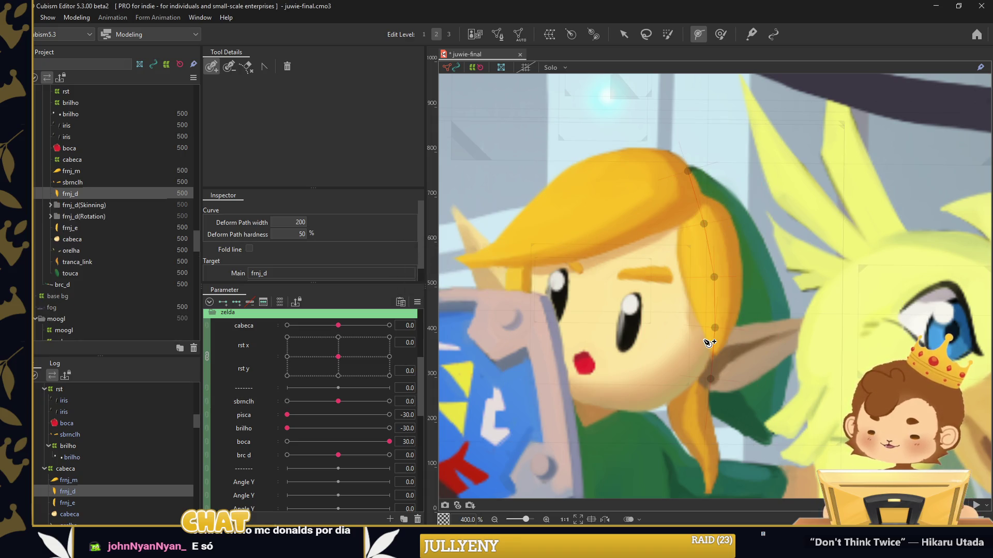
left_click(623, 34)
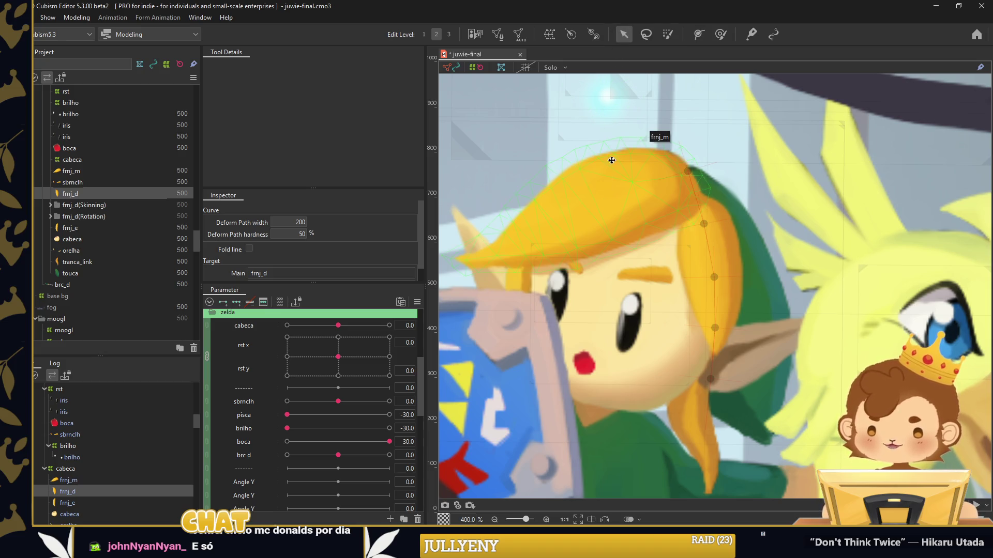
Auto-regenerate the frnj_m mesh, then draw a deform path across it and apply skinning
left_click(654, 144)
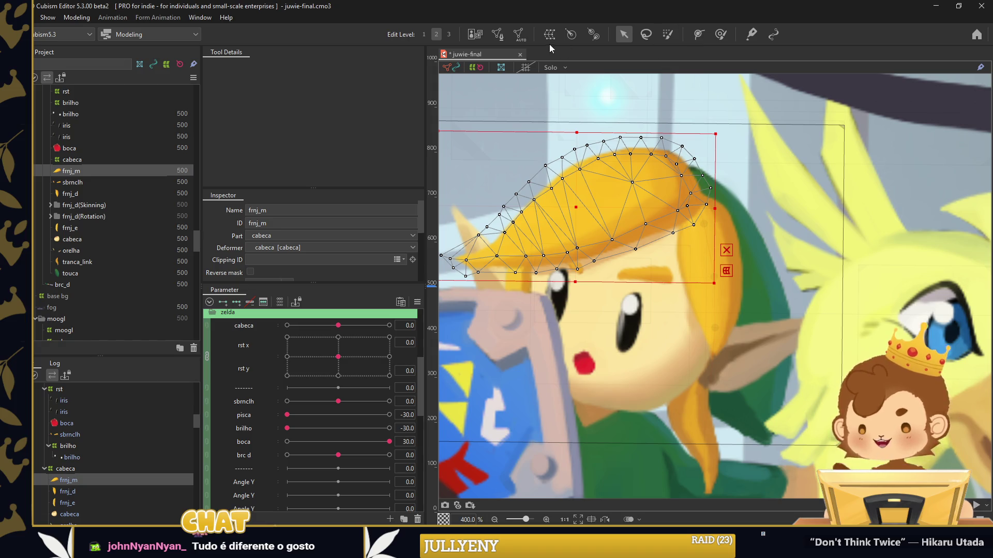
left_click(497, 36)
left_click(313, 105)
left_click(543, 69)
left_click(698, 35)
left_click(695, 172)
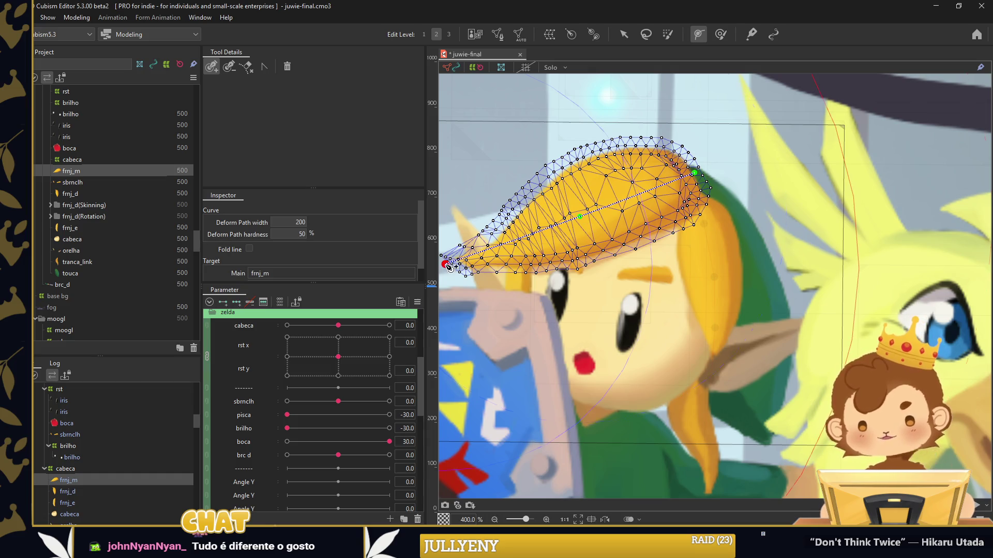
left_click(445, 264)
key("Return")
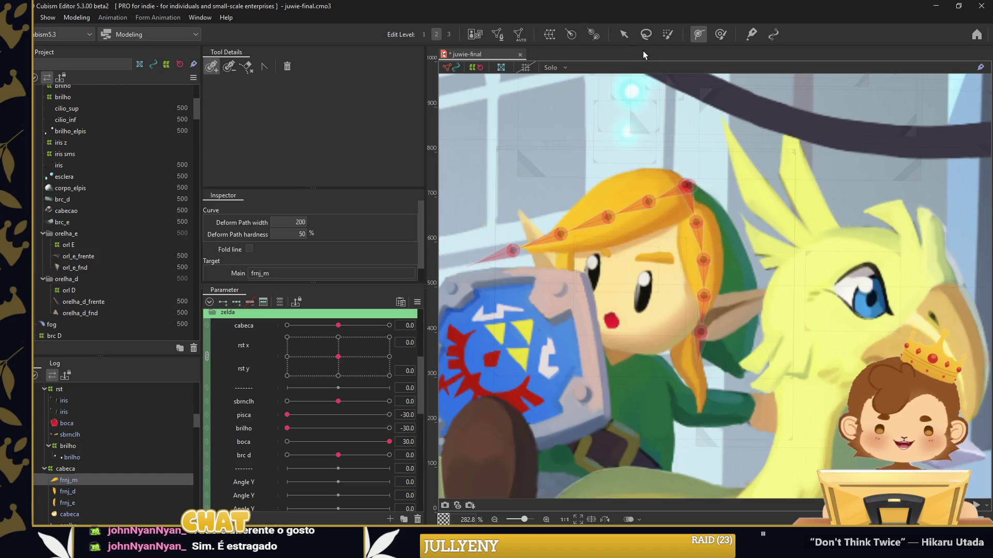
Auto-mesh the frnj_e fringe lock and skin it along a path drawn down the lock
left_click(569, 257)
left_click(498, 35)
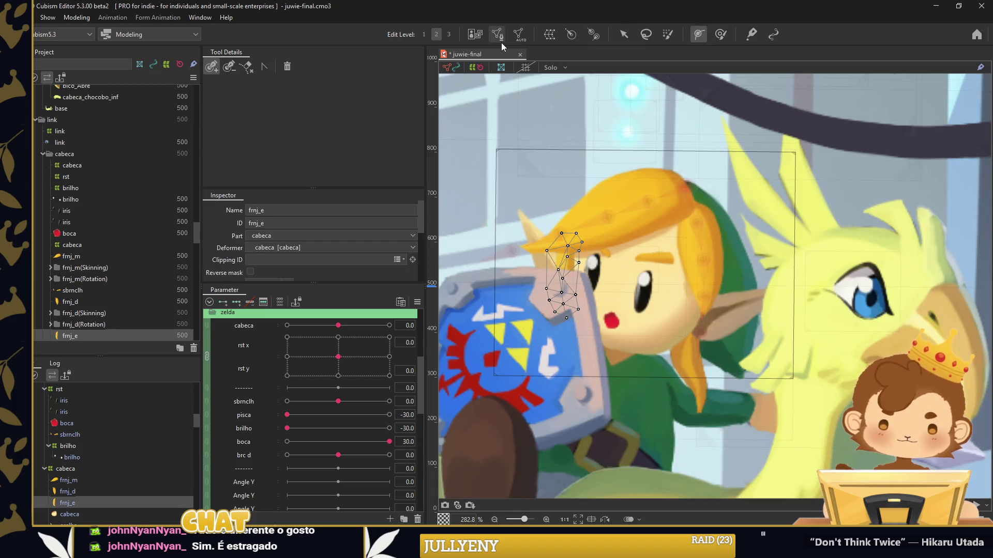
left_click(296, 104)
left_click(543, 69)
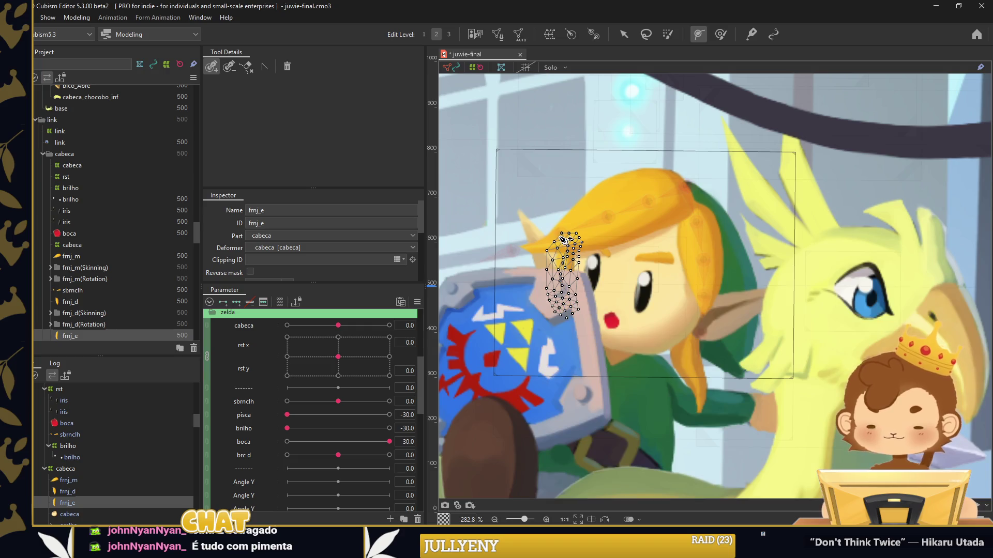
left_click_drag(576, 234, 566, 322)
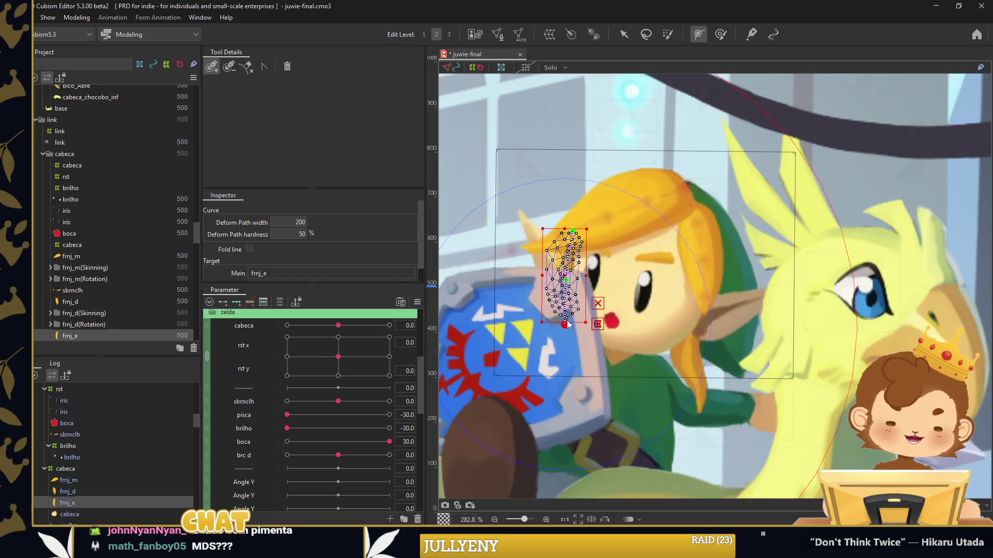
key("Return")
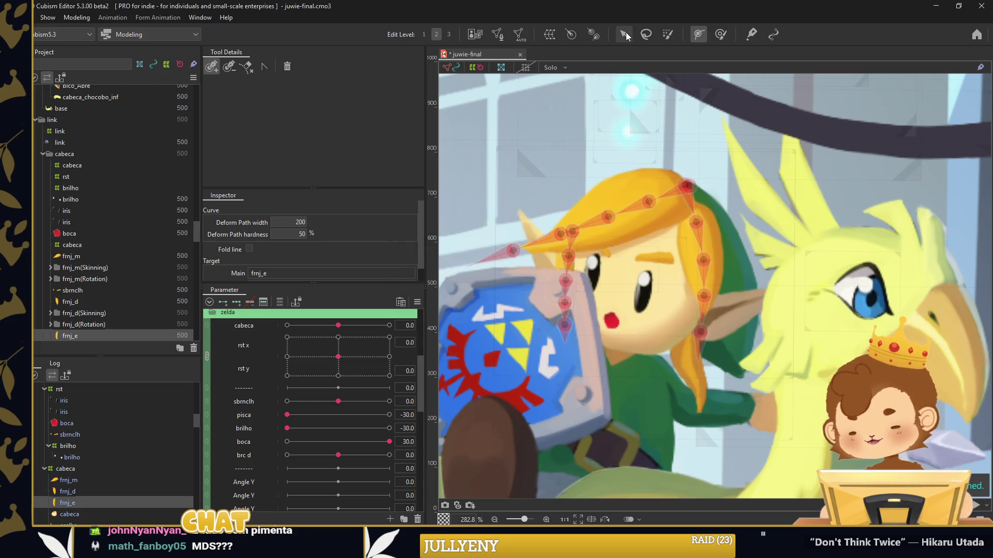
Undo the frnj_e skinning, widen the automatic mesh boundary margin, and re-apply skinning
left_click(624, 34)
left_click(746, 273)
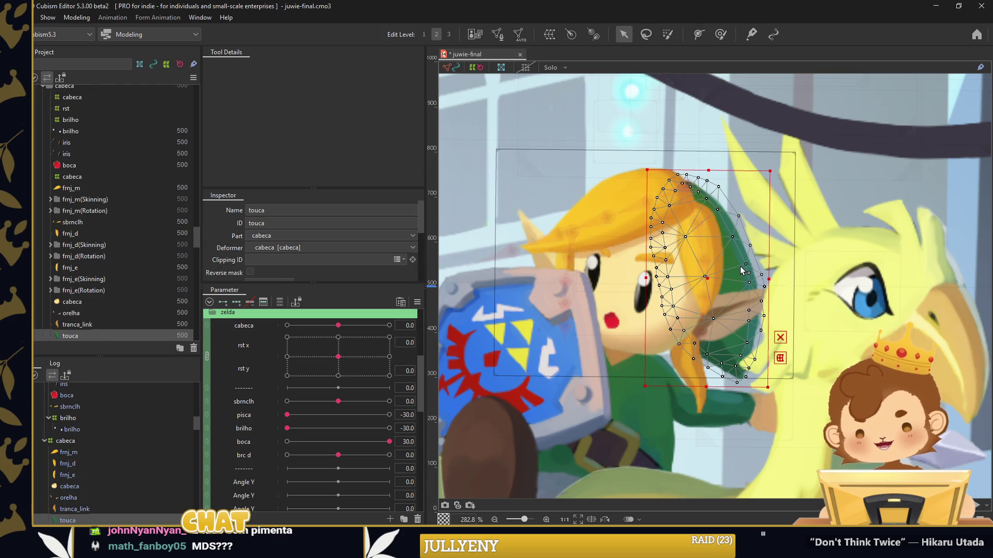
left_click(622, 221)
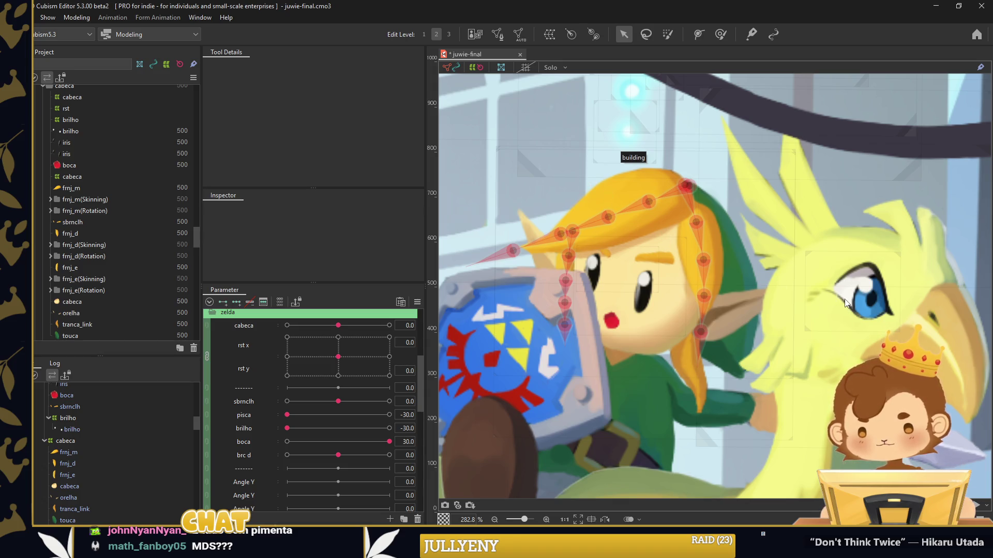
key("ctrl+z")
key("ctrl+z")
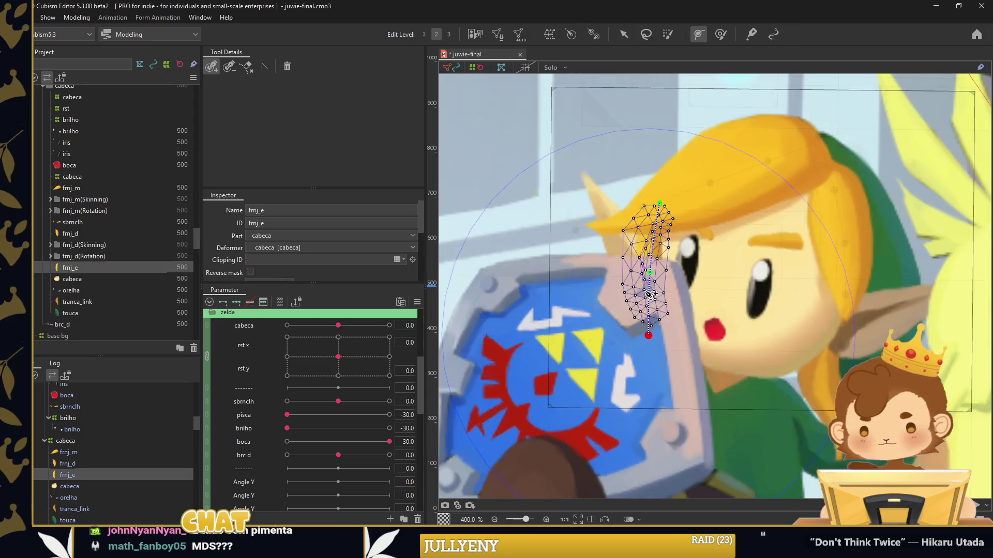
left_click(646, 277)
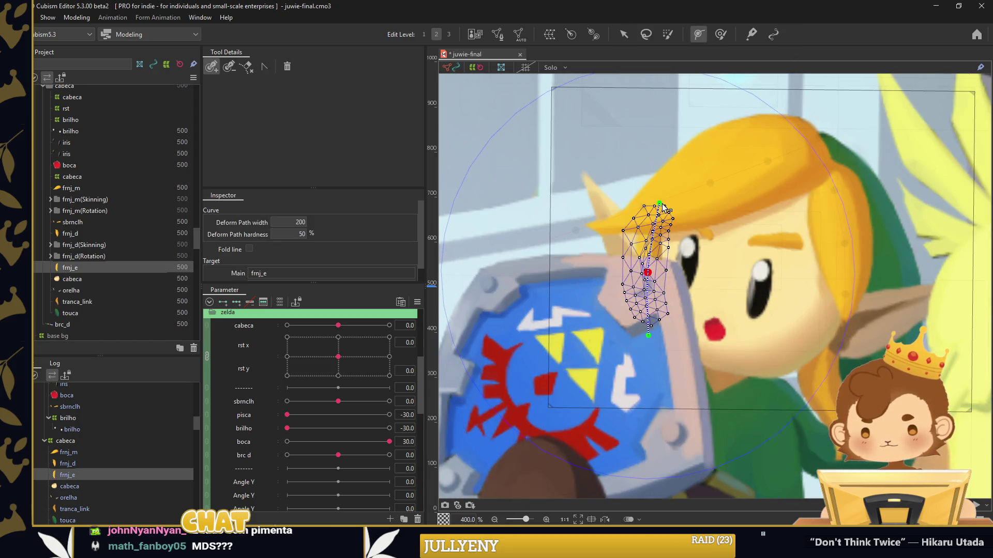
left_click(517, 35)
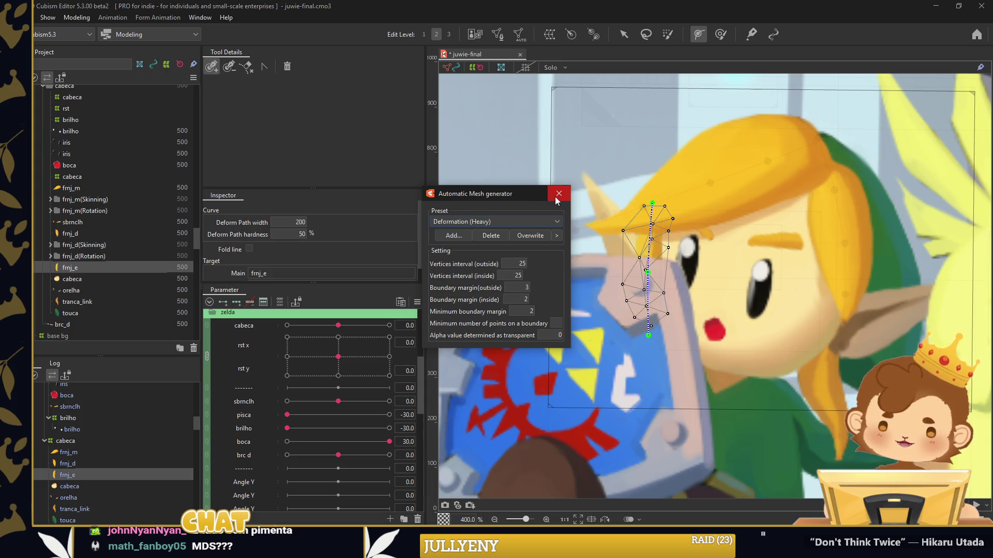
left_click_drag(527, 288, 526, 291)
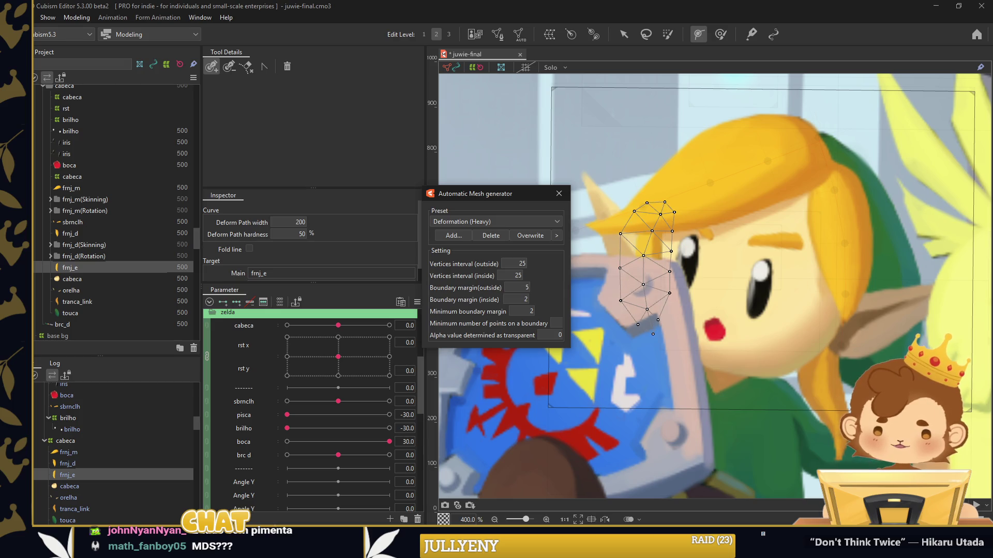
left_click(558, 194)
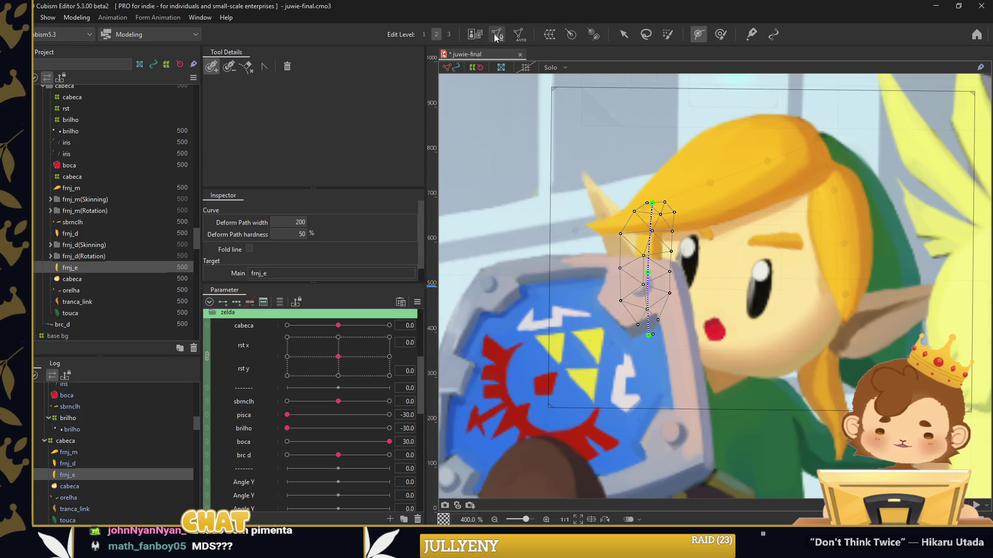
left_click(495, 35)
left_click(538, 69)
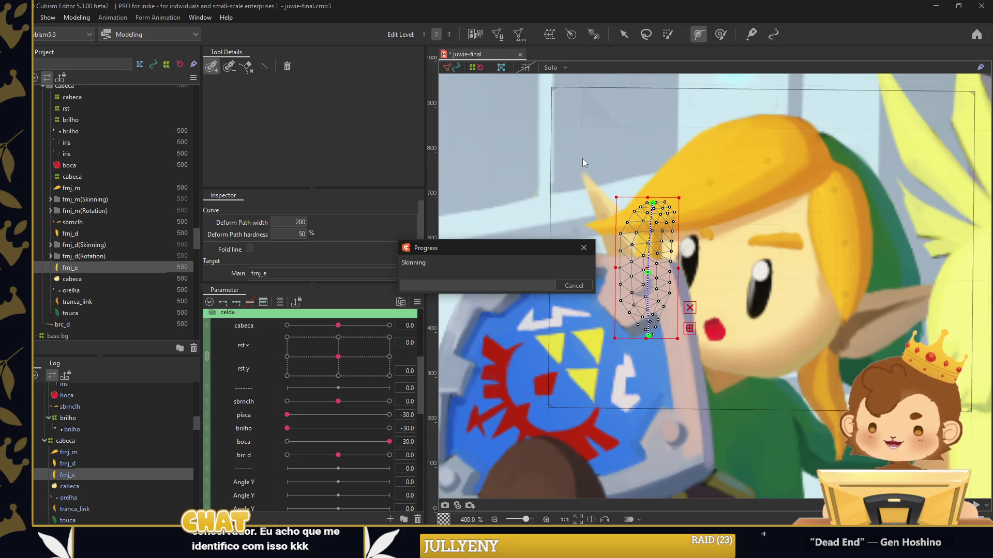
left_click(626, 36)
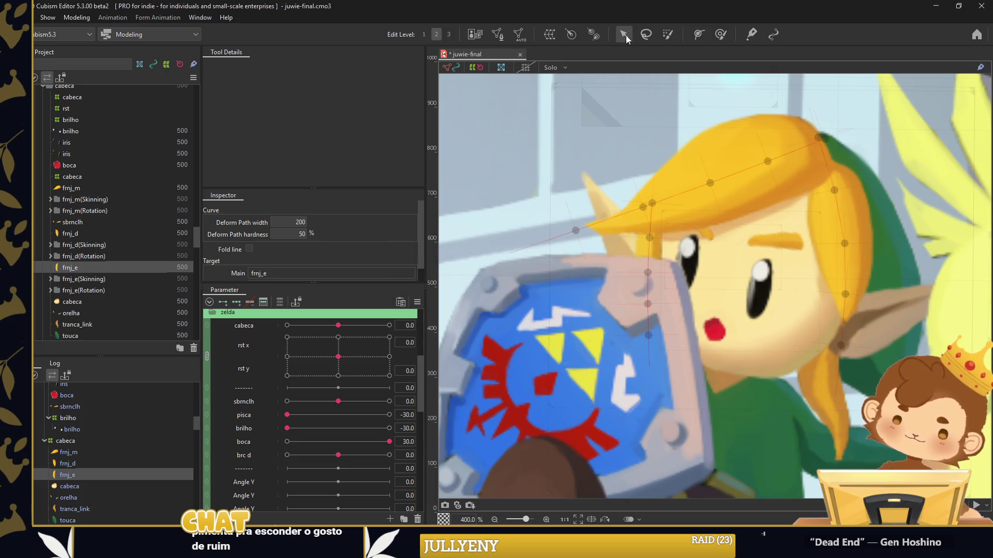
Auto-mesh the tranca_link braid and skin it along a deform path
left_click(818, 354)
left_click(817, 354)
double_click(820, 357)
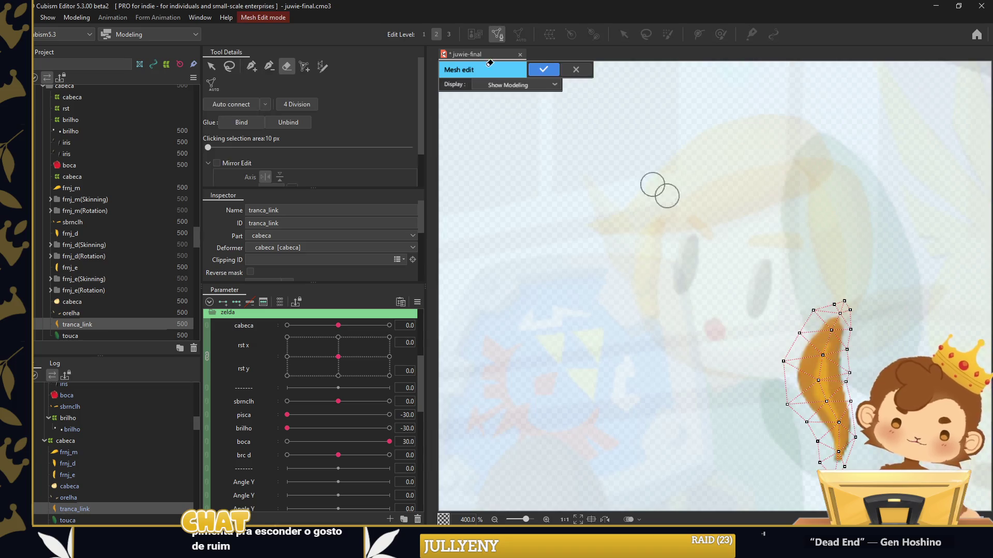
left_click(531, 70)
left_click(698, 34)
left_click(827, 306)
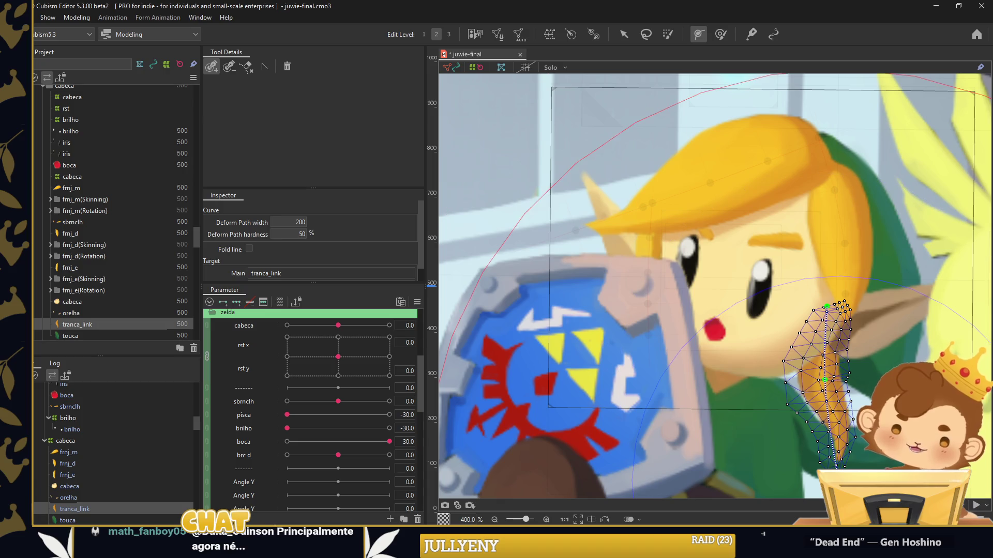
key("Return")
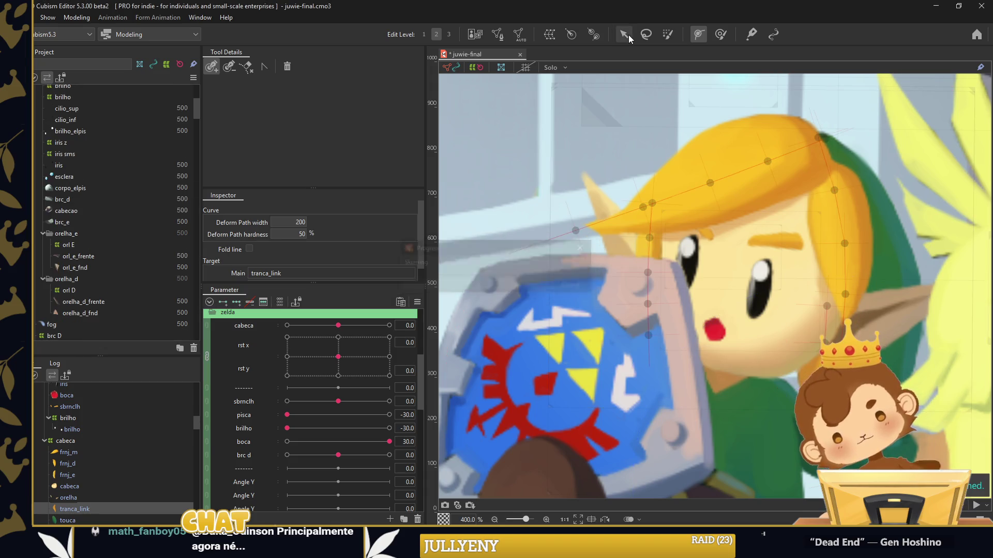
Shift the braid's top and middle deform-path points right and re-apply skinning
left_click(627, 35)
left_click_drag(900, 260, 793, 207)
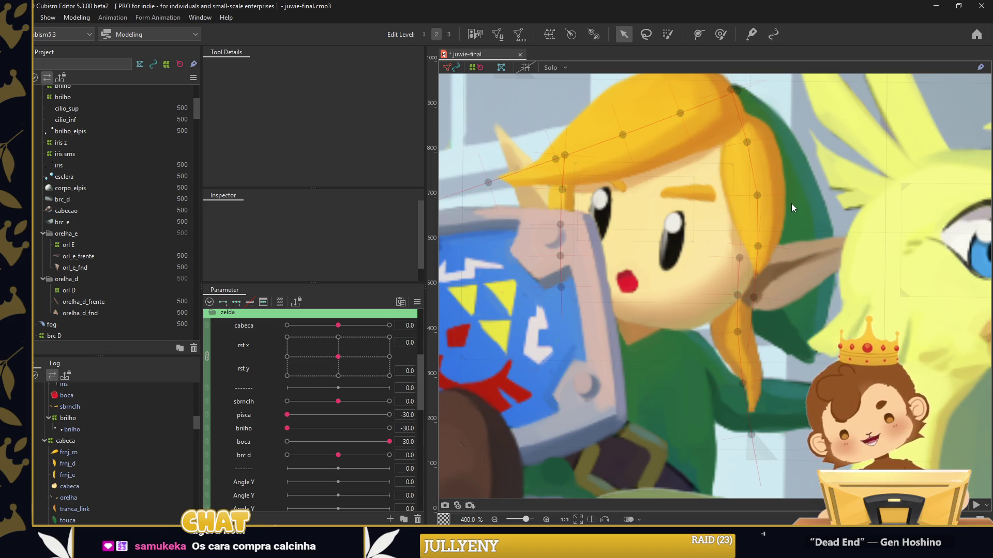
left_click(752, 361)
scroll(749, 416, "up", 5)
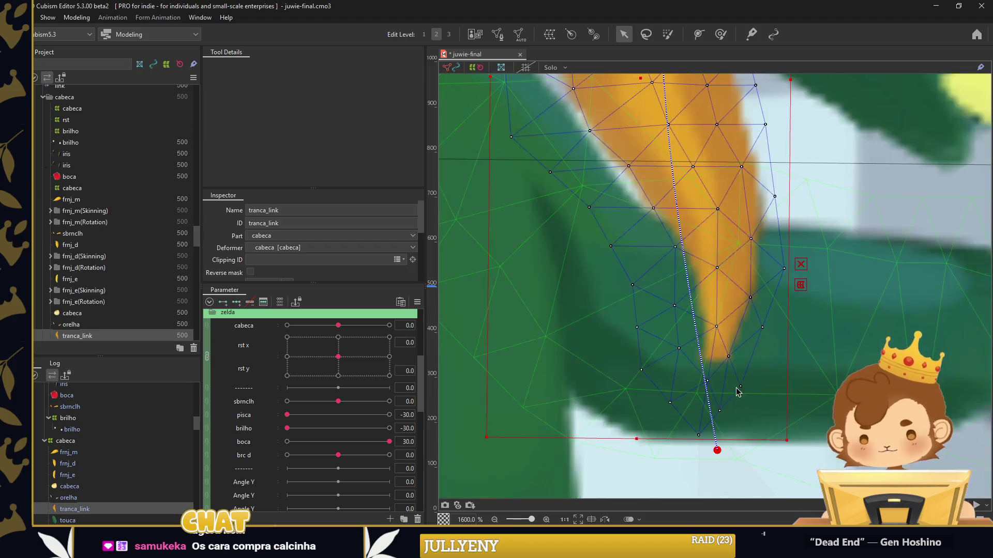
scroll(727, 365, "down", 5)
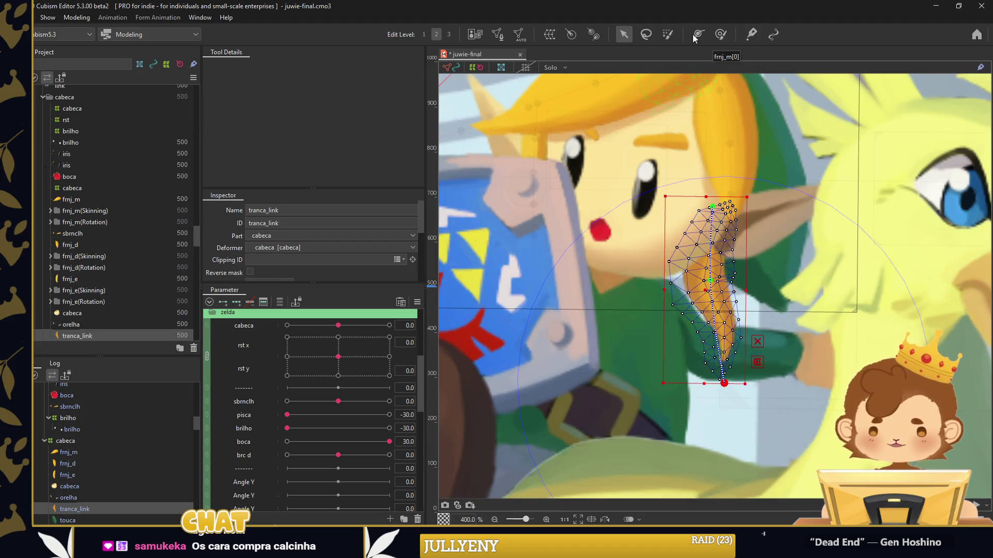
key("p")
left_click_drag(706, 206, 713, 207)
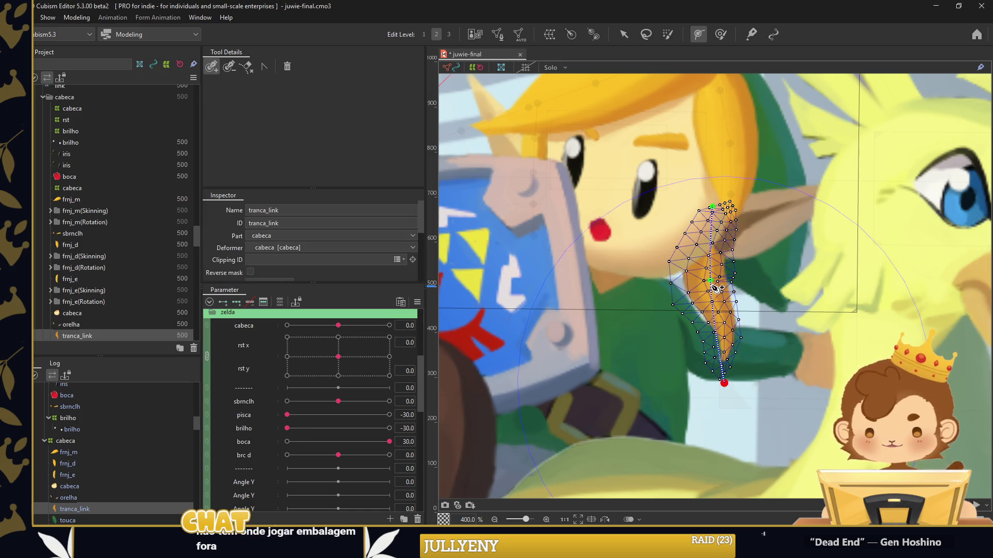
left_click_drag(710, 281, 716, 281)
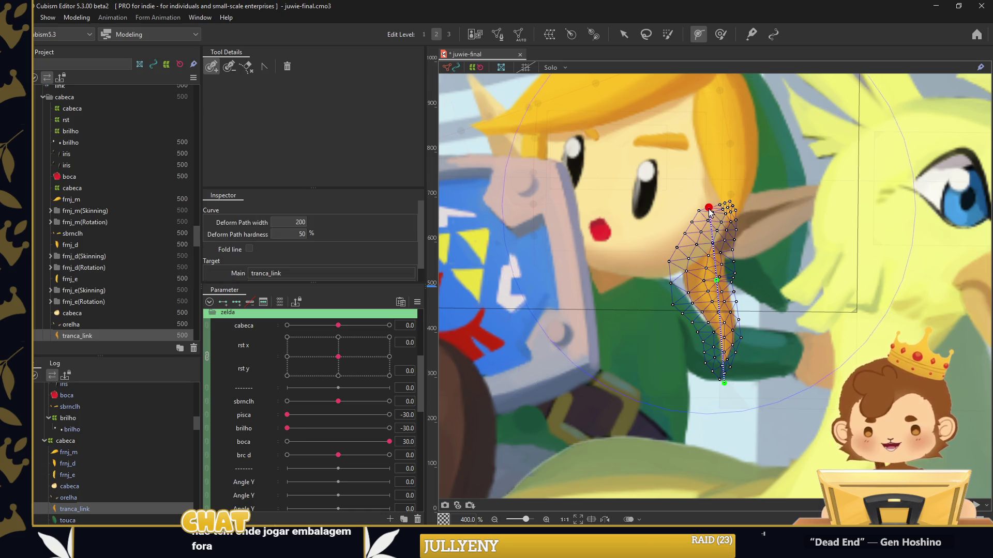
left_click(711, 207)
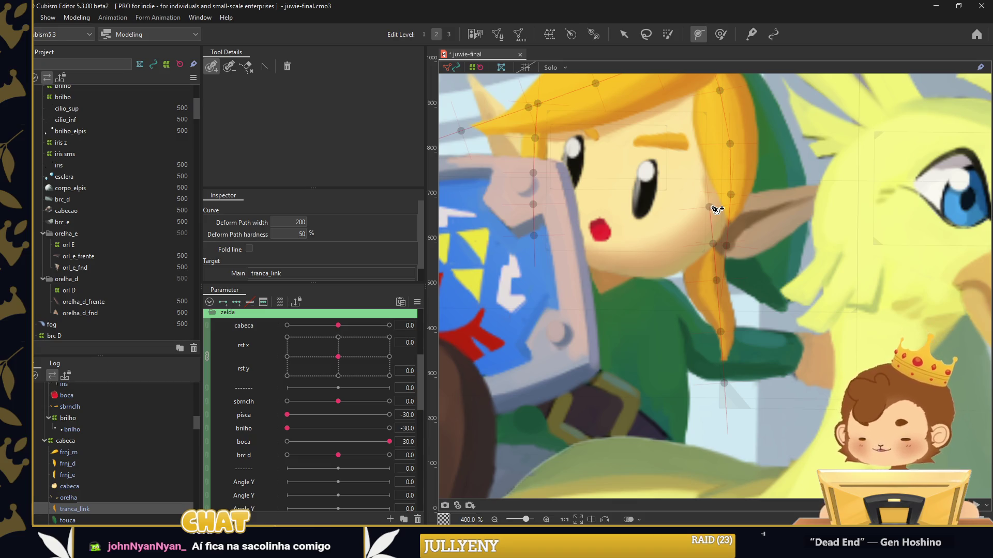
Generate a denser automatic mesh for the touca hat
key("v")
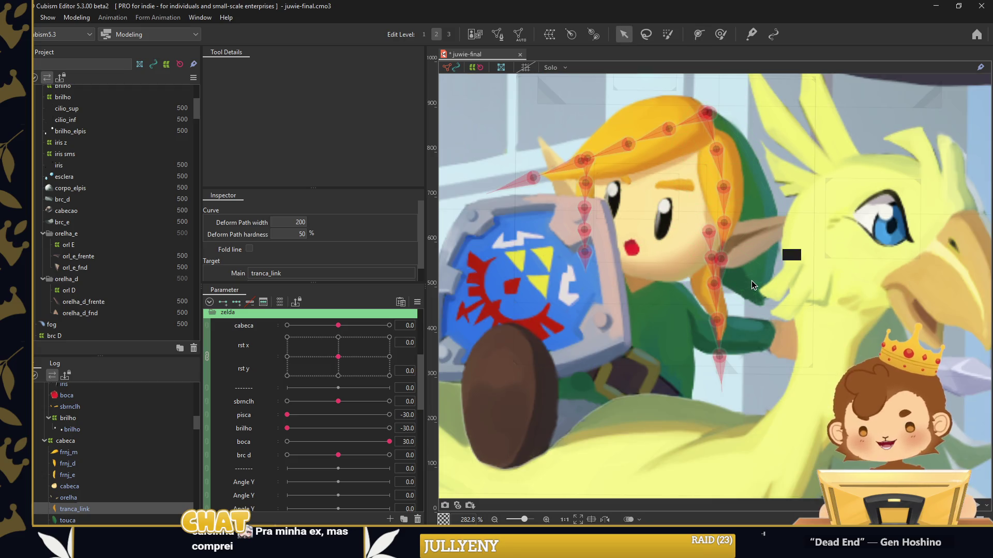
scroll(709, 295, "down", 2)
left_click(710, 170)
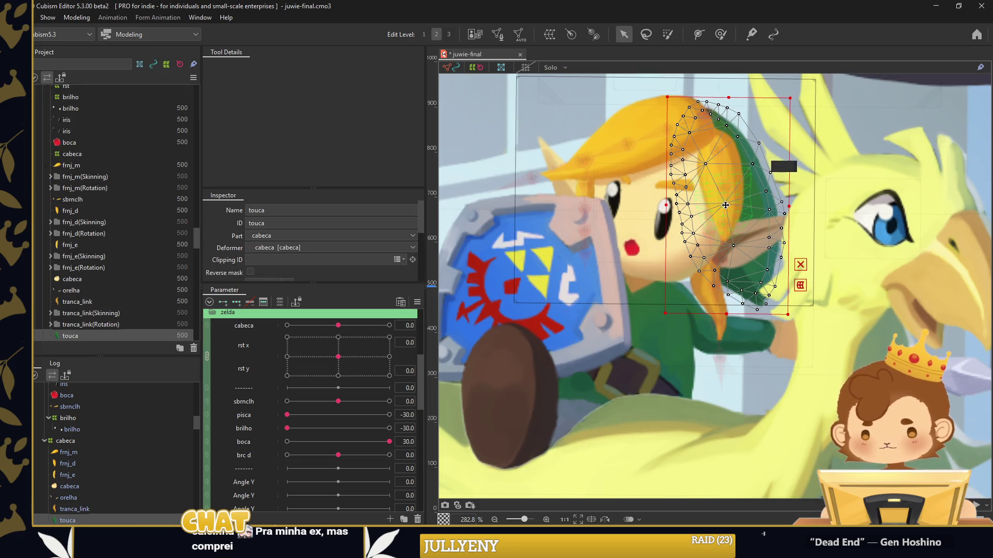
double_click(710, 170)
left_click(546, 72)
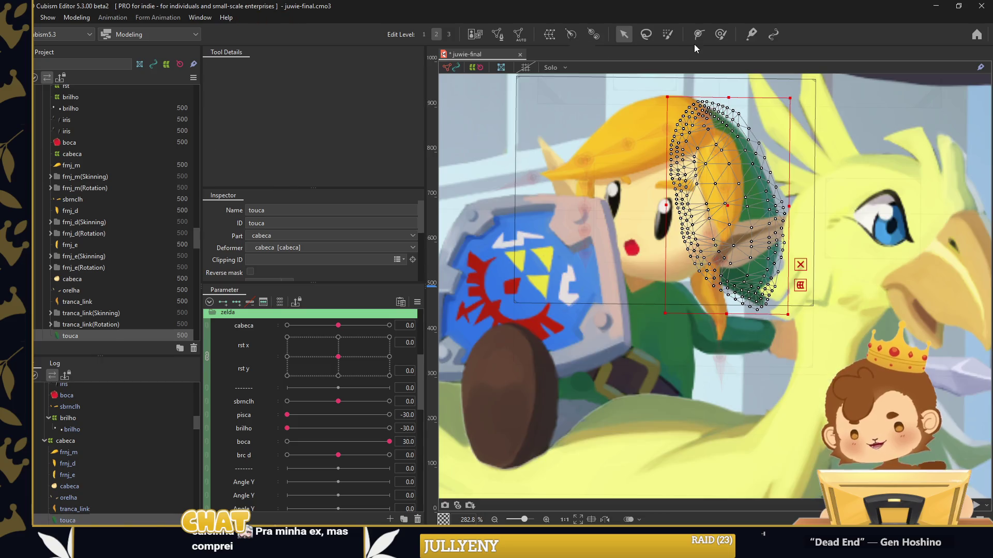
Draw a deform path down the touca cap and apply skinning to it
left_click(695, 97)
left_click(724, 220)
left_click(770, 314)
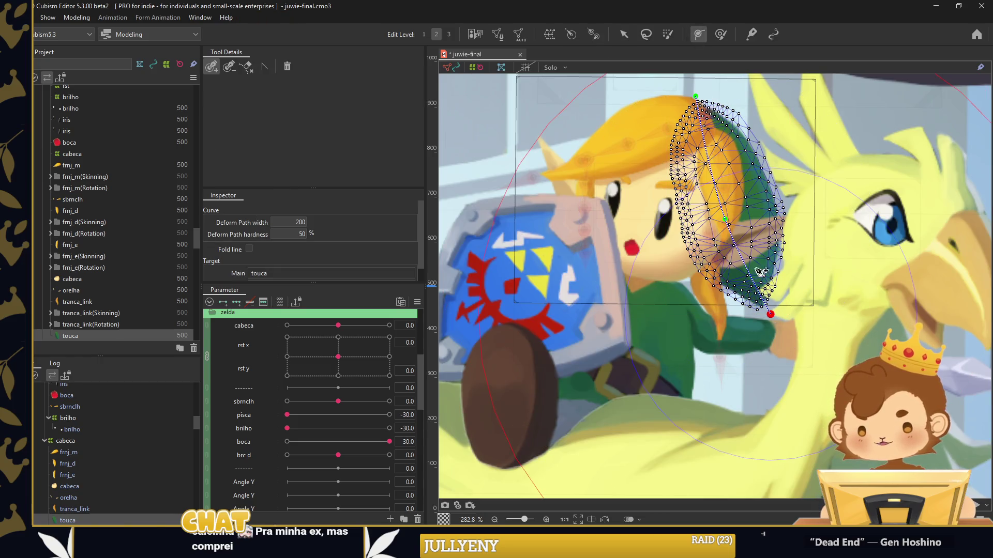
key("Return")
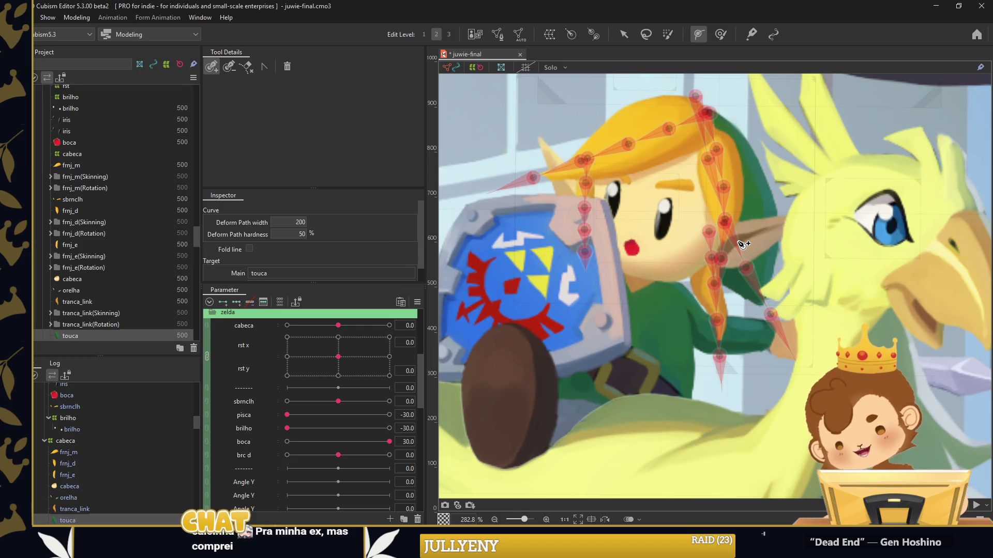
scroll(740, 248, "down", 2)
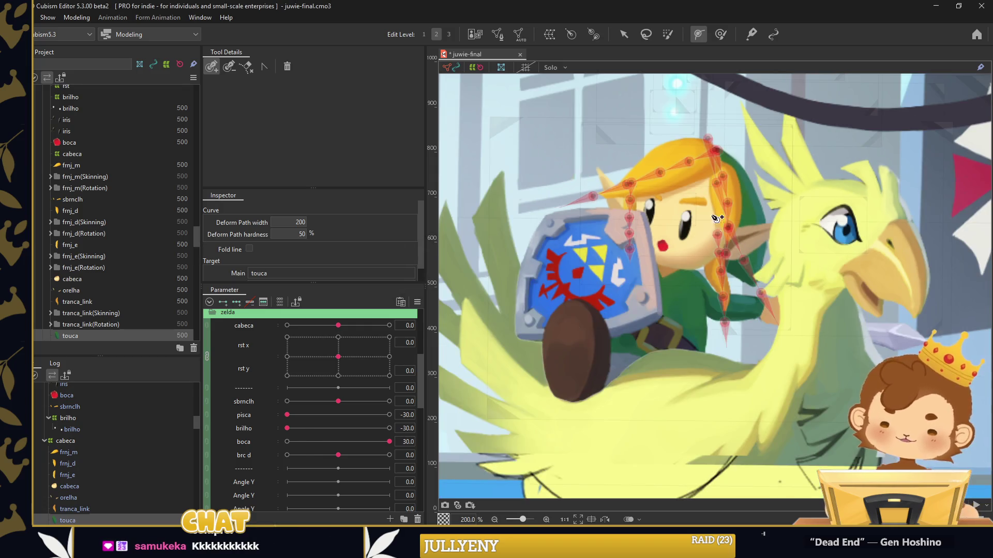
left_click(624, 34)
Select the five spare Angle Y parameters and the cap's parameter rows, then drag them into place
scroll(263, 481, "down", 2)
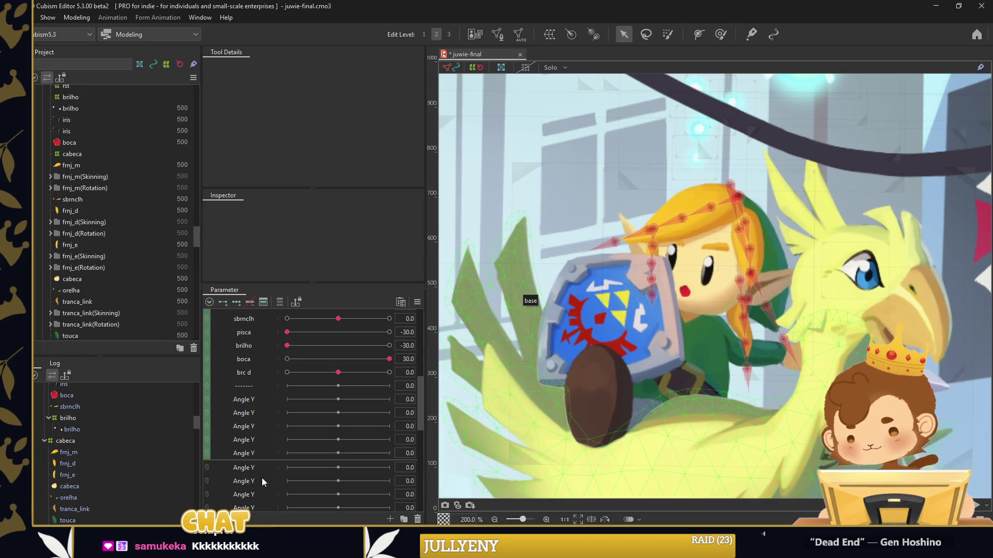
left_click(243, 399)
left_click(254, 454, "shift")
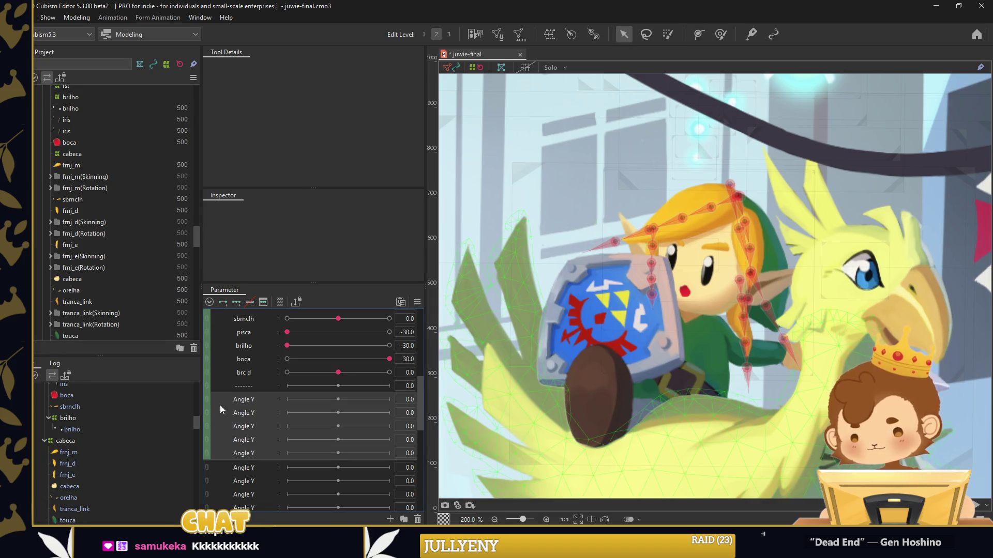
scroll(220, 409, "down", 3)
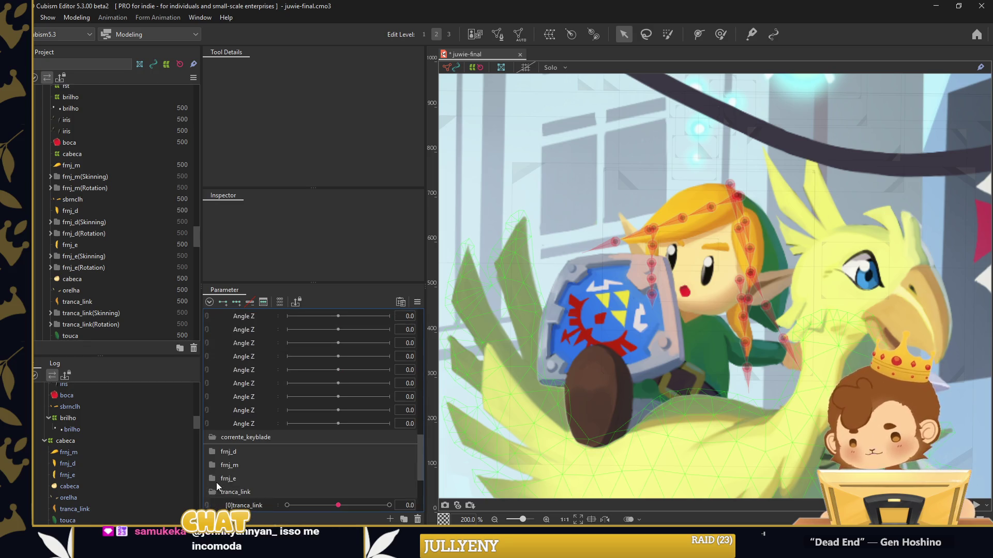
scroll(232, 491, "down", 3)
scroll(243, 496, "down", 3)
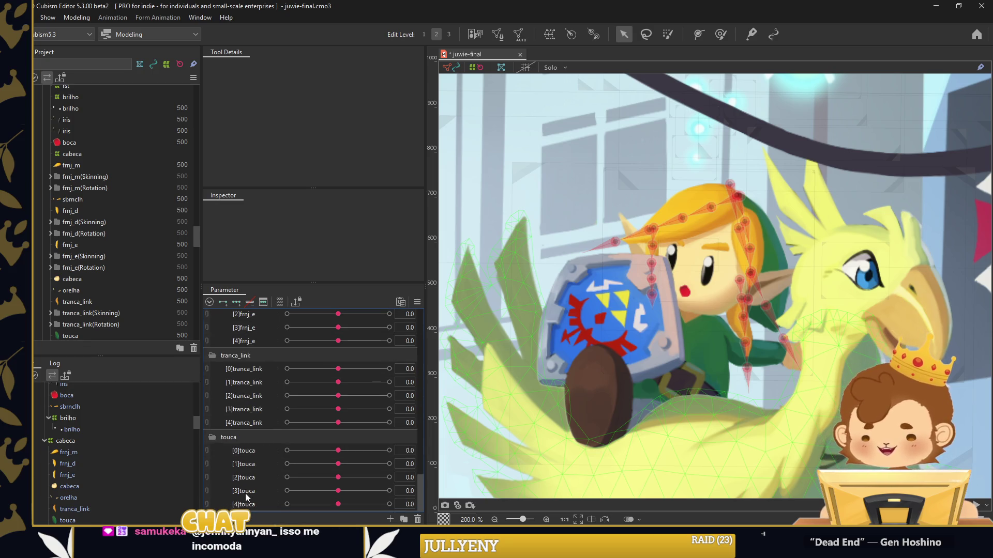
left_click(248, 505)
left_click(253, 451, "shift")
scroll(248, 450, "up", 1)
scroll(248, 442, "up", 1)
scroll(248, 443, "up", 3)
mouse_move(252, 408)
left_mouse_down()
mouse_move(270, 410)
mouse_move(246, 487)
left_mouse_up()
Move the fringe parameters below brc d and a separator below the frnj_m parameters
scroll(250, 477, "up", 5)
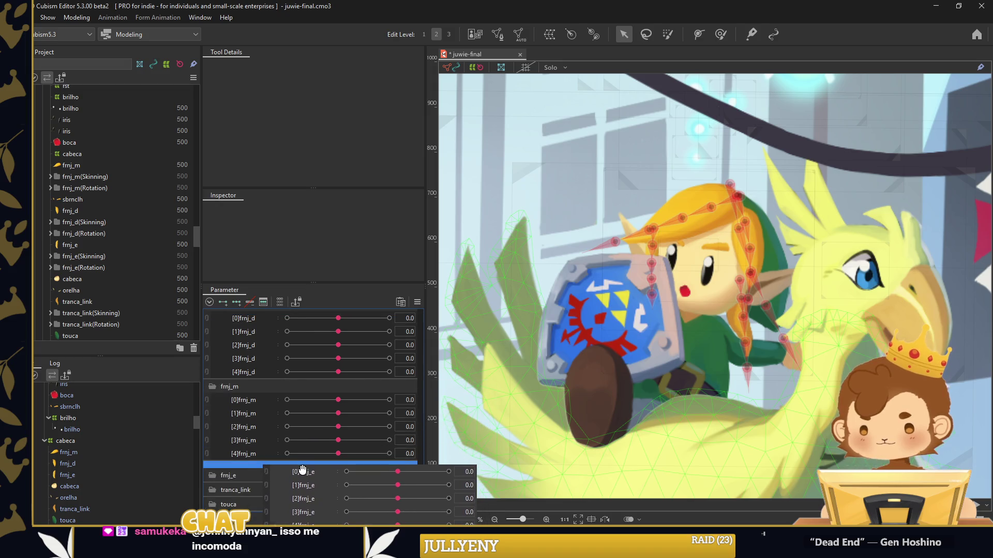
mouse_move(257, 406)
left_mouse_down()
mouse_move(310, 397)
mouse_move(288, 451)
mouse_move(372, 333)
mouse_move(292, 480)
left_mouse_up()
right_click(263, 396)
key("Escape")
left_click_drag(251, 398, 295, 472)
scroll(275, 397, "down", 3)
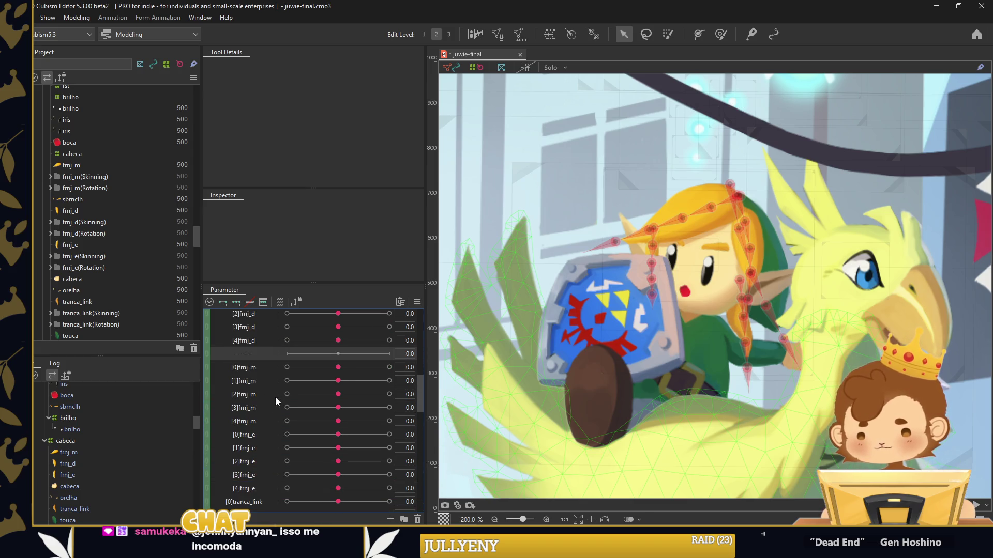
right_click(240, 353)
key("Escape")
left_click_drag(238, 354, 276, 427)
Move another separator below the frnj_e parameters
scroll(274, 388, "down", 2)
right_click(257, 357)
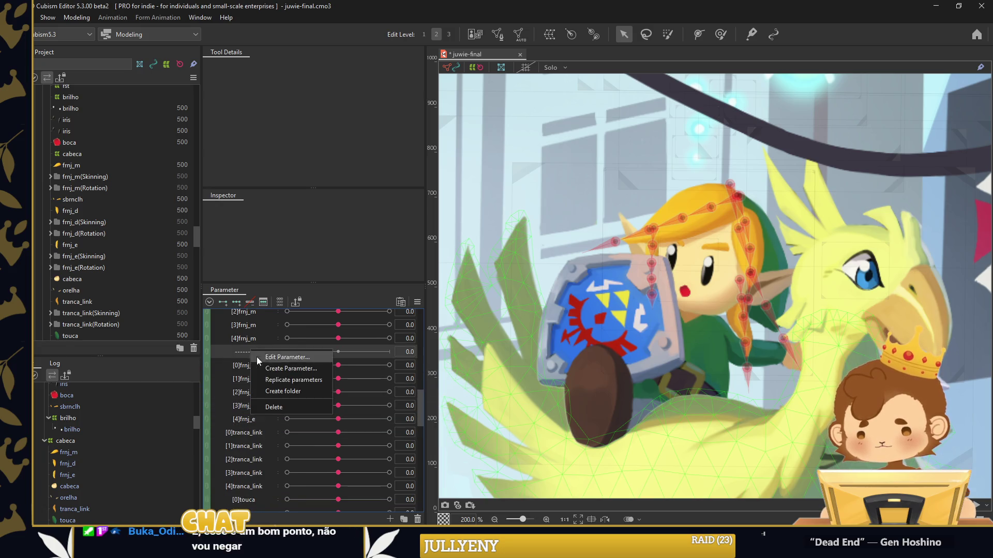
key("Escape")
left_click_drag(254, 352, 286, 427)
right_click(253, 349)
key("Escape")
Create a new parameter folder in the Parameter palette
scroll(279, 424, "up", 5)
right_click(238, 399)
left_click(270, 438)
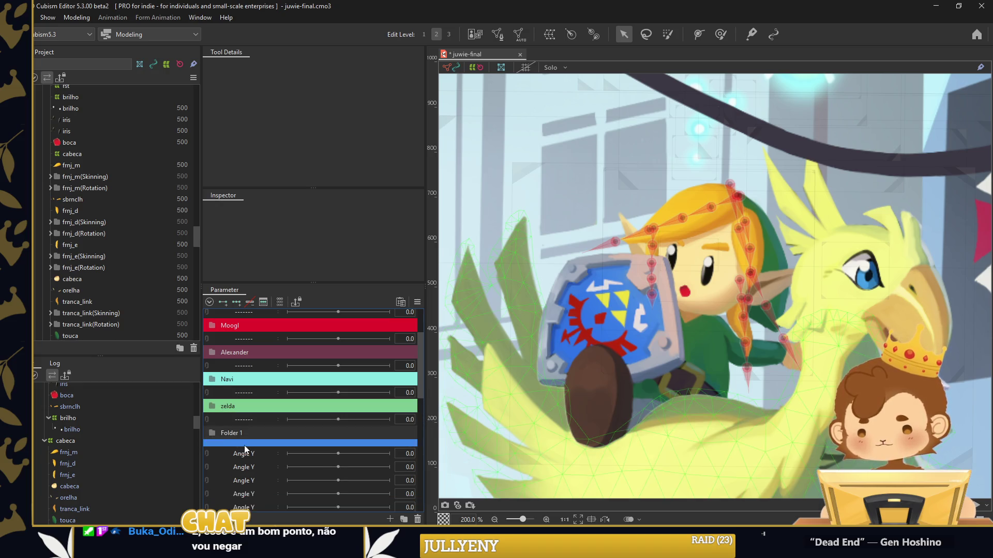
Rename the new folder to Chocobo
double_click(235, 433)
type("cobo")
key("Return")
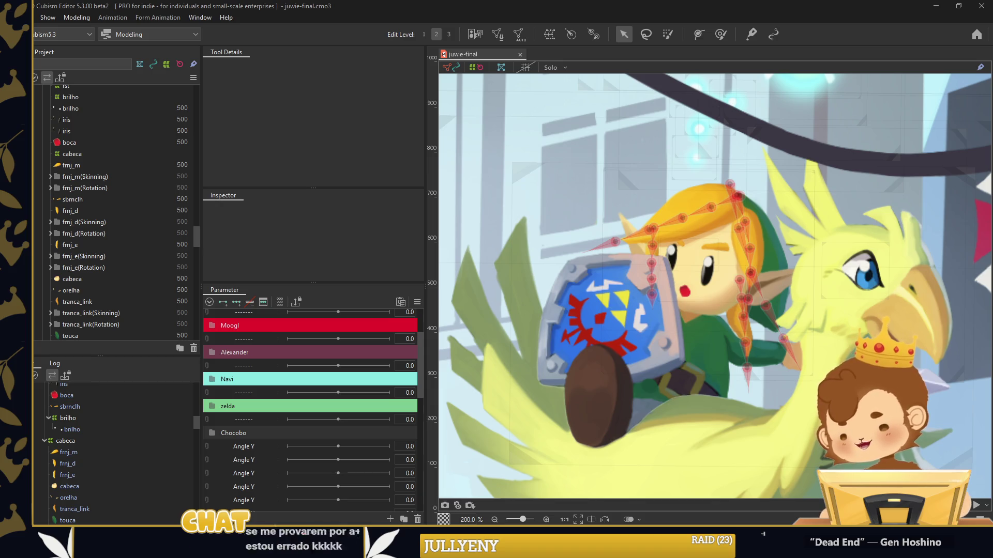
Give the Chocobo folder a yellow label colour sampled from the chocobo's feathers
right_click(284, 435)
mouse_move(312, 440)
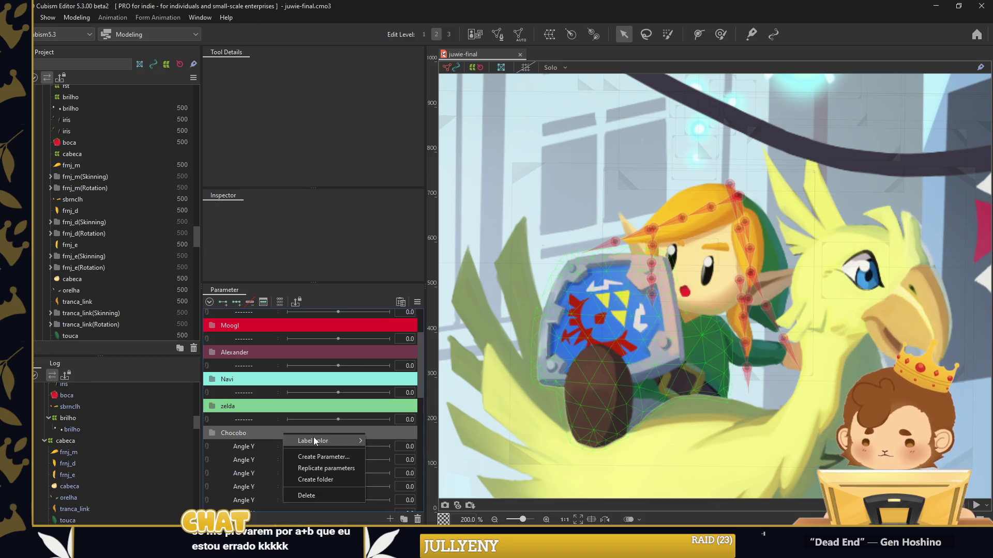
left_click(423, 443)
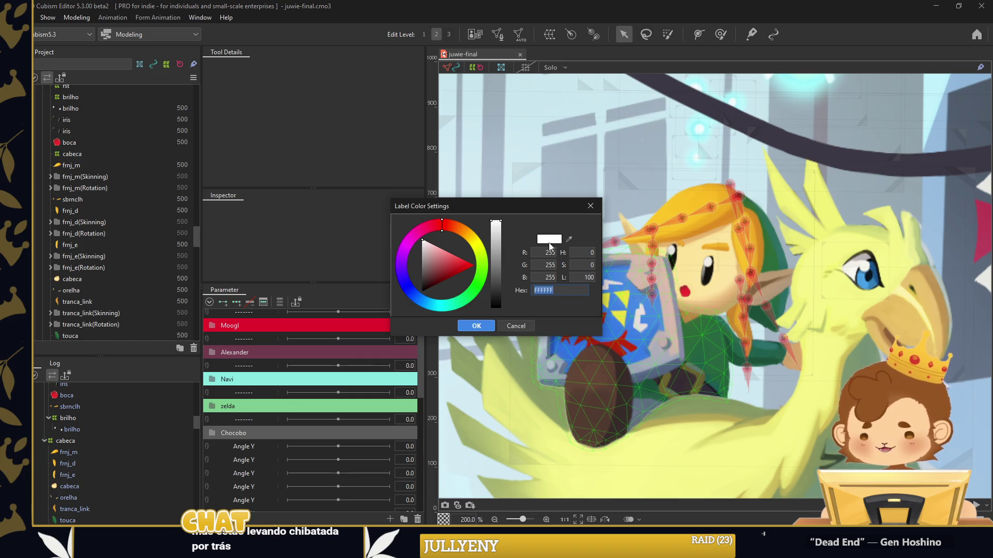
left_click(569, 239)
left_click(696, 210)
left_click(477, 326)
Rename the first Chocobo parameter to cabeca
scroll(272, 395, "down", 1)
right_click(261, 406)
left_click(268, 409)
type("cae")
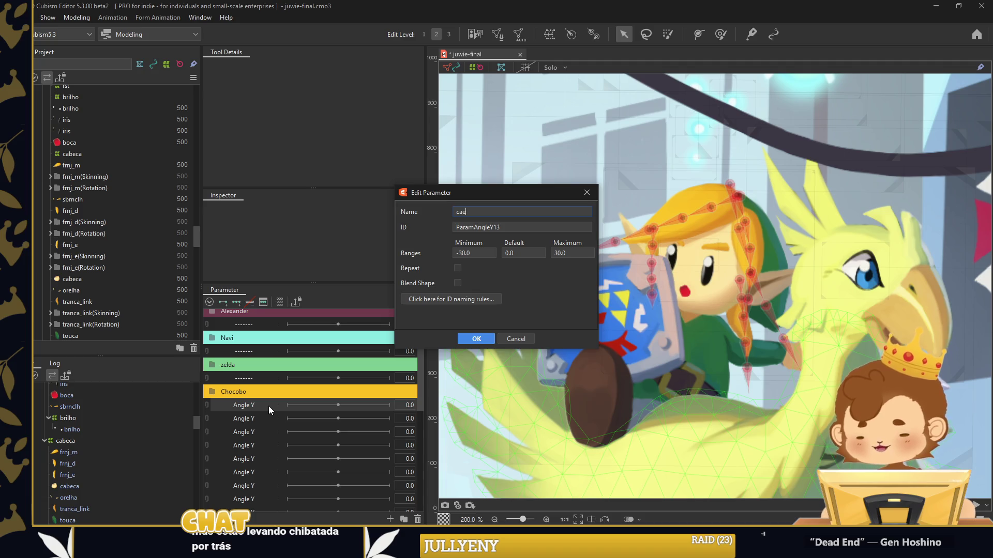
key("BackSpace")
type("beca")
key("Return")
Rename the next two parameters rst x and rst y, then place a separator below rst y
right_click(253, 418)
left_click(266, 426)
type("rst x")
key("Return")
right_click(260, 417)
left_click(269, 444)
right_click(263, 434)
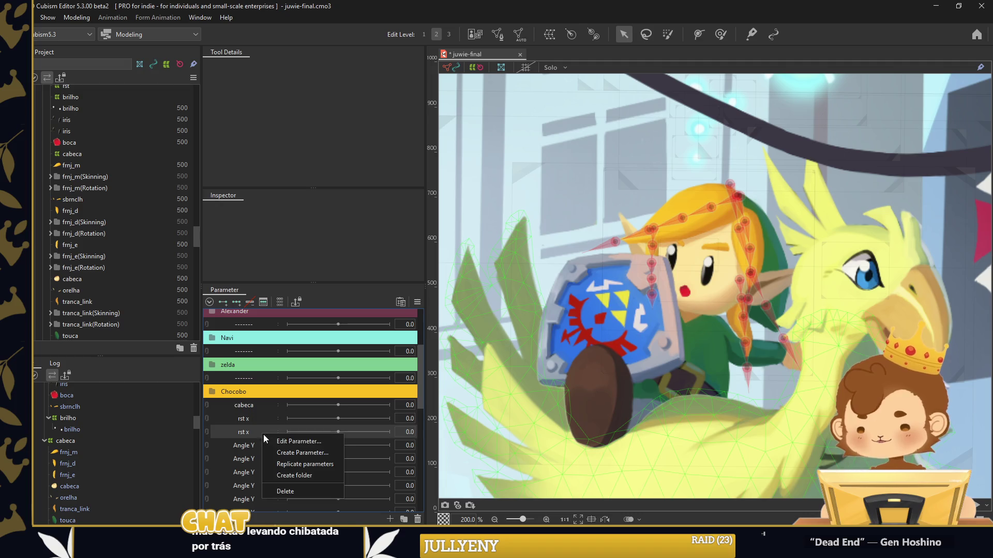
left_click(271, 441)
key("BackSpace")
key("BackSpace")
type("y")
key("Return")
right_click(264, 385)
left_click_drag(233, 383, 255, 451)
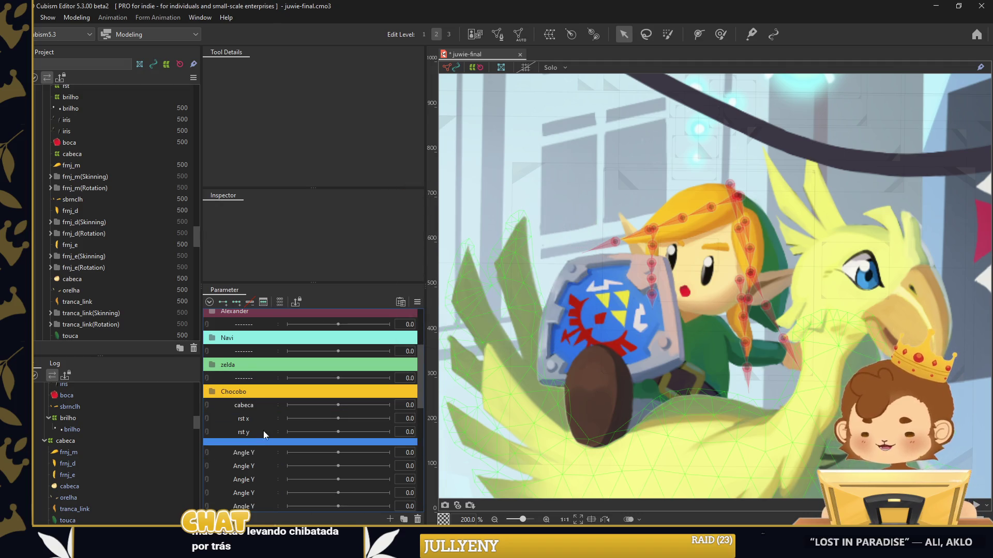
Select the chocobo's head mesh and collapse the link group to hide Link's parts
left_click(106, 440)
scroll(106, 441, "up", 1)
left_click(92, 411)
left_click(84, 446, "shift")
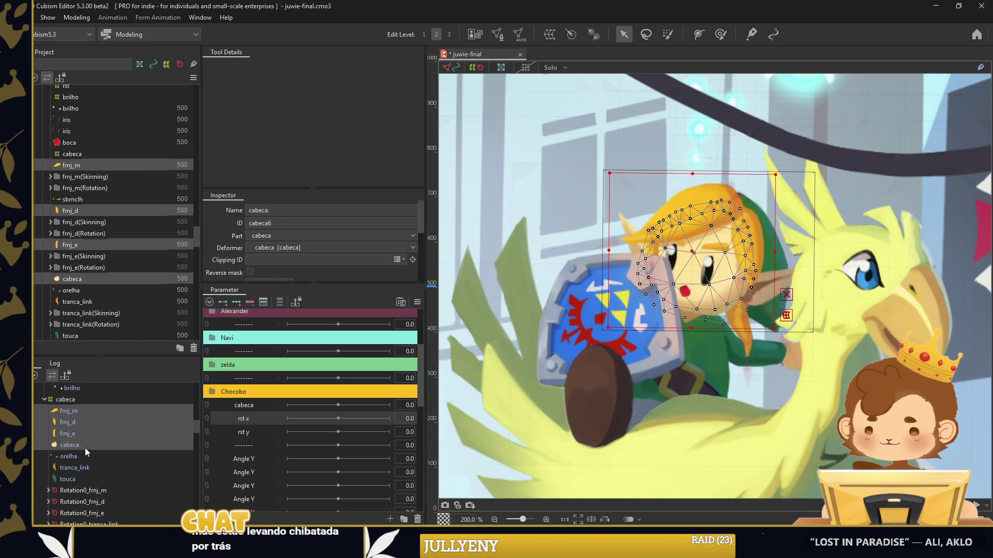
left_click(86, 457, "shift")
left_click(91, 465, "shift")
scroll(91, 464, "down", 1)
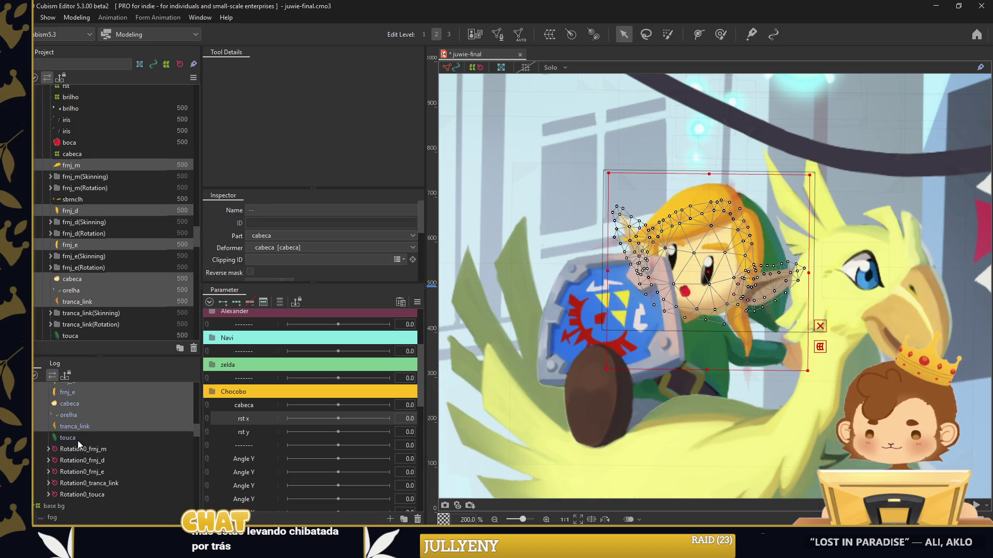
scroll(78, 440, "up", 1)
left_click(67, 422)
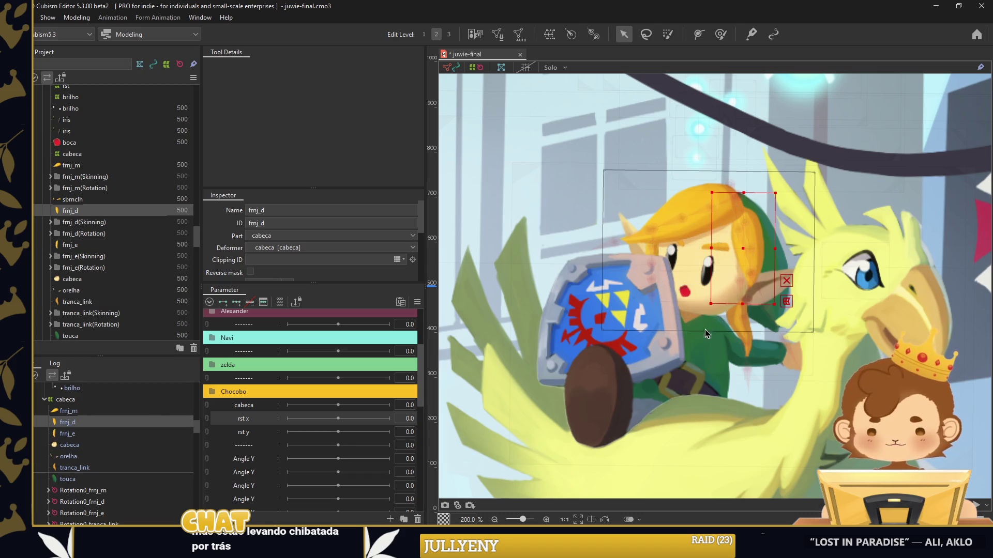
left_click(866, 286)
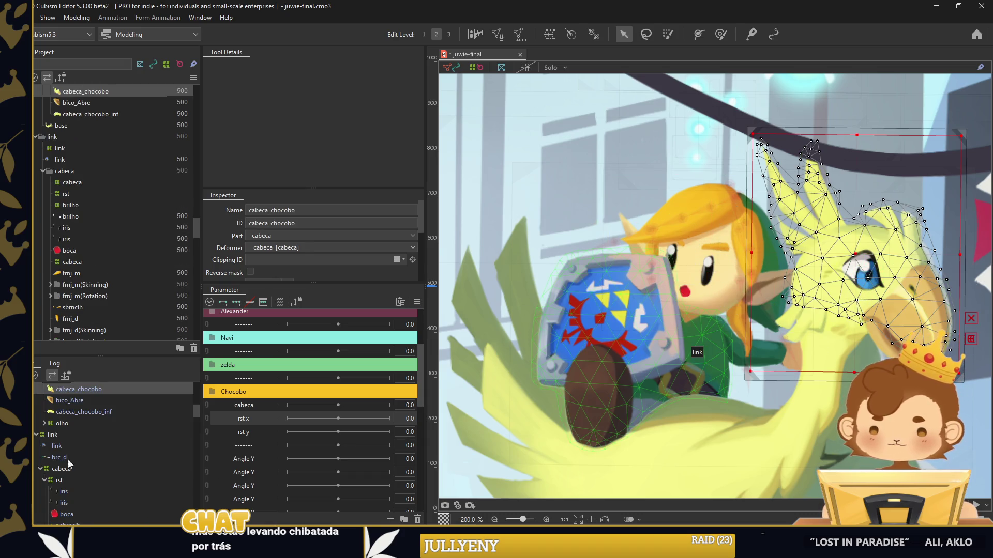
scroll(38, 467, "up", 1)
left_click(36, 476)
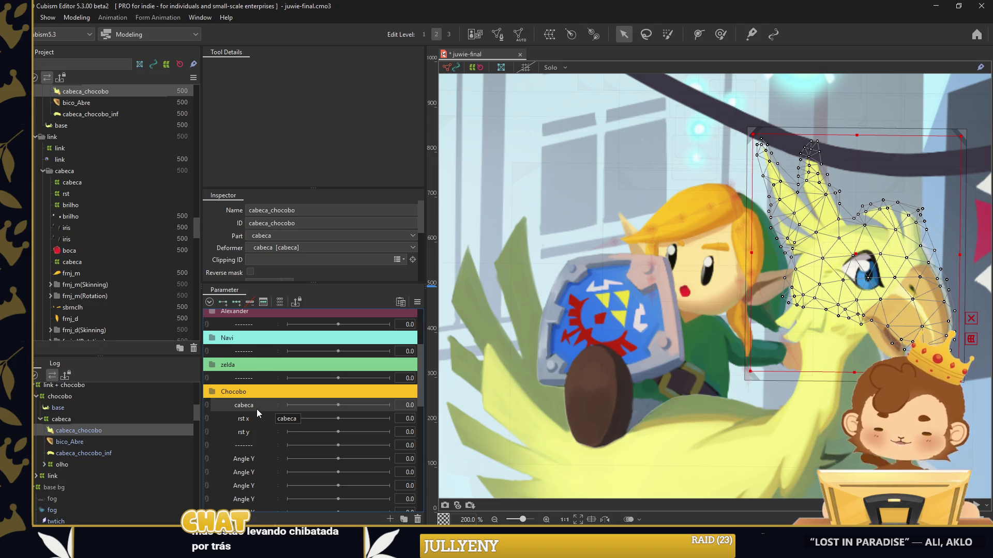
Set the chocobo head warp deformer's grid division to 15 x 15
left_click(61, 419)
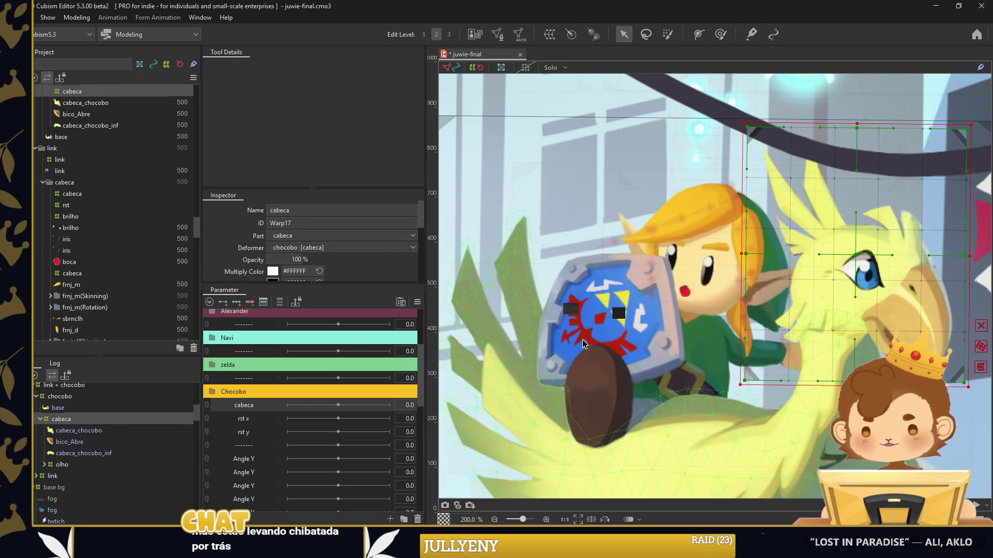
scroll(583, 339, "down", 1)
scroll(304, 252, "down", 1)
double_click(277, 254)
type("15")
key("Tab")
type("15")
key("Return")
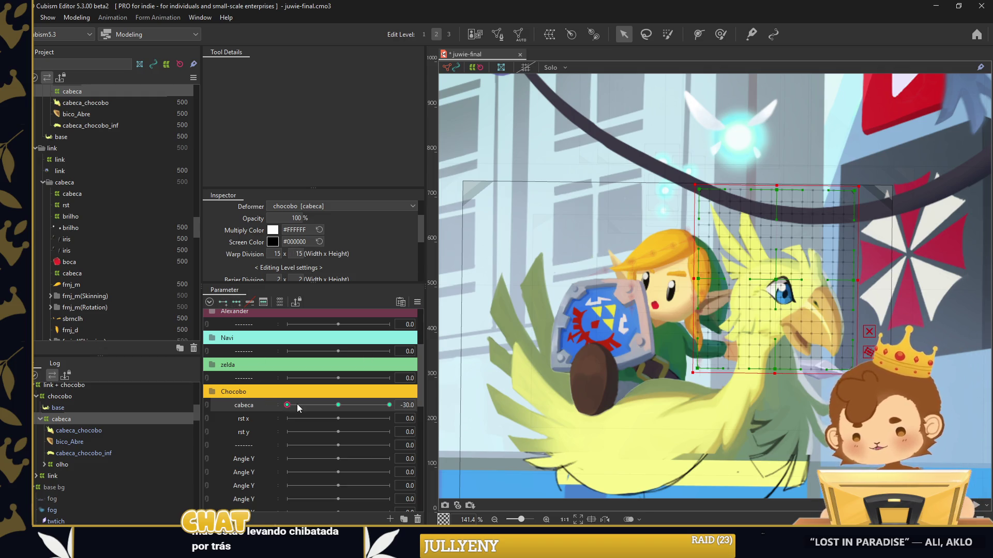
Tilt the chocobo head counter-clockwise at cabeca -30 and the other way at 30
left_click(249, 450)
left_click_drag(239, 408, 252, 454)
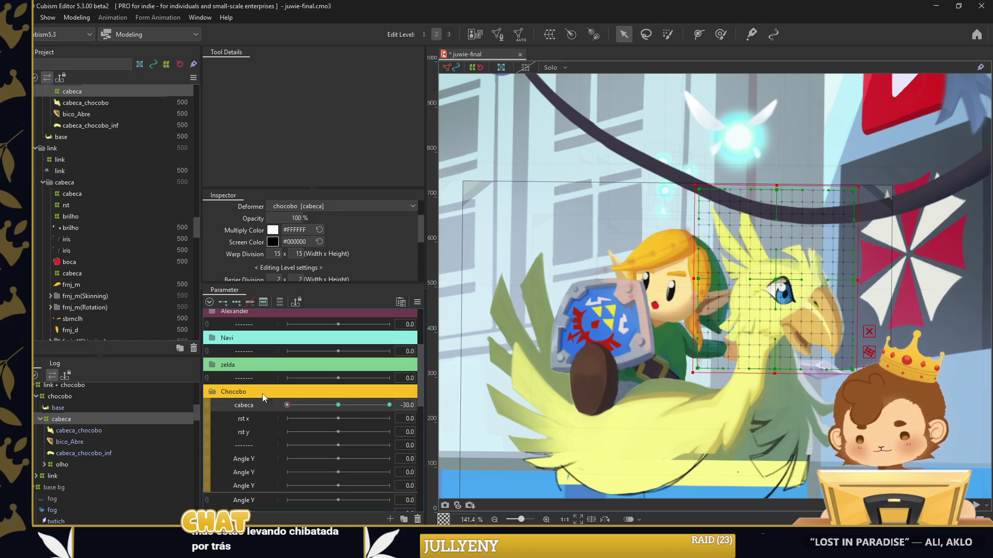
left_click_drag(865, 276, 820, 291)
scroll(820, 290, "up", 2)
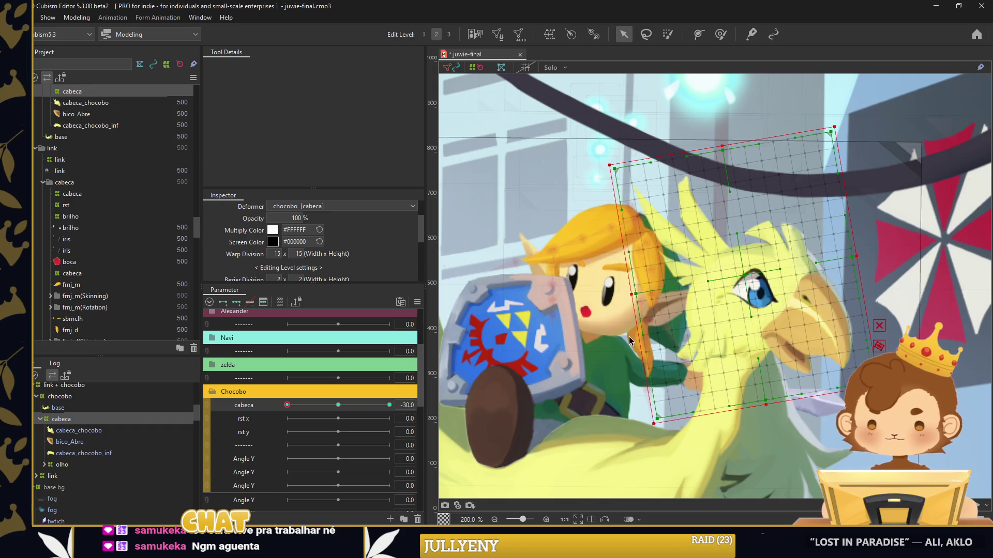
left_click_drag(287, 404, 389, 405)
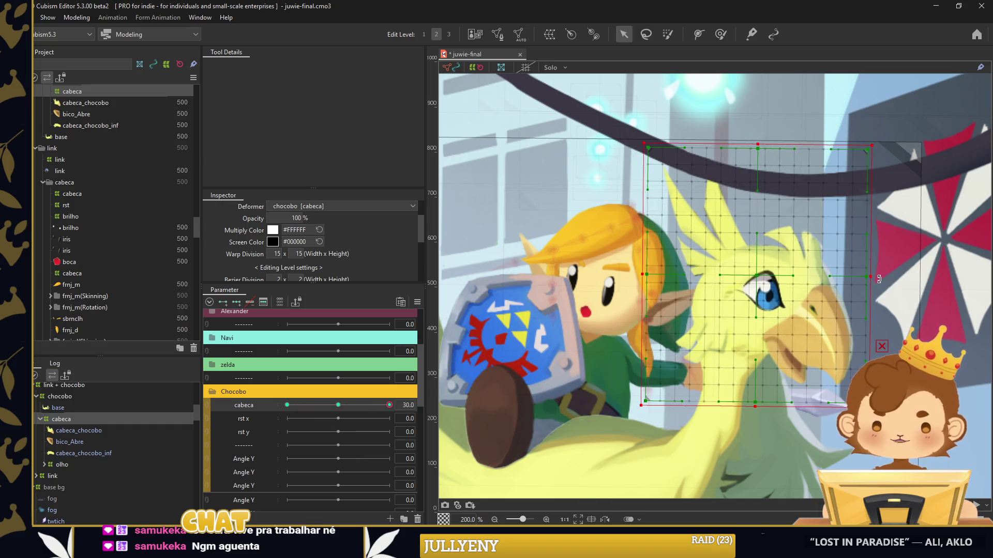
left_click_drag(864, 279, 814, 316)
left_click_drag(760, 283, 772, 301)
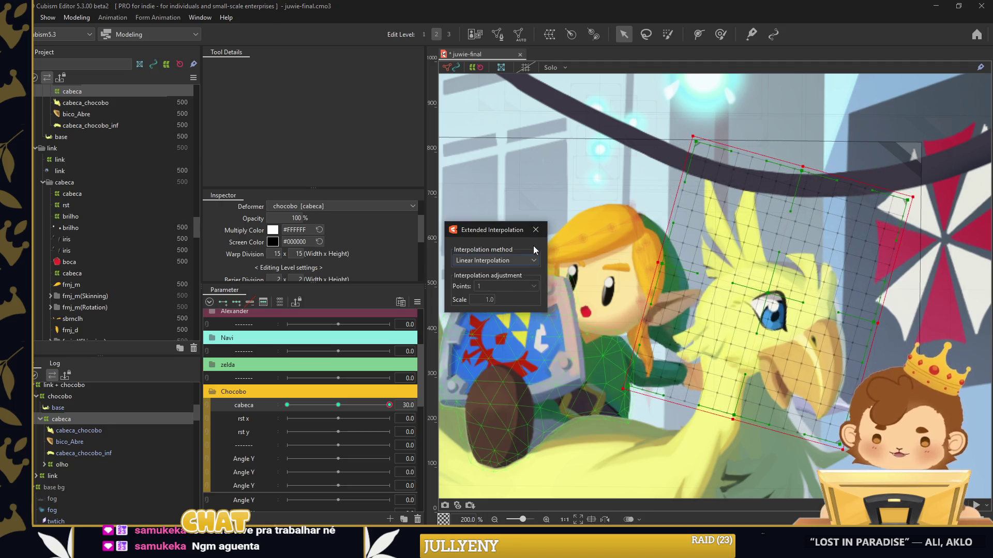
Add in-between keys to cabeca and nudge the head's -30 pose up and right
left_click(509, 286)
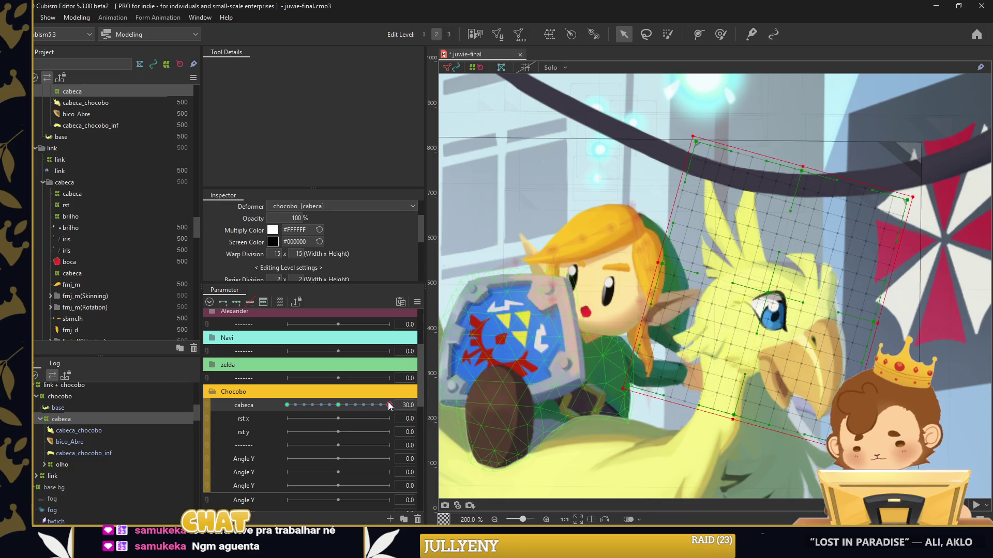
left_click_drag(390, 407, 287, 405)
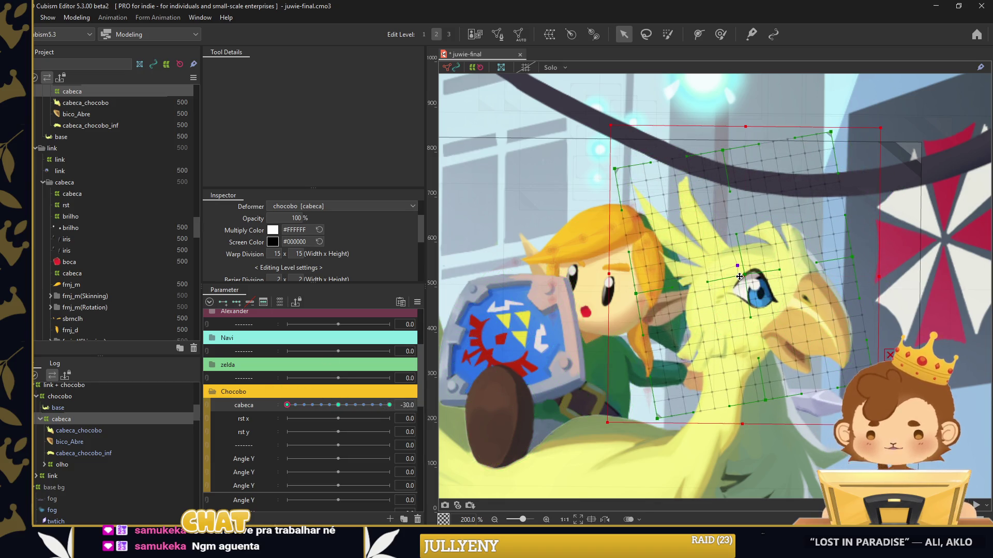
left_click_drag(742, 277, 746, 274)
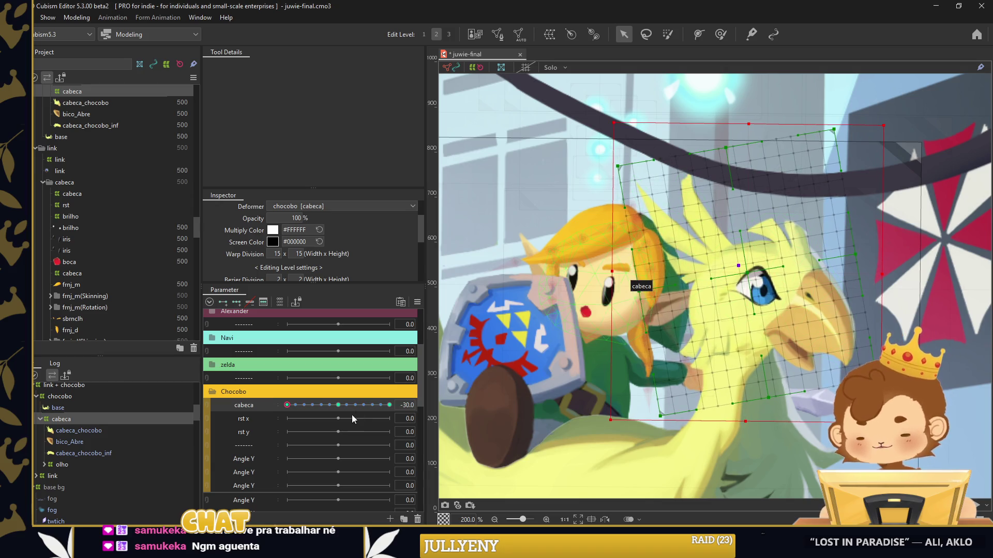
mouse_move(286, 405)
left_mouse_down()
mouse_move(419, 405)
mouse_move(287, 405)
left_mouse_up()
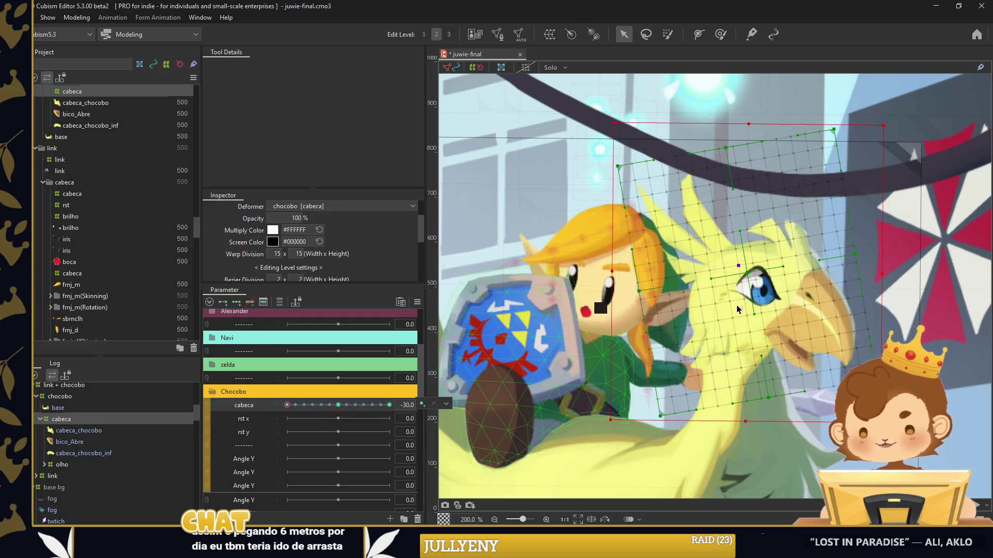
left_click(309, 406)
left_click_drag(310, 409, 287, 405)
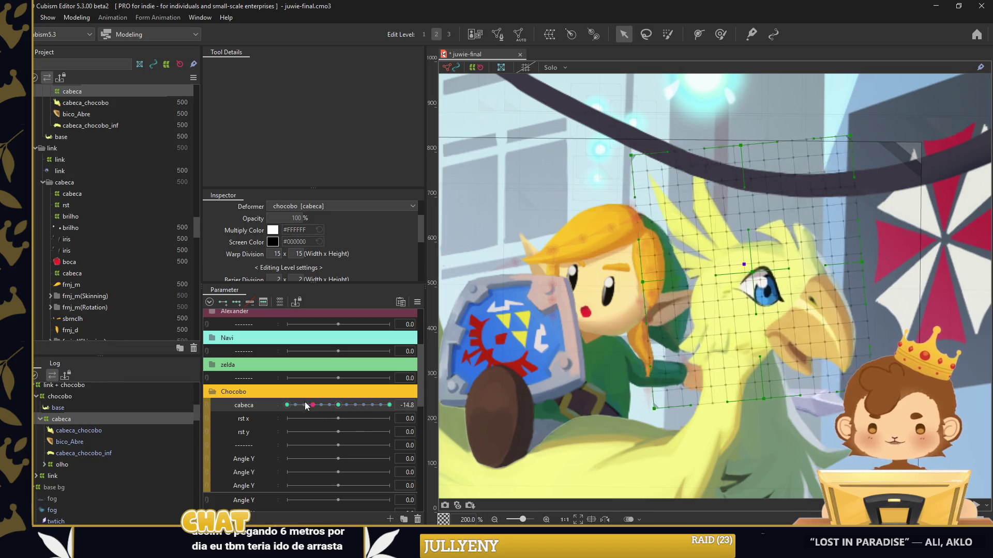
Refine the partial tilt toward -30, then return cabeca to the upright pose
left_click(338, 405)
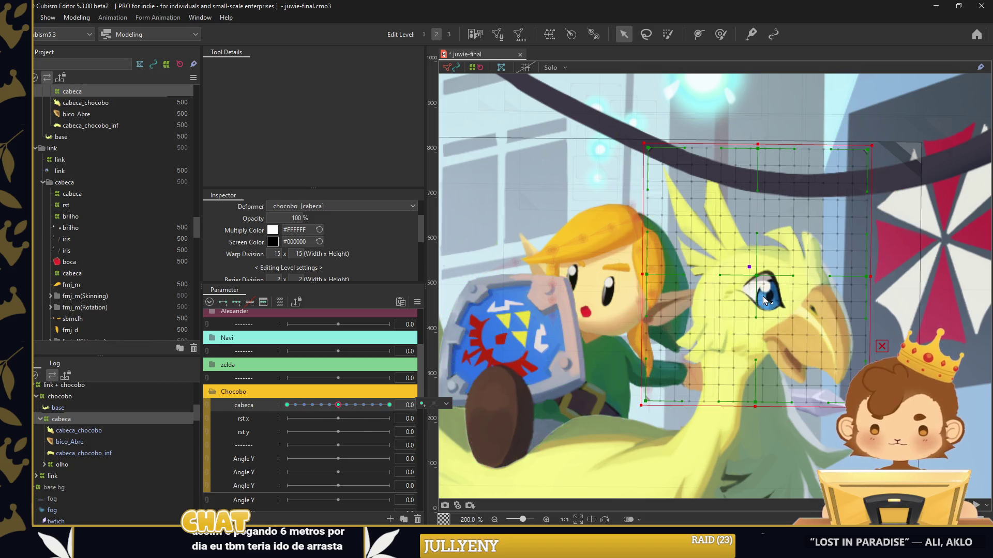
left_click_drag(757, 272, 754, 278)
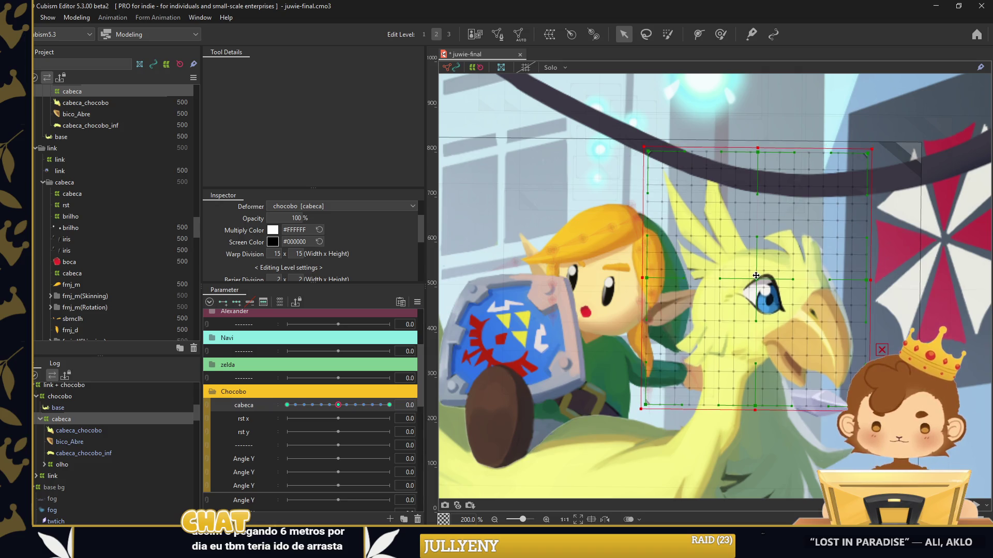
left_click_drag(338, 405, 287, 405)
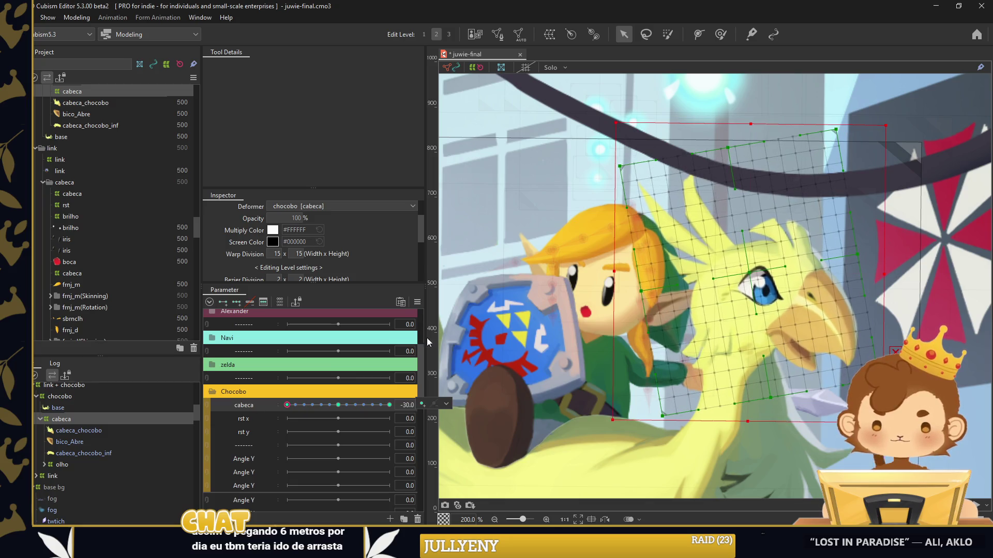
left_click_drag(745, 272, 743, 272)
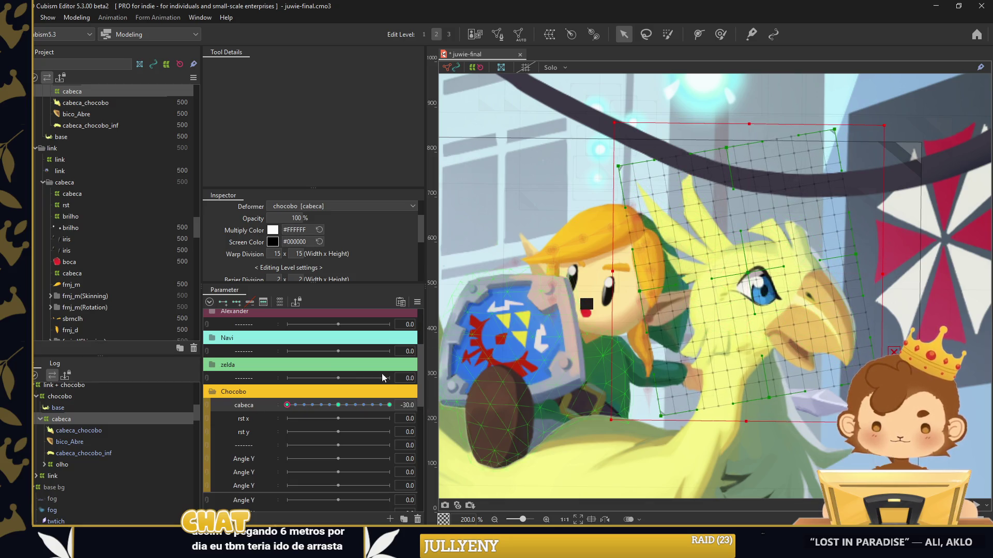
left_click(345, 407)
scroll(325, 412, "up", 2)
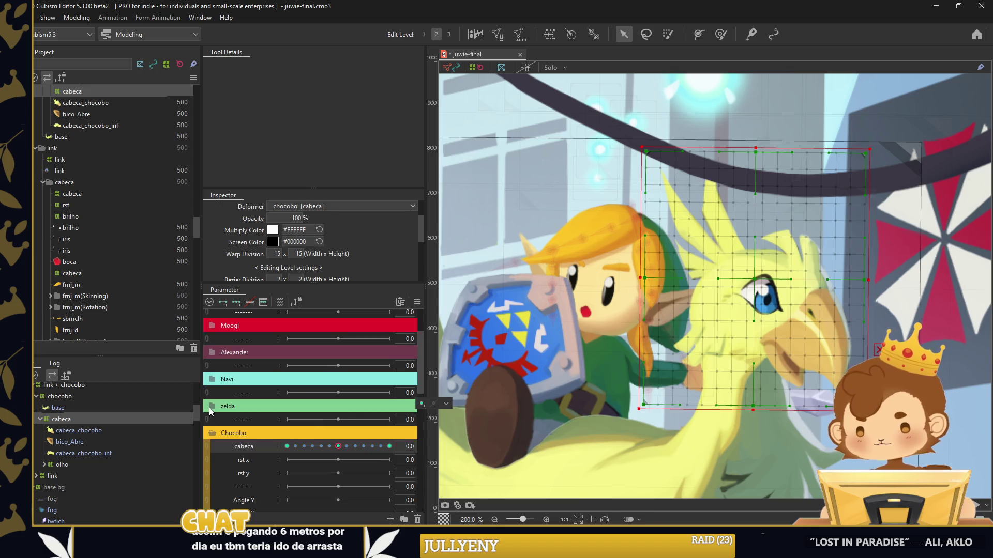
With the large chocobo warp selected, replicate three blank parameters into the zelda group
left_click(212, 409)
scroll(553, 379, "down", 1)
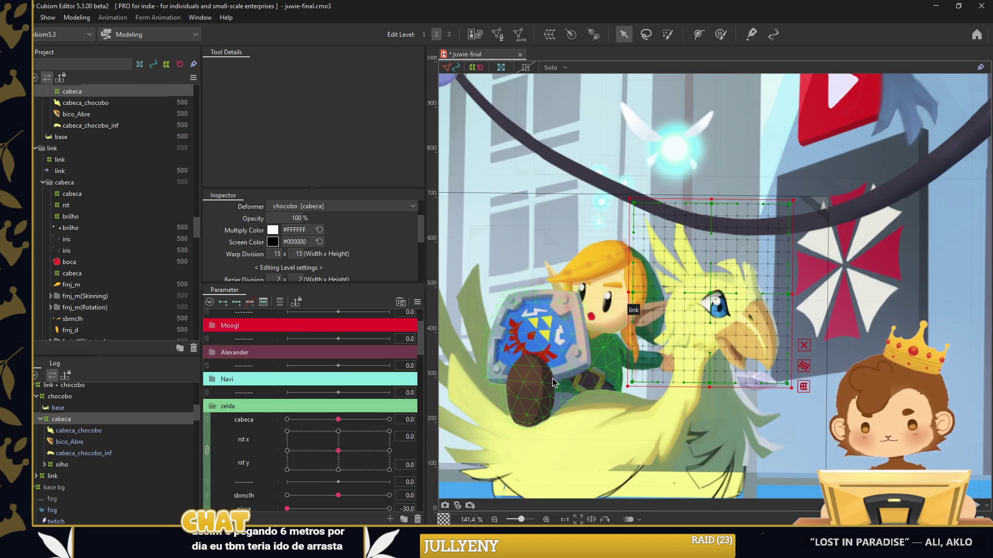
scroll(598, 359, "down", 2)
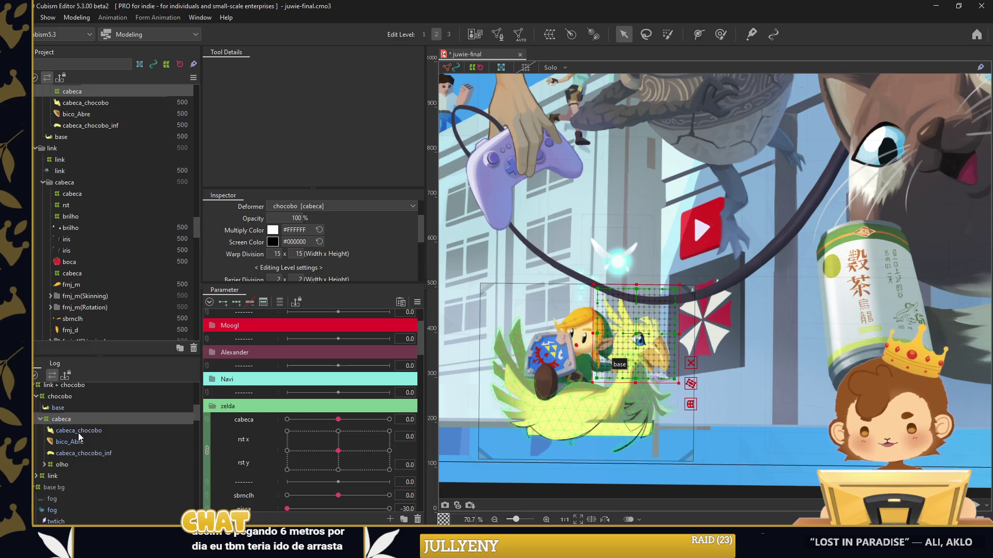
left_click(38, 399)
right_click(253, 390)
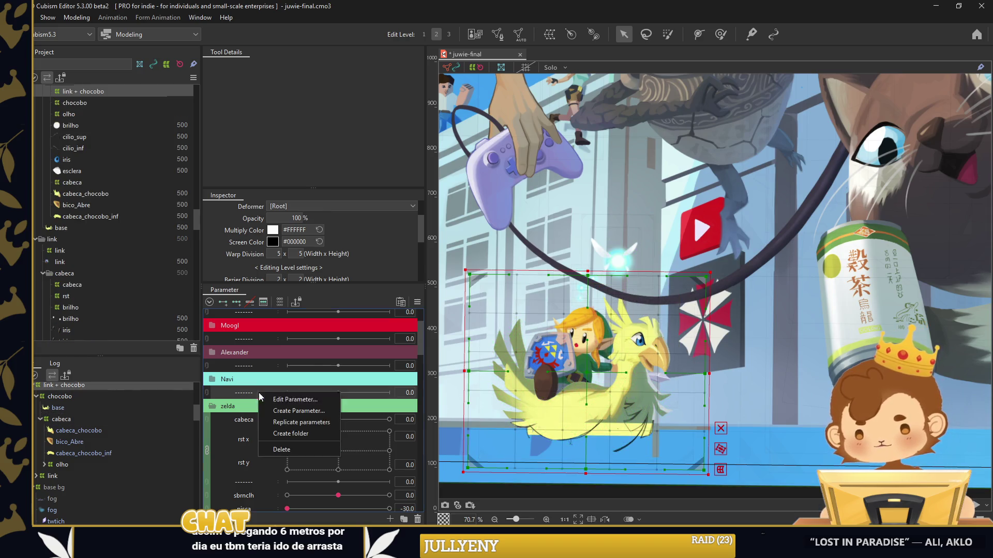
left_click(289, 417)
right_click(253, 402)
left_click(272, 429)
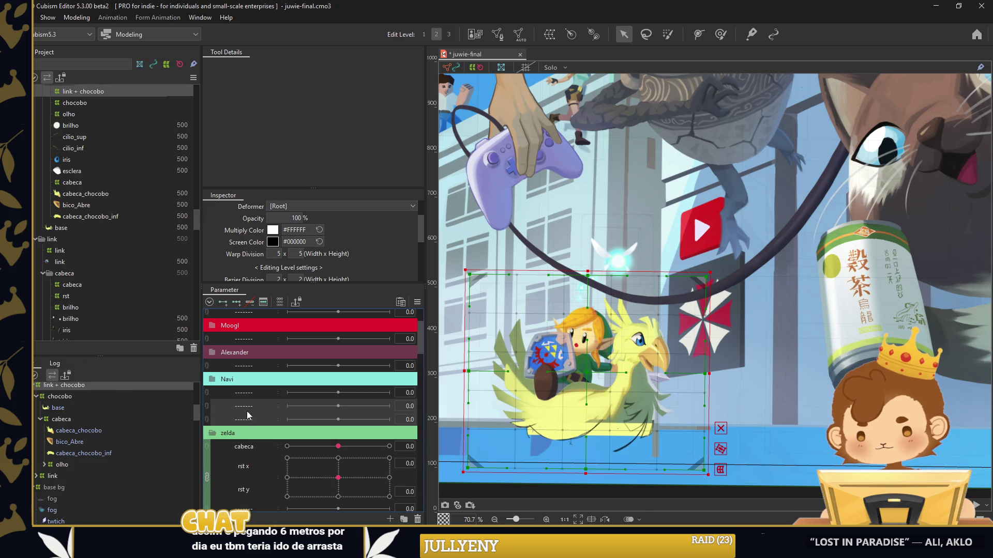
right_click(259, 423)
left_click(286, 455)
right_click(256, 427)
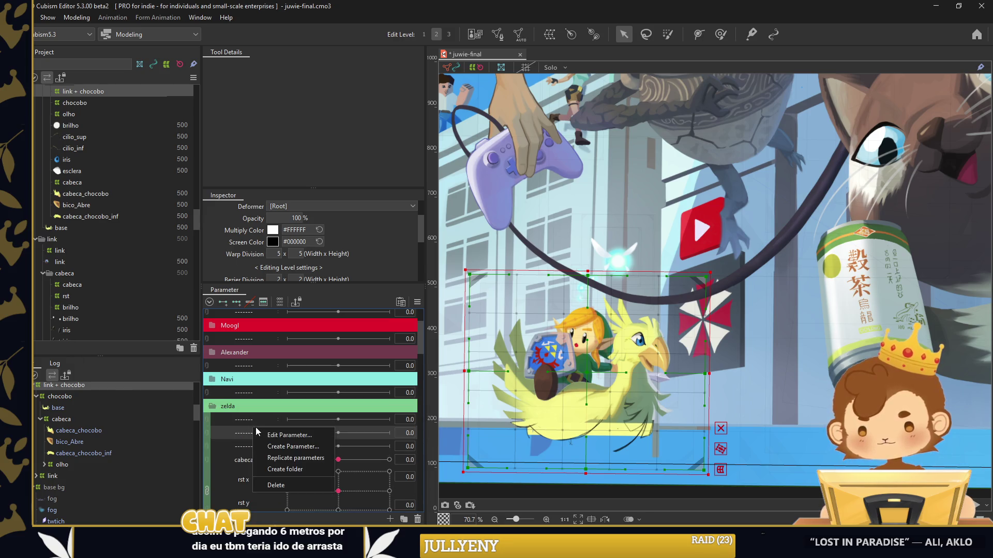
left_click(262, 445)
Rename the three new parameters to s1, s2 and y
double_click(243, 423)
type("s1")
right_click(254, 433)
left_click(256, 439)
type("s2")
right_click(253, 447)
left_click(254, 453)
type("yt")
key("BackSpace")
key("Return")
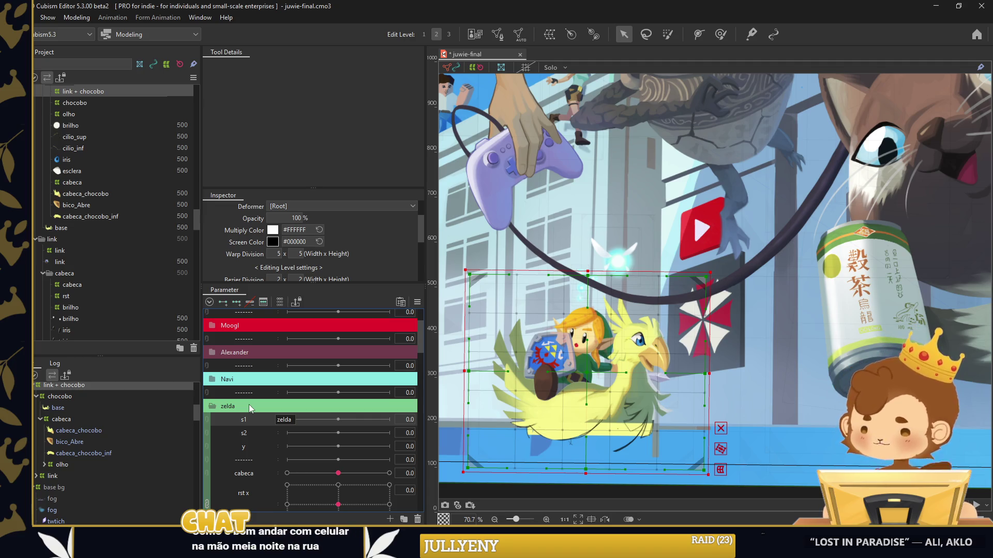
Create keys on s1 for the warp and switch to the deformation brush
key("ctrl+s")
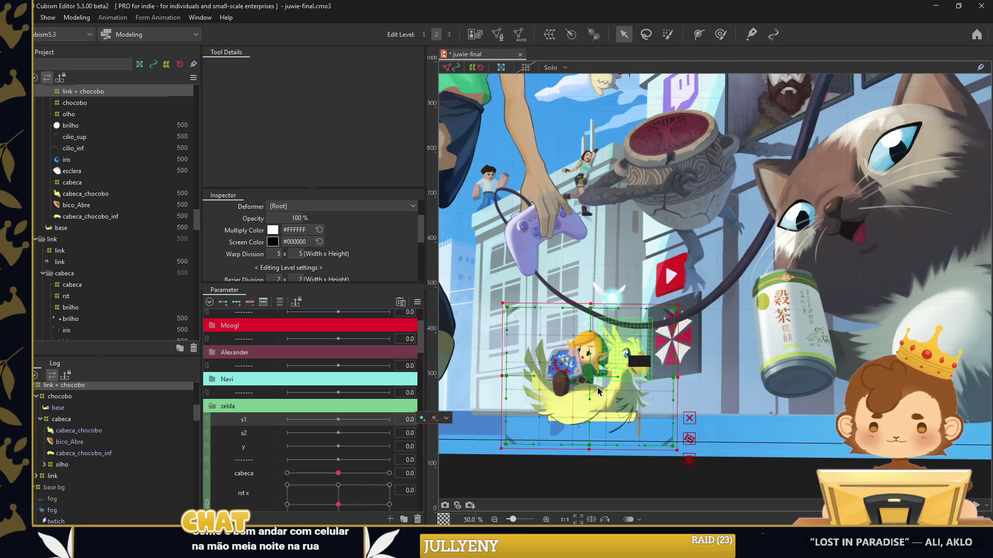
scroll(597, 386, "down", 1)
left_click(721, 34)
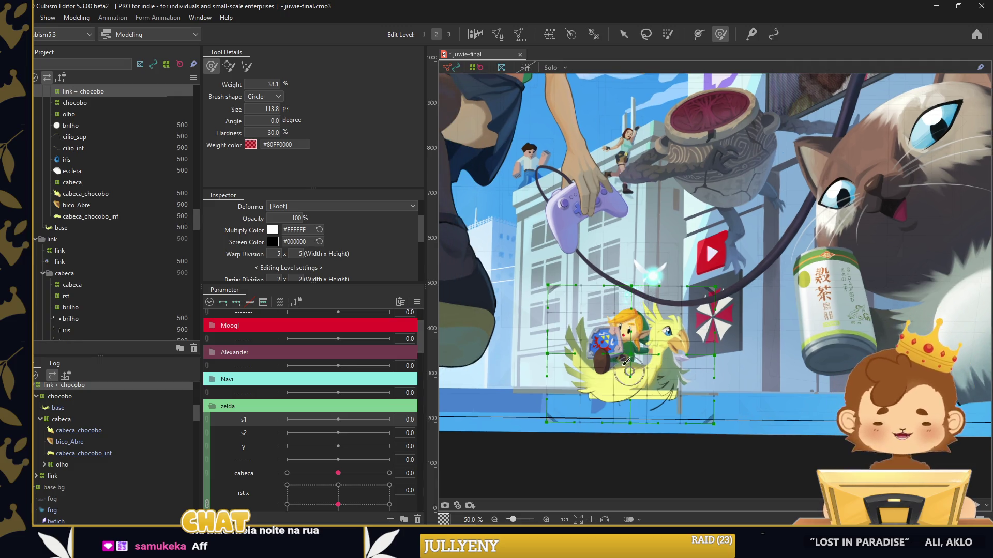
At s1 -30, bend the left part of the chocobo warp mesh
scroll(299, 212, "down", 2)
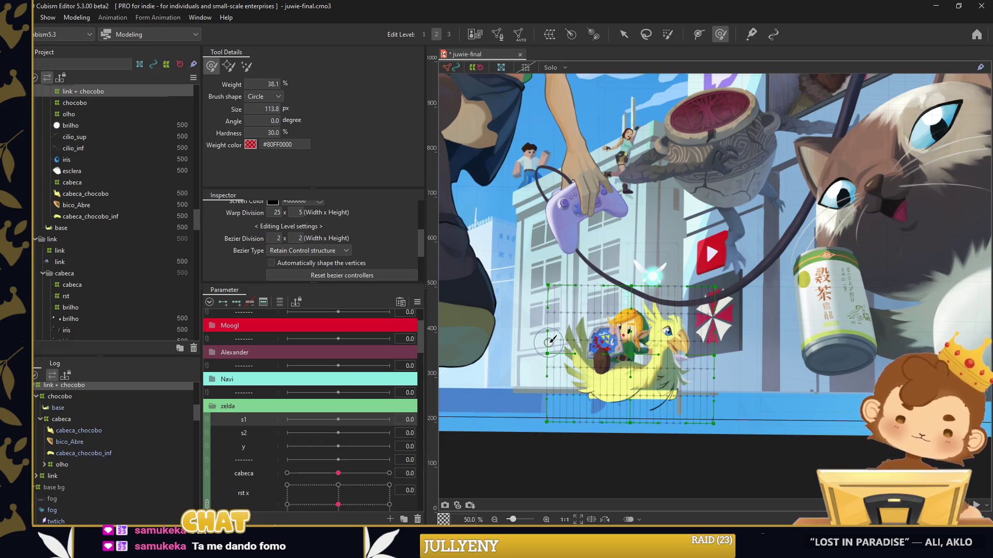
scroll(458, 352, "up", 3)
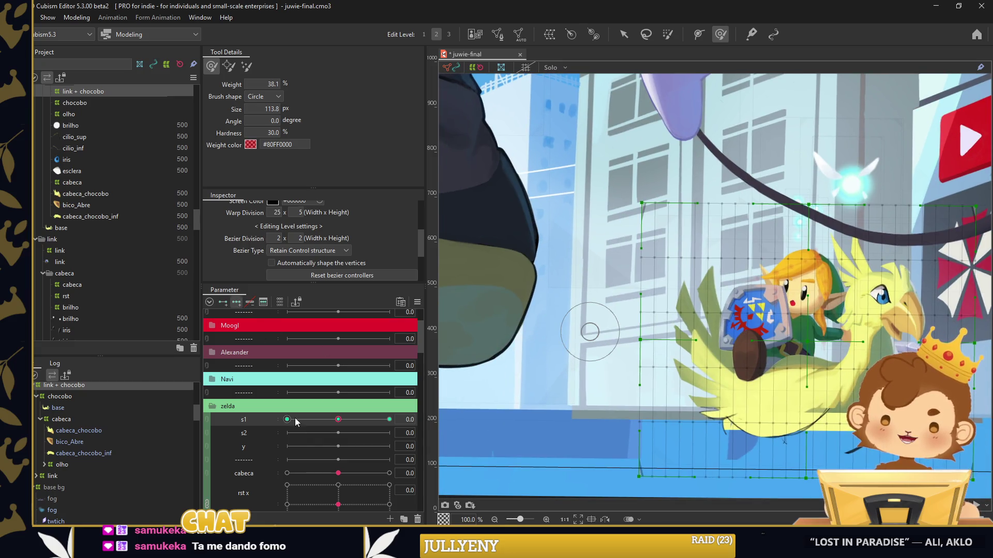
left_click(288, 420)
scroll(698, 311, "down", 1)
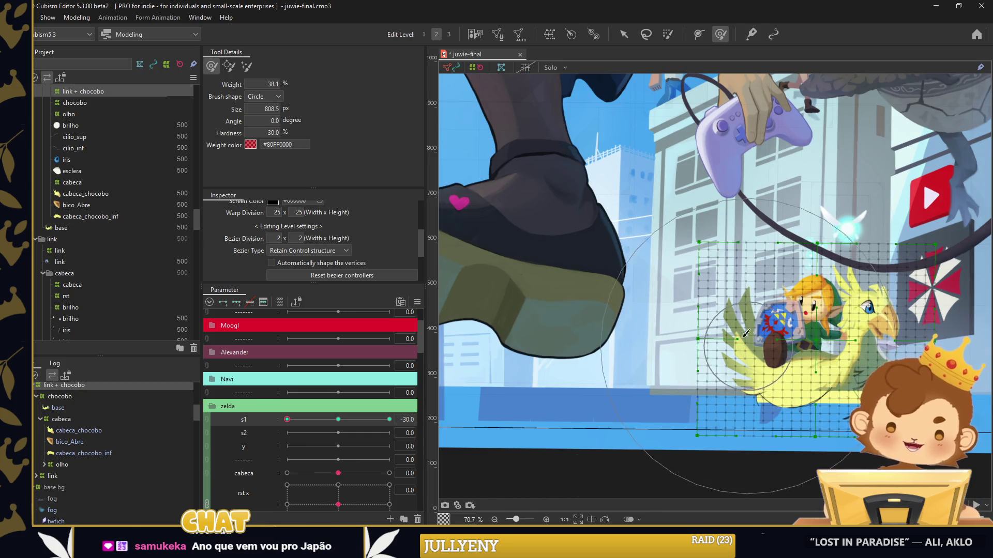
mouse_move(605, 311)
left_mouse_down()
mouse_move(678, 324)
mouse_move(765, 250)
mouse_move(644, 305)
left_mouse_up()
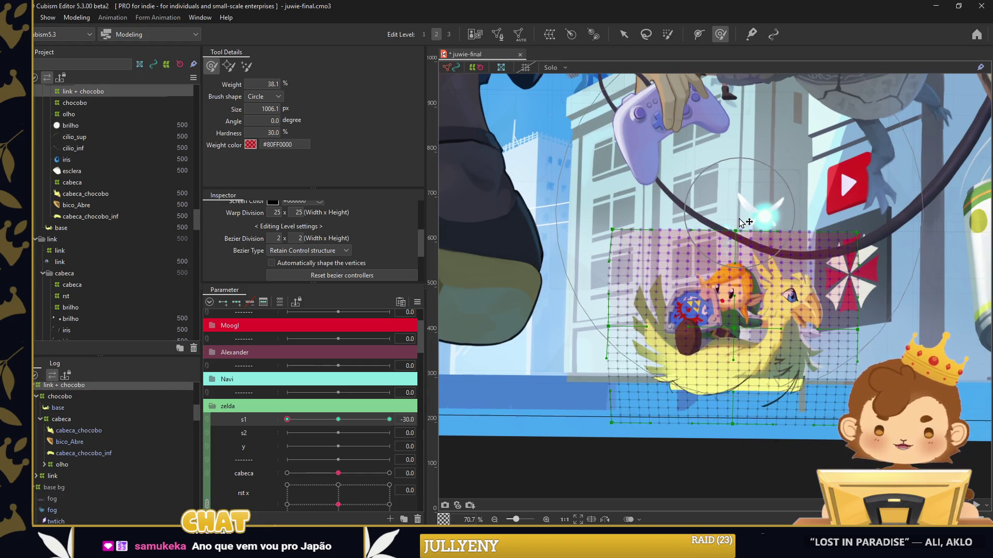
At s1 30, bend both sides of the warp mesh and add extra interpolated keys
left_click_drag(288, 420, 390, 419)
left_click_drag(628, 328, 673, 310)
left_click_drag(853, 320, 737, 251)
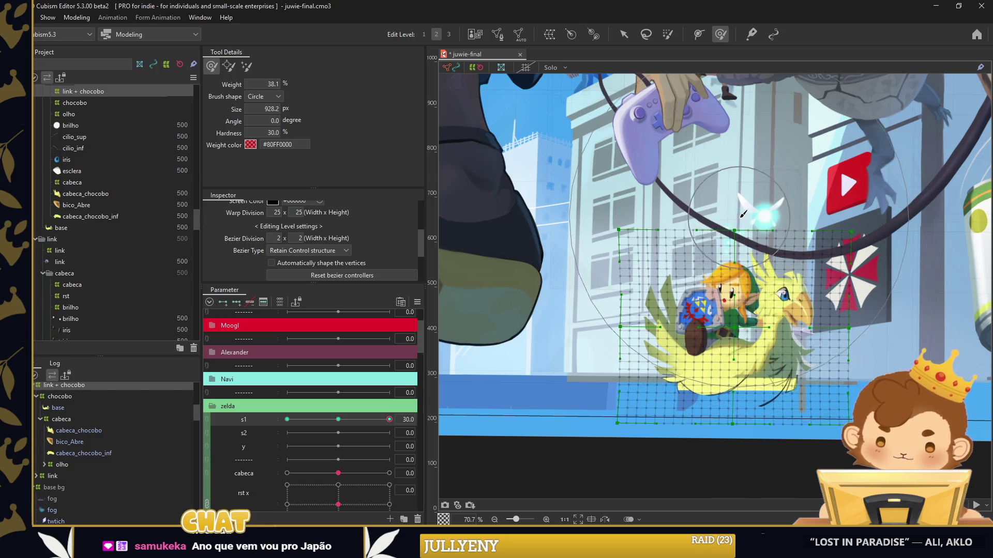
key("v")
left_click(535, 230)
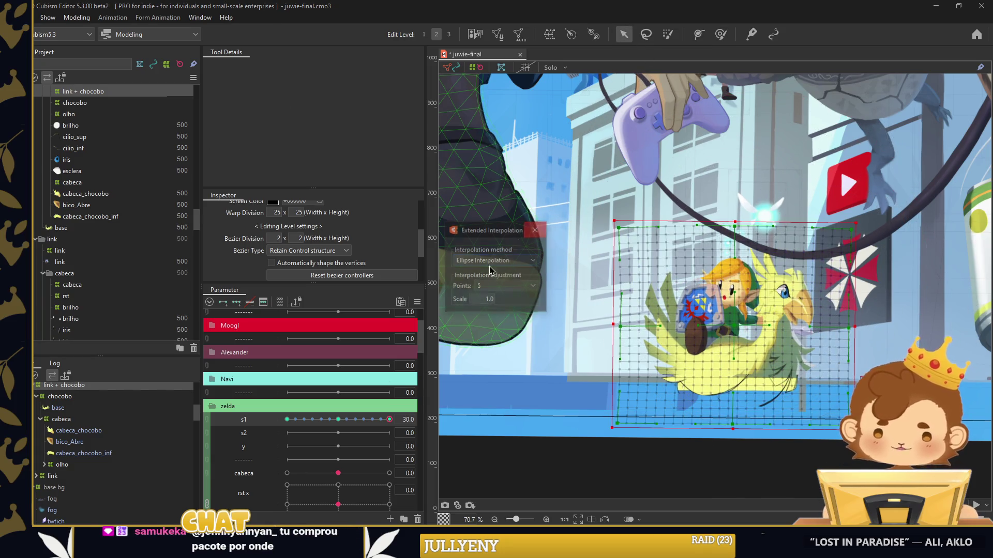
Brush s2's -30 and 30 poses onto the warp and add interpolated keys along s2
mouse_move(390, 420)
left_mouse_down()
mouse_move(271, 417)
mouse_move(338, 420)
left_mouse_up()
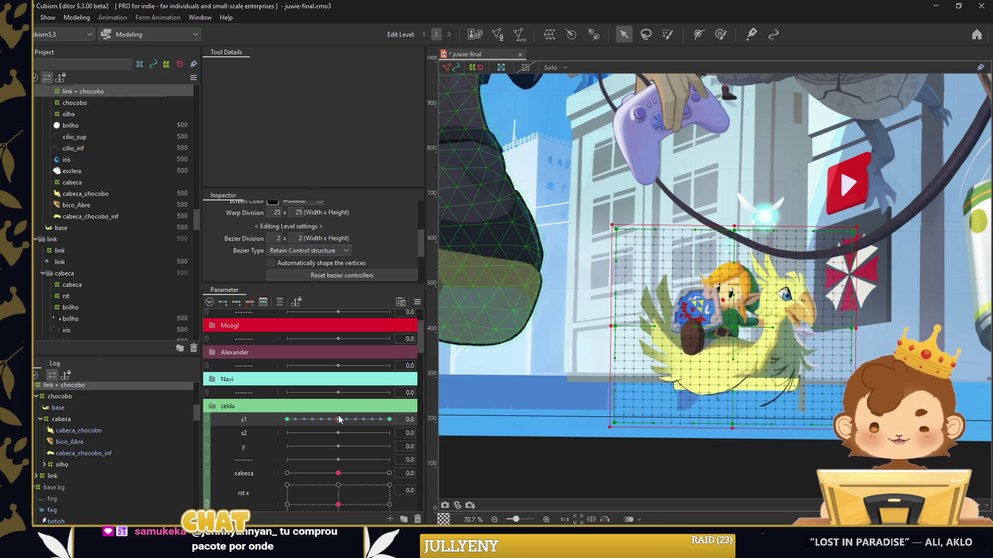
left_click(287, 432)
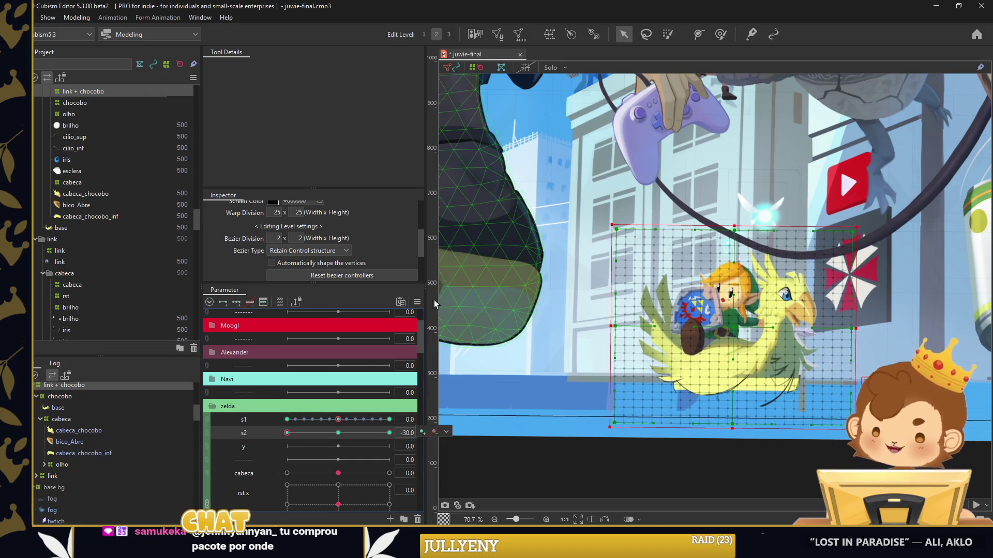
left_click(720, 35)
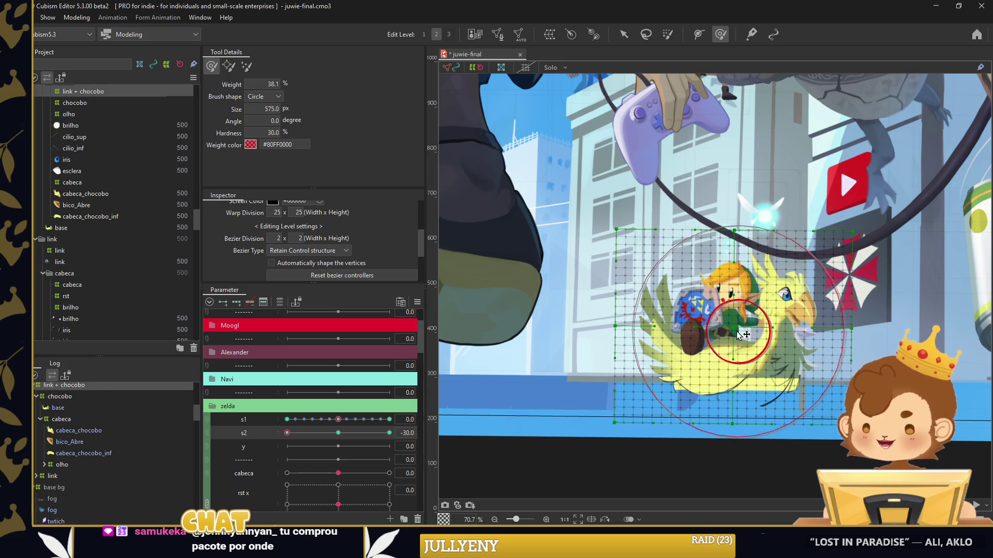
scroll(734, 327, "up", 1)
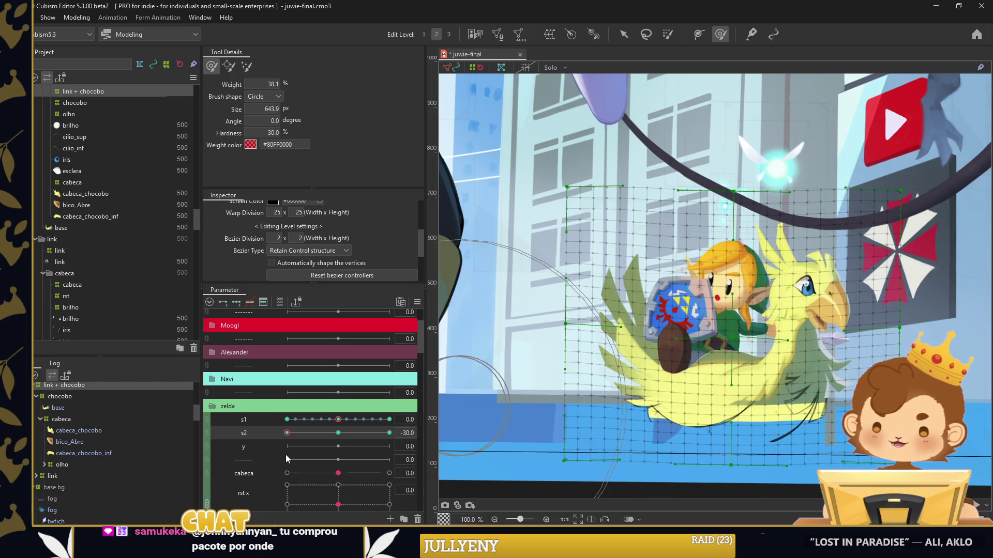
left_click_drag(292, 434, 389, 432)
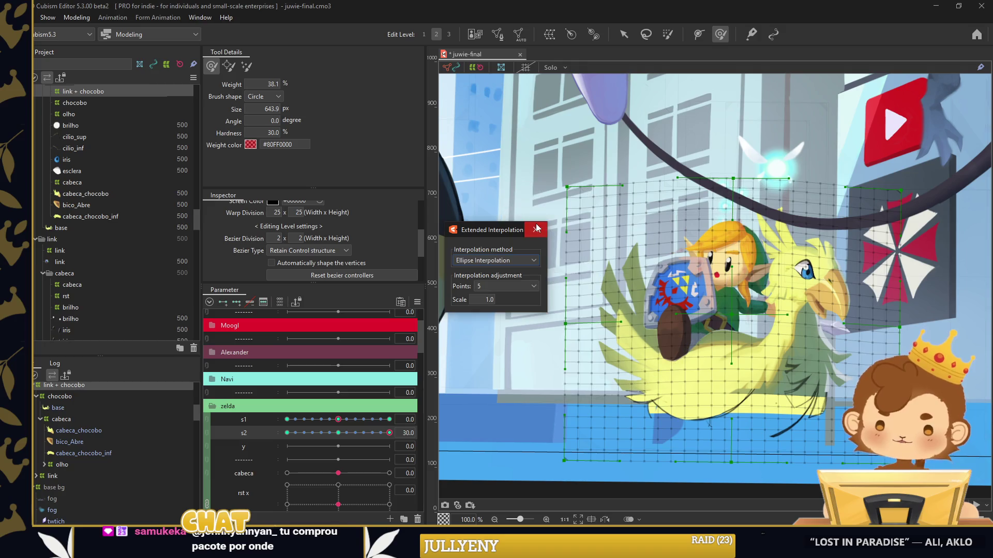
left_click(595, 304)
left_click(623, 35)
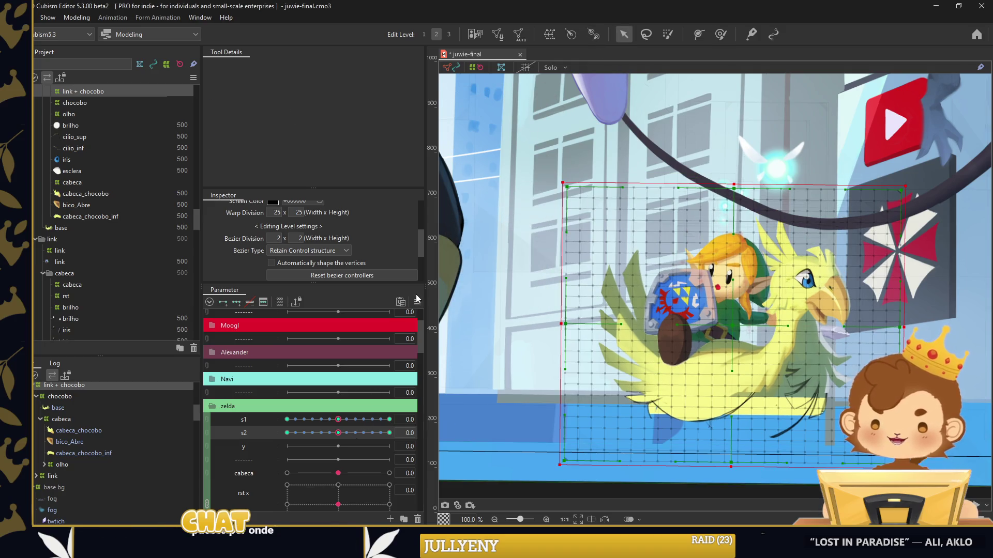
Synthesize the s1 and s2 corners and preview the combined sway
right_click(434, 314)
left_click(489, 334)
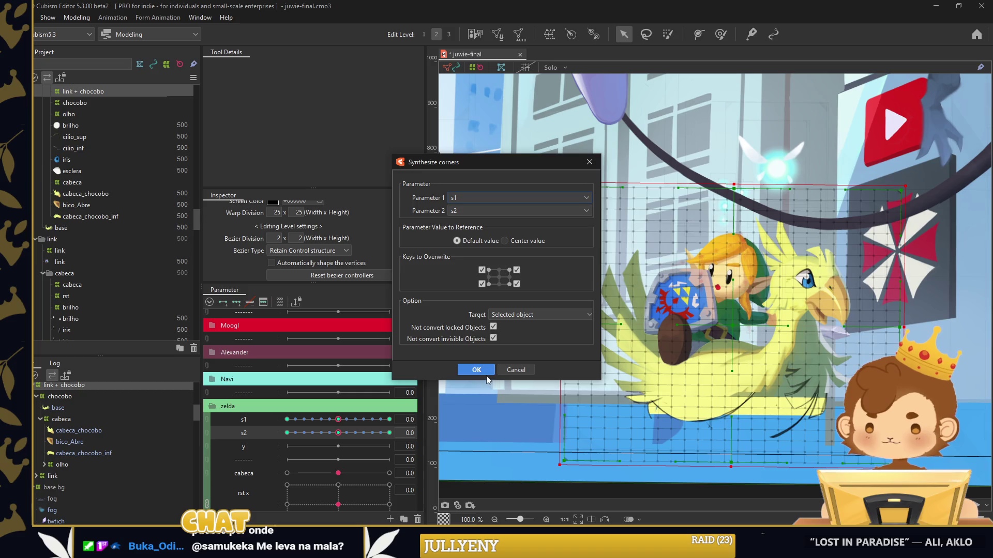
left_click(476, 370)
mouse_move(357, 431)
left_mouse_down()
mouse_move(315, 448)
mouse_move(331, 439)
left_mouse_up()
scroll(331, 440, "down", 2)
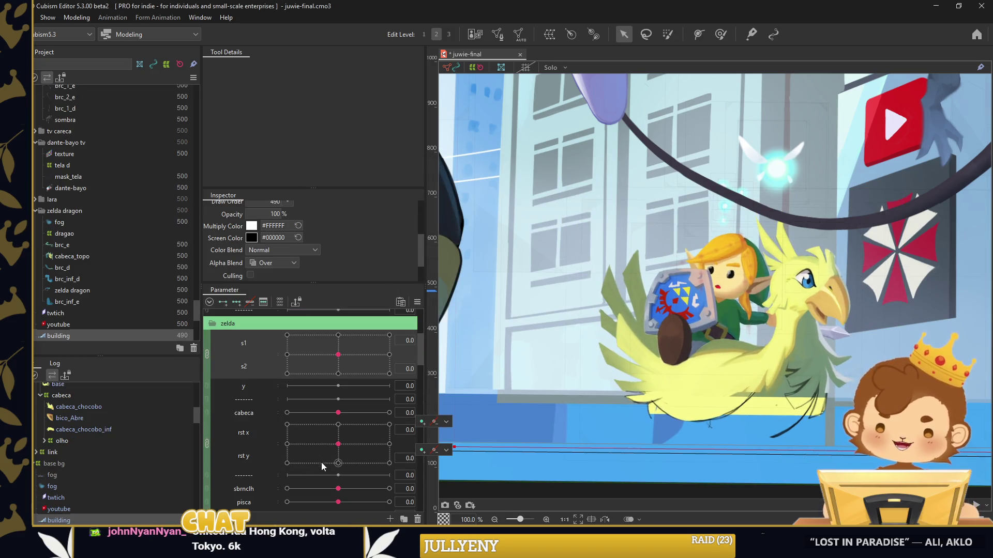
Settle a zelda slider at rest and deselect the building artwork on the canvas
scroll(290, 459, "up", 1)
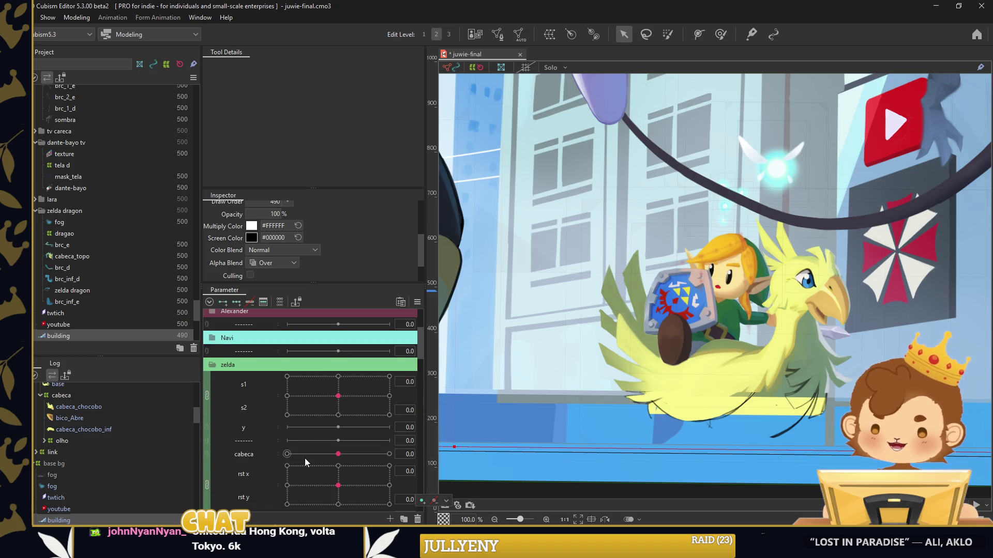
scroll(305, 458, "up", 1)
left_click_drag(338, 438, 339, 438)
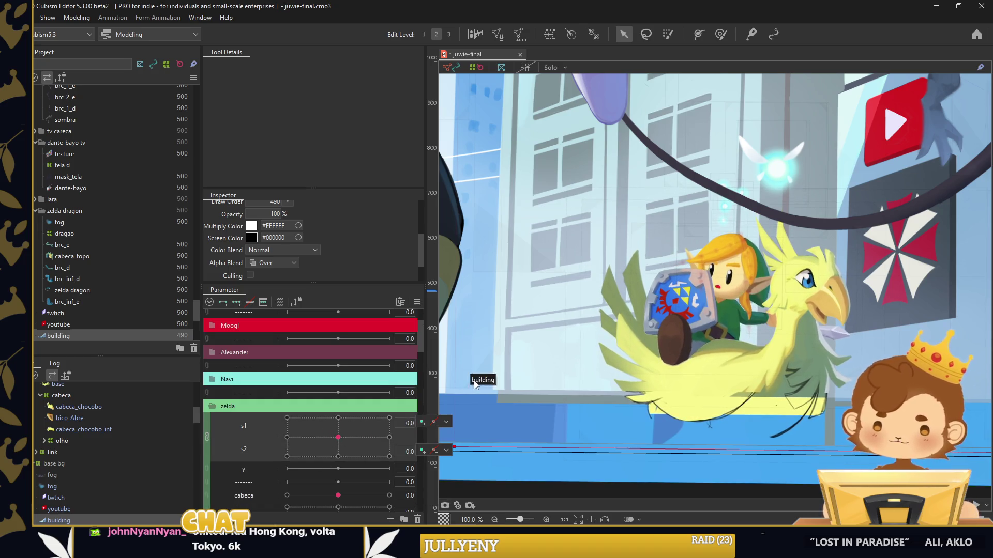
scroll(475, 385, "down", 5)
scroll(686, 462, "down", 2)
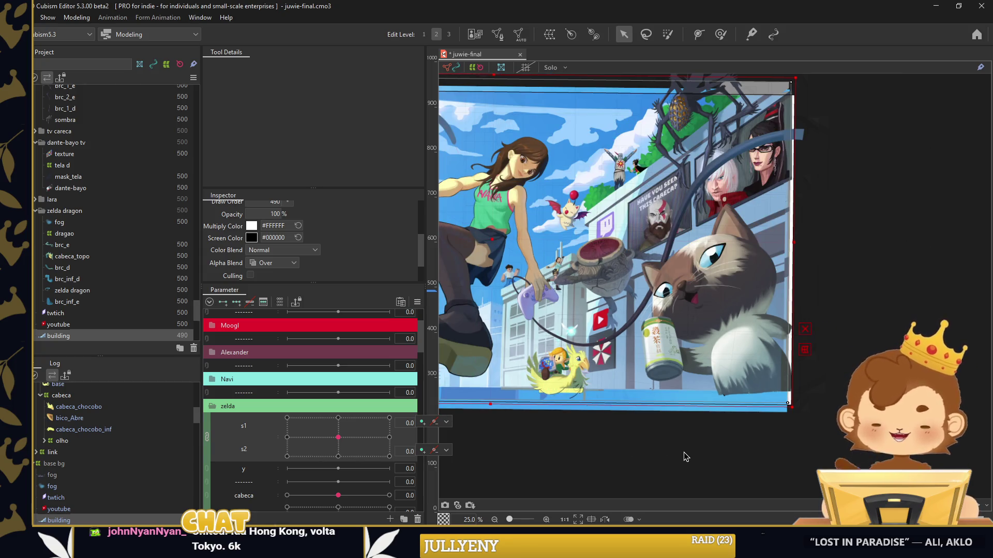
right_click(686, 457)
left_click(583, 458)
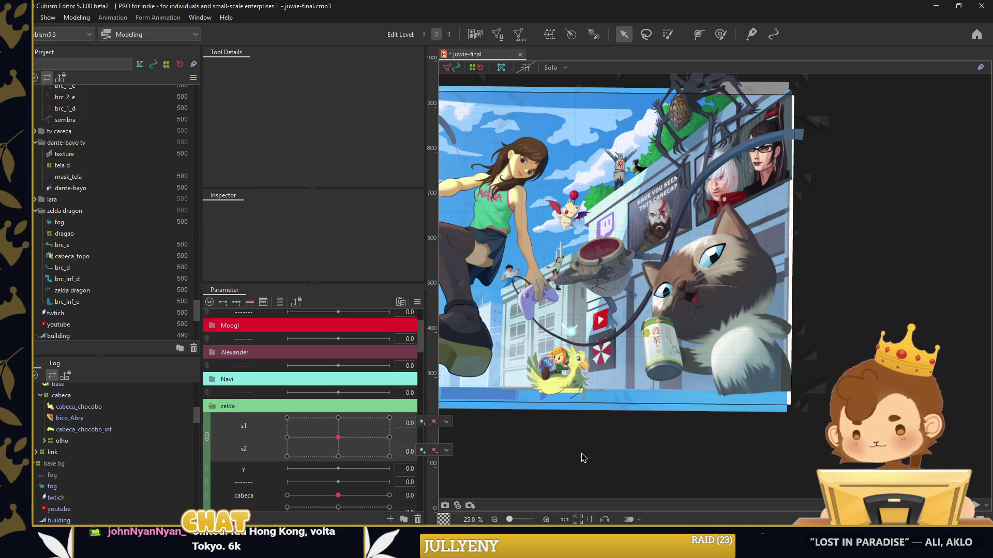
Return zelda's rst x and rst y to 0.0 and scroll toward the Chocobo group
scroll(285, 459, "down", 3)
mouse_move(306, 444)
left_mouse_down()
mouse_move(348, 441)
mouse_move(365, 453)
left_mouse_up()
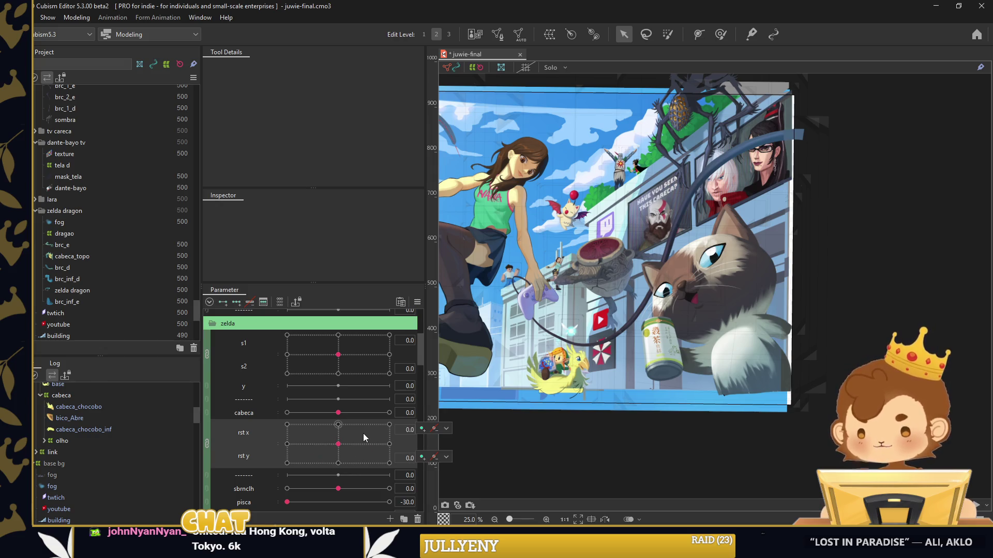
right_click(684, 428)
left_click(621, 433)
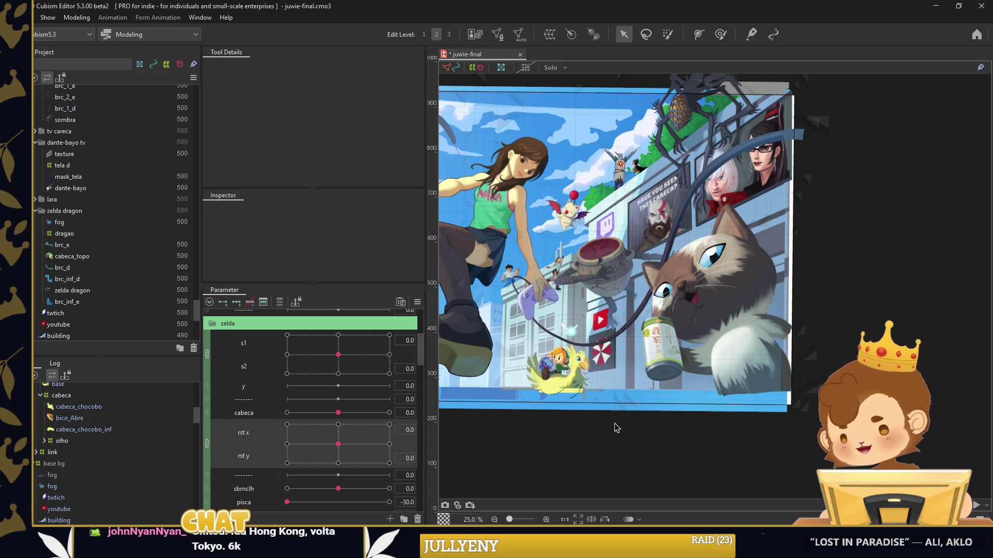
scroll(315, 440, "down", 3)
scroll(307, 441, "up", 1)
scroll(315, 435, "up", 2)
scroll(228, 341, "up", 1)
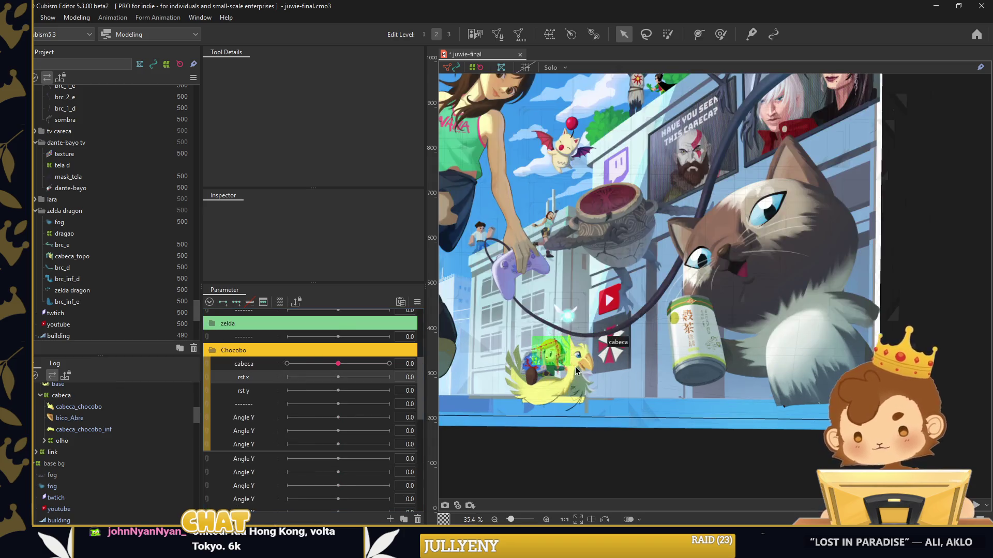
scroll(578, 369, "up", 2)
scroll(578, 370, "up", 2)
Rename the first two Angle Y parameters to pisca and iris x
key("Delete")
key("Escape")
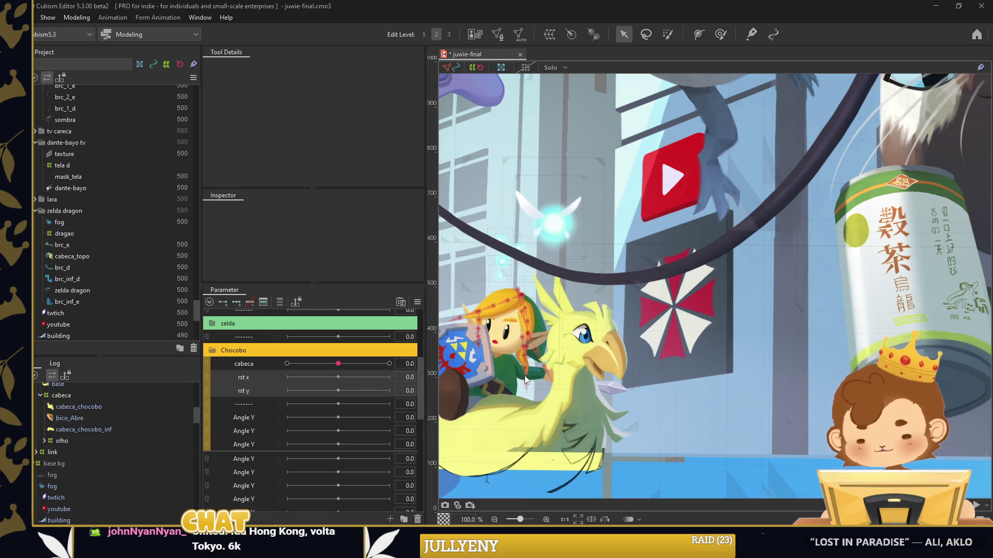
scroll(577, 346, "up", 3)
right_click(259, 386)
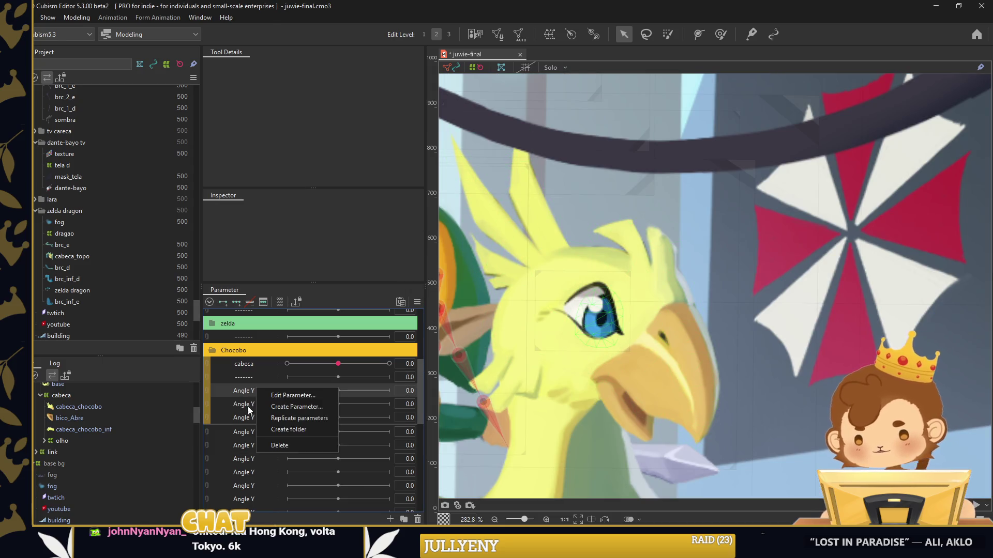
right_click(261, 411)
left_click(271, 439)
right_click(257, 397)
left_click(263, 401)
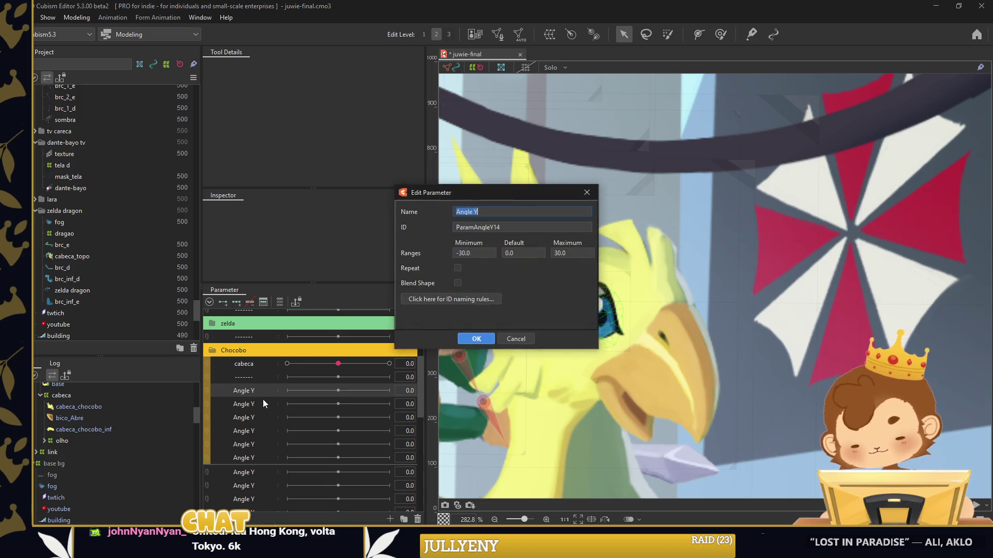
type("pisca")
key("Return")
right_click(264, 400)
left_click(265, 405)
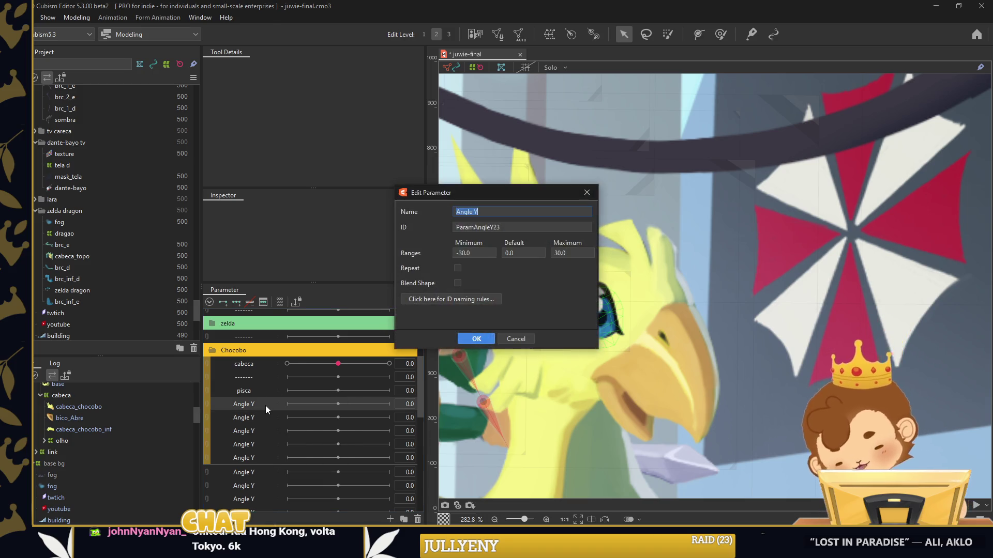
type("iris x")
key("Return")
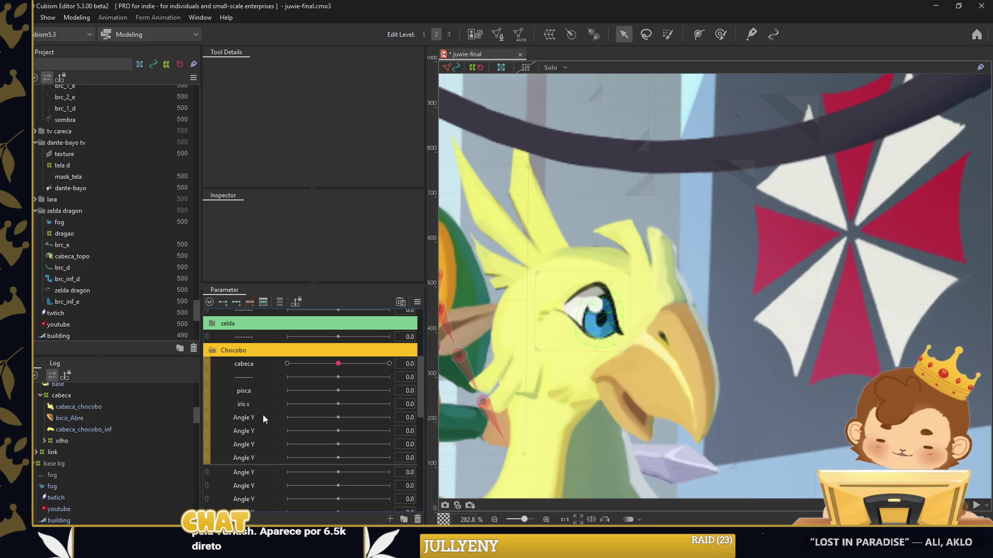
Rename the next two Angle Y parameters to y and brilho
right_click(263, 417)
left_click(269, 425)
type("y")
key("Return")
right_click(262, 435)
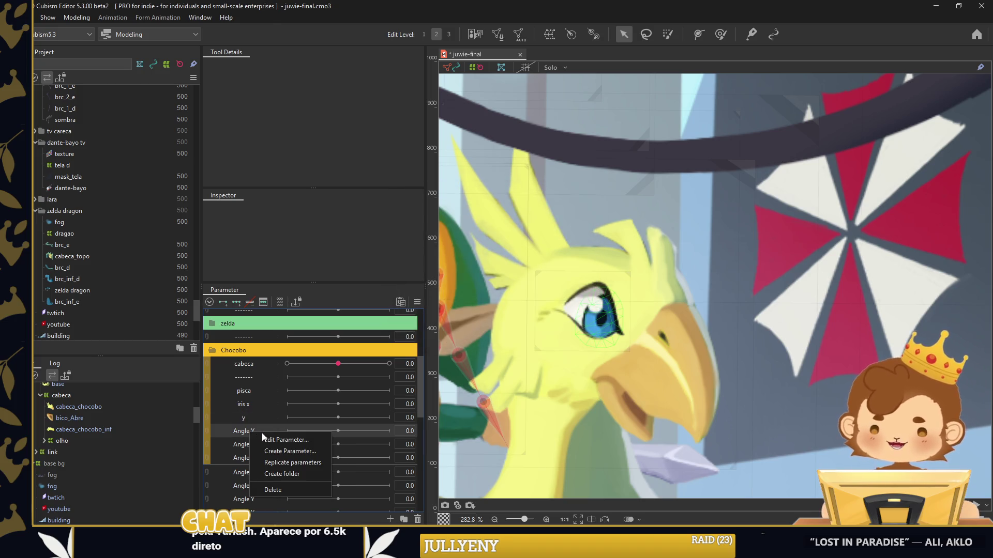
key("b")
left_click(268, 440)
type("brilho")
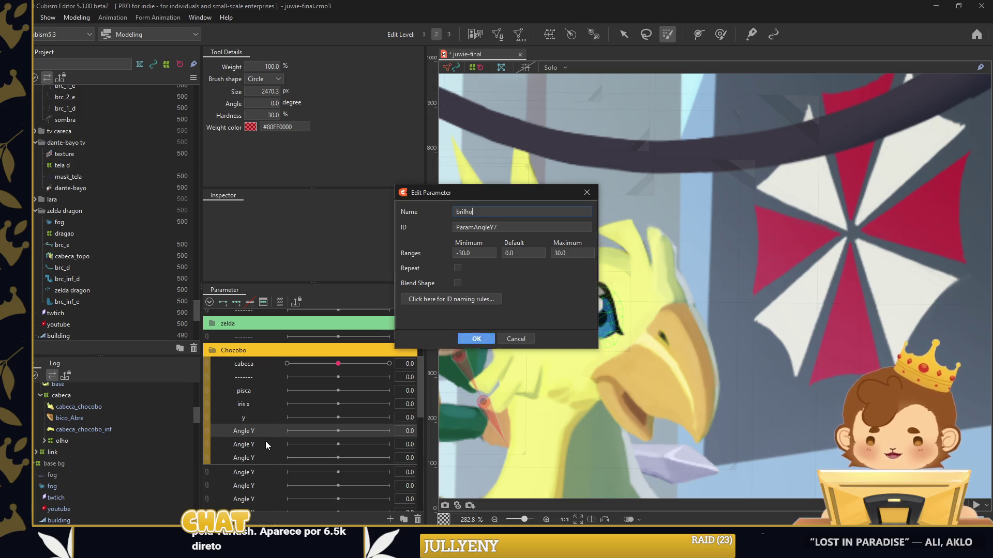
key("Return")
Duplicate the ------- divider row and move the copy just below brilho
right_click(266, 441)
right_click(256, 453)
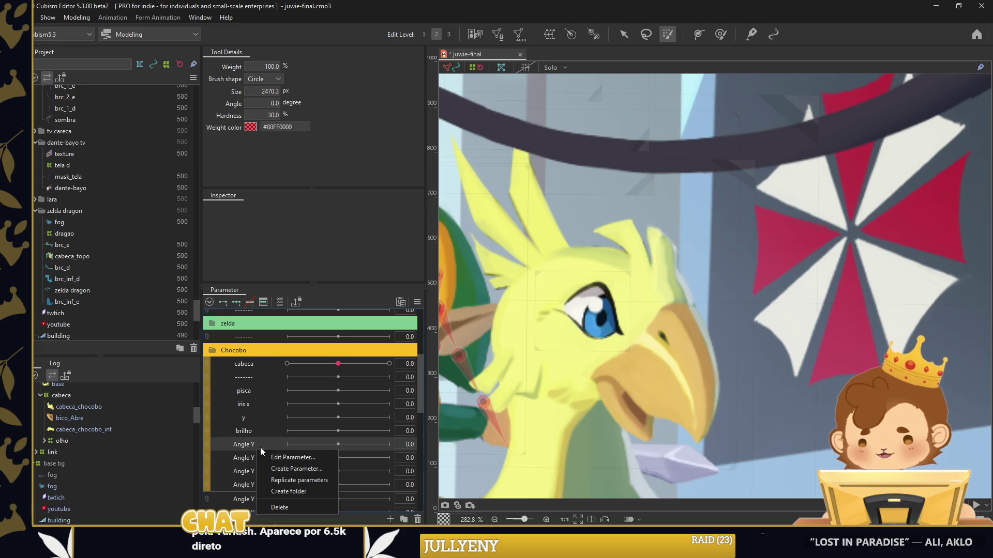
key("Escape")
right_click(257, 373)
left_click(271, 405)
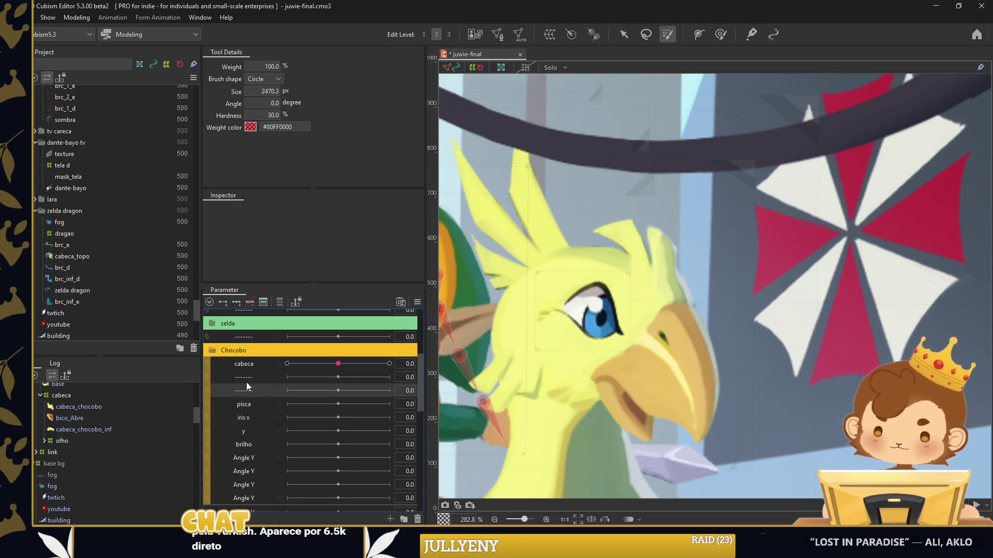
left_click_drag(247, 388, 253, 449)
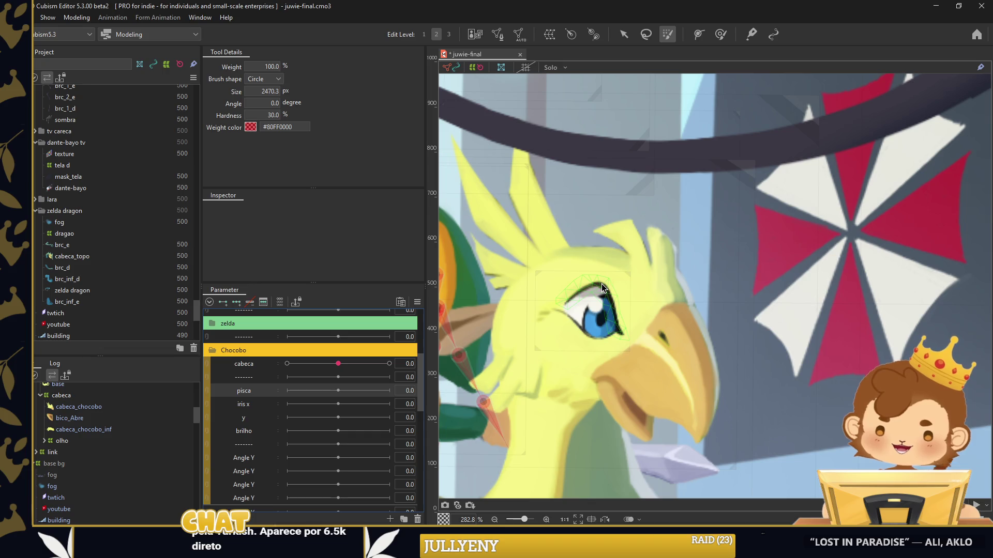
Open the chocobo's cilio_sup upper eyelash mesh for editing
left_click(603, 288)
scroll(595, 282, "up", 1)
scroll(595, 282, "up", 1)
left_click(497, 35)
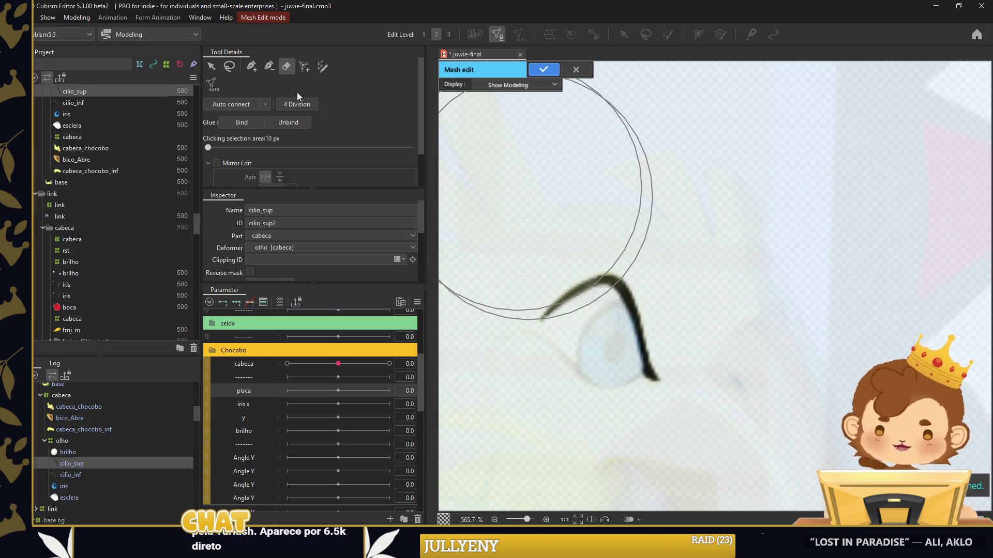
Add new mesh vertices along the inner edge of the cilio_sup eyelash
left_click(251, 66)
scroll(557, 315, "up", 1)
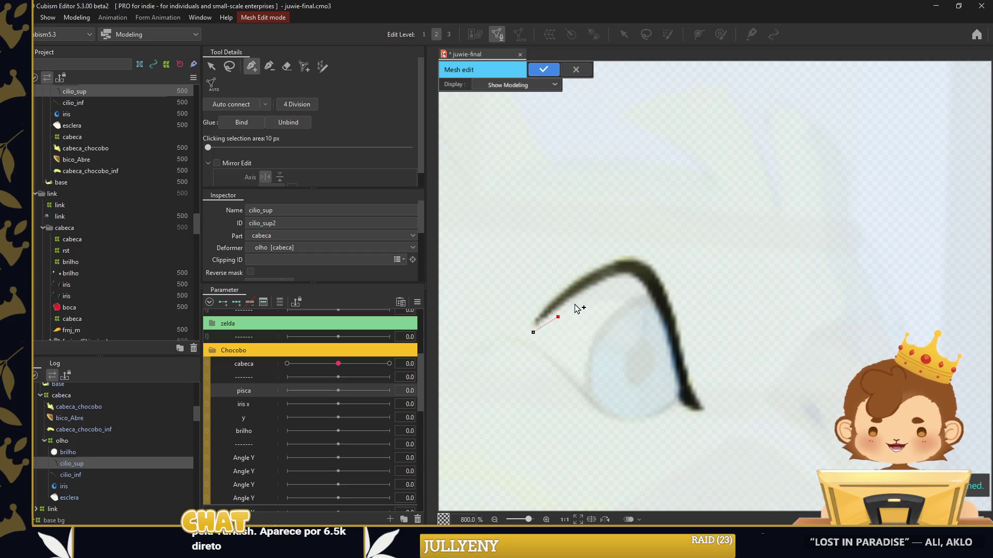
left_click(640, 292)
left_click(646, 308)
left_click(652, 322)
left_click(659, 340)
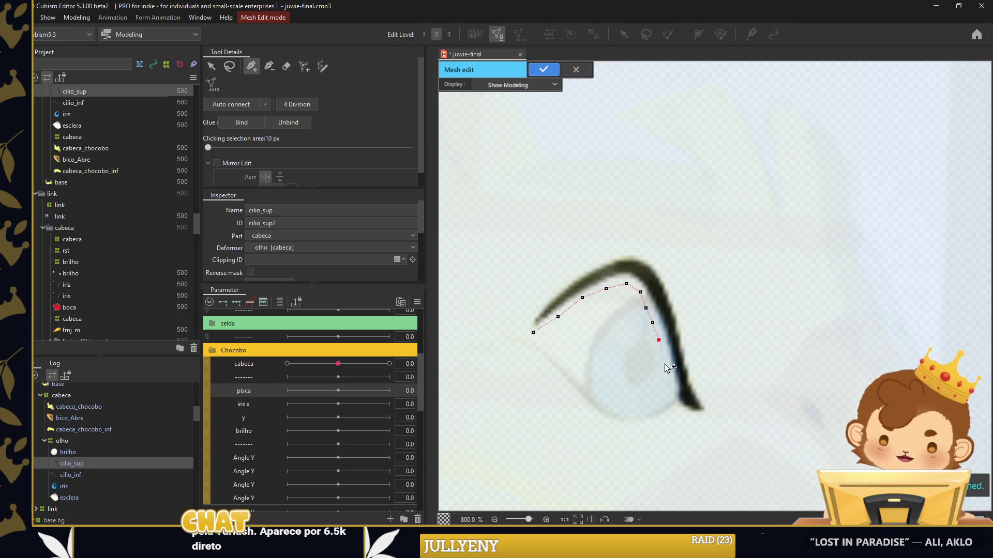
Add vertices up the eyelash's outer side, pull the tip vertex inward, and apply the mesh
left_click(703, 395)
left_click(696, 377)
left_click(693, 350)
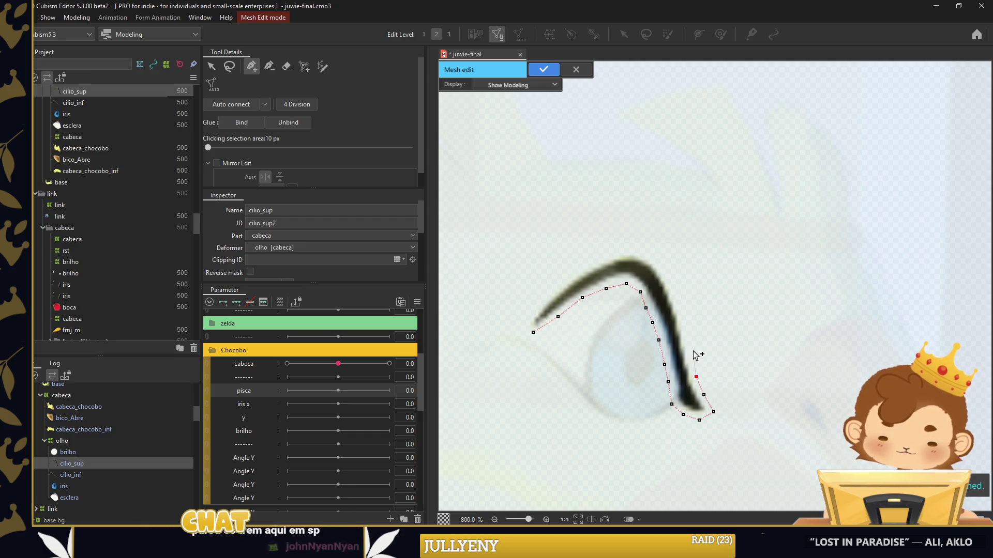
left_click(686, 323)
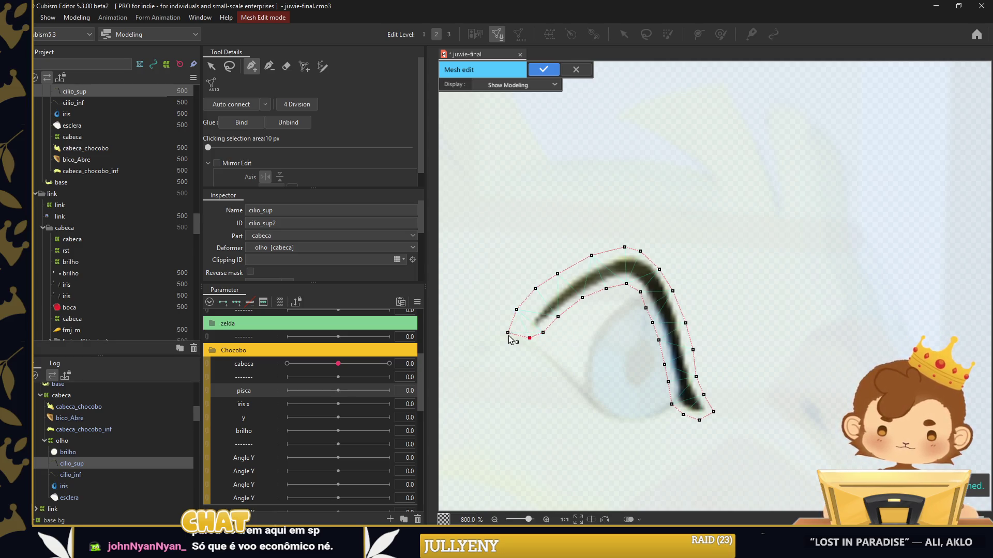
left_click_drag(508, 333, 525, 327)
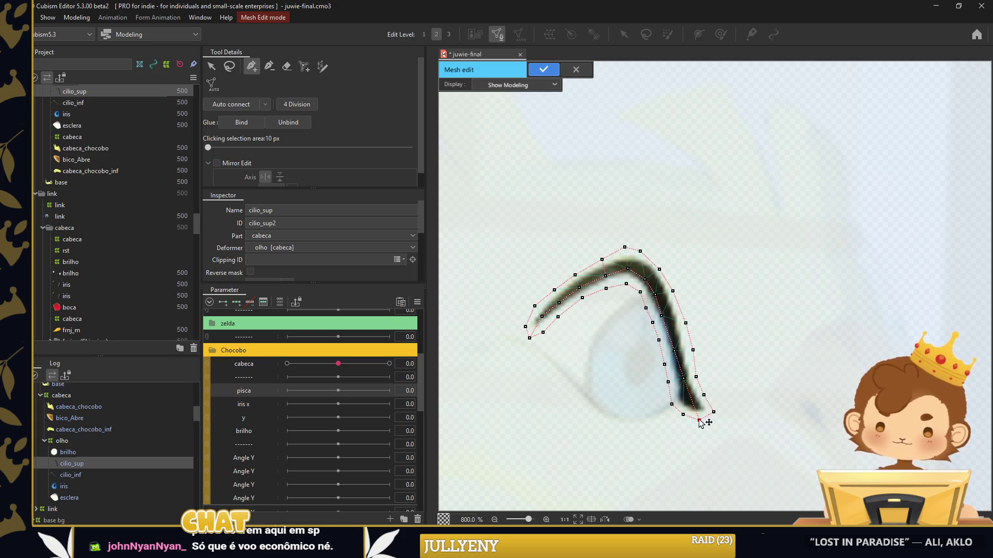
left_click(543, 69)
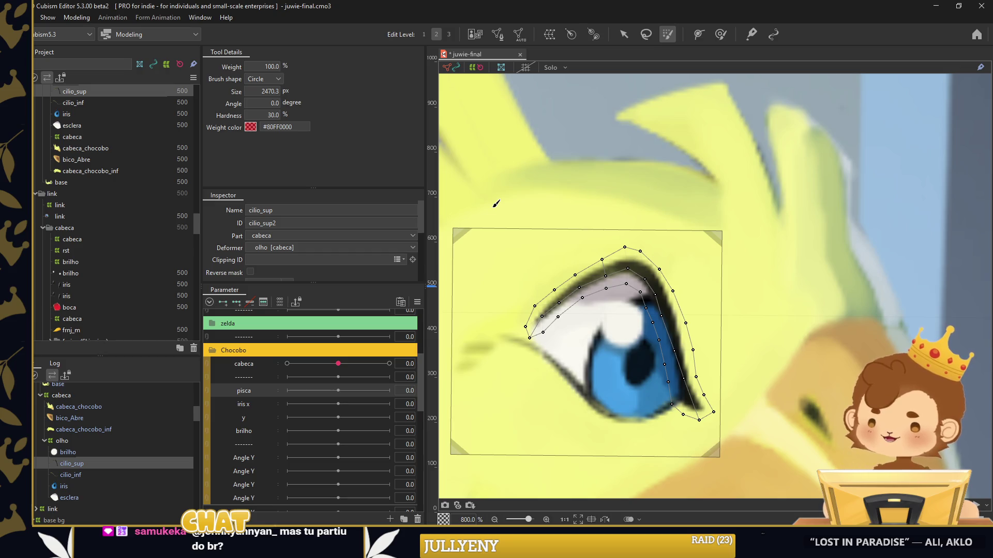
At pisca 30.0, bend cilio_sup with a deform path to follow the upper lid
key("p")
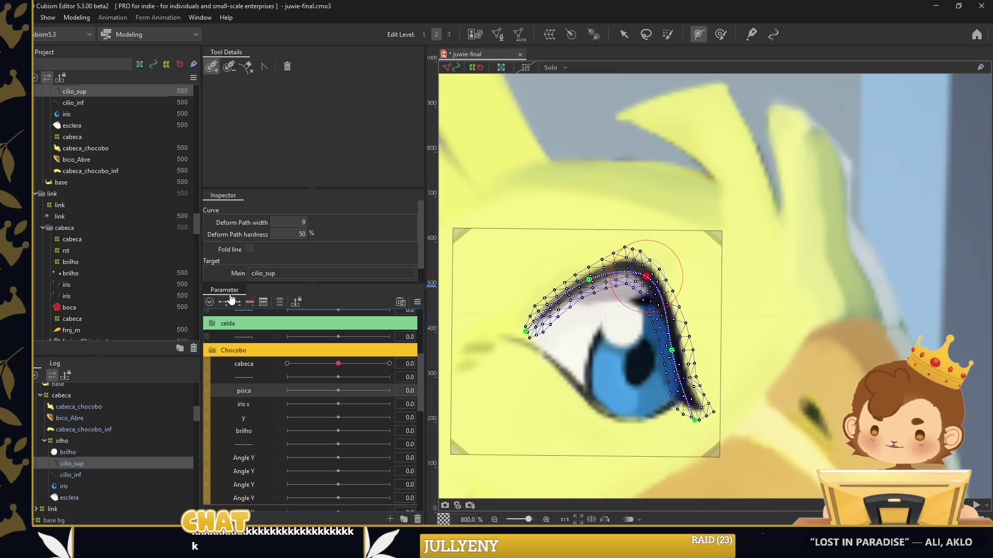
left_click_drag(338, 390, 390, 390)
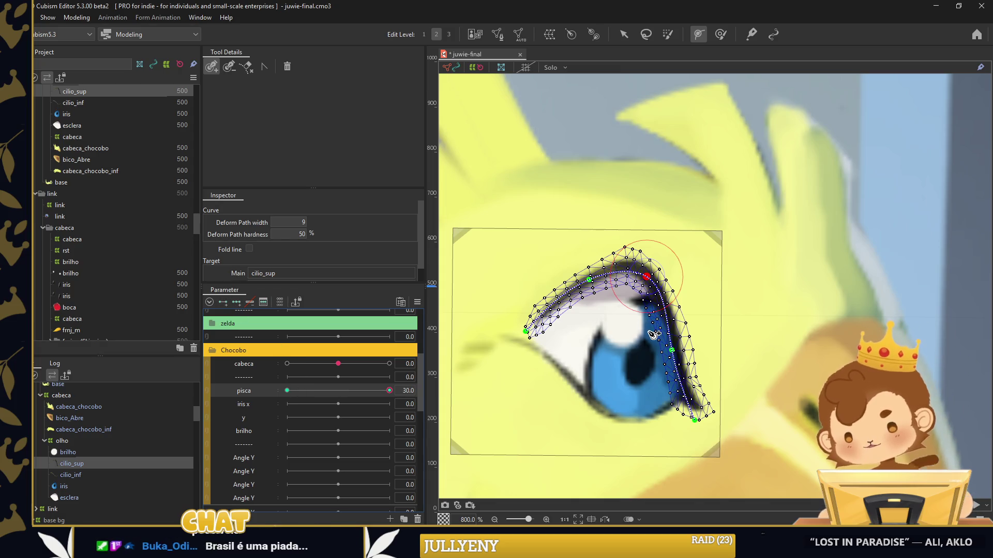
key("v")
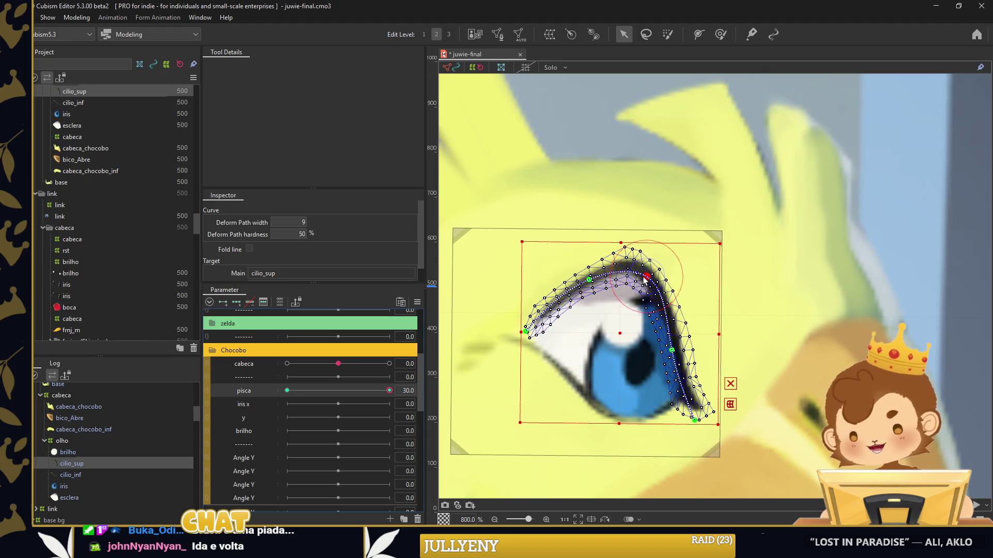
left_click_drag(647, 277, 611, 336)
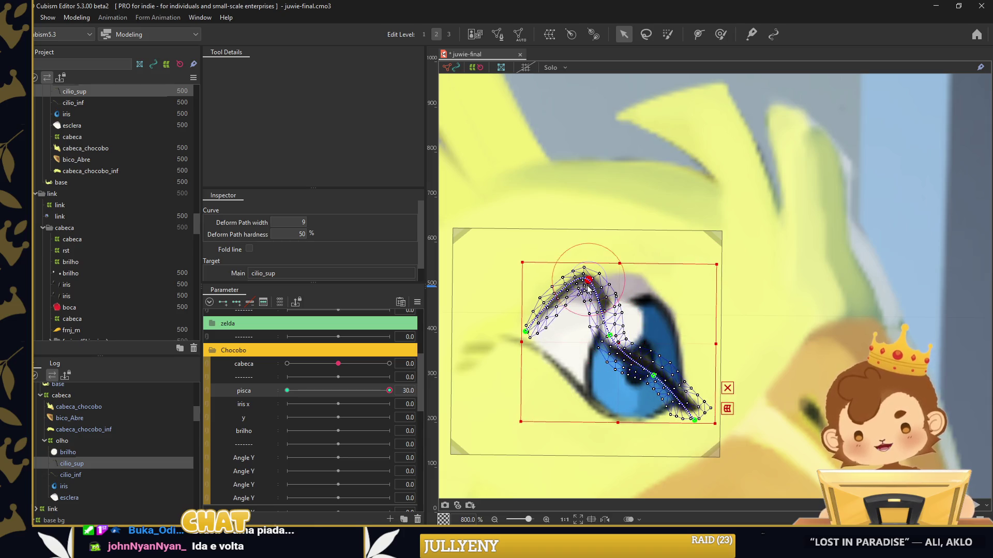
left_click_drag(589, 281, 527, 312)
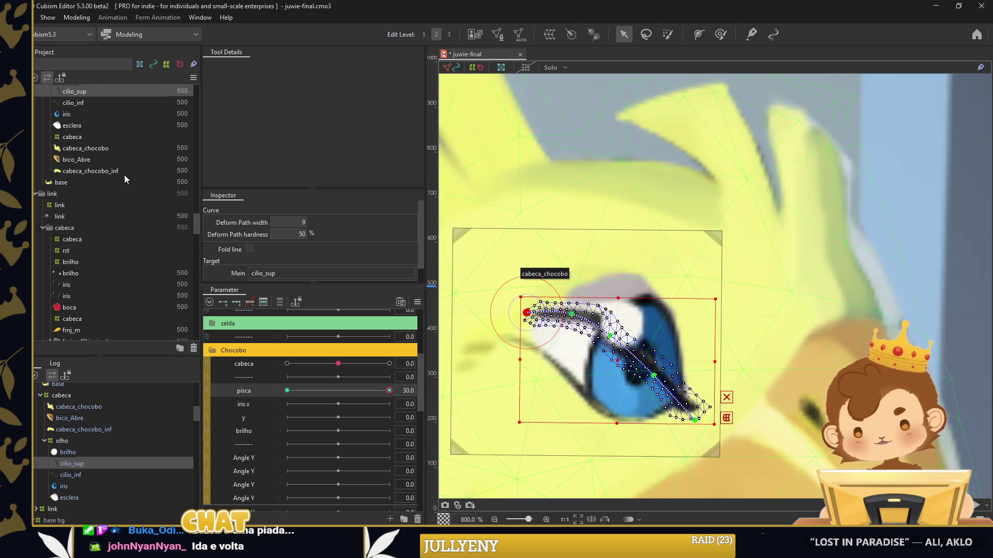
Reselect cilio_sup, paint its deformation weights, and shift the mesh slightly up-right
scroll(125, 179, "up", 4)
left_click(78, 143)
left_click(92, 124)
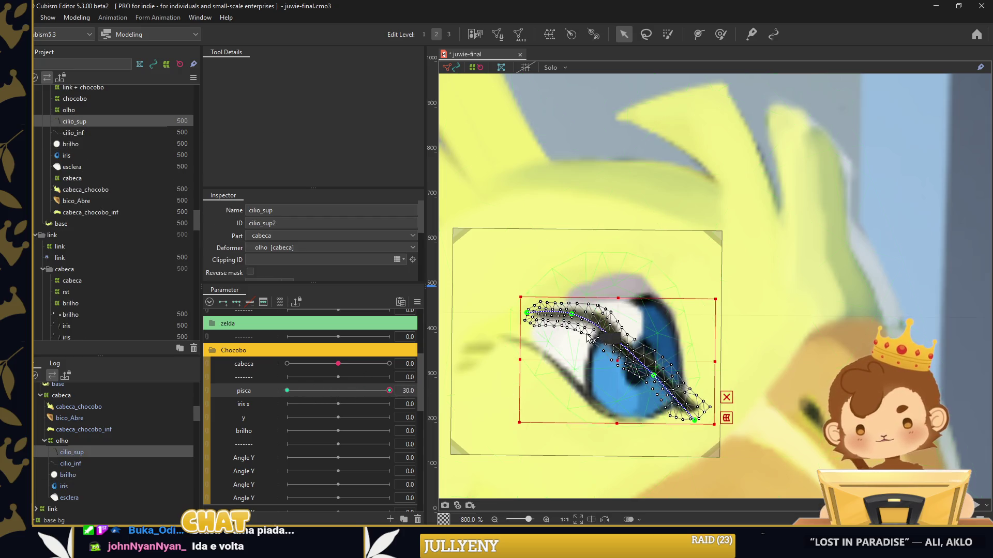
key("p")
left_click(720, 34)
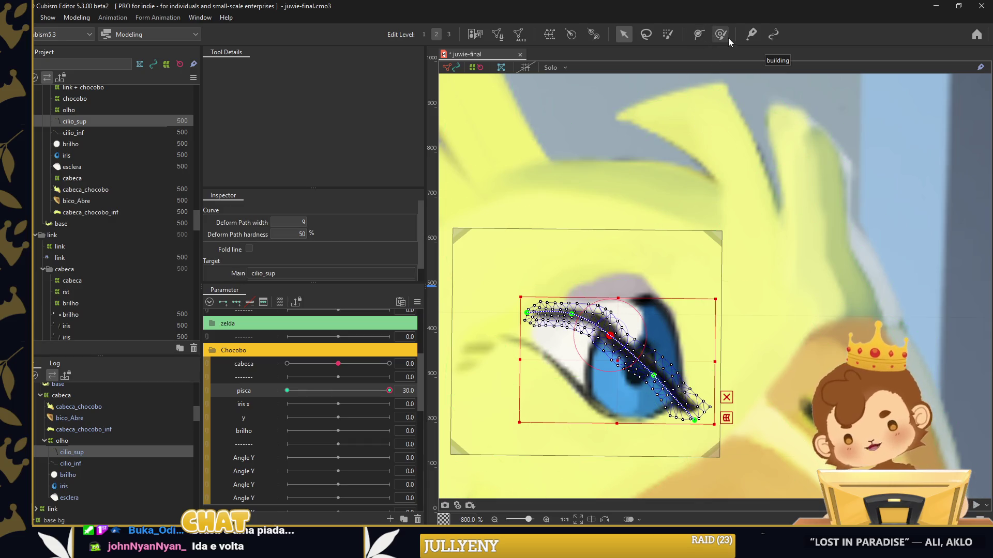
scroll(694, 320, "down", 3)
scroll(695, 320, "down", 3)
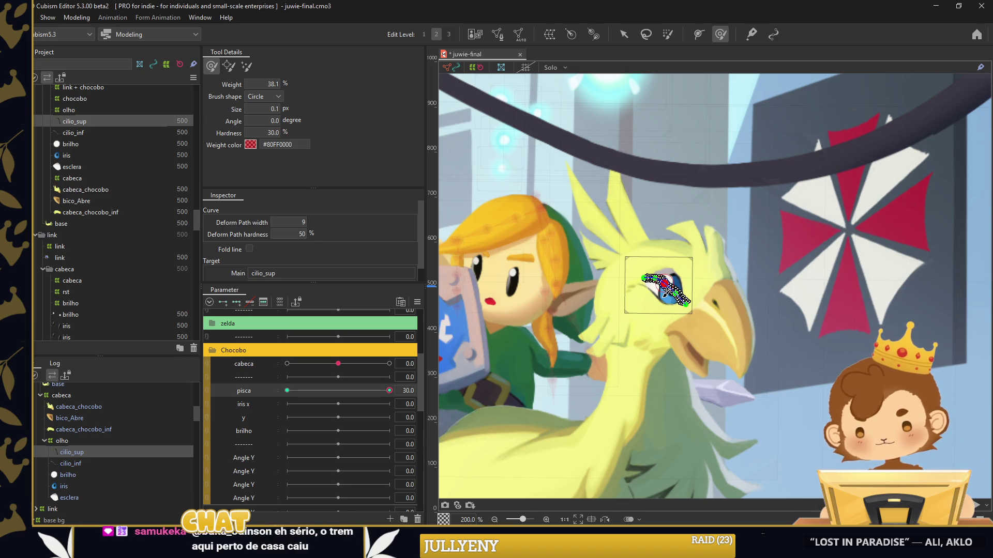
scroll(663, 295, "up", 3)
scroll(673, 292, "up", 5)
scroll(703, 289, "up", 2)
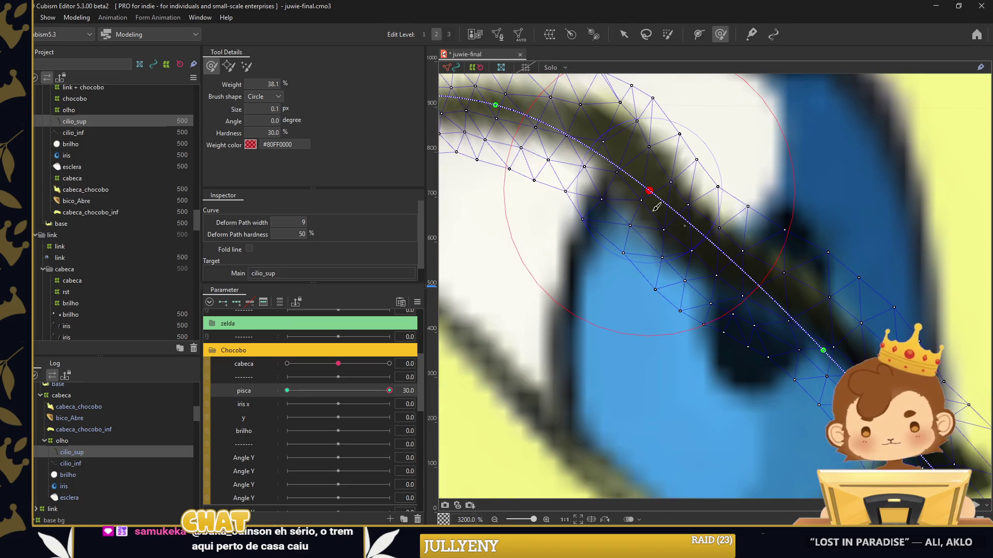
scroll(713, 287, "down", 1)
mouse_move(713, 287)
left_mouse_down()
mouse_move(772, 260)
mouse_move(720, 288)
left_mouse_up()
Select the lower eyelash cilio_inf and open its mesh for editing
scroll(632, 295, "down", 1)
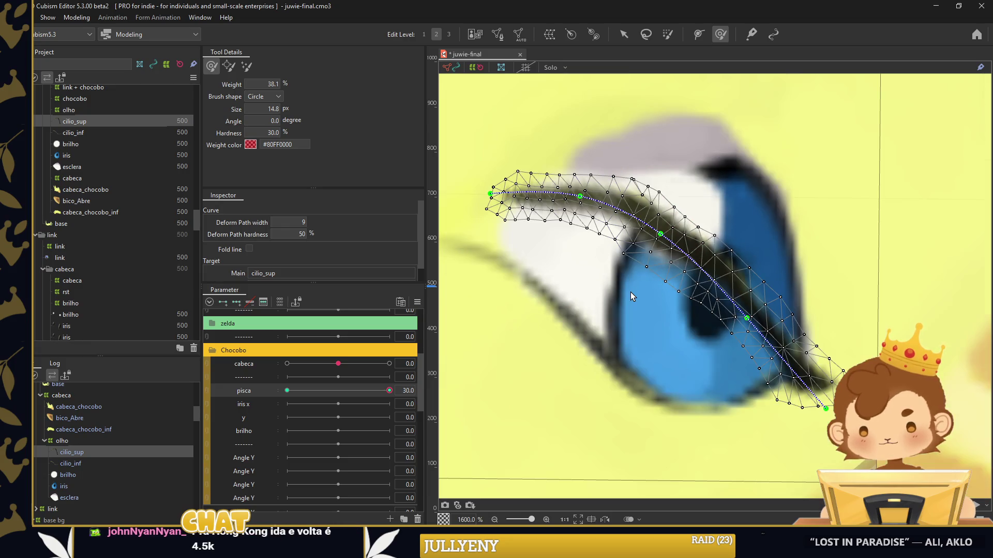
left_click(98, 463)
left_click(516, 36)
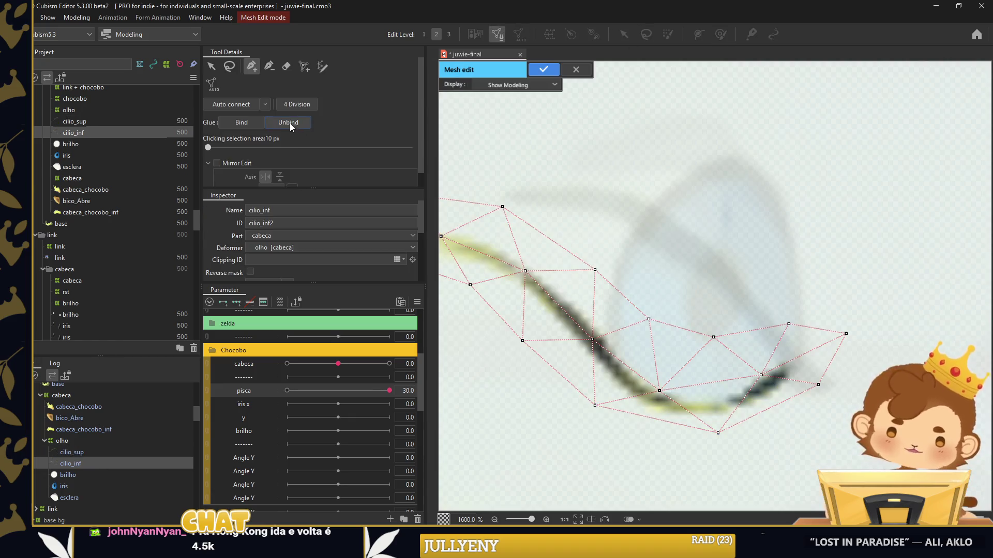
Give cilio_inf an automatic mesh and draw a deform path to its right tip
left_click(557, 74)
scroll(631, 91, "down", 1)
left_click(698, 35)
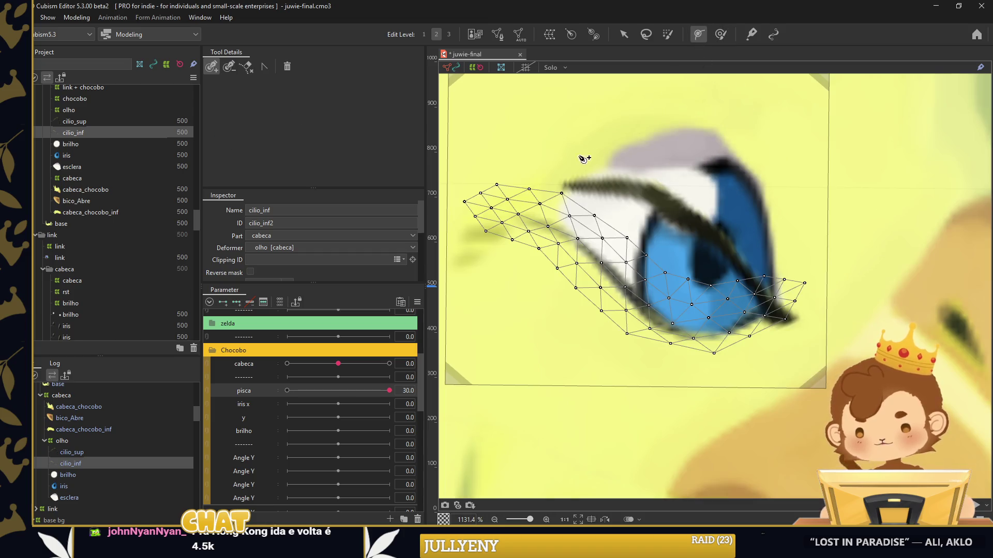
left_click(475, 203)
left_click(562, 239)
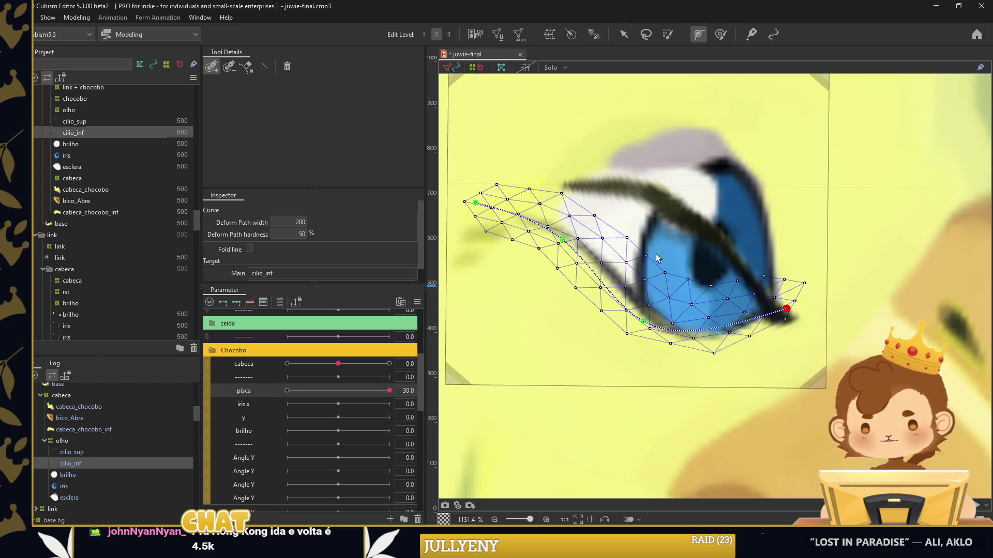
Narrow the deform path width to 13
scroll(656, 257, "down", 3)
mouse_move(288, 222)
left_mouse_down()
mouse_move(263, 222)
mouse_move(298, 214)
left_mouse_up()
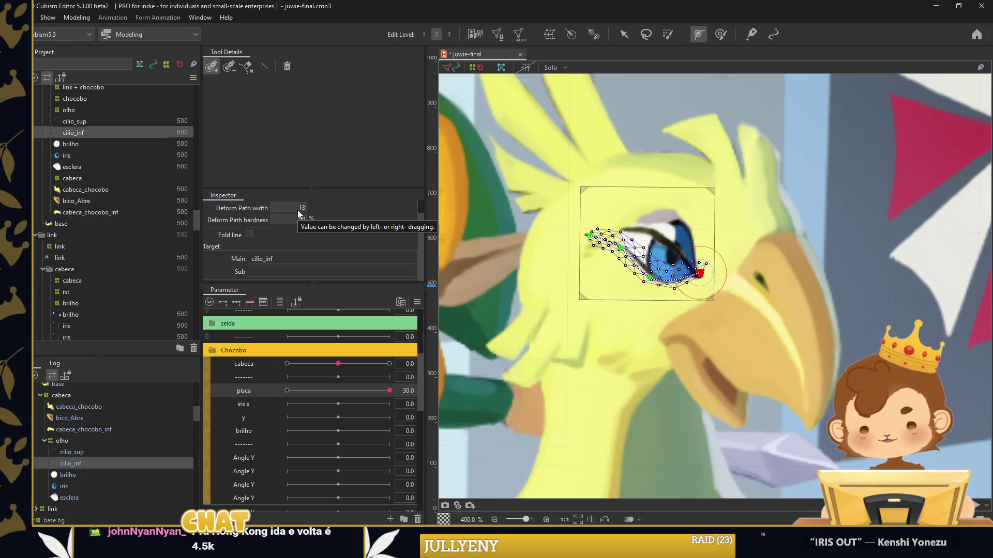
scroll(550, 165, "up", 1)
left_click(624, 36)
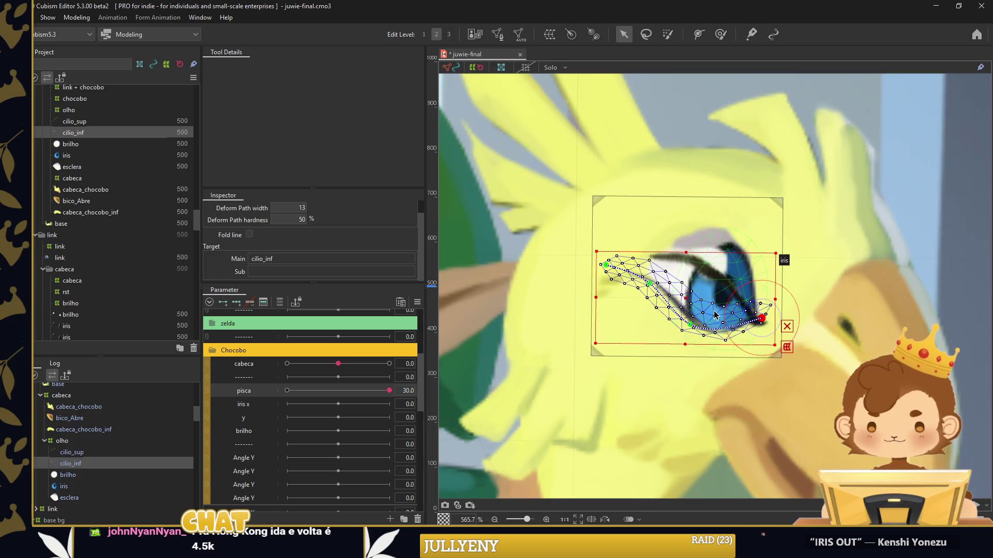
At pisca 30, drag the deform path points to arch cilio_inf over the eye
scroll(747, 285, "up", 1)
left_click(287, 391)
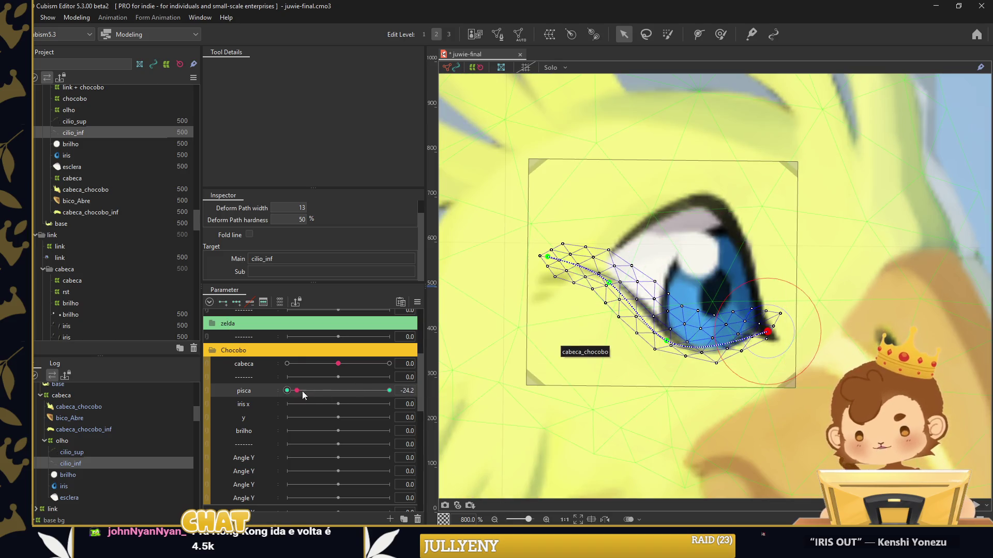
left_click(389, 391)
left_click_drag(666, 342, 704, 288)
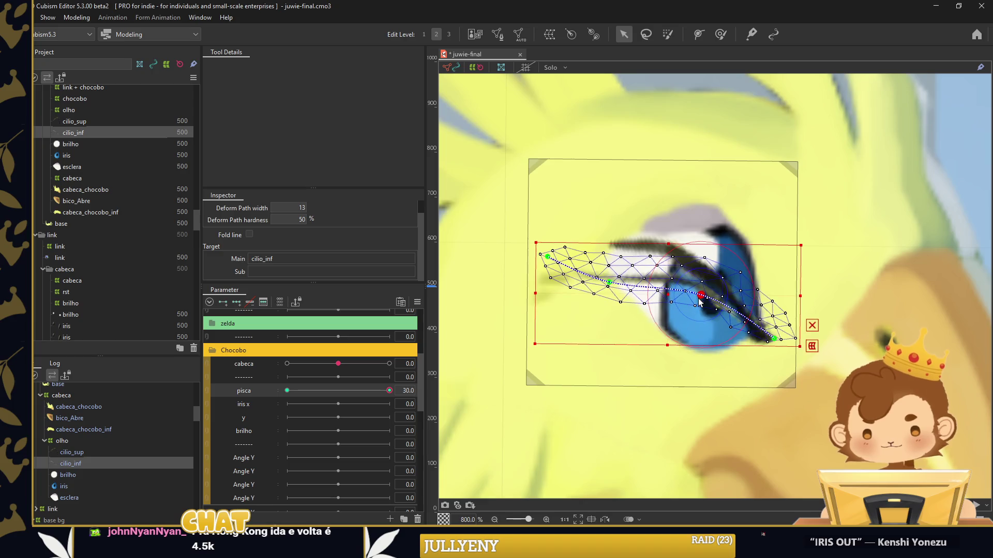
left_click_drag(774, 339, 762, 350)
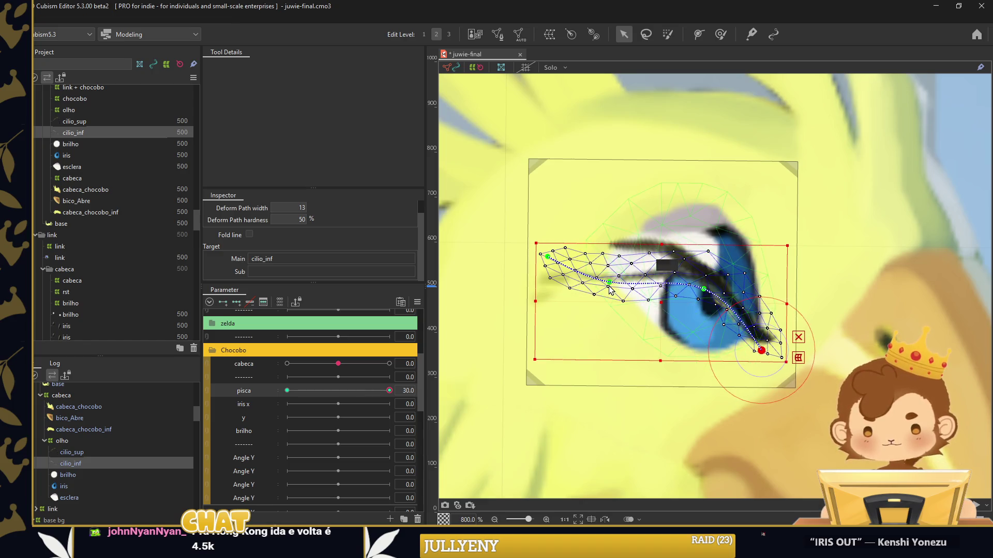
left_click_drag(610, 282, 653, 254)
left_click_drag(550, 256, 606, 249)
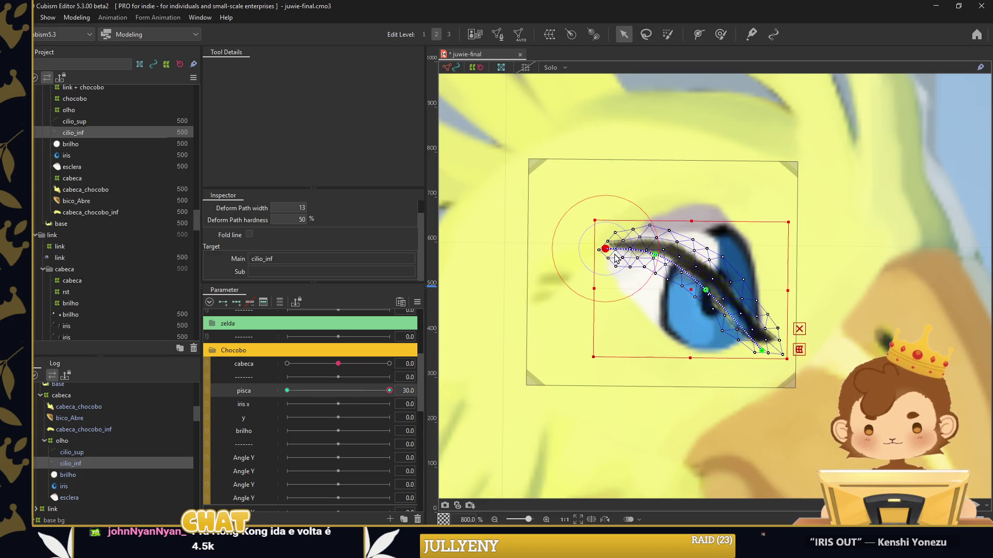
left_click_drag(705, 290, 711, 288)
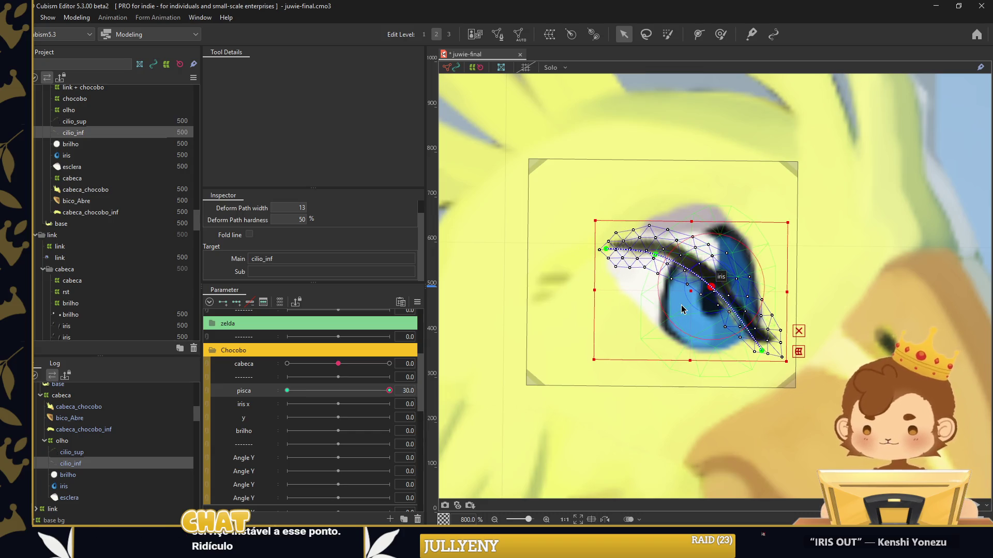
Check the glue weights, then drag pisca back to -30 to confirm the eye reopens
left_click(721, 34)
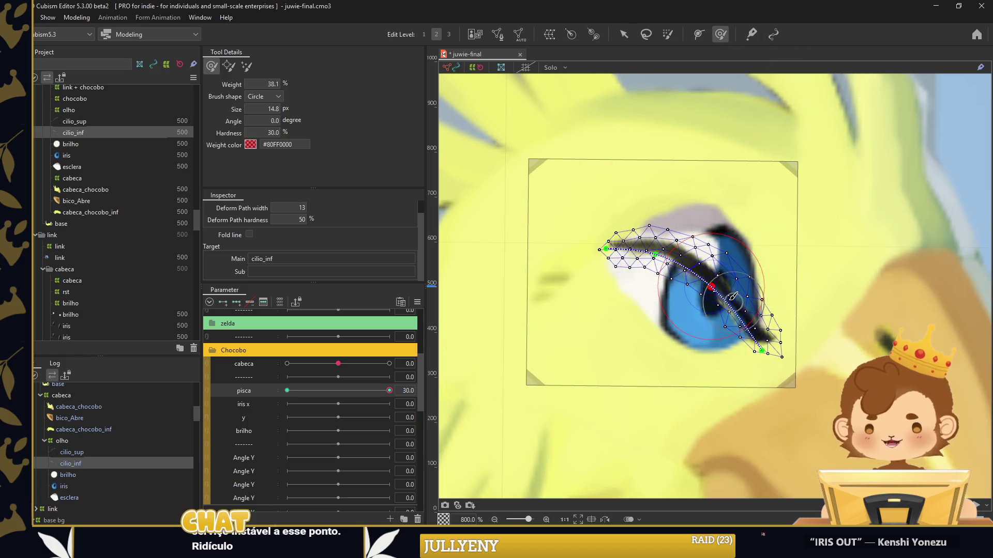
scroll(732, 296, "up", 2)
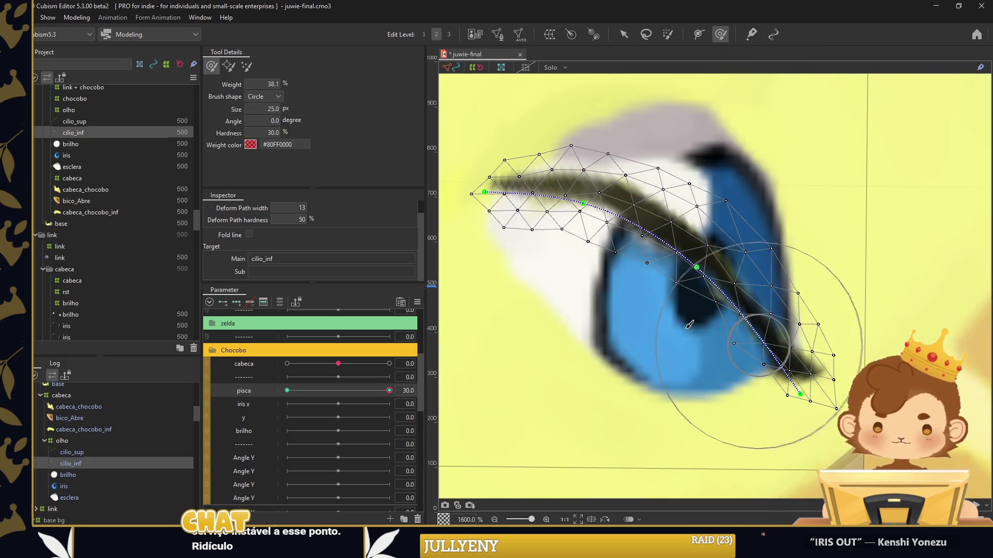
scroll(714, 289, "down", 2)
left_click_drag(389, 391, 287, 391)
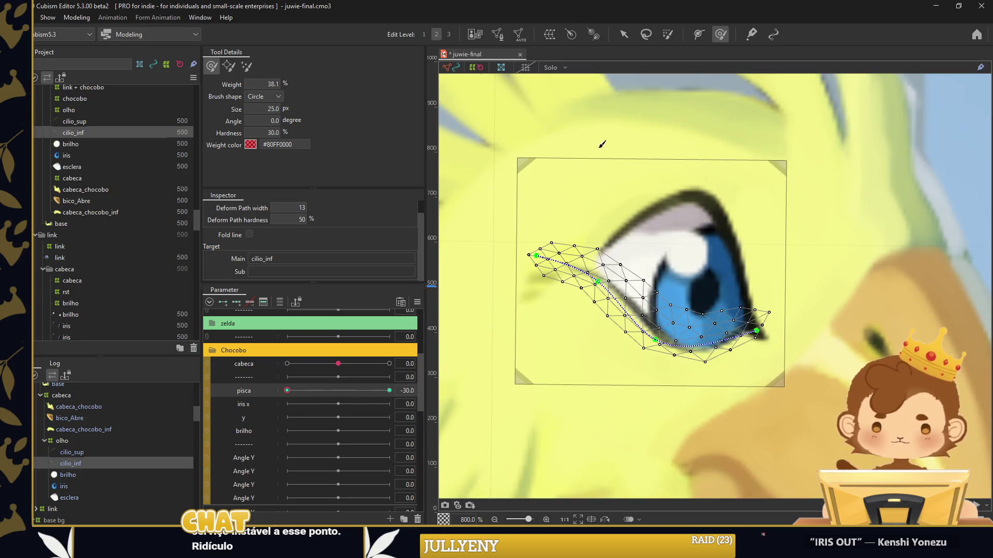
left_click(623, 34)
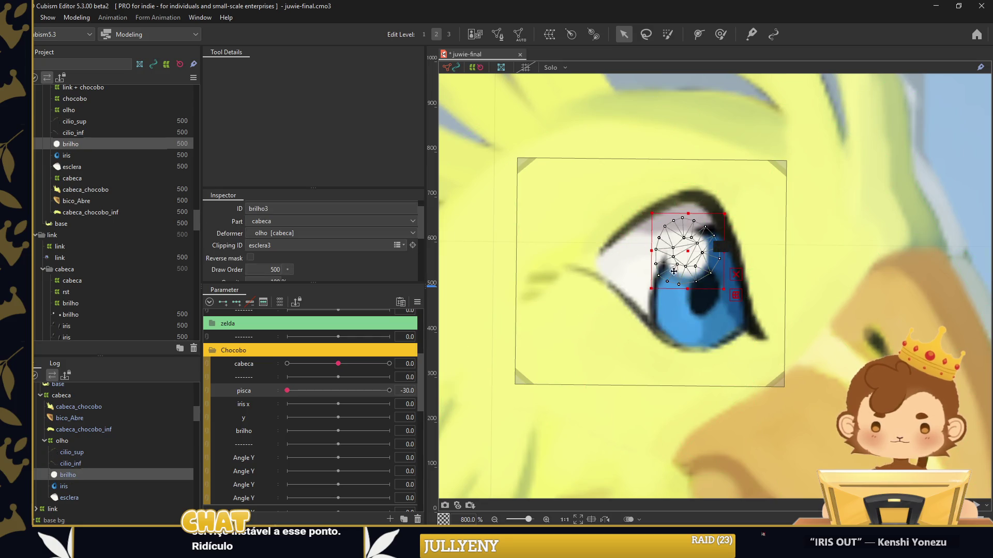
Select esclera and regenerate it with a denser automatic mesh
left_click(614, 273)
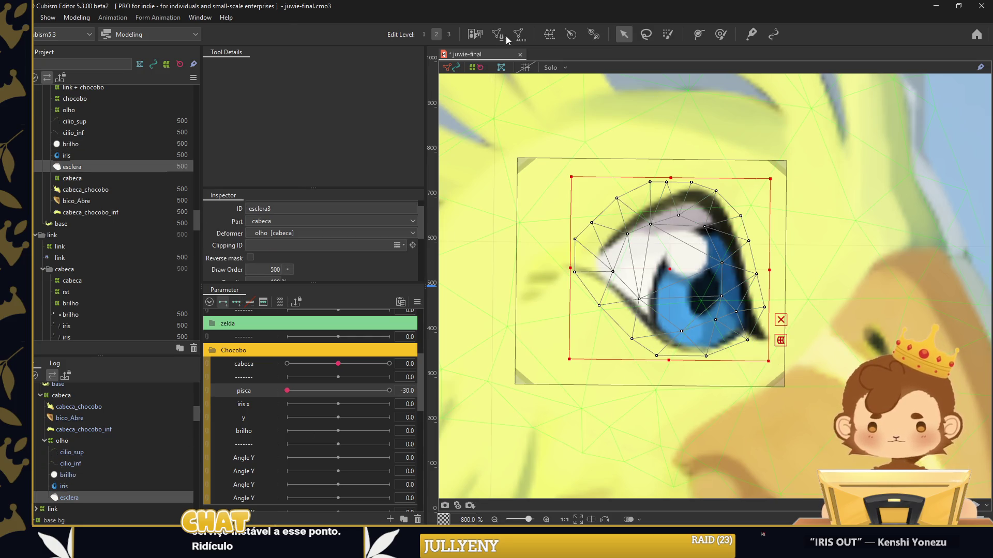
left_click(502, 35)
left_click(540, 69)
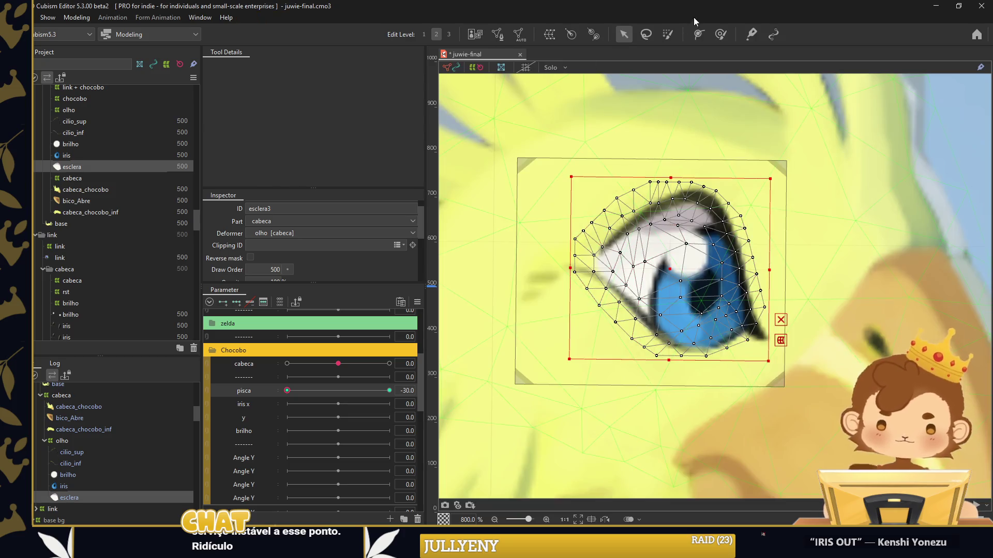
left_click(721, 34)
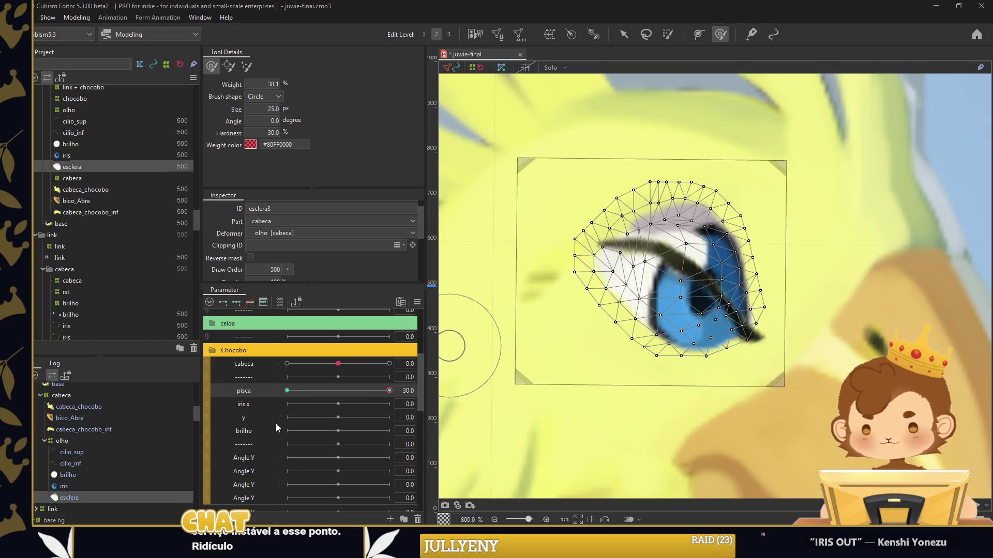
Paint glue weights along the eye white's upper and lower edges with an enlarged brush
left_click_drag(600, 165, 667, 196)
left_click_drag(605, 227, 672, 229)
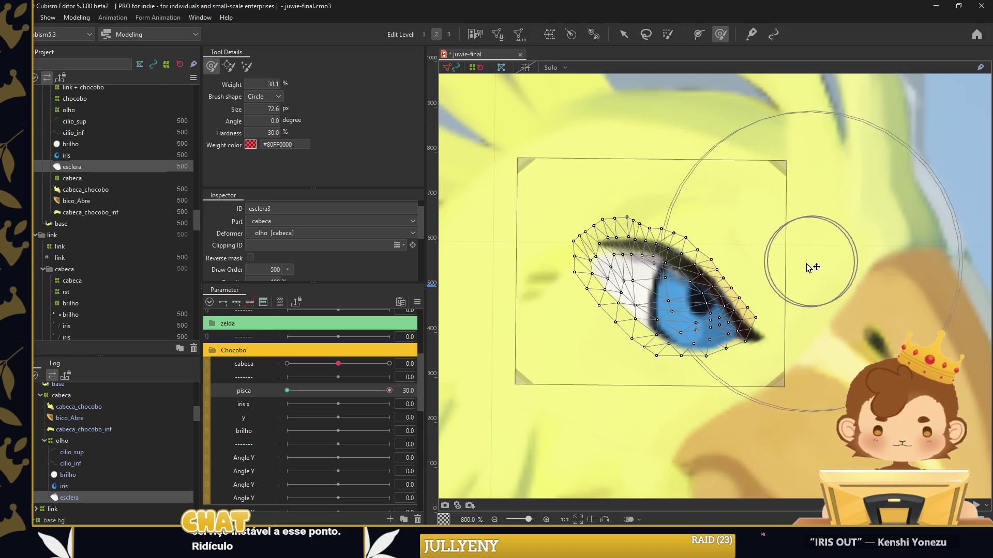
mouse_move(598, 388)
left_mouse_down()
mouse_move(683, 300)
mouse_move(736, 210)
left_mouse_up()
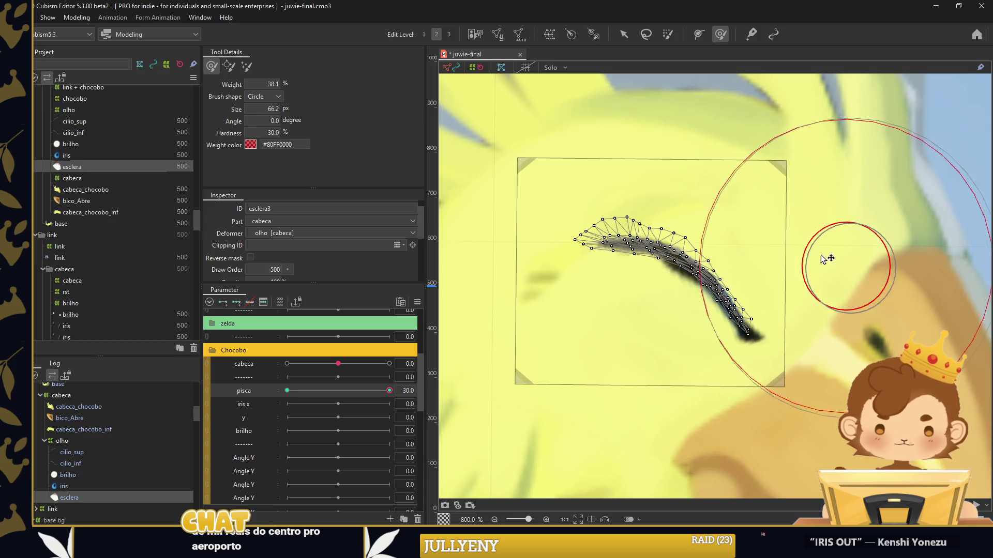
left_click_drag(785, 261, 600, 336)
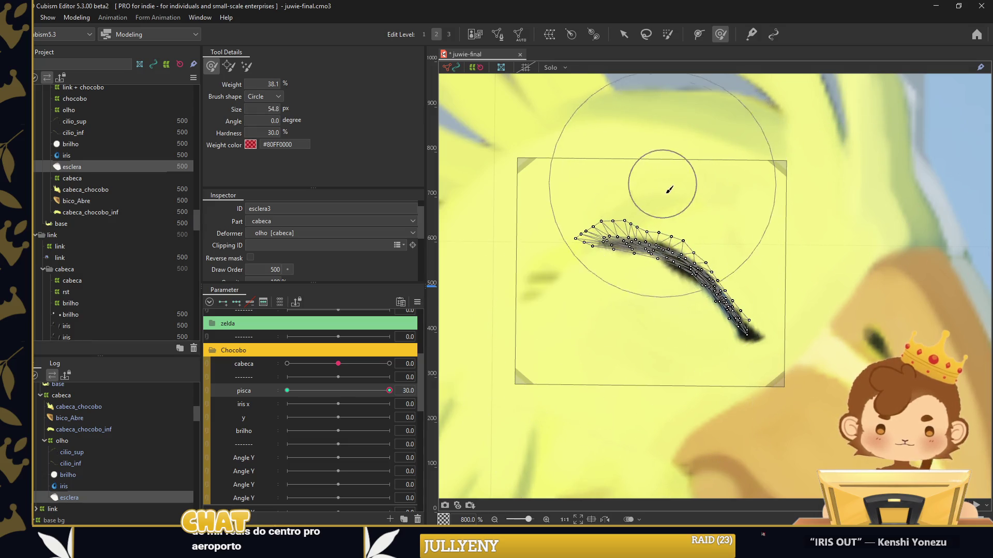
Zoom to show the whole illustration, clear the selection, and open the eye on pisca
key("ctrl+0")
key("v")
left_click(643, 489)
left_click_drag(390, 390, 257, 402)
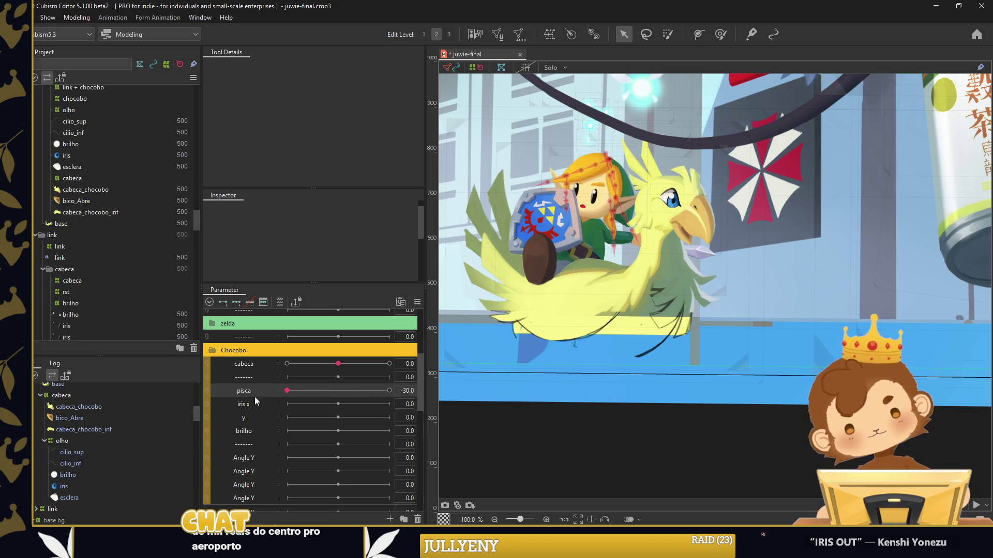
Paint glue weight onto the tip of the cilio_sup upper eyelash
left_click(674, 199)
scroll(673, 199, "up", 3)
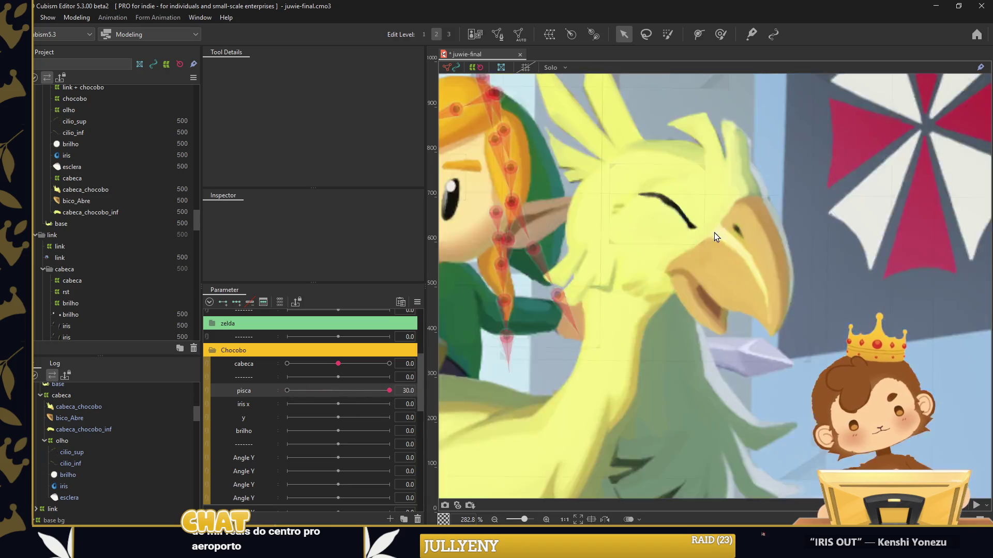
scroll(673, 199, "up", 3)
scroll(673, 199, "up", 3)
left_click(720, 34)
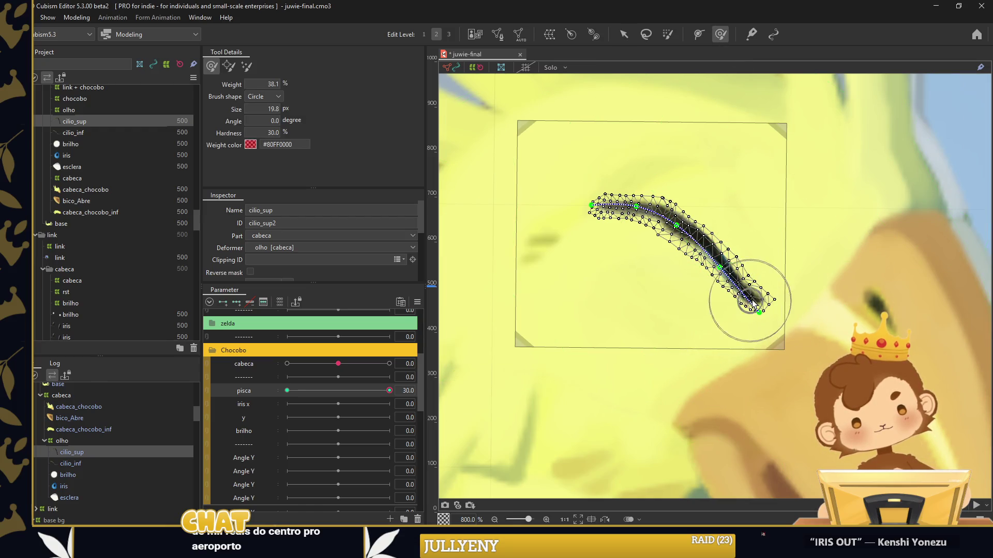
scroll(754, 296, "up", 3)
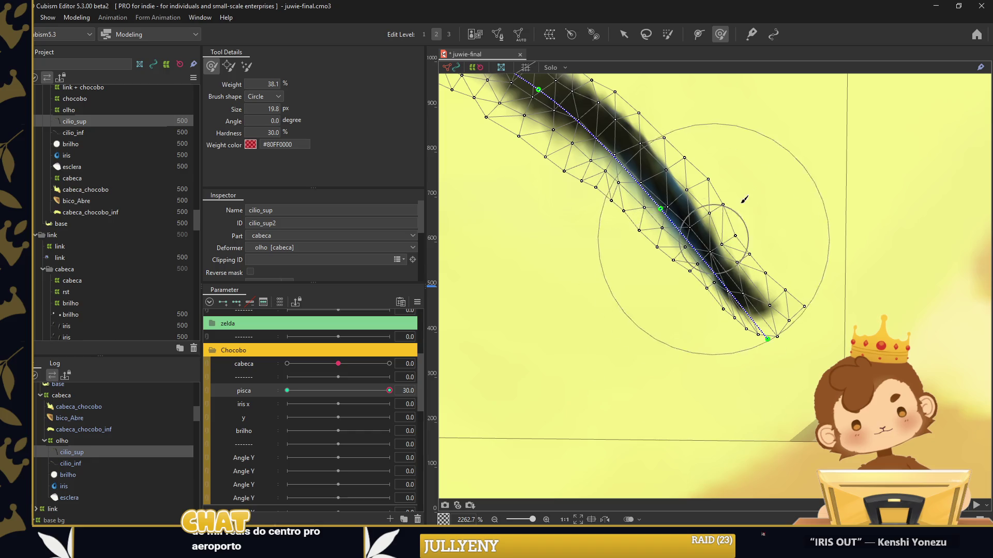
left_click_drag(714, 165, 739, 210)
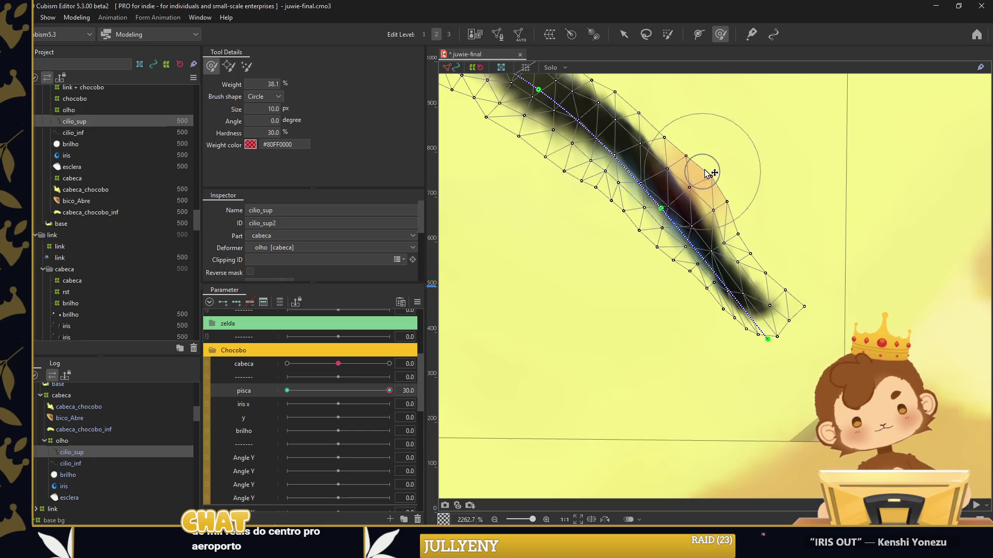
scroll(720, 305, "down", 4)
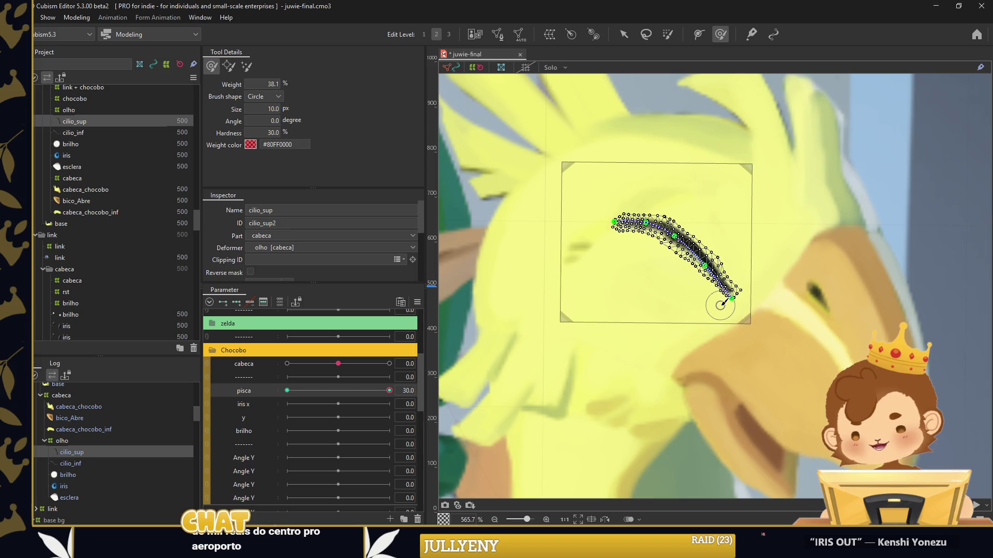
scroll(720, 305, "down", 2)
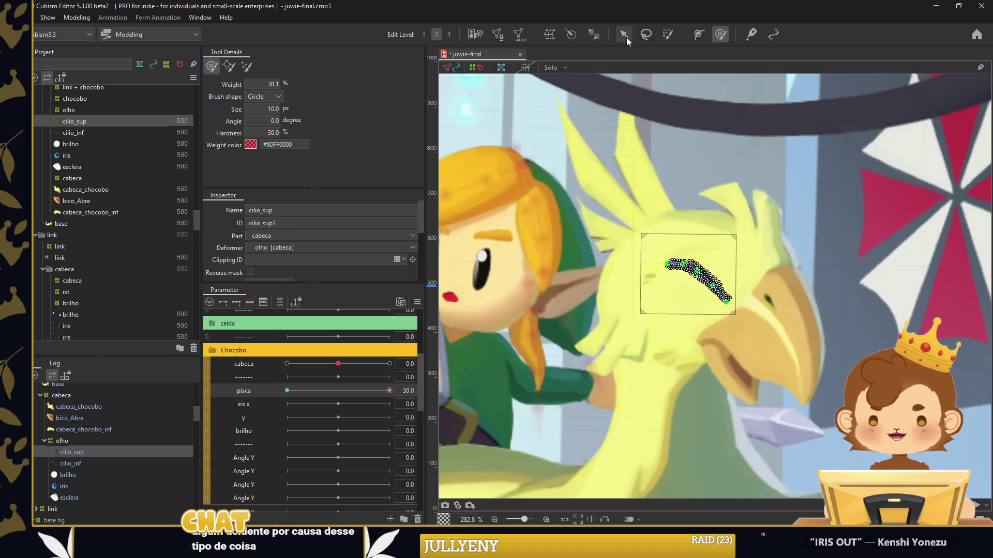
Close the eye fully to test, then paint more weight along the middle of cilio_sup
key("v")
left_click(558, 140)
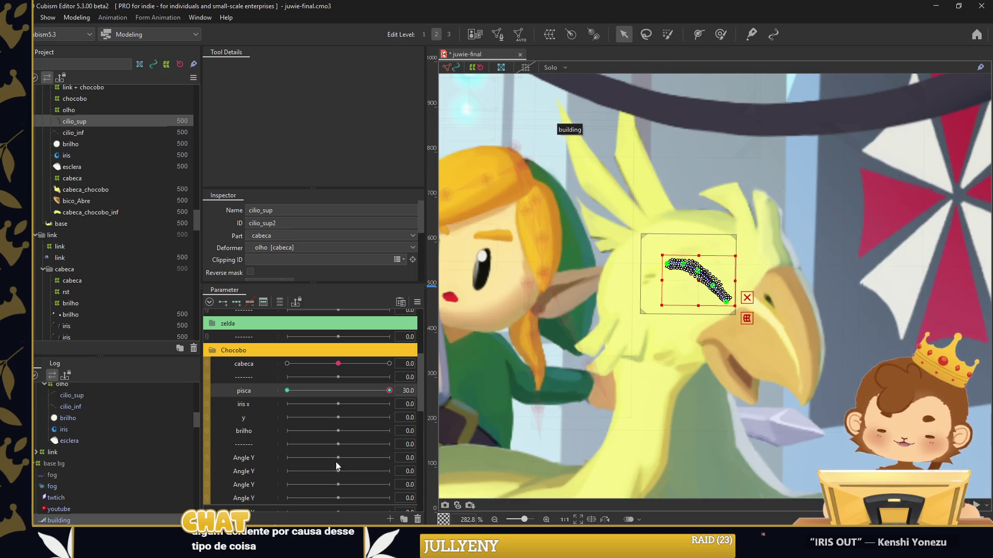
mouse_move(346, 398)
left_mouse_down()
mouse_move(290, 399)
mouse_move(450, 398)
mouse_move(280, 411)
mouse_move(450, 398)
left_mouse_up()
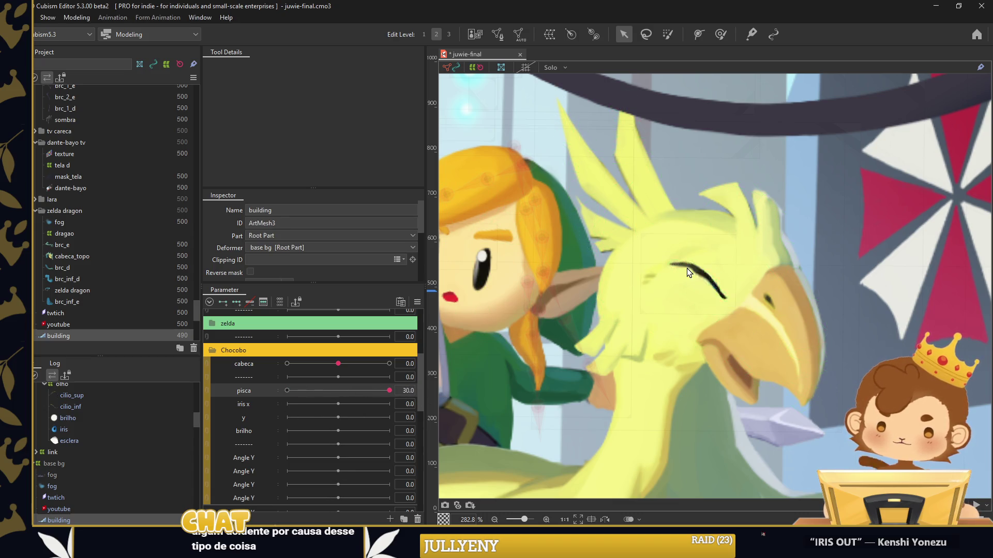
scroll(686, 268, "up", 4)
left_click(687, 268)
left_click(720, 35)
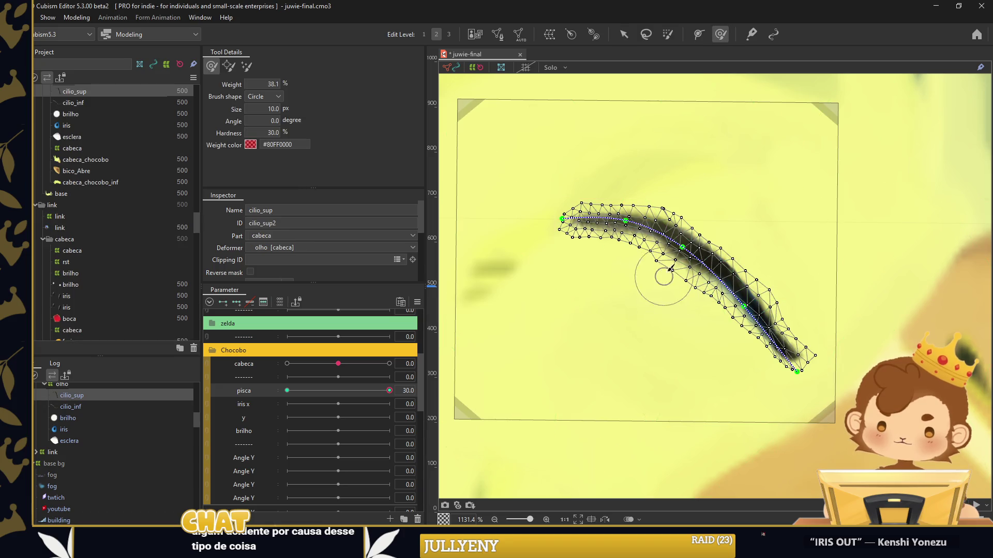
scroll(687, 333, "up", 5)
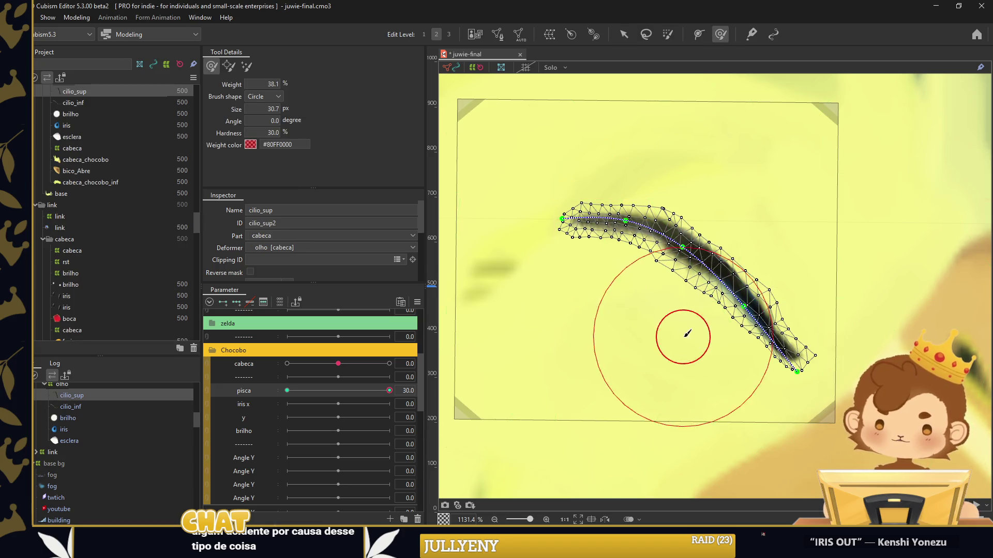
left_click_drag(642, 321, 676, 288)
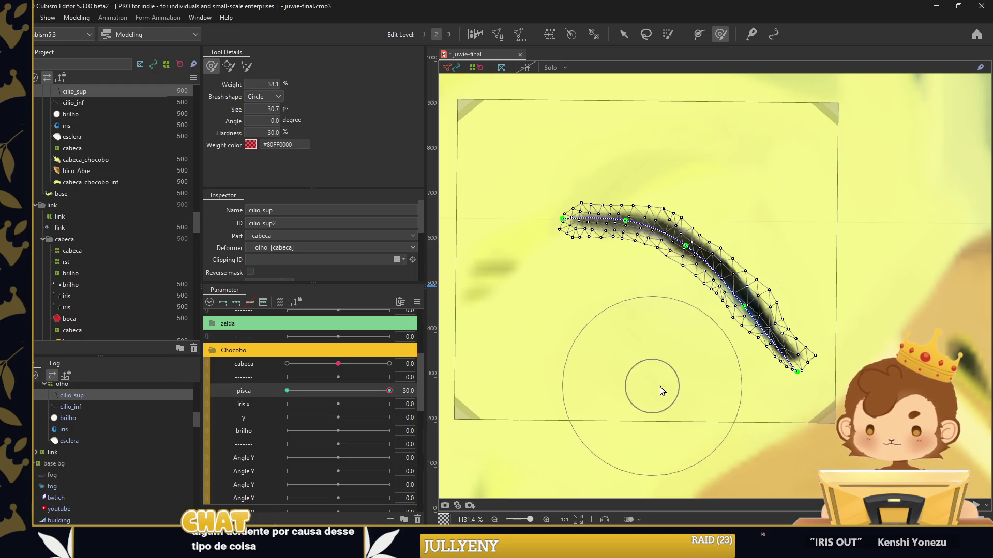
scroll(662, 390, "down", 5)
left_click(624, 34)
Select iris and brilho and begin creating a warp deformer named iris
left_click(610, 222)
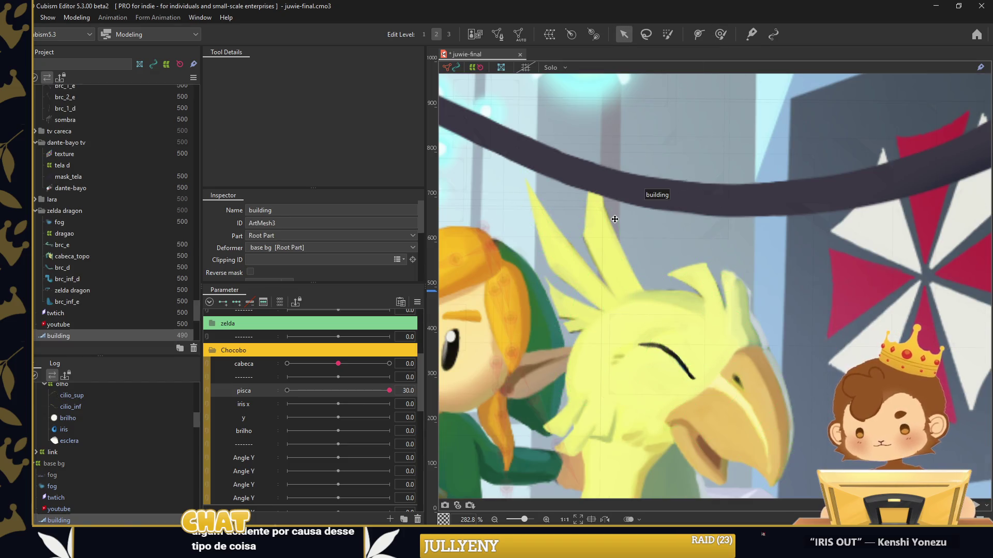
scroll(616, 219, "down", 2)
scroll(672, 235, "down", 2)
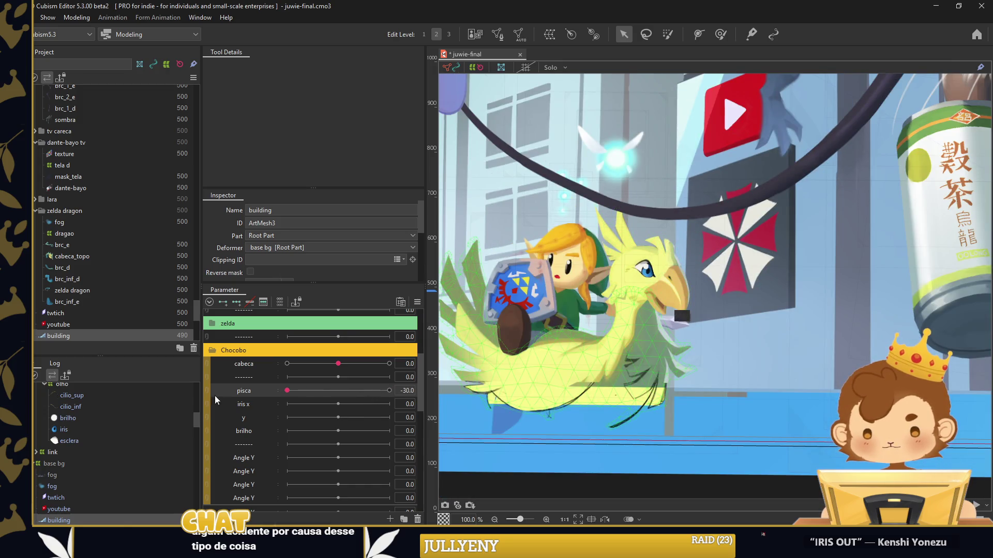
left_click(67, 418)
left_click(64, 429, "ctrl")
left_click(698, 34)
type("iris")
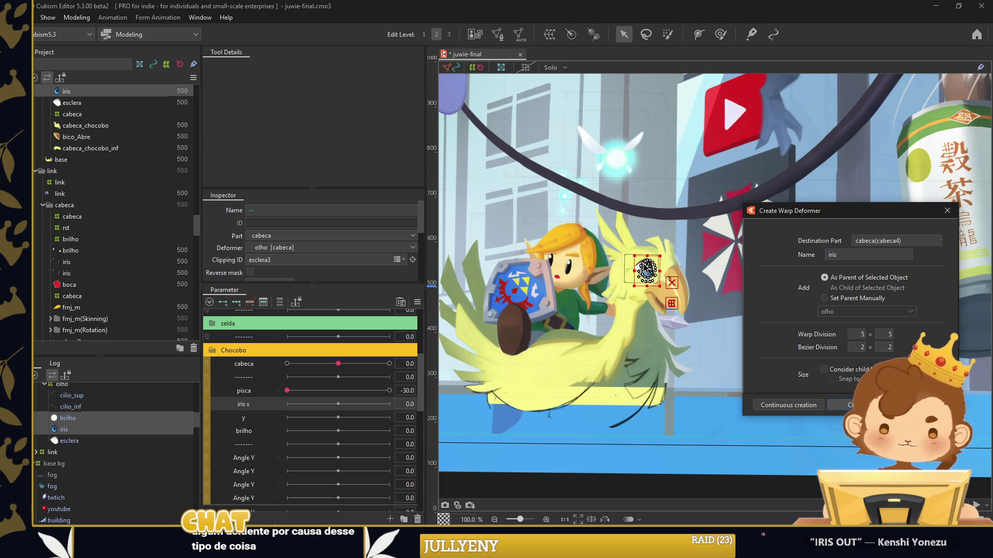
Create the iris warp deformer and pull brilho out of it
key("Return")
scroll(646, 272, "up", 5)
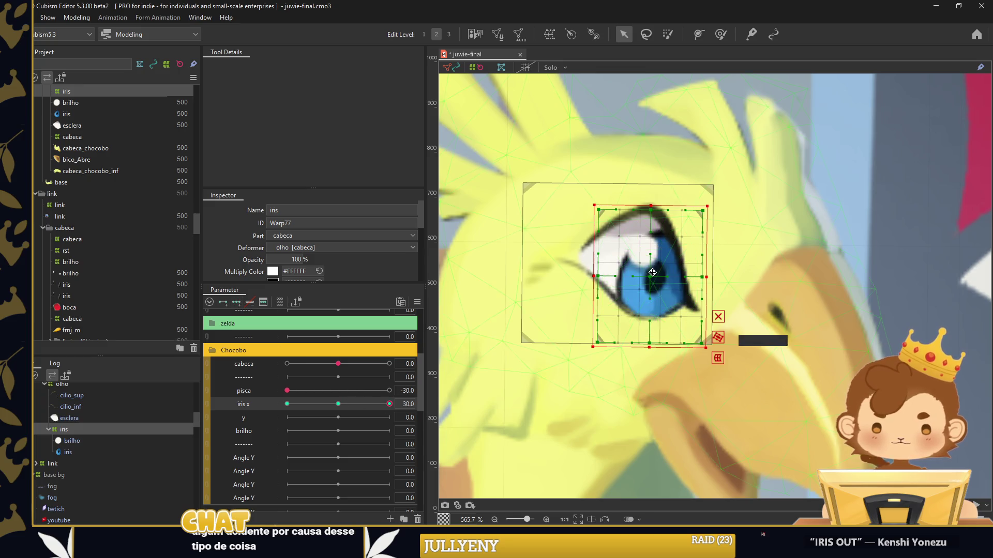
left_click(73, 442)
mouse_move(75, 448)
left_mouse_down()
mouse_move(82, 423)
mouse_move(70, 441)
left_mouse_up()
left_click(69, 441)
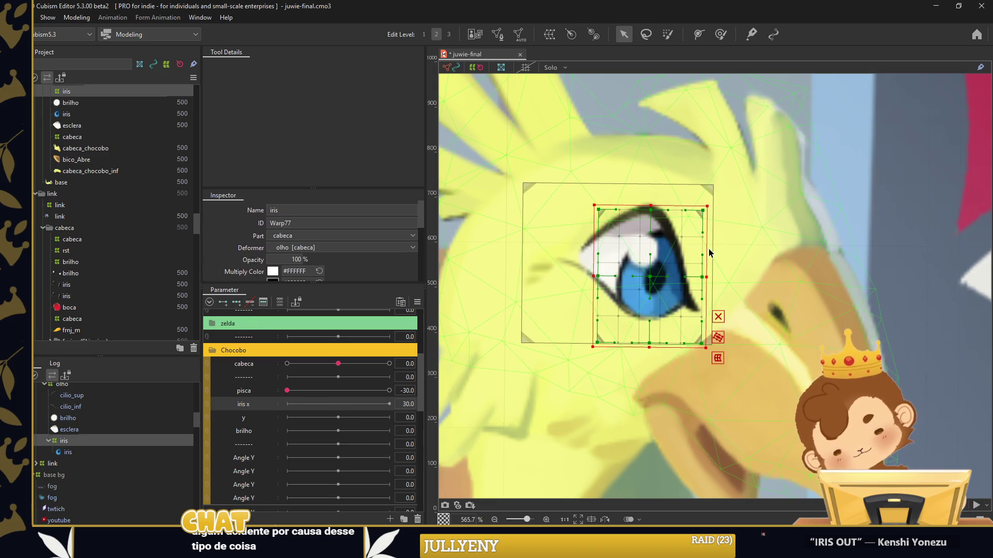
Select the iris warp deformer rather than the iris mesh
scroll(657, 250, "down", 5)
scroll(657, 250, "down", 1)
scroll(646, 279, "down", 2)
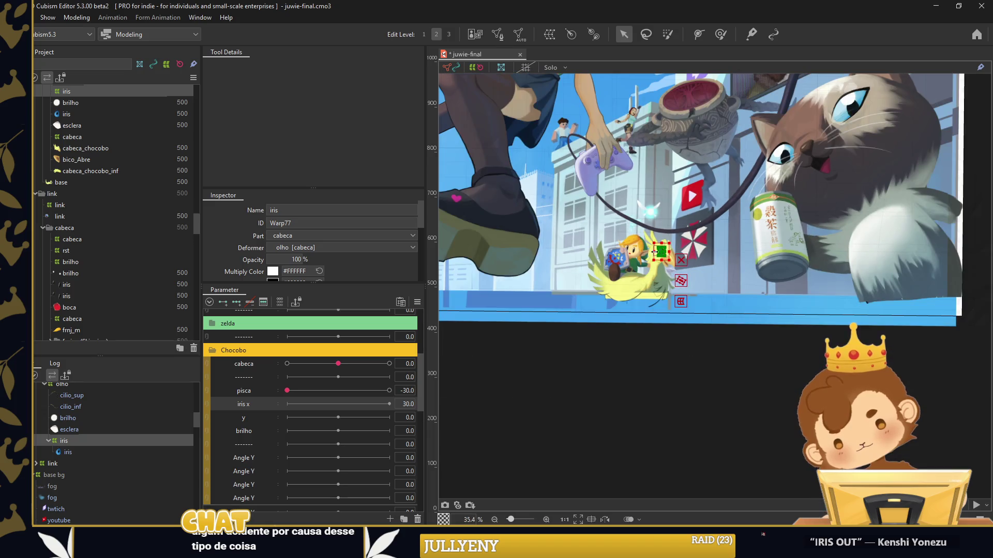
left_click(630, 323)
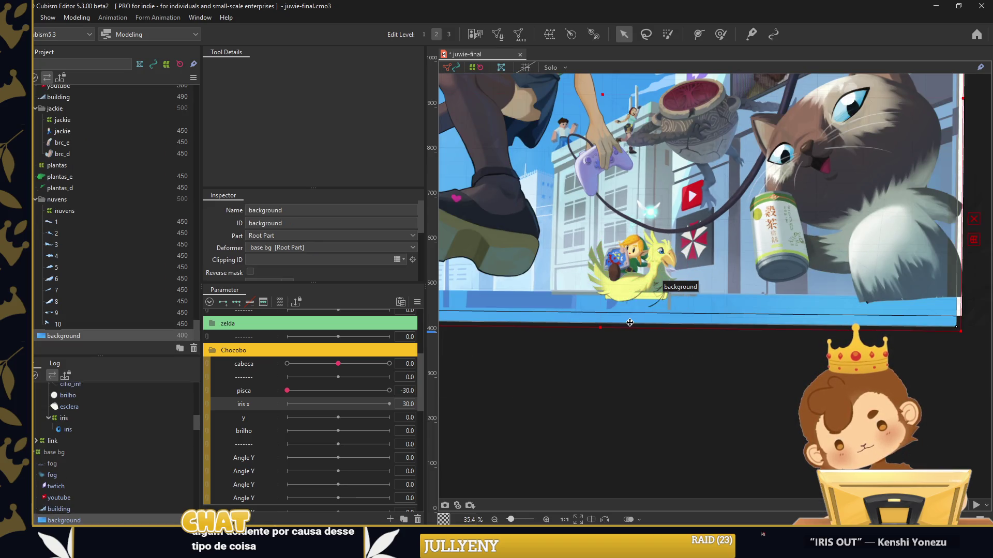
scroll(657, 286, "up", 3)
scroll(658, 286, "up", 4)
scroll(658, 286, "up", 3)
left_click(113, 430)
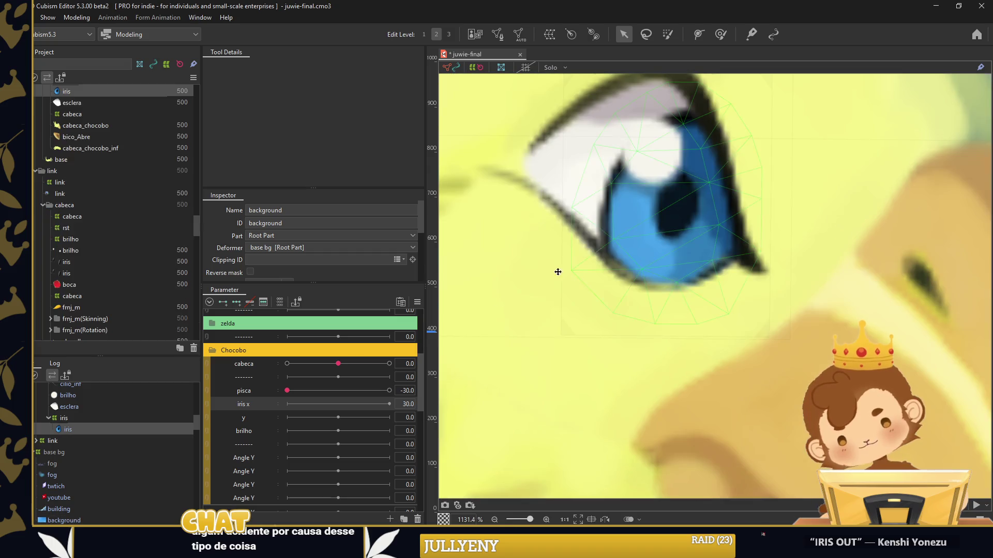
left_click(135, 418)
Add three keys to iris x with in-between keys, nudging the iris up-left
left_click(236, 302)
scroll(716, 300, "down", 1)
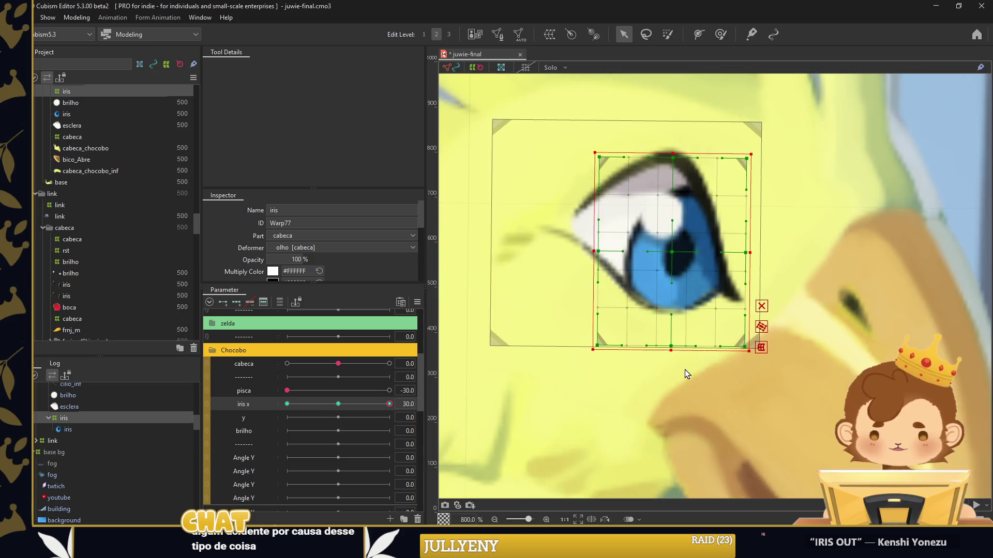
key("Left")
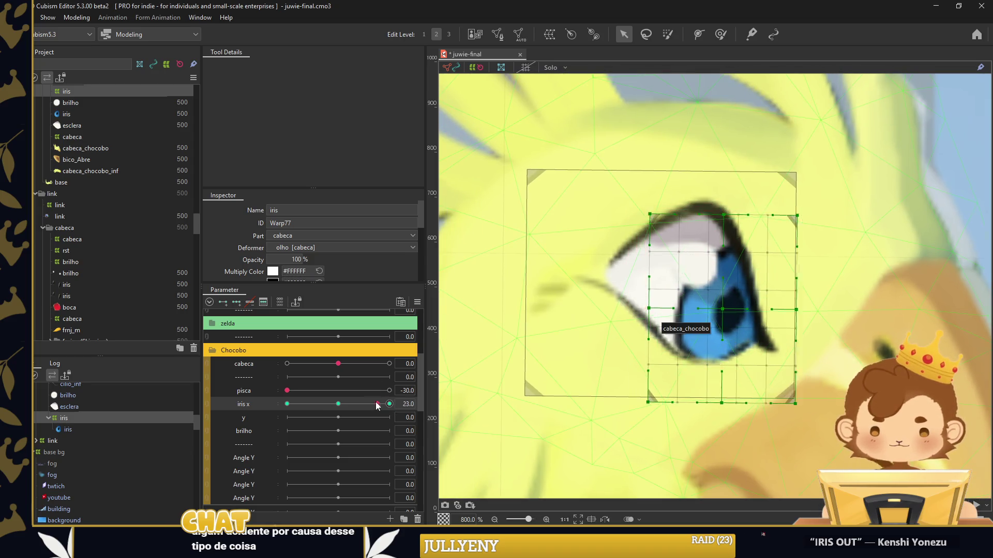
key("Left")
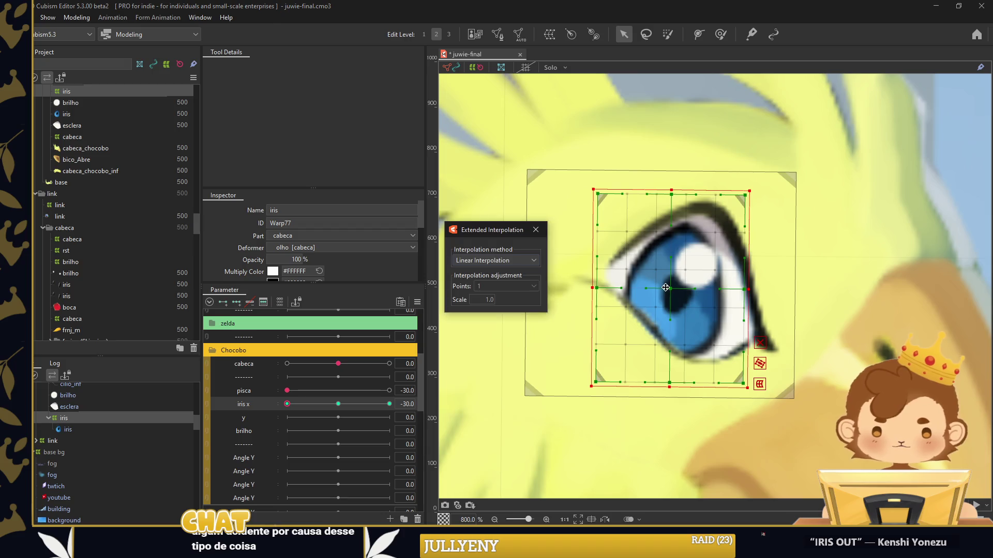
key("Return")
key("Right")
key("Right")
key("Right")
key("Right")
key("Right")
key("Right")
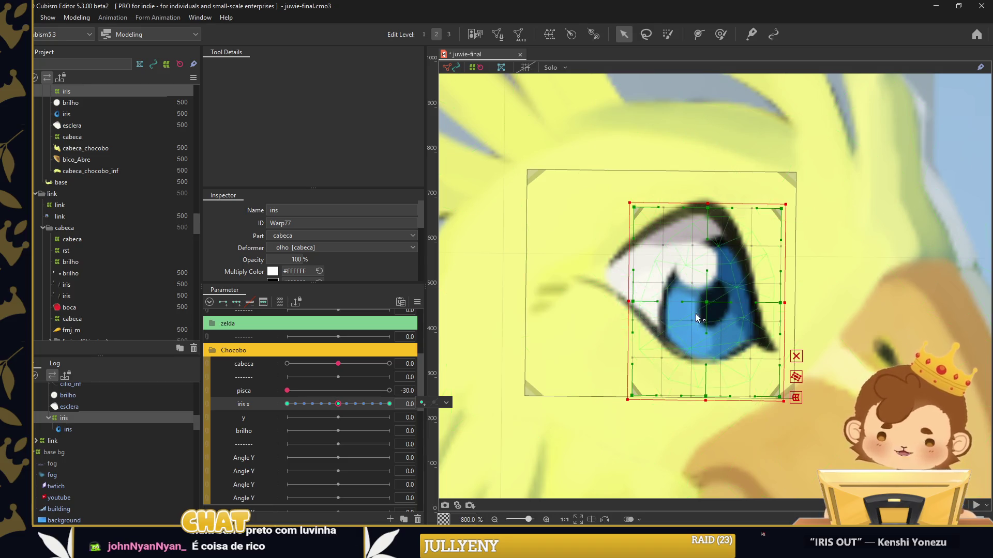
left_click_drag(699, 313, 694, 310)
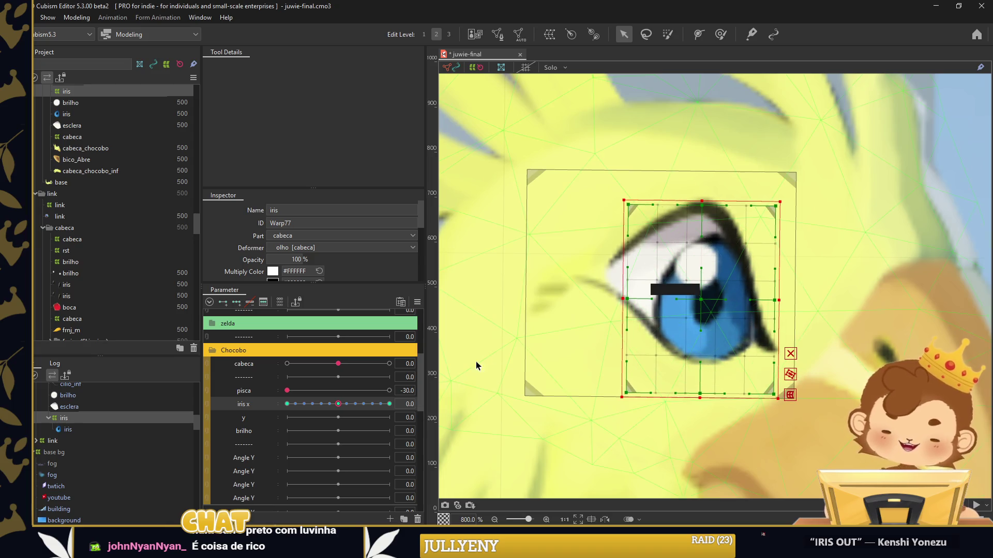
Add three keys to iris y, moving the iris down at -30 and up at 30
left_click(259, 418)
left_click(236, 302)
left_click(287, 417)
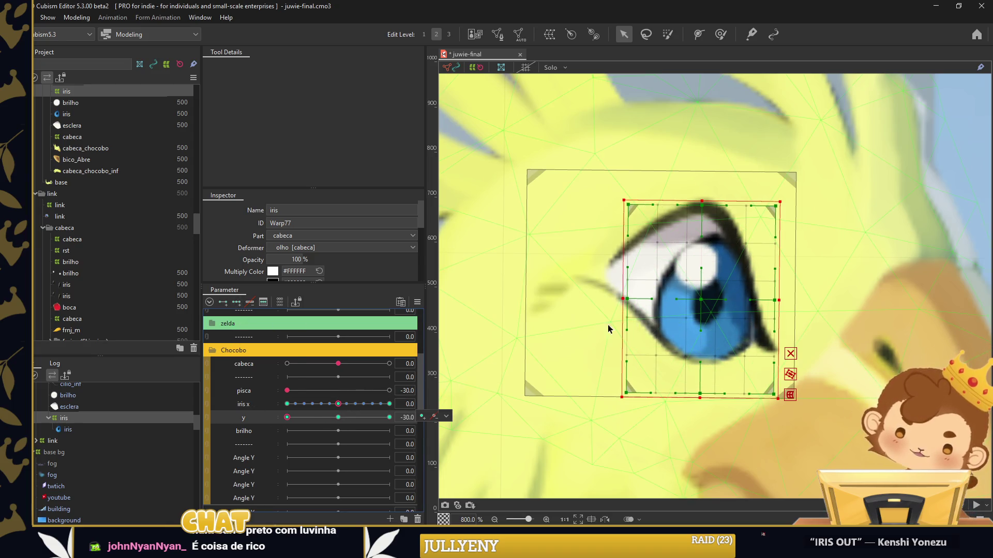
left_click_drag(710, 295, 704, 312)
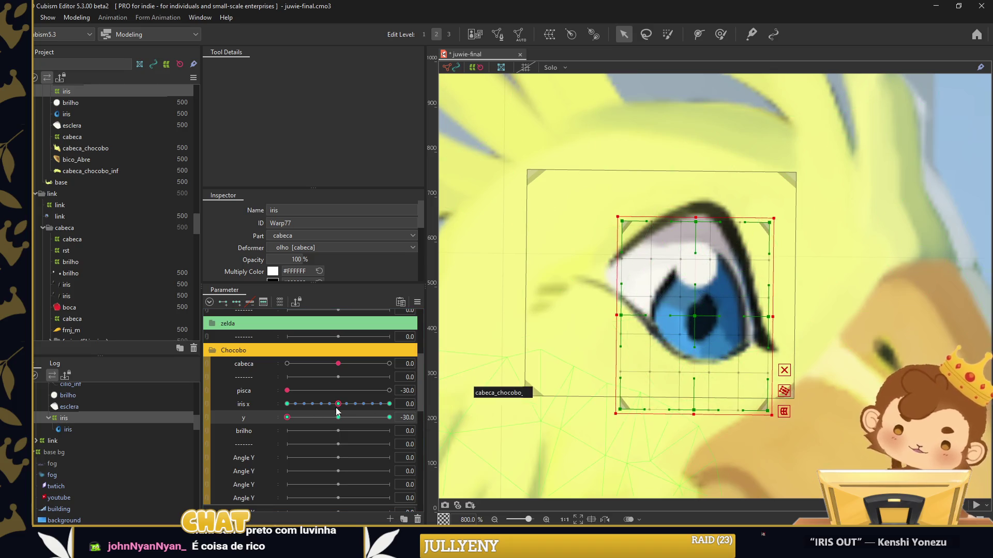
left_click_drag(289, 418, 389, 417)
left_click_drag(706, 299, 717, 279)
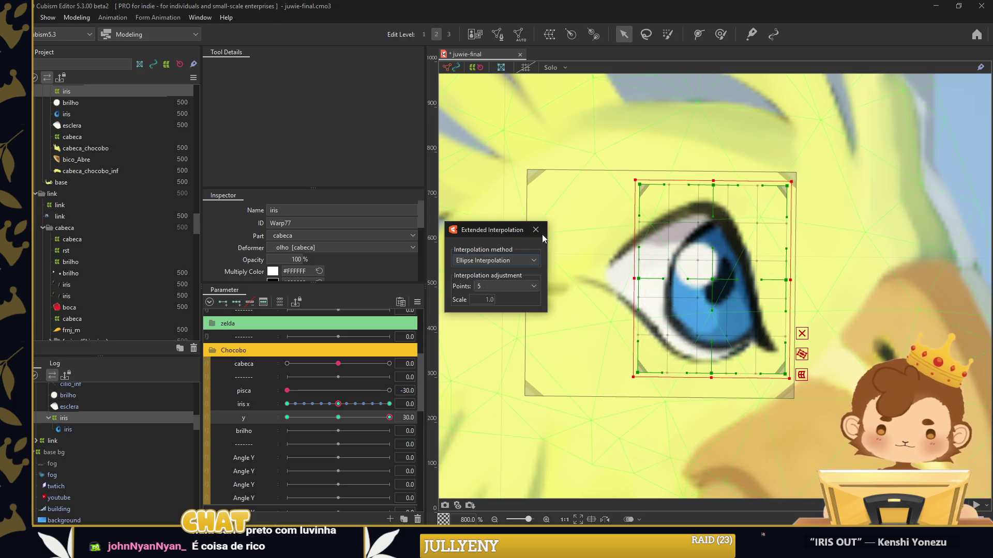
Synthesize the iris x and y corner poses into a joint grid
left_click(417, 302)
left_click(458, 336)
left_click(472, 370)
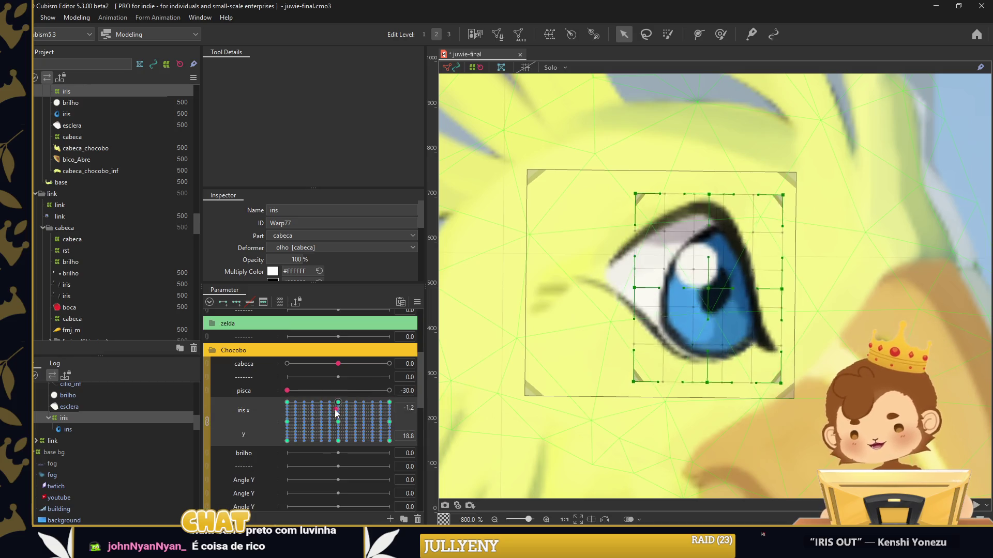
left_click(536, 350)
left_click(693, 266)
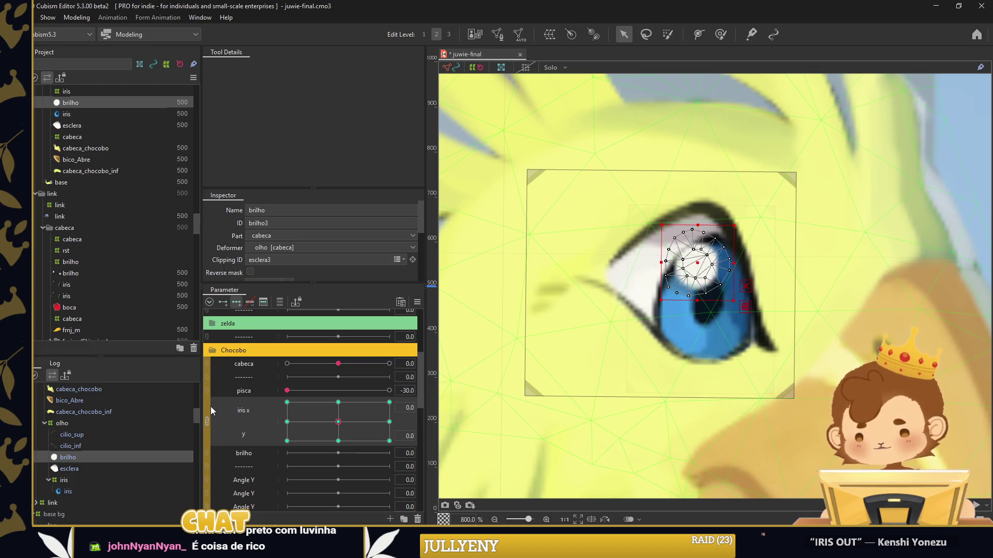
Shift the brilho highlight onto the iris at the iris x -30 and 30 keys, with linear interpolation
left_click(206, 420)
left_click_drag(333, 404, 287, 404)
mouse_move(698, 263)
left_mouse_down()
mouse_move(674, 252)
mouse_move(708, 264)
left_mouse_up()
left_click(389, 403)
key("ctrl+e")
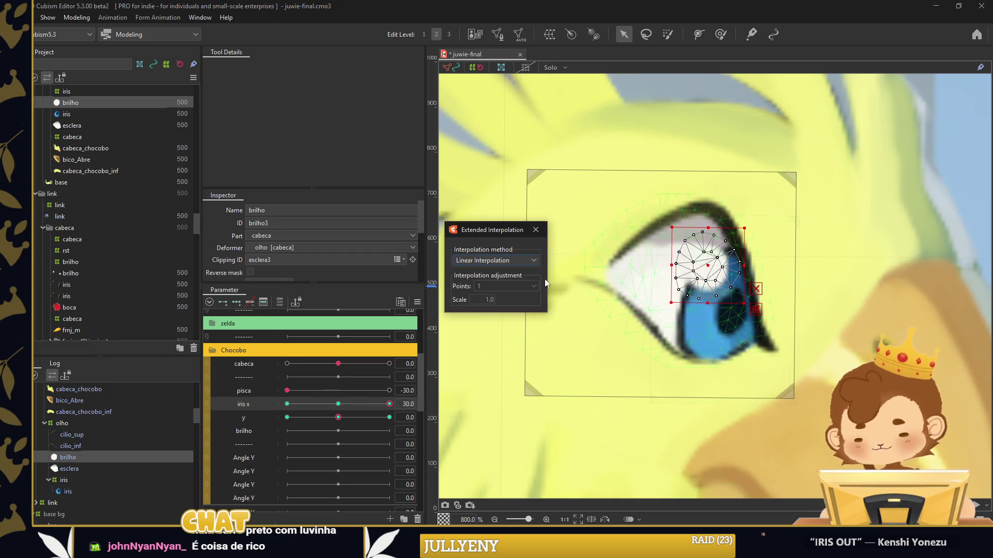
left_click(536, 229)
Position the highlight for the y poses, synthesize its corners, and reset pisca to -30
mouse_move(389, 404)
left_mouse_down()
mouse_move(287, 417)
mouse_move(390, 418)
left_mouse_up()
left_click_drag(697, 268, 704, 254)
left_click(534, 229)
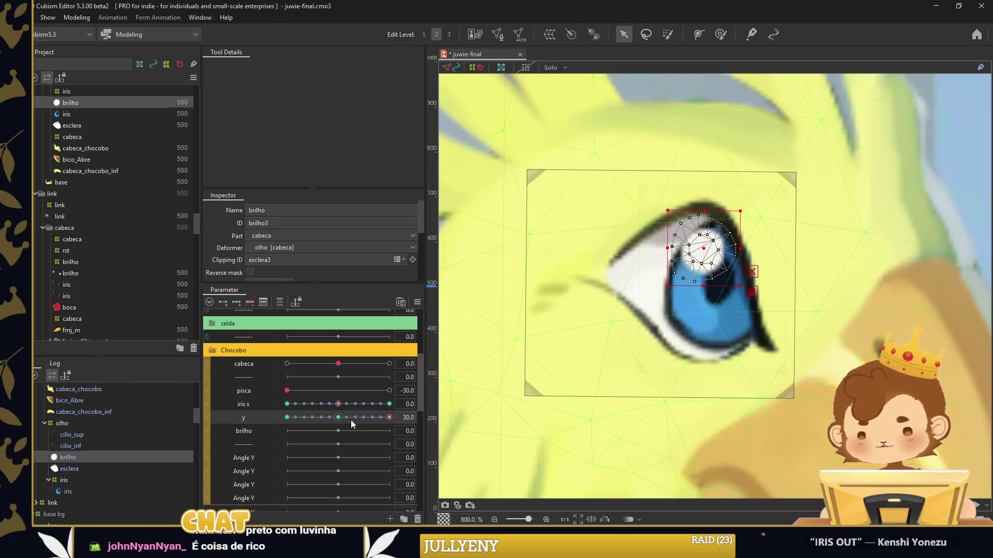
left_click(418, 302)
left_click(448, 342)
left_click(475, 369)
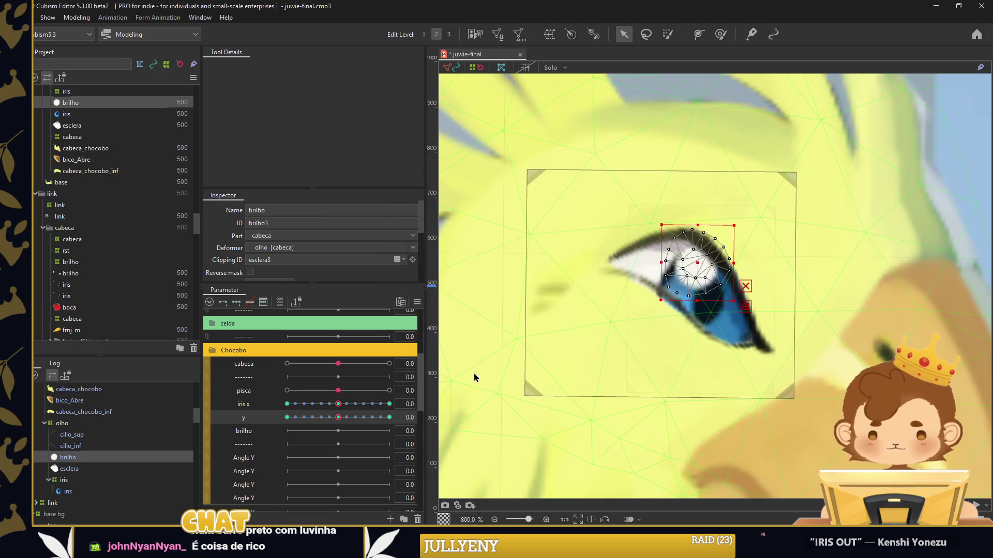
left_click(289, 390)
left_click(78, 388)
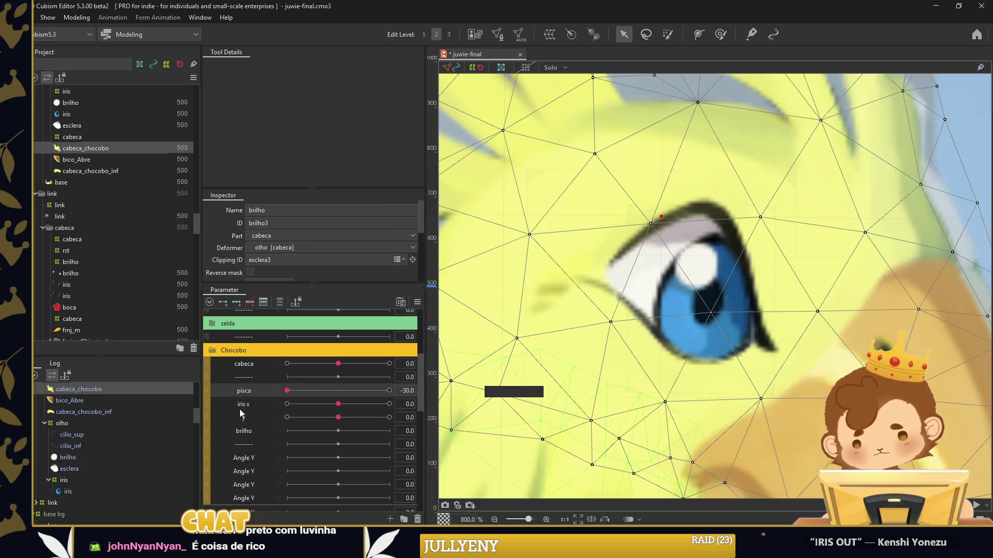
Test the chocobo's iris moving across the x/y parameter grid
left_click(213, 402)
mouse_move(340, 411)
left_mouse_down()
mouse_move(360, 437)
mouse_move(338, 440)
left_mouse_up()
scroll(638, 371, "down", 3)
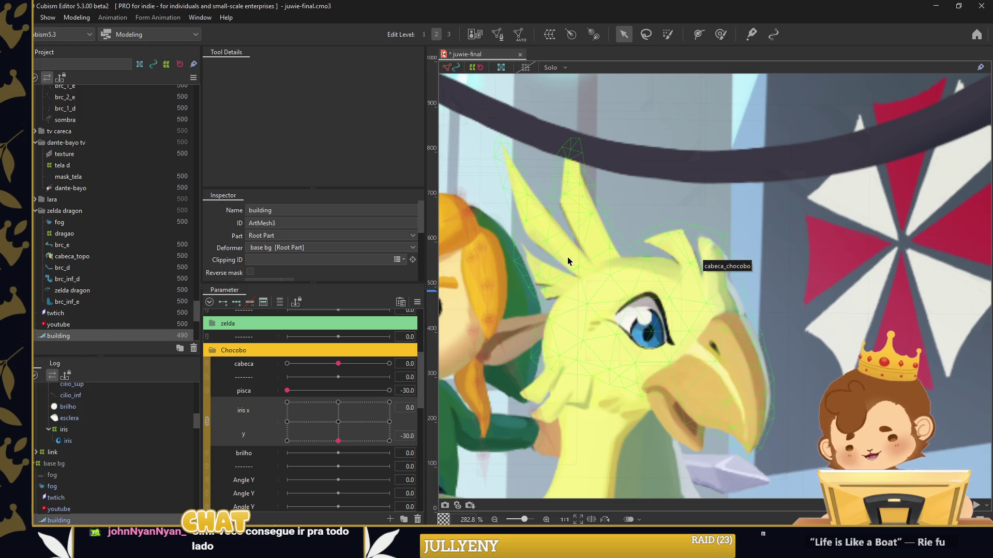
Create a 'cabeca penas' parameter for the cabeca_chocobo head mesh and add three keys
left_click(568, 261)
right_click(261, 375)
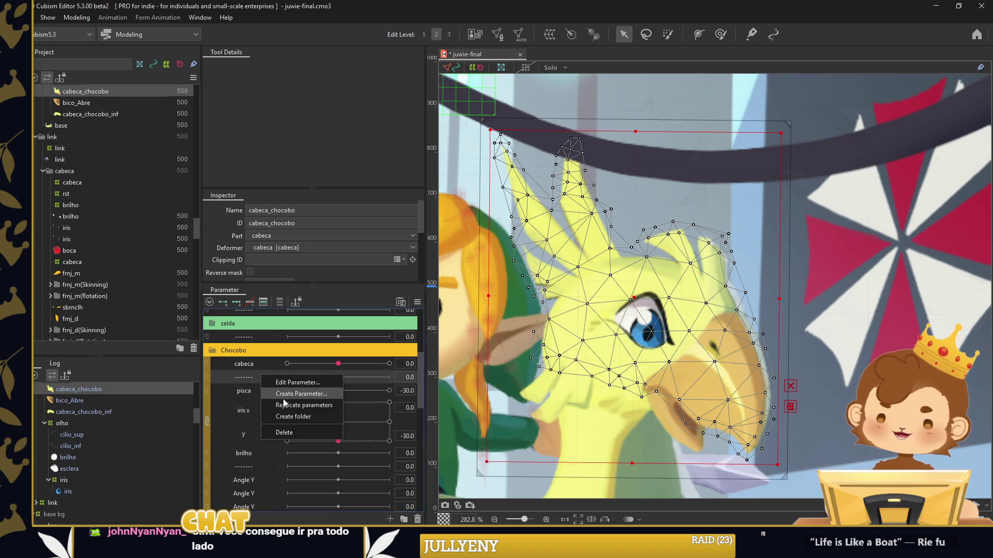
left_click(274, 394)
double_click(259, 383)
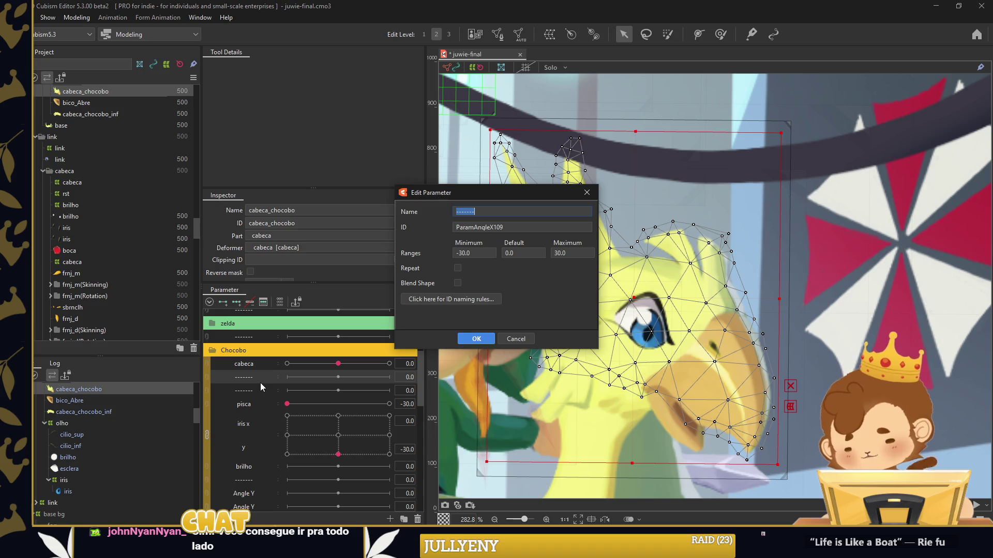
type("enas")
key("Return")
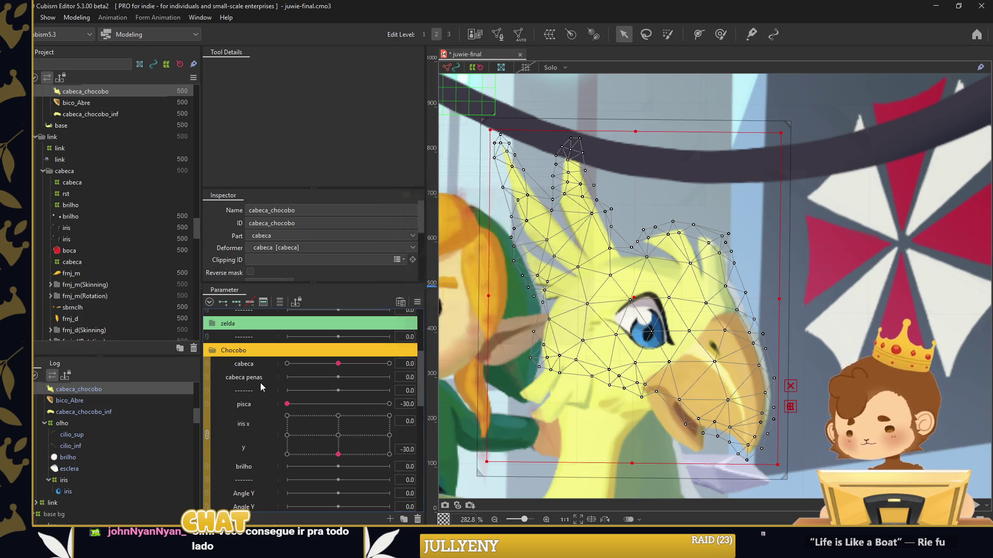
left_click(236, 301)
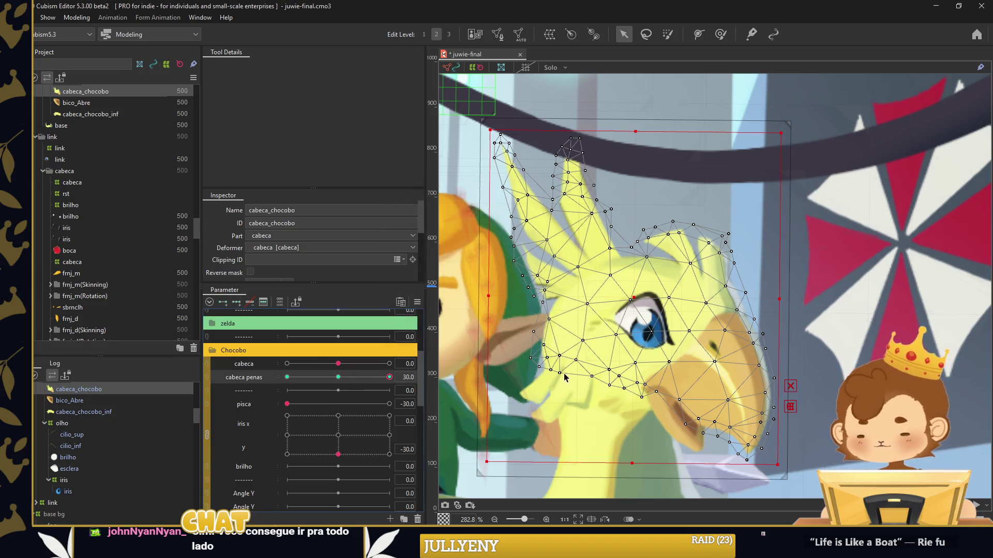
mouse_move(628, 234)
left_mouse_down()
mouse_move(624, 148)
mouse_move(637, 148)
mouse_move(543, 155)
left_mouse_up()
key("w")
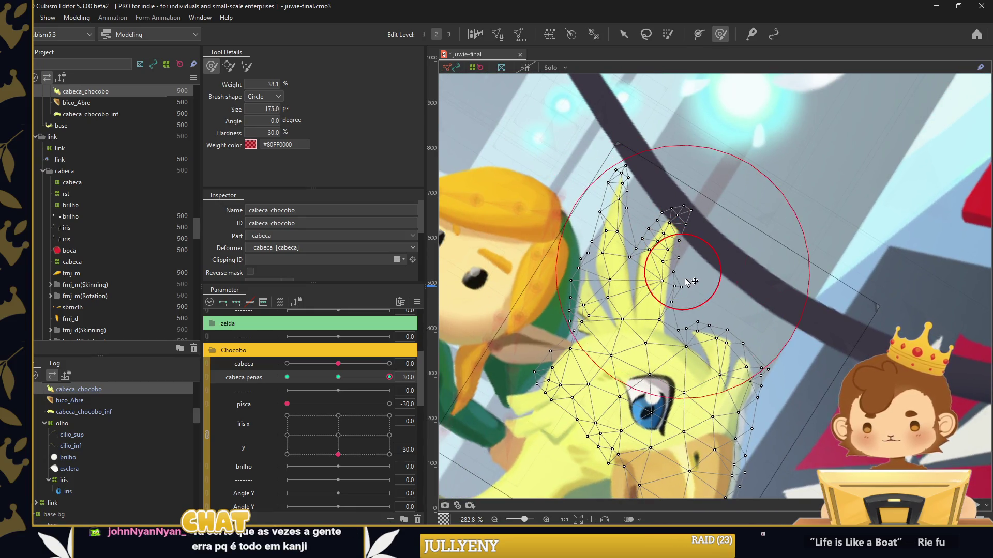
Paint weights on the left head feathers, then bend the head spikes left and up at cabeca penas -30
mouse_move(693, 280)
left_mouse_down()
mouse_move(709, 171)
mouse_move(542, 231)
left_mouse_up()
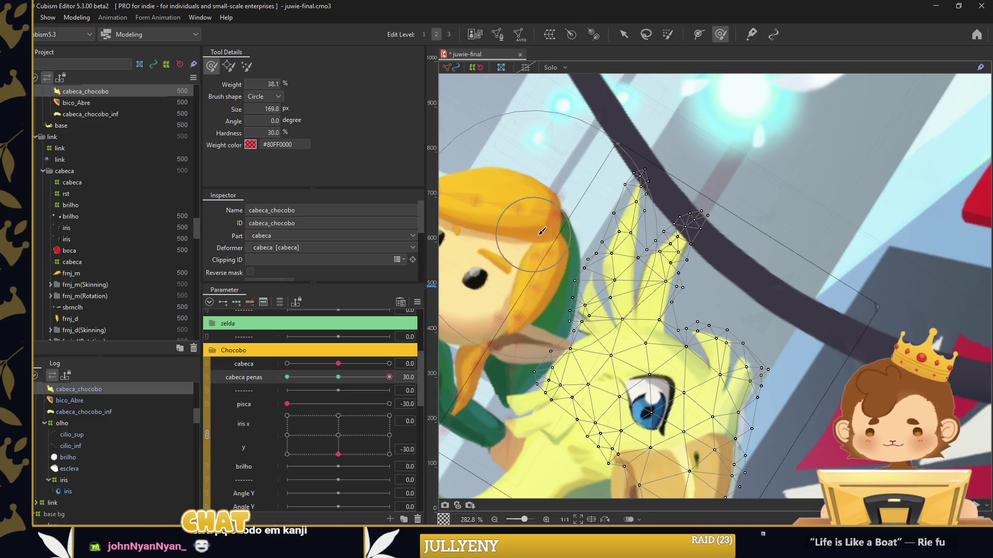
mouse_move(509, 222)
left_mouse_down()
mouse_move(681, 162)
mouse_move(729, 106)
left_mouse_up()
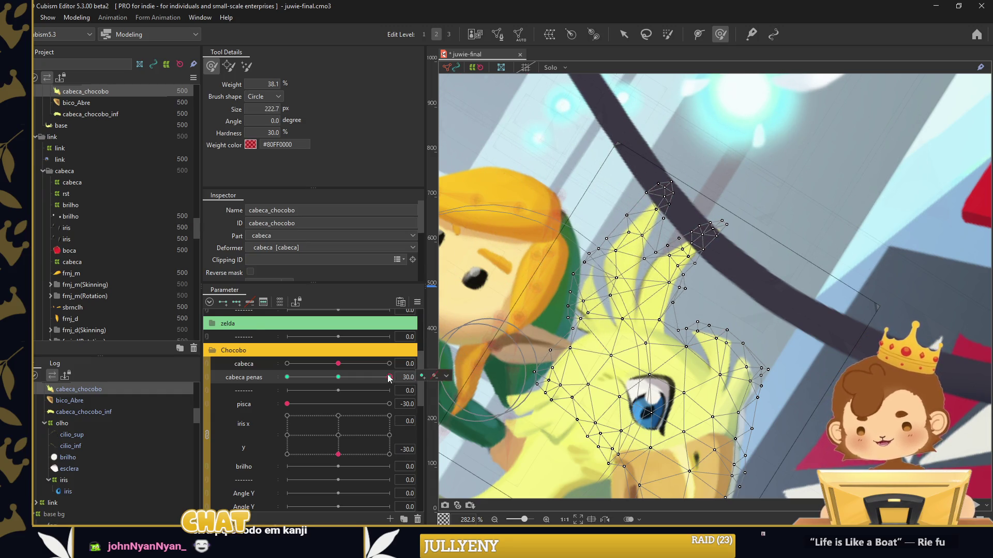
left_click_drag(390, 378, 287, 376)
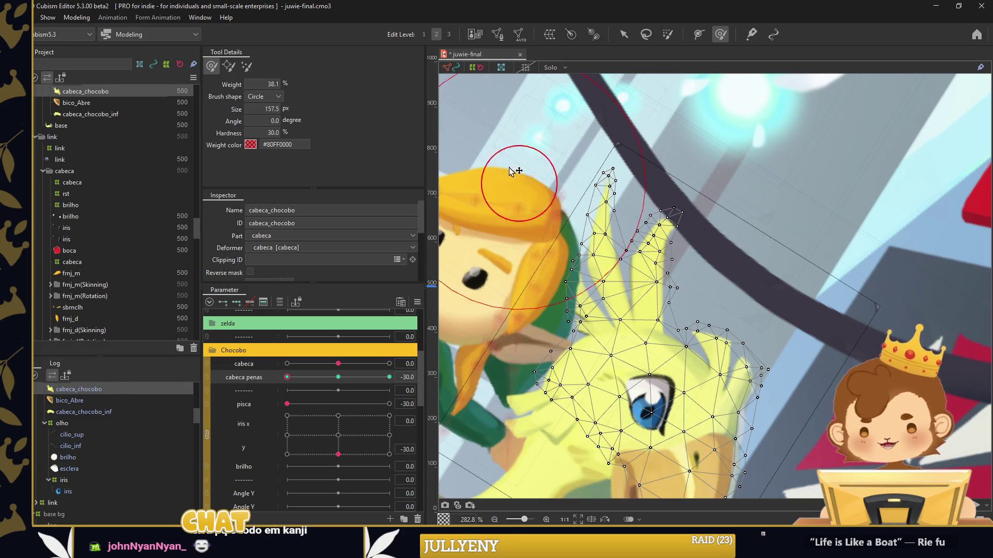
left_click_drag(511, 170, 497, 173)
left_click_drag(531, 136, 517, 136)
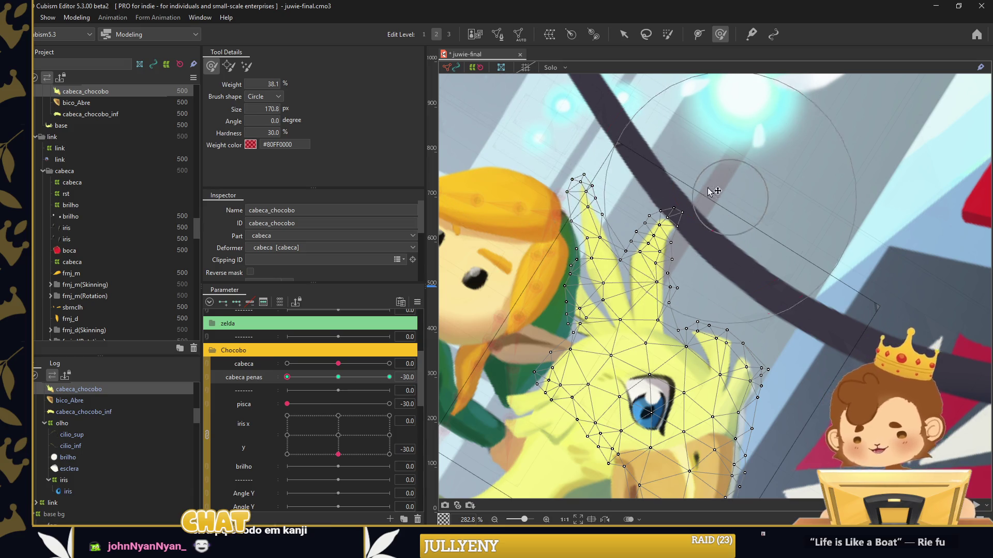
left_click_drag(716, 191, 634, 132)
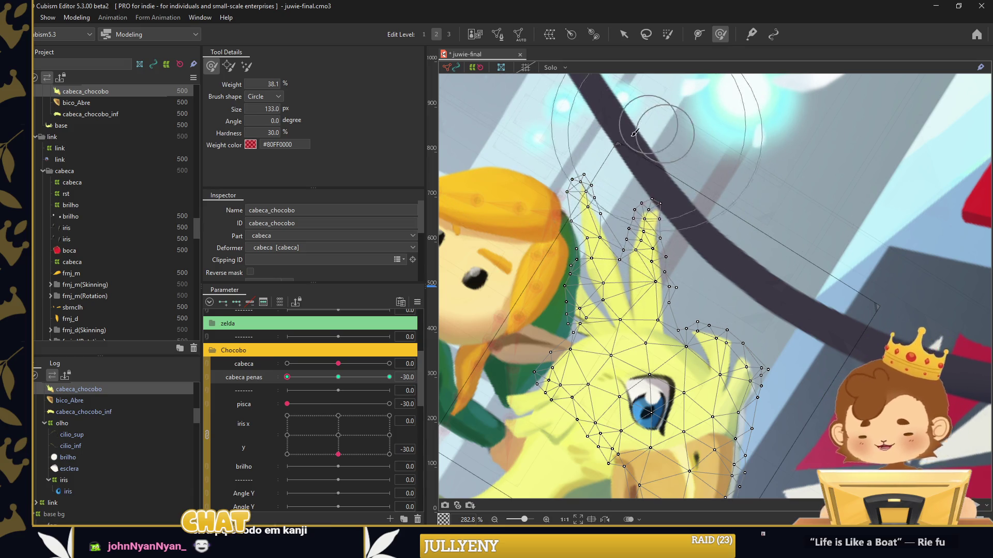
left_click_drag(537, 258, 520, 266)
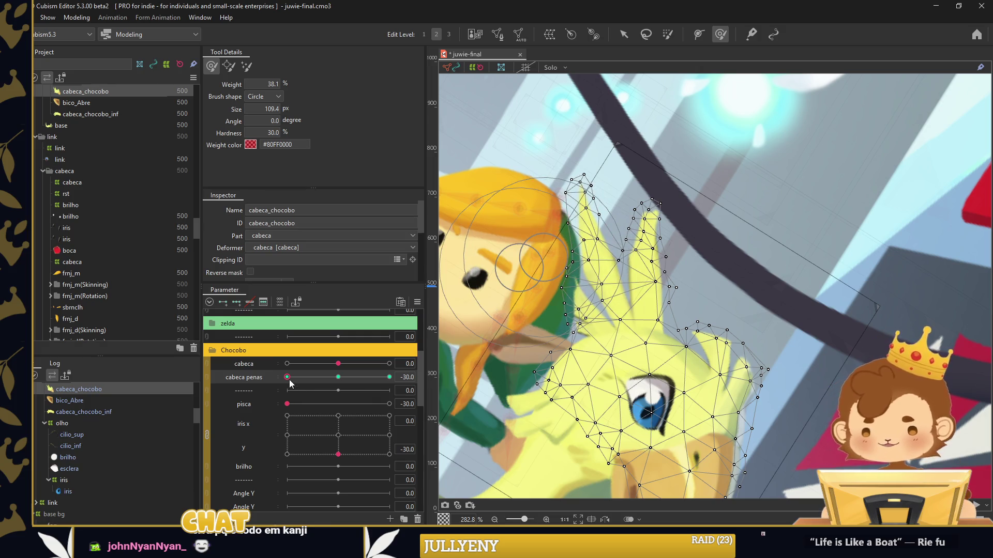
Shape the feathers at the cabeca penas 30 end, zoom out, and deselect the head mesh
left_click_drag(288, 378, 389, 377)
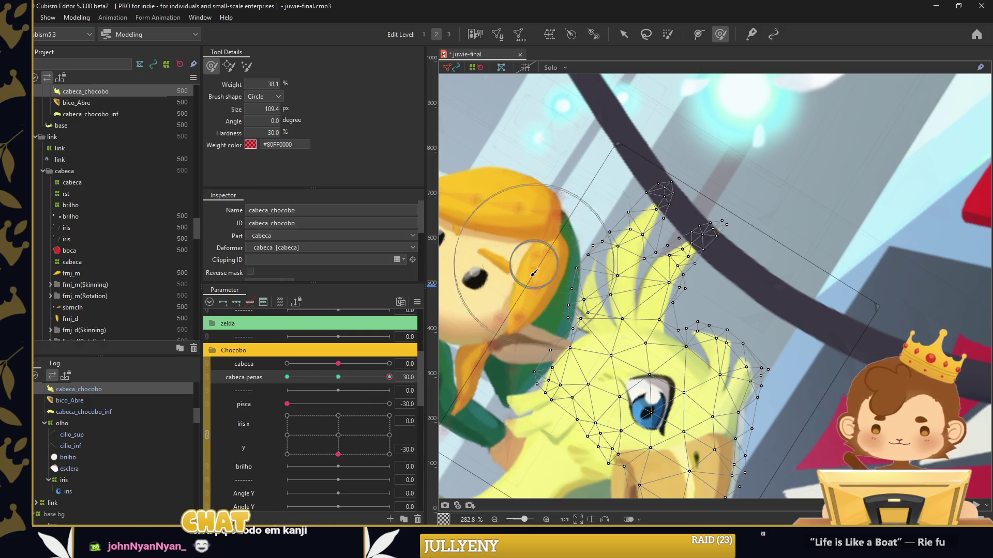
right_click(505, 221)
scroll(667, 179, "down", 2)
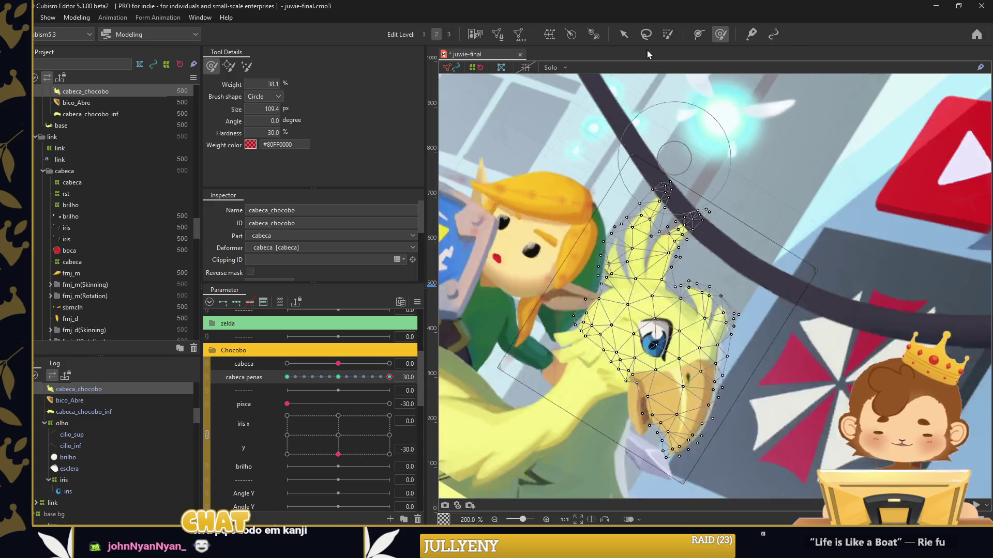
scroll(672, 258, "down", 3)
left_click(623, 34)
left_click(799, 323)
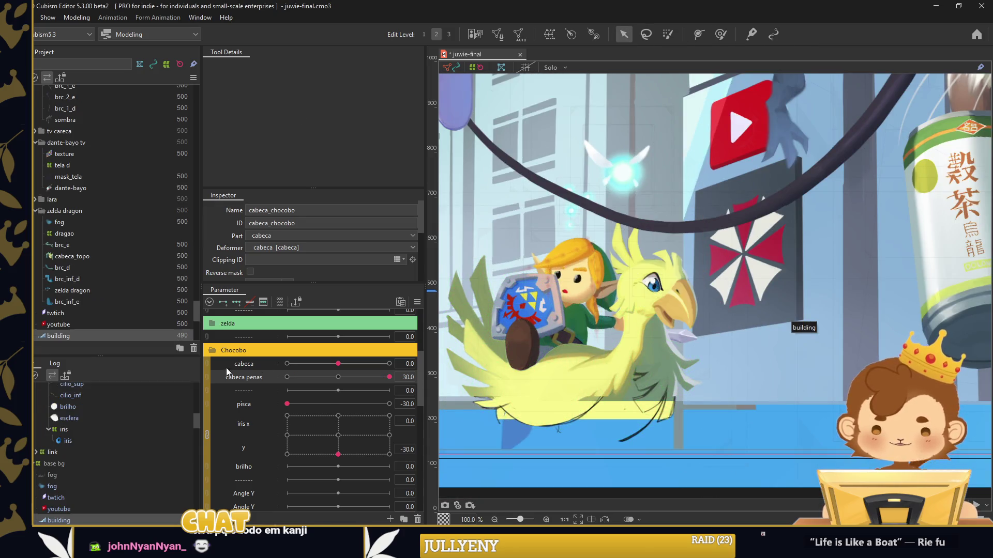
Link the cabeca and cabeca penas parameters and preview the head tilt with feather sway
left_click(207, 370)
mouse_move(343, 373)
left_mouse_down()
mouse_move(293, 389)
mouse_move(378, 381)
mouse_move(303, 388)
mouse_move(377, 384)
mouse_move(326, 395)
mouse_move(331, 365)
mouse_move(354, 396)
mouse_move(324, 369)
mouse_move(349, 393)
mouse_move(353, 376)
mouse_move(338, 382)
left_mouse_up()
scroll(599, 398, "down", 2)
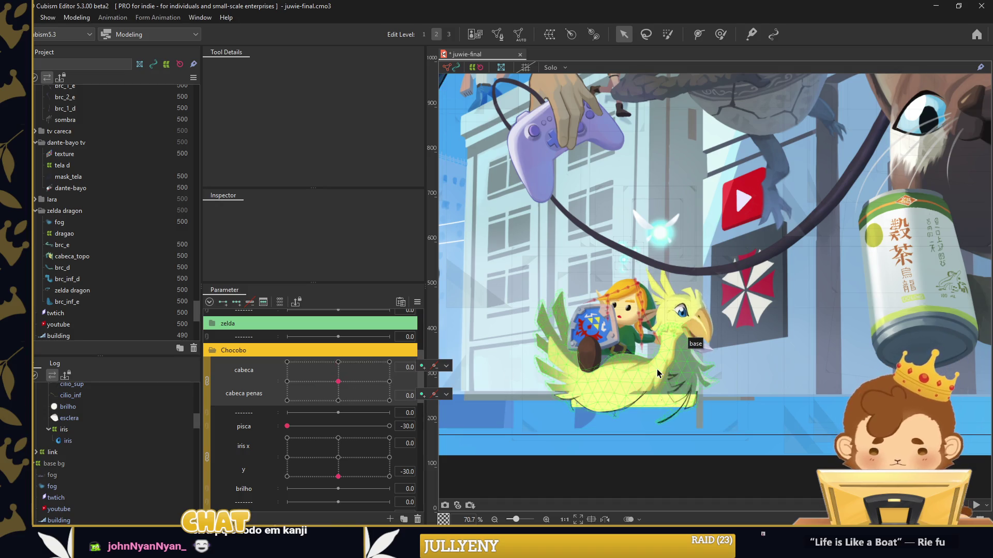
scroll(296, 405, "down", 3)
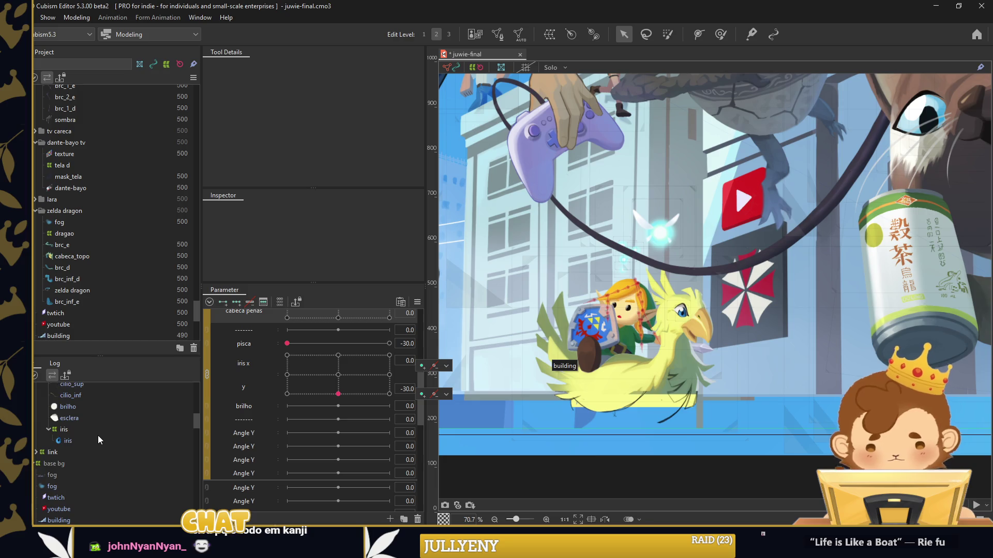
scroll(677, 342, "up", 4)
Preview the pisca blink and iris x/y movement, then select the brilho eye highlight layer
left_click(634, 358)
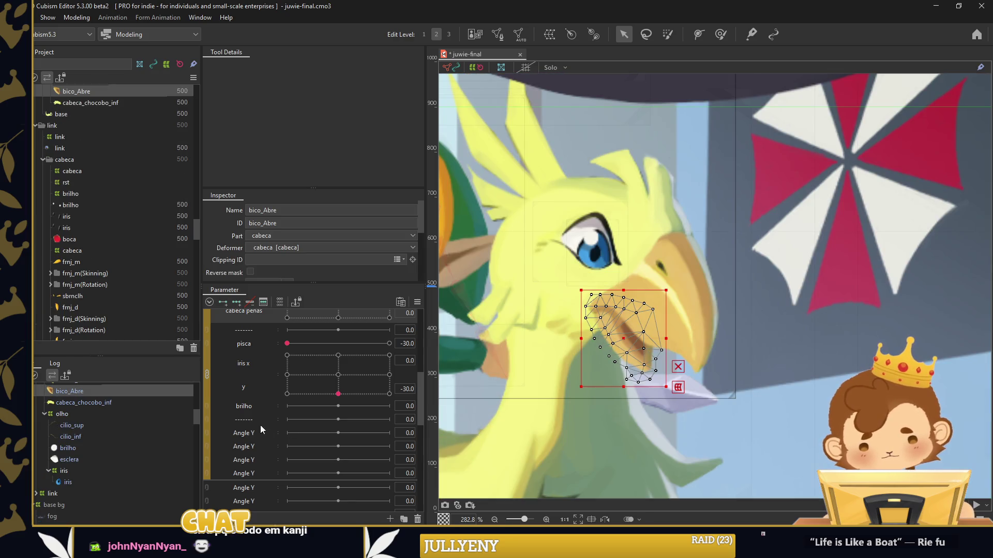
left_click(315, 407)
left_click_drag(298, 341, 344, 344)
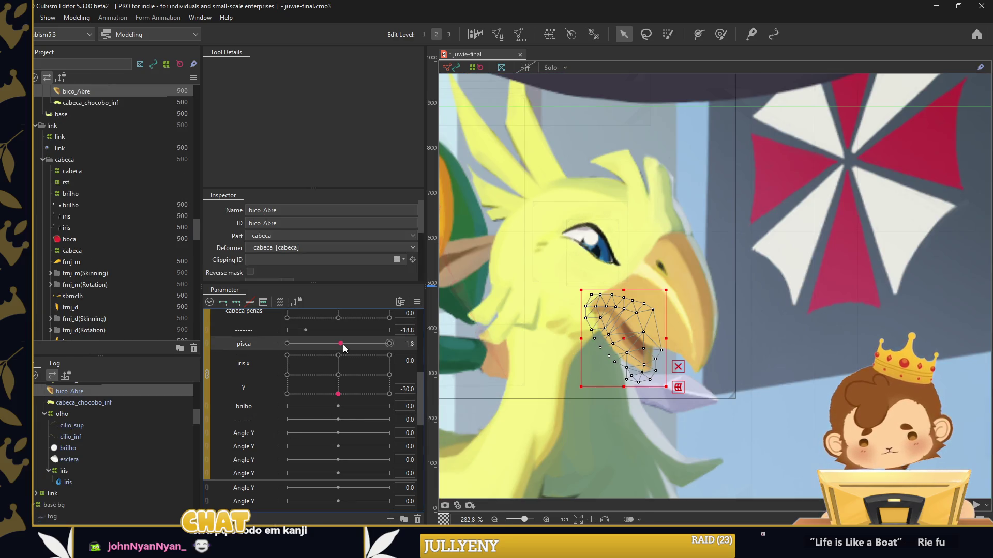
left_click(287, 355)
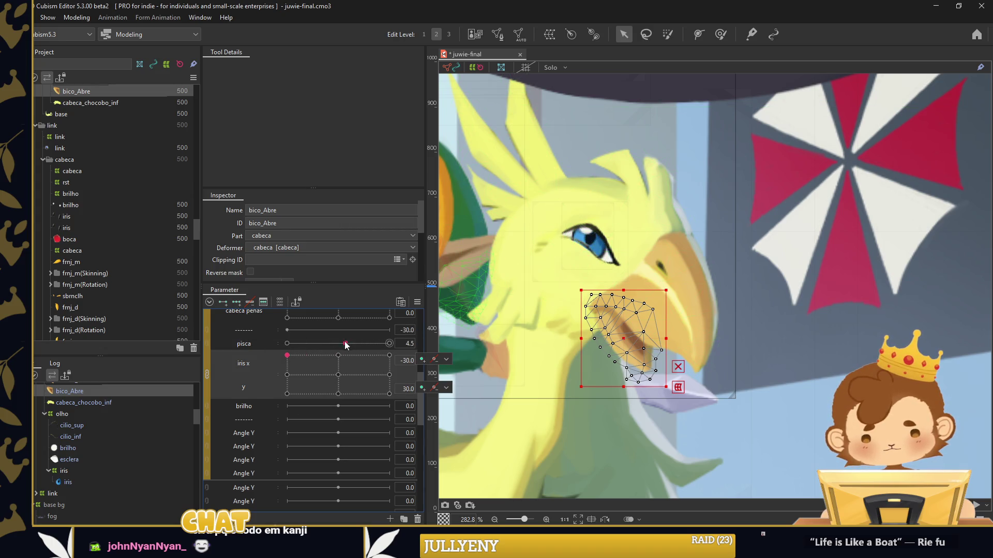
left_click(593, 236)
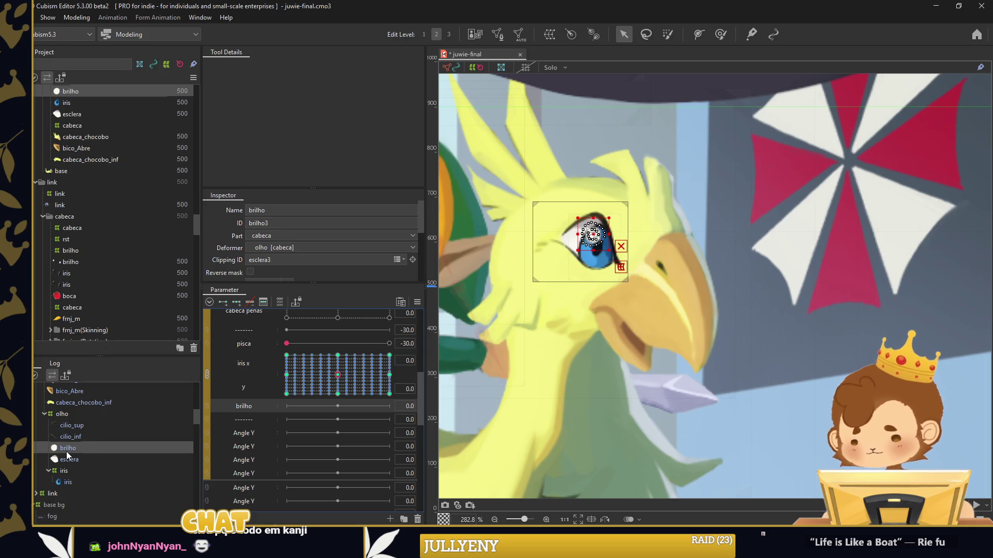
Create the 'brilho' warp deformer and shrink its box tightly around the eye highlight
key("ctrl+shift+w")
type("brilho")
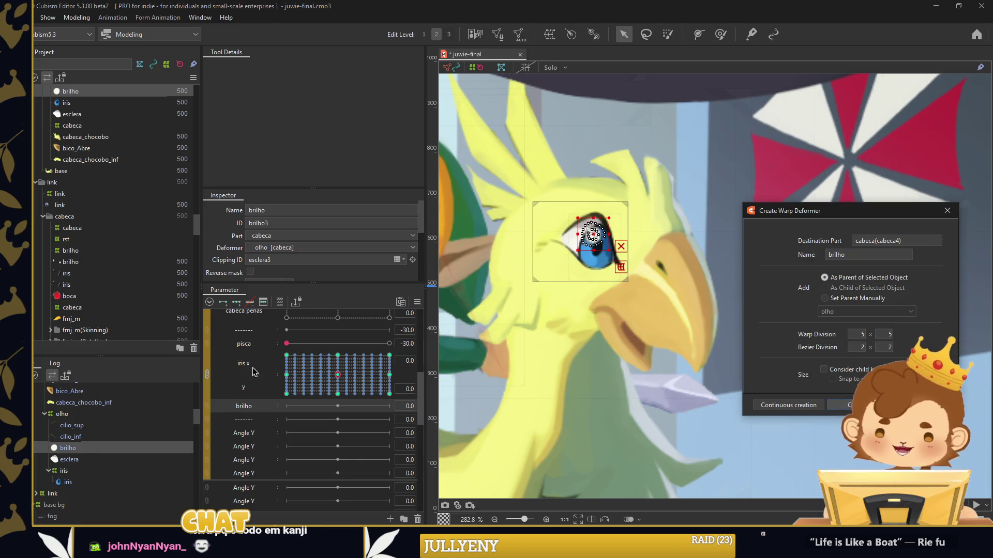
key("Return")
left_click(222, 302)
left_click(288, 406)
scroll(626, 245, "up", 3)
left_click_drag(623, 245, 615, 245)
left_click_drag(568, 216, 579, 227)
scroll(642, 245, "down", 2)
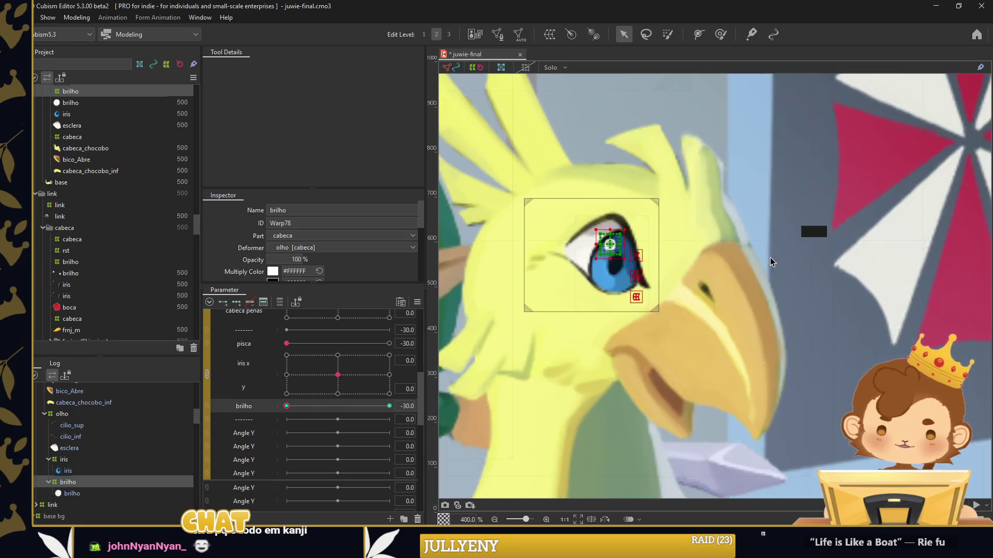
scroll(641, 246, "down", 1)
left_click(806, 231)
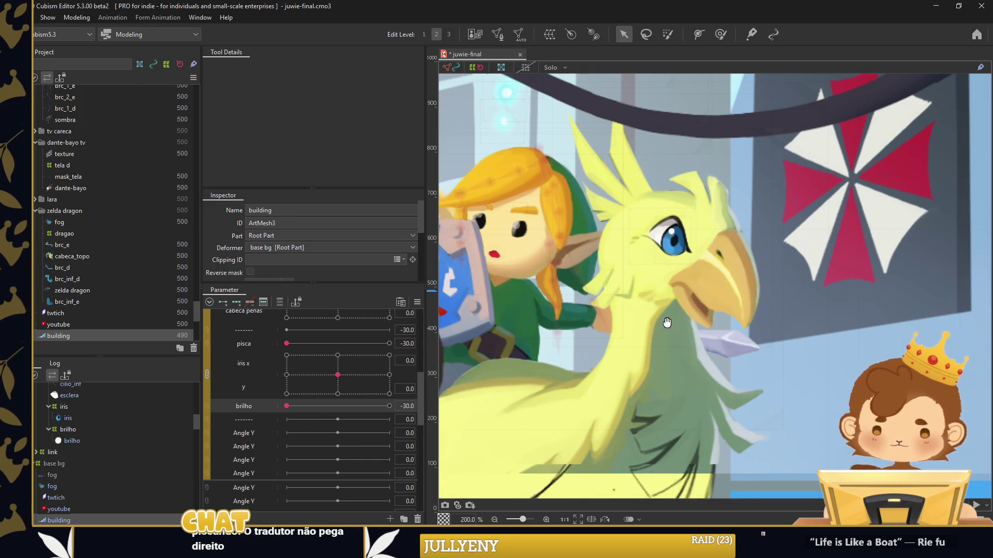
Select the chocobo's beak-opening mesh and bring up options for a spare parameter
left_click_drag(603, 344, 702, 318)
scroll(686, 319, "down", 1)
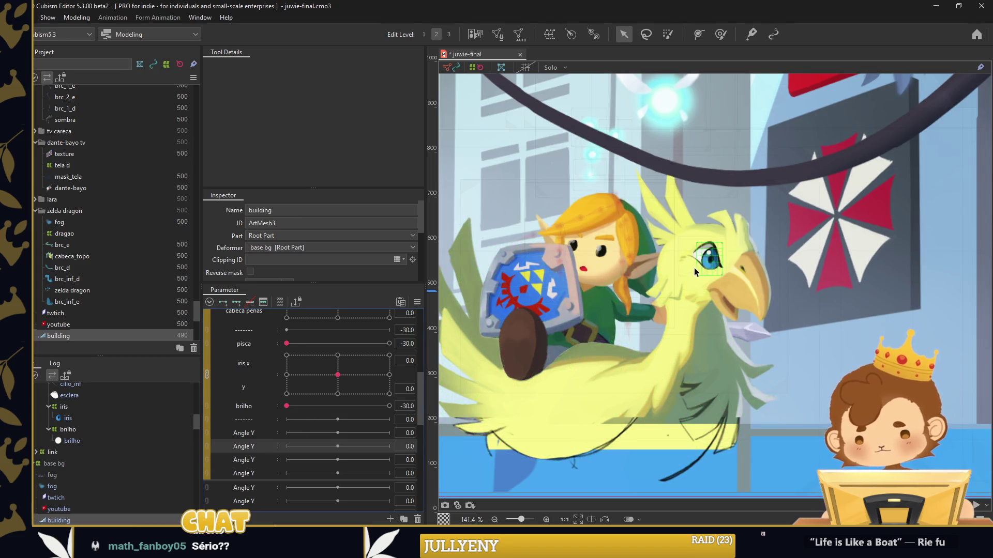
left_click(731, 305)
scroll(745, 300, "up", 2)
right_click(252, 433)
Rename the spare Angle Y parameter to 'boca' and key both of its ends
left_click(263, 436)
type("boca")
key("Return")
left_click(263, 436)
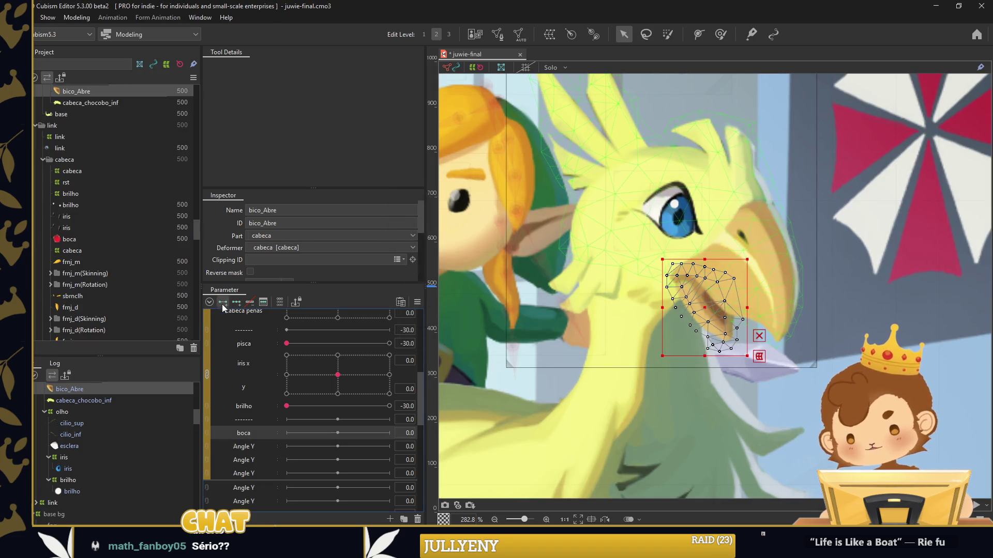
Brush-deform bico_Abre closed at boca -30 and open at boca 30
left_click(720, 34)
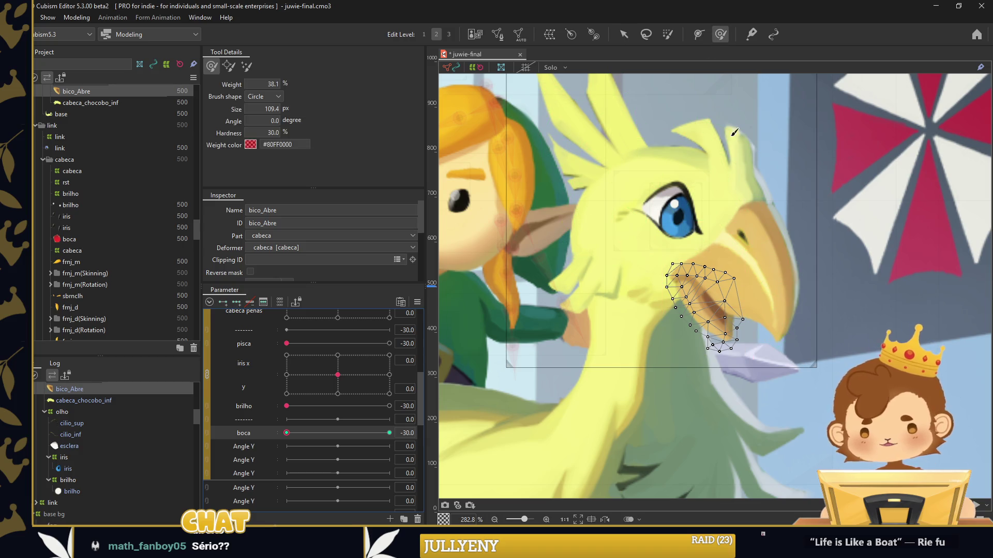
mouse_move(760, 381)
left_mouse_down()
mouse_move(760, 354)
mouse_move(807, 354)
mouse_move(842, 340)
mouse_move(722, 353)
mouse_move(721, 377)
mouse_move(743, 355)
mouse_move(831, 332)
left_mouse_up()
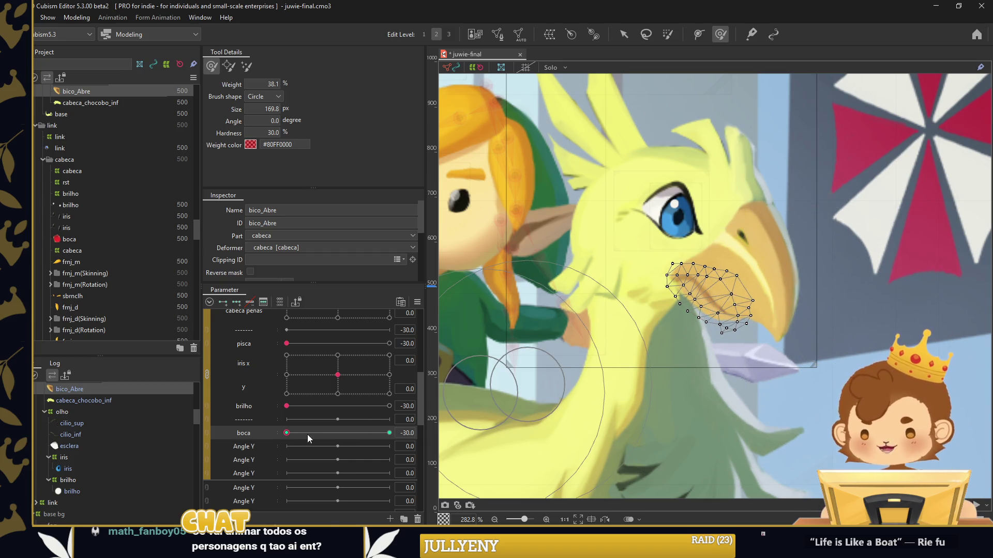
left_click_drag(287, 433, 390, 433)
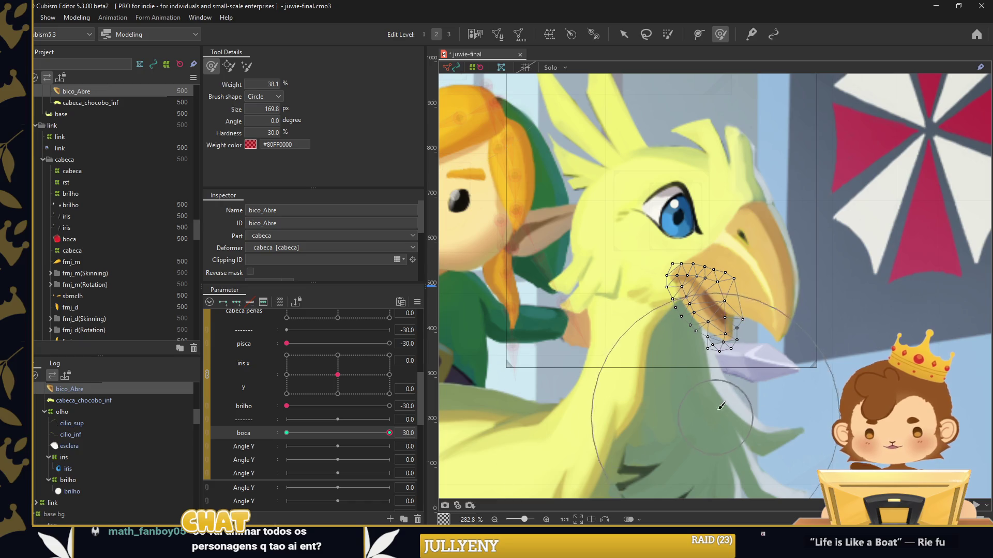
mouse_move(702, 406)
left_mouse_down()
mouse_move(690, 410)
mouse_move(716, 428)
mouse_move(717, 452)
left_mouse_up()
mouse_move(389, 433)
left_mouse_down()
mouse_move(286, 433)
mouse_move(293, 440)
left_mouse_up()
Zoom out, exit the brush, and bring up keyform options for boca
scroll(740, 239, "down", 2)
scroll(739, 239, "down", 2)
key("v")
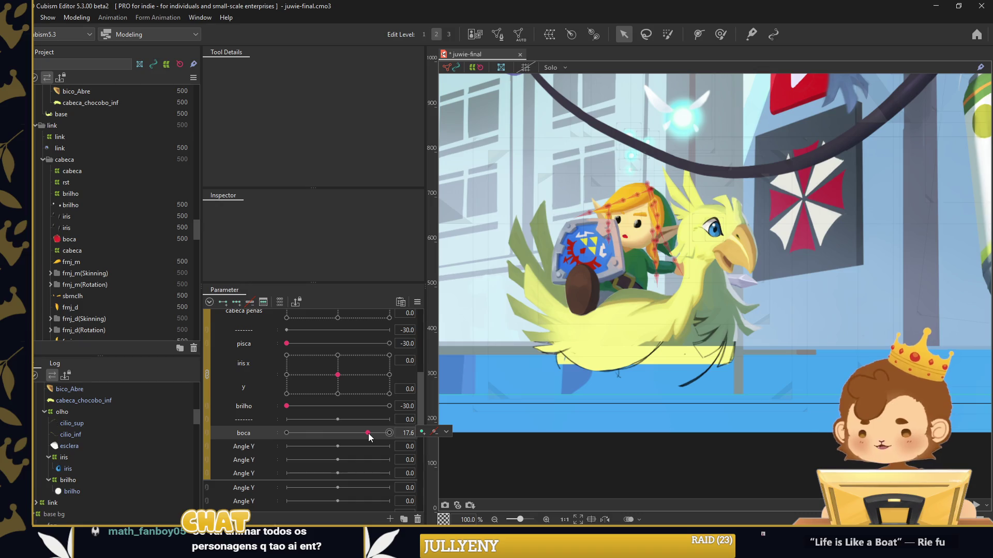
left_click(445, 432)
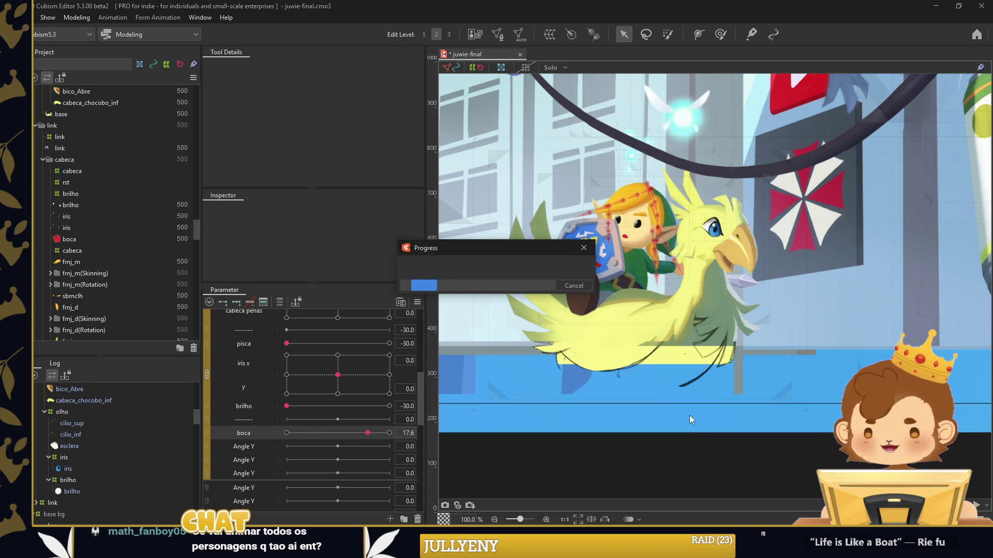
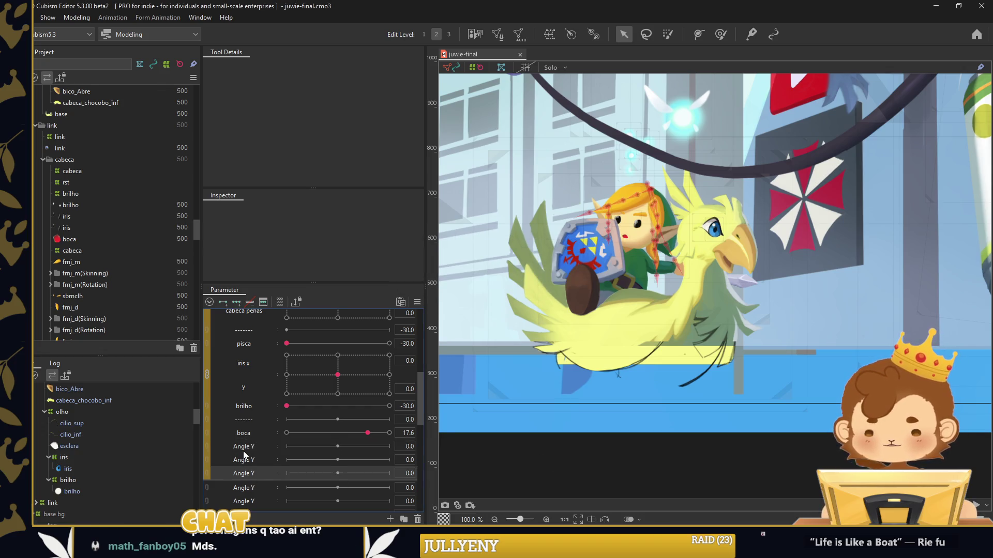
Check the Chocobo parameter group's options and pick the first Angle Y parameter
scroll(749, 424, "down", 5)
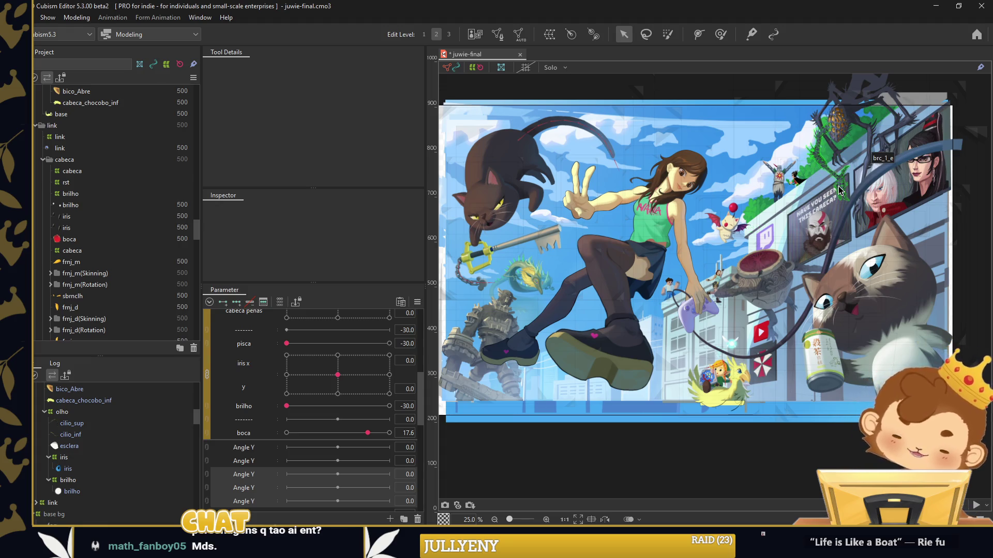
scroll(310, 403, "up", 5)
right_click(236, 425)
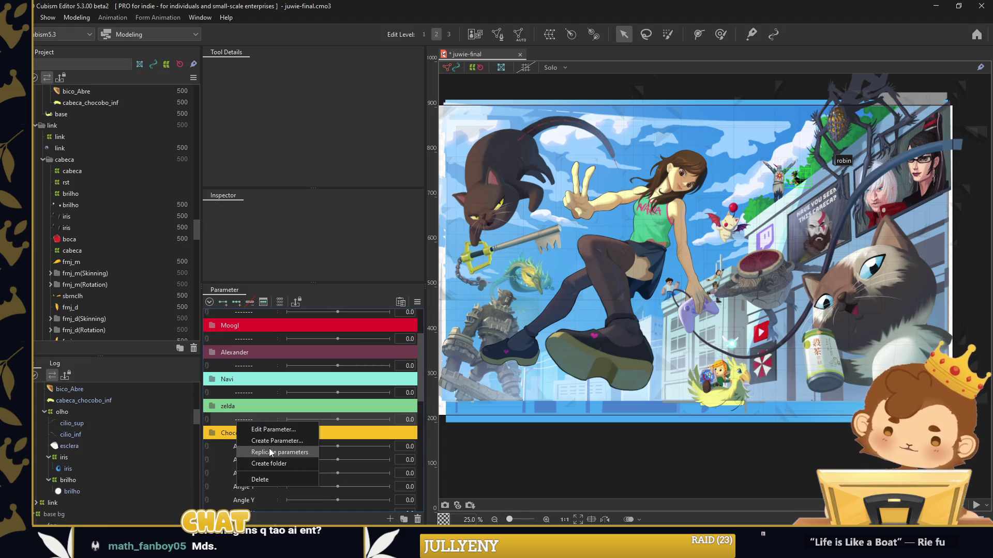
left_click(270, 453)
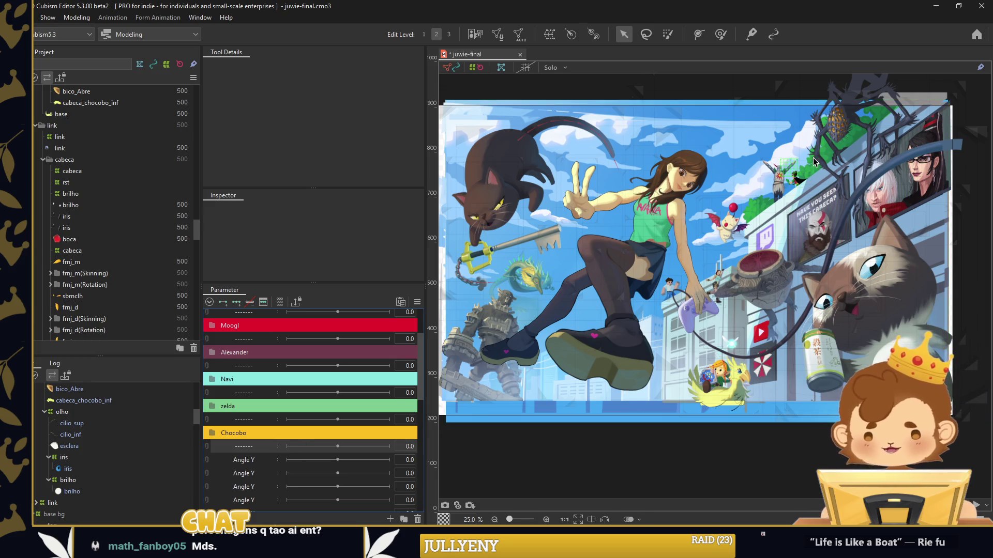
left_click(257, 459)
scroll(72, 459, "up", 2)
scroll(71, 458, "up", 2)
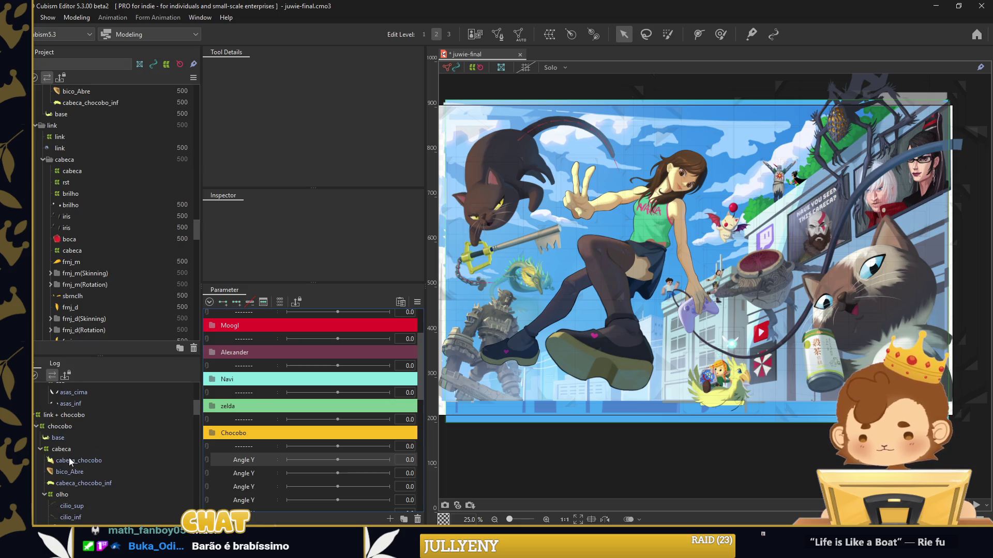
Collapse the link + chocobo and navi groups in the parts list
left_click(35, 416)
scroll(57, 429, "up", 1)
scroll(61, 427, "up", 1)
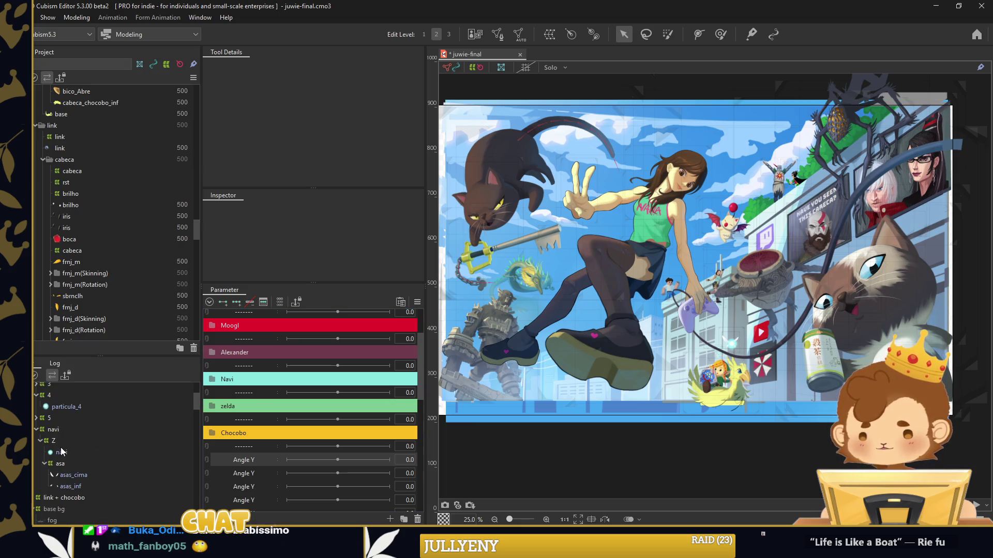
left_click(35, 430)
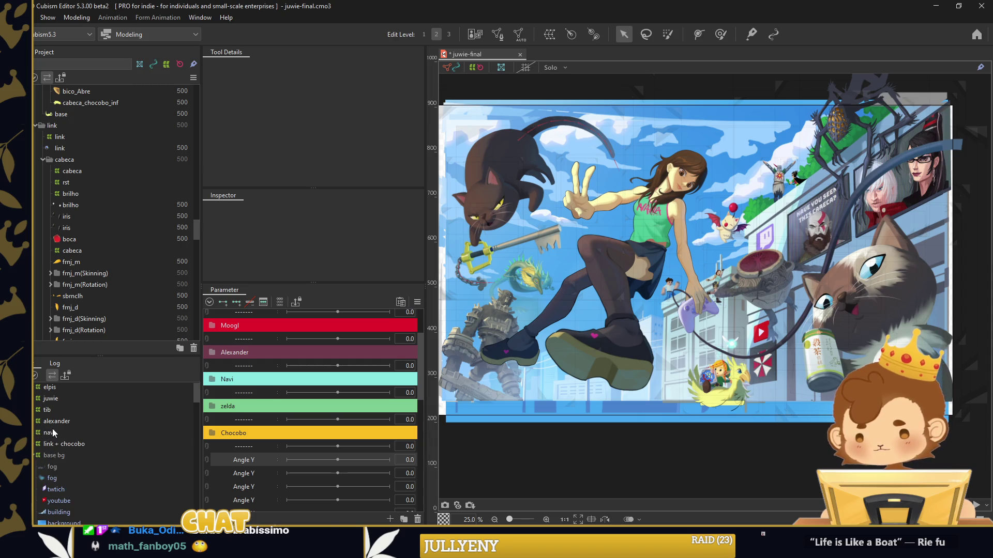
left_click(51, 432)
left_click(57, 445, "ctrl")
right_click(83, 444)
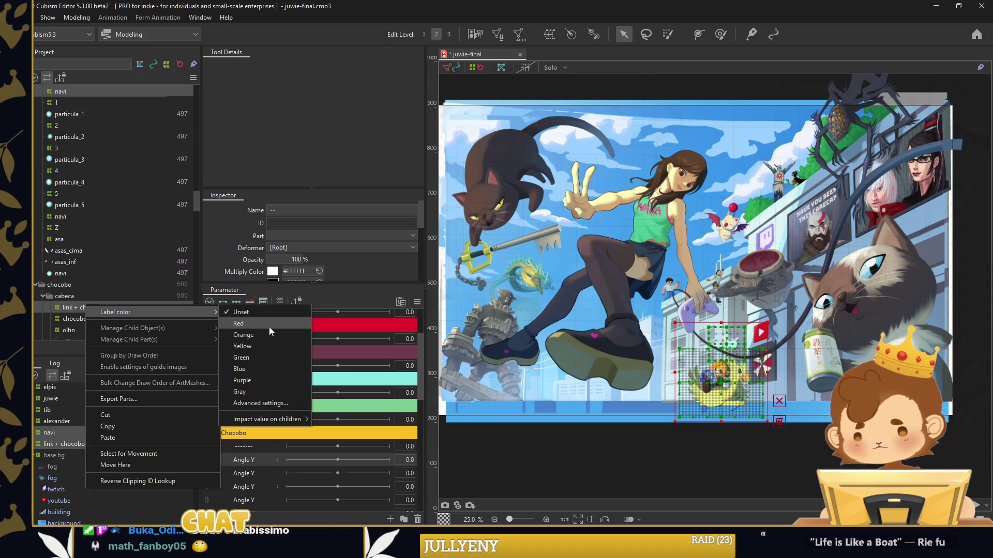
left_click(256, 356)
left_click(34, 437)
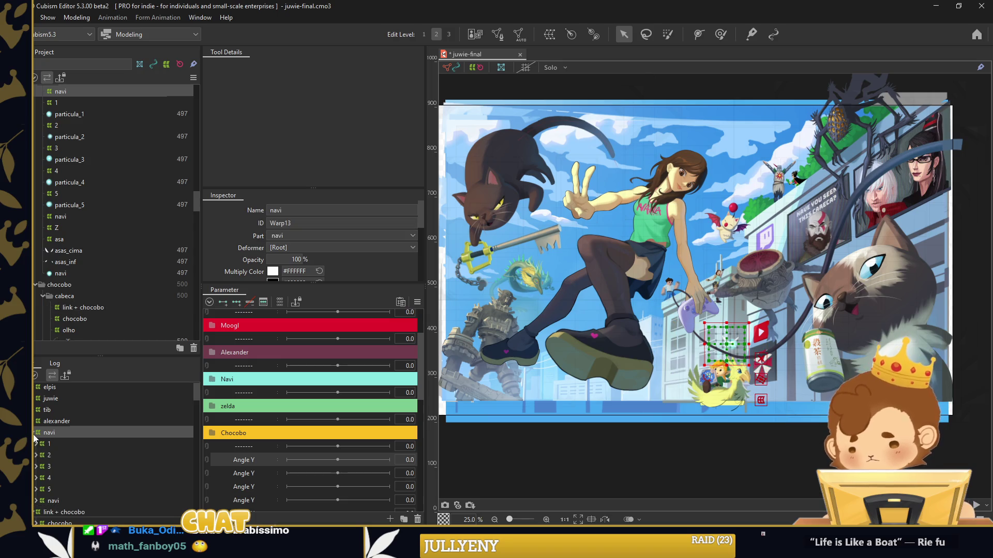
left_click(34, 437)
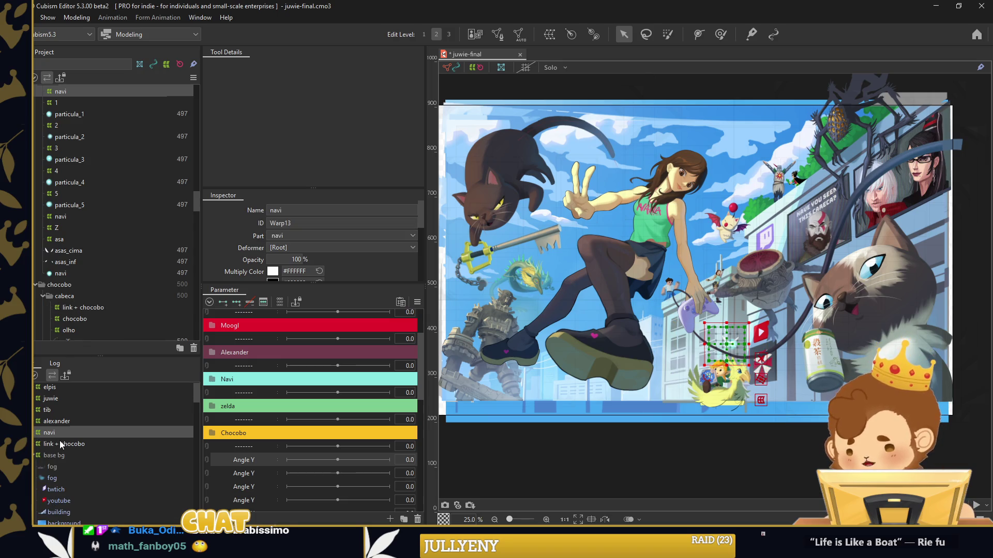
Select the colosso warp deformer around the colossus
scroll(60, 443, "down", 1)
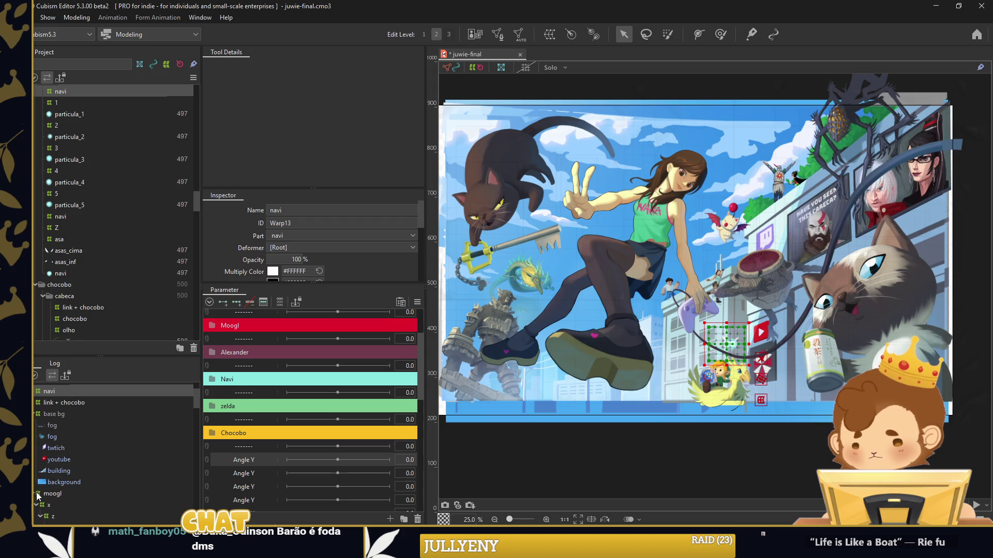
scroll(53, 495, "down", 1)
left_click(68, 464)
scroll(68, 464, "down", 1)
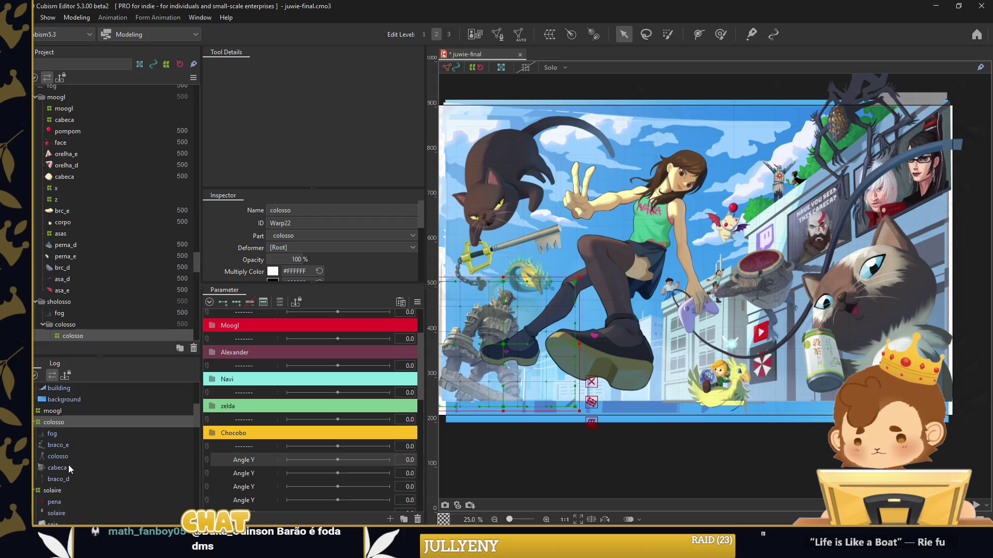
Put the six Angle Y parameters into a new parameter group named Colosso
left_click_drag(443, 391, 577, 391)
scroll(594, 373, "up", 2)
scroll(595, 372, "up", 2)
scroll(594, 372, "up", 2)
scroll(268, 442, "down", 2)
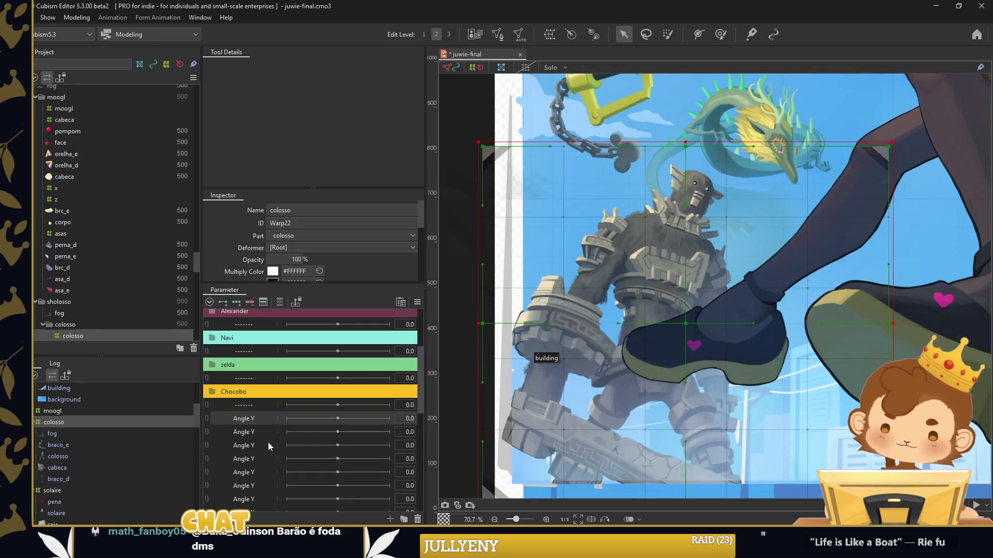
scroll(268, 445, "down", 1)
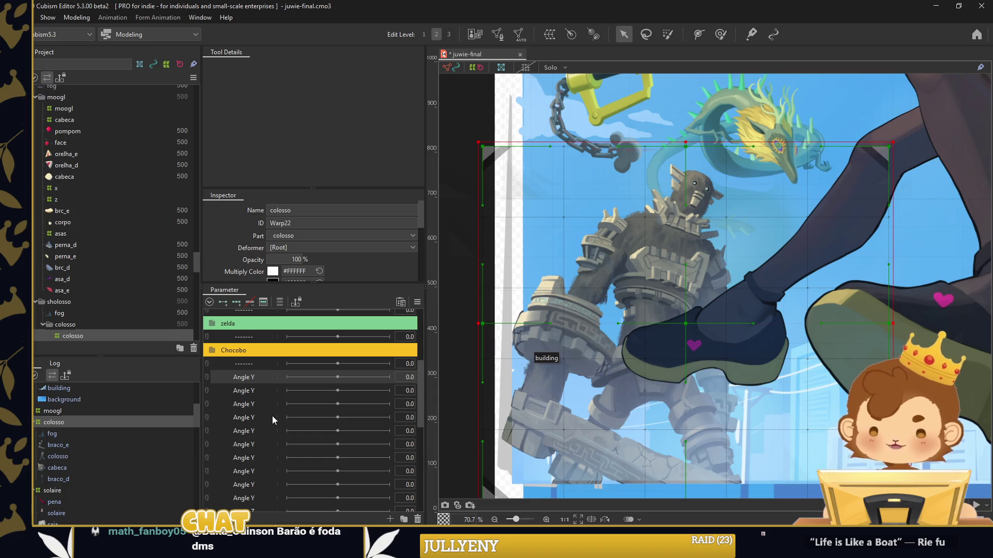
left_click(264, 444, "shift")
left_click(404, 519)
type("colosso")
key("Return")
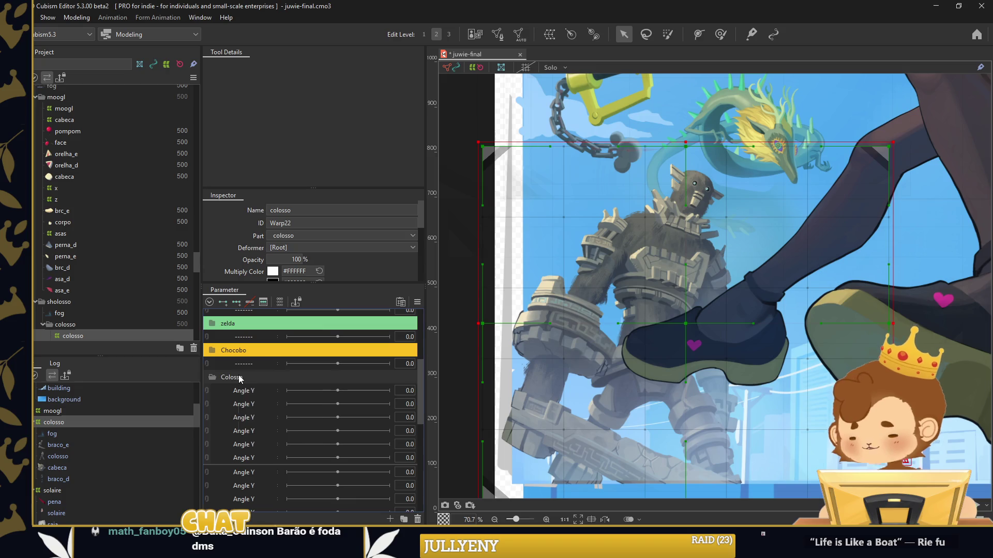
Give the Colosso group a grey label colour sampled from the colossus artwork
right_click(240, 379)
left_click(357, 473)
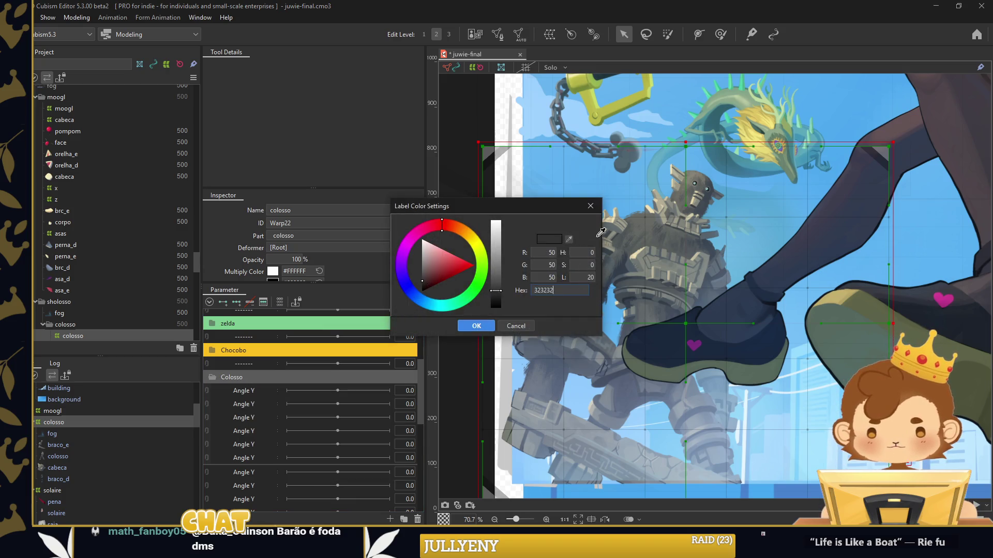
left_click(636, 249)
left_click(476, 326)
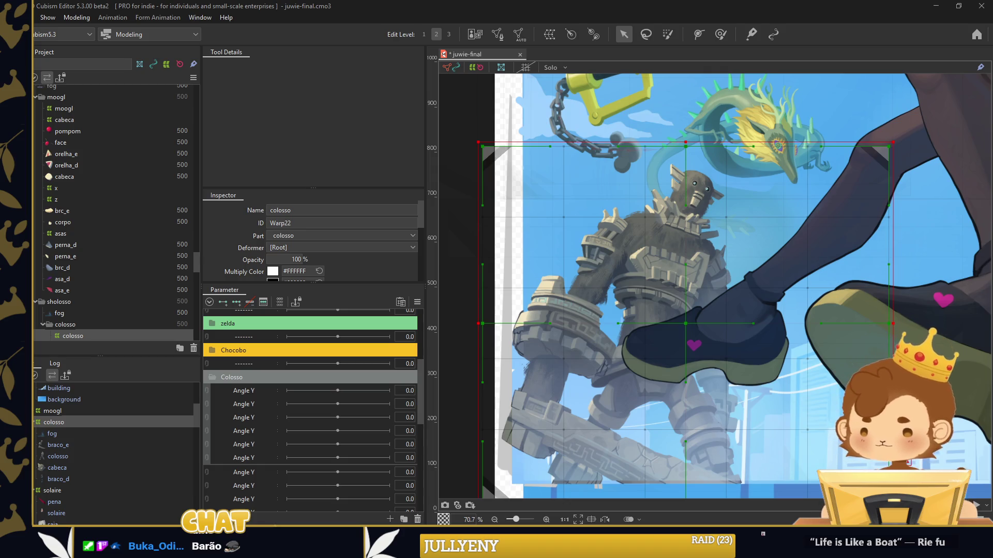
Rename the first Colosso parameters to s1, s2 and y
right_click(287, 412)
left_click(289, 398)
left_click(534, 340)
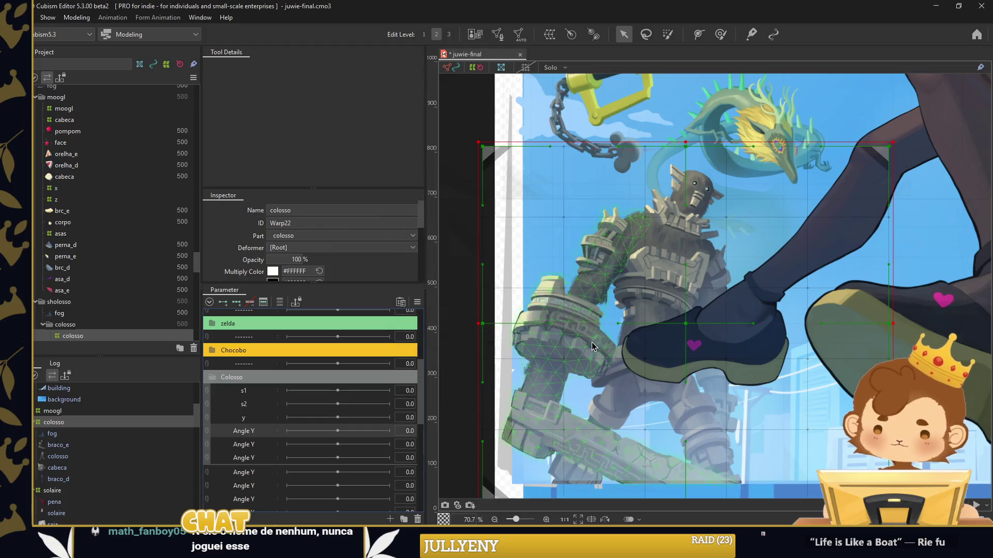
Expand the zelda parameter group
scroll(586, 352, "down", 5)
scroll(822, 385, "up", 2)
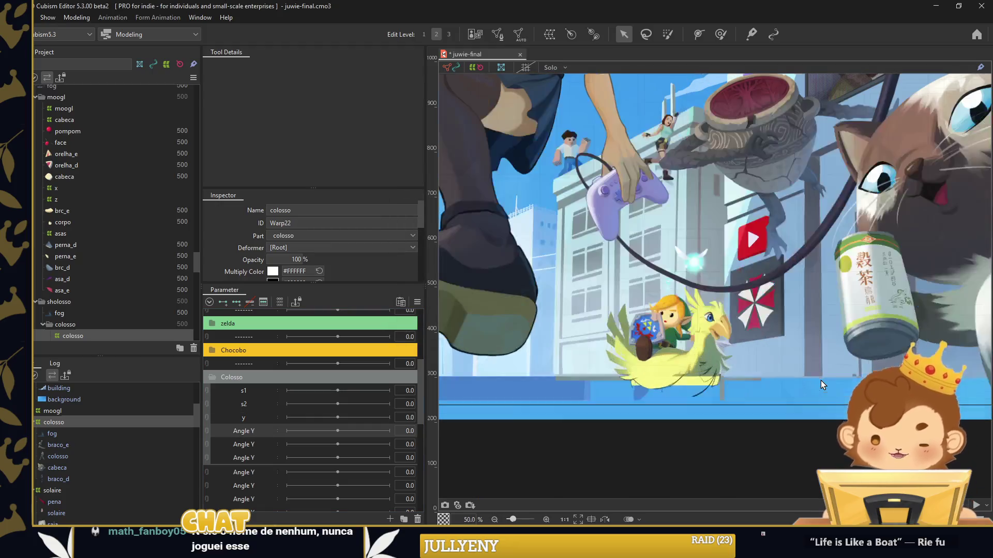
scroll(258, 409, "up", 2)
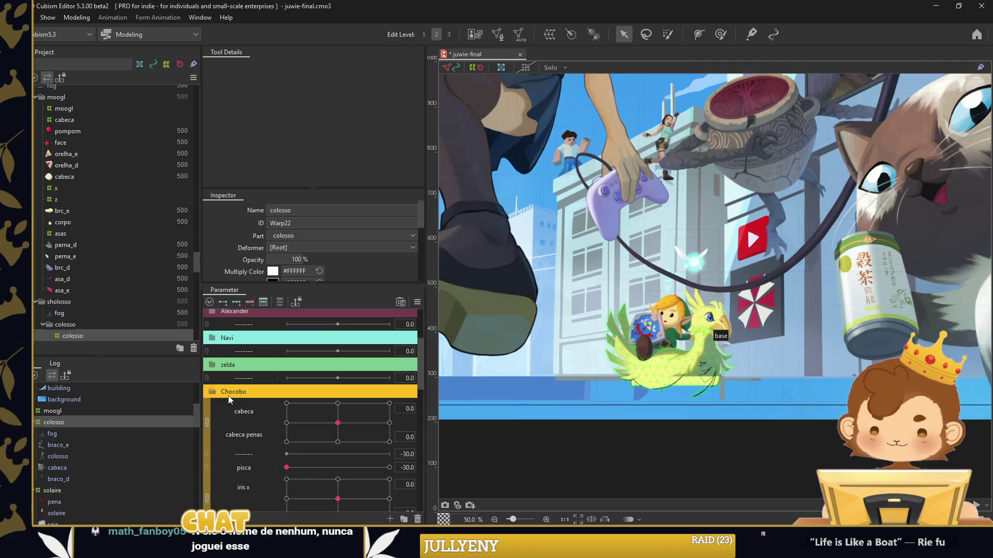
left_click(212, 365)
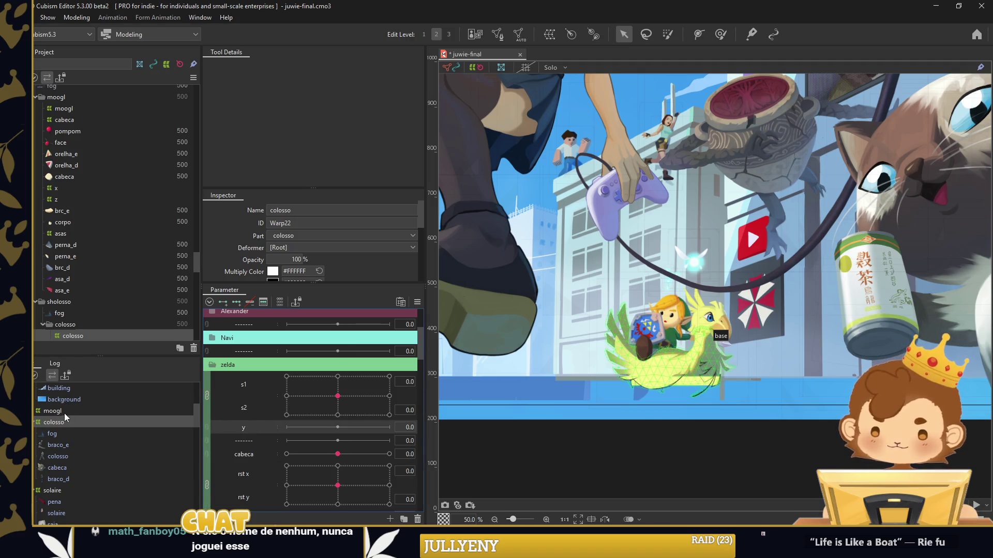
scroll(63, 436, "up", 4)
Wrap chocobo and link in a new warp deformer named y
left_click(52, 444)
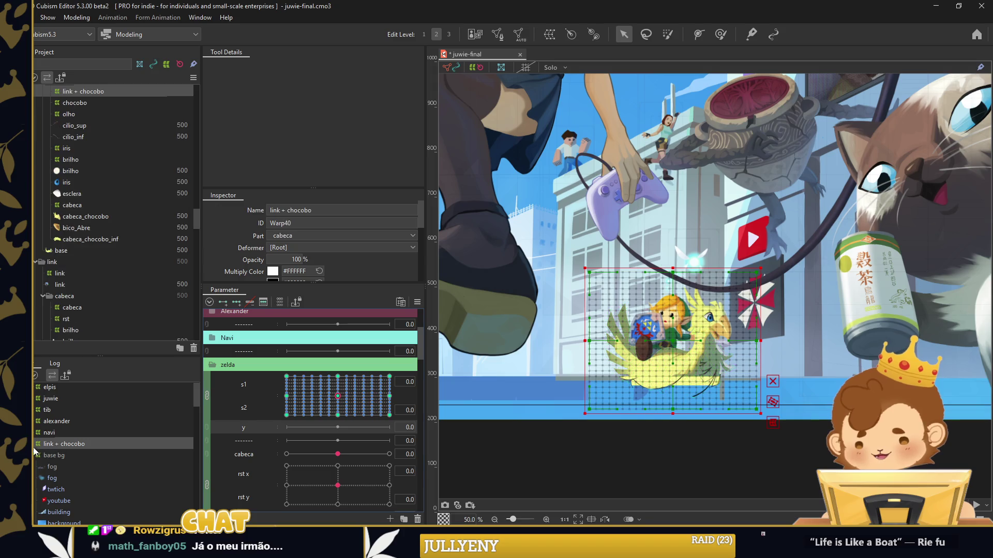
left_click(34, 446)
left_click(59, 455)
left_click(58, 467, "ctrl")
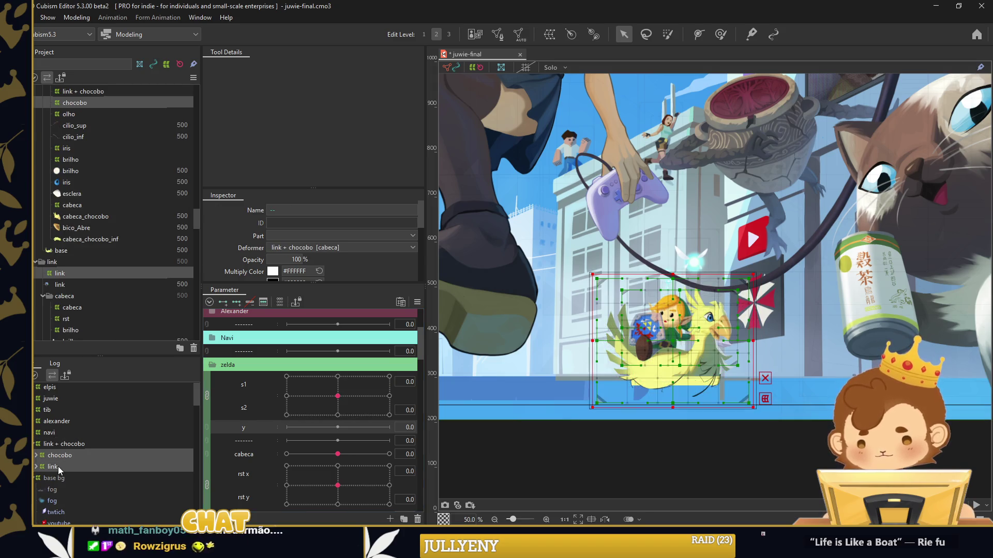
key("ctrl+shift+w")
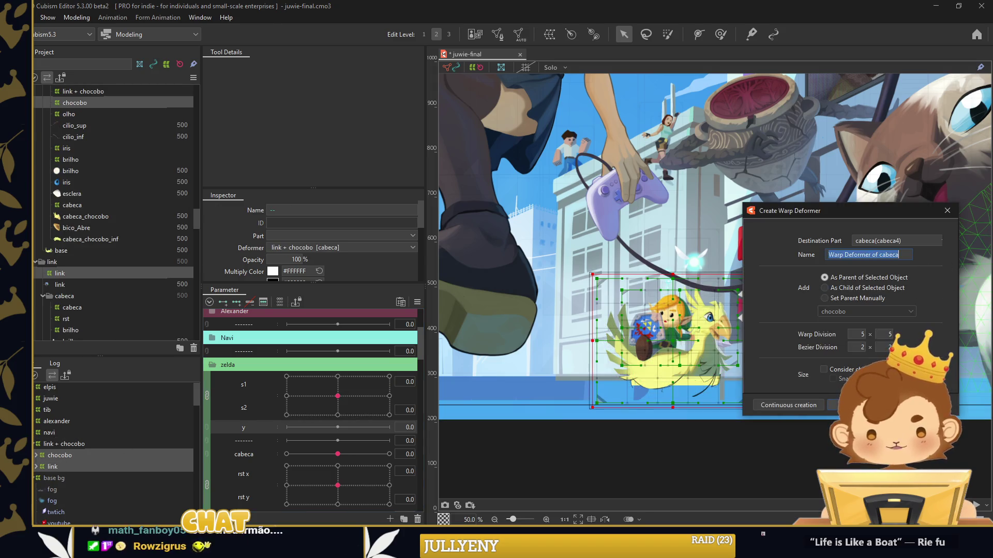
key("Return")
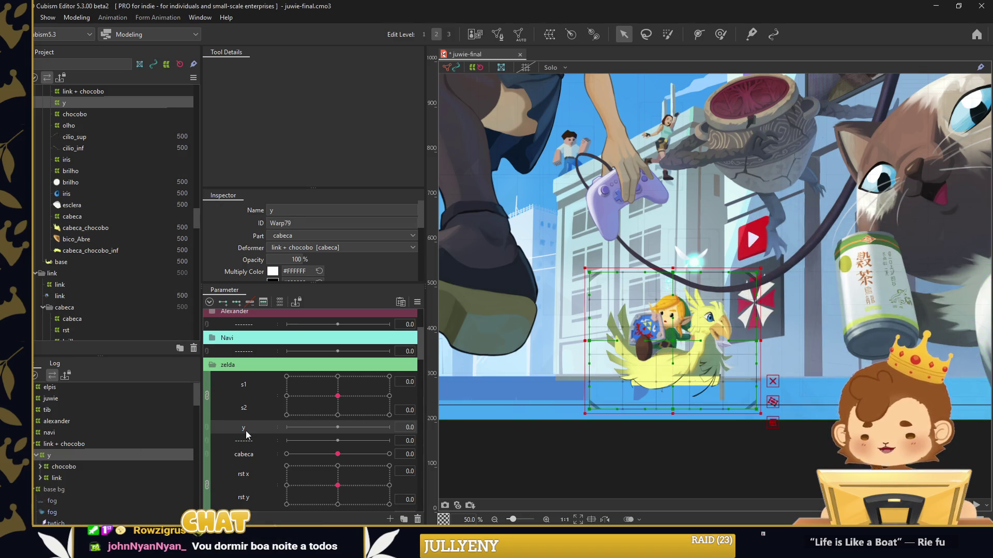
Set the y deformer's warp division to 25×25 and move the y parameter to -30
scroll(366, 271, "down", 2)
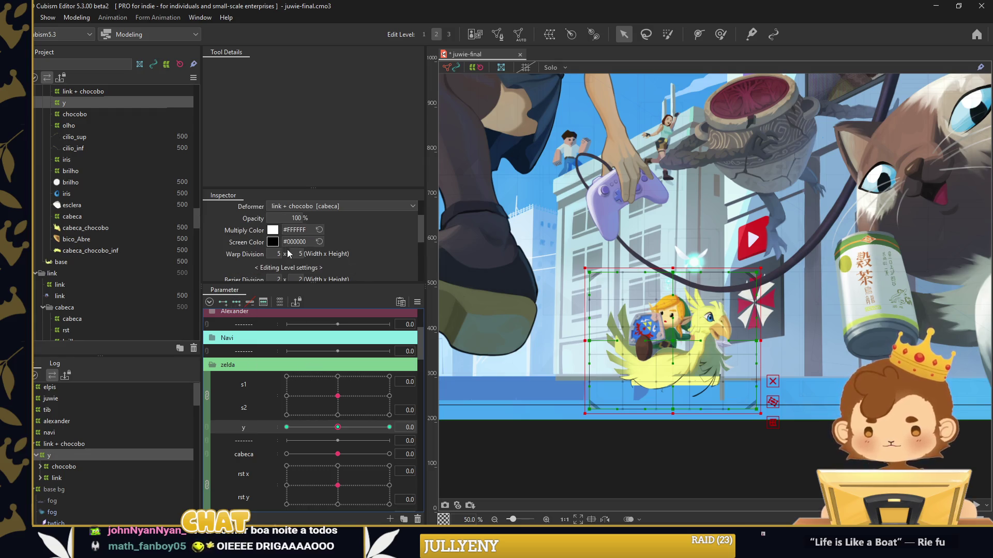
type("25")
key("Tab")
type("25")
key("Return")
left_click(286, 427)
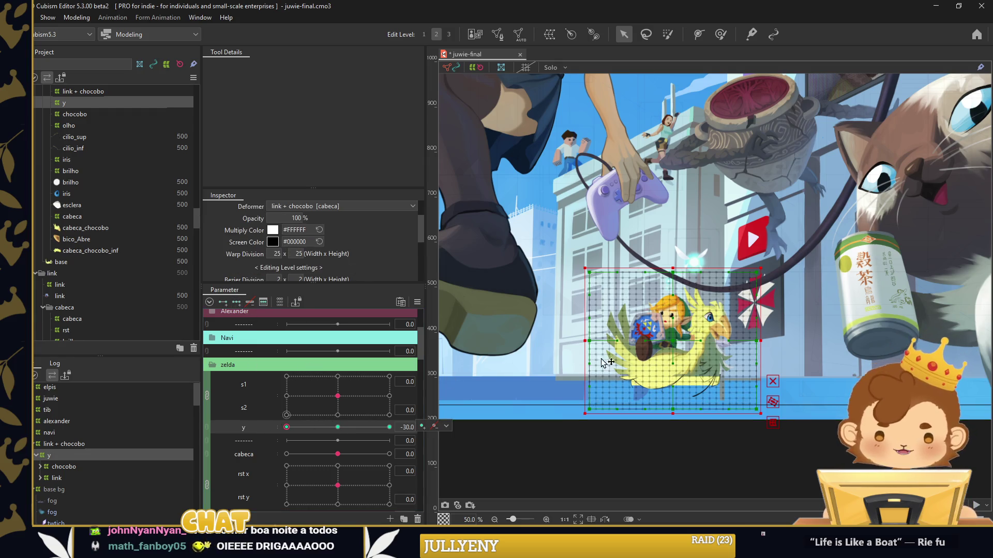
scroll(706, 385, "up", 1)
left_click(691, 436)
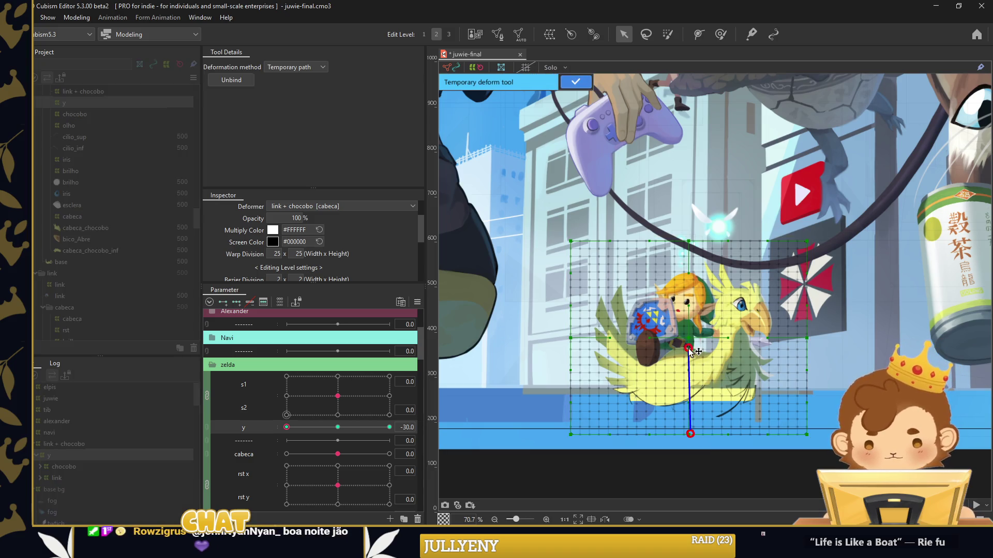
Bend Link and the chocobo with a temporary path at y -30 and 30, adding in-between keys
left_click_drag(688, 241, 668, 243)
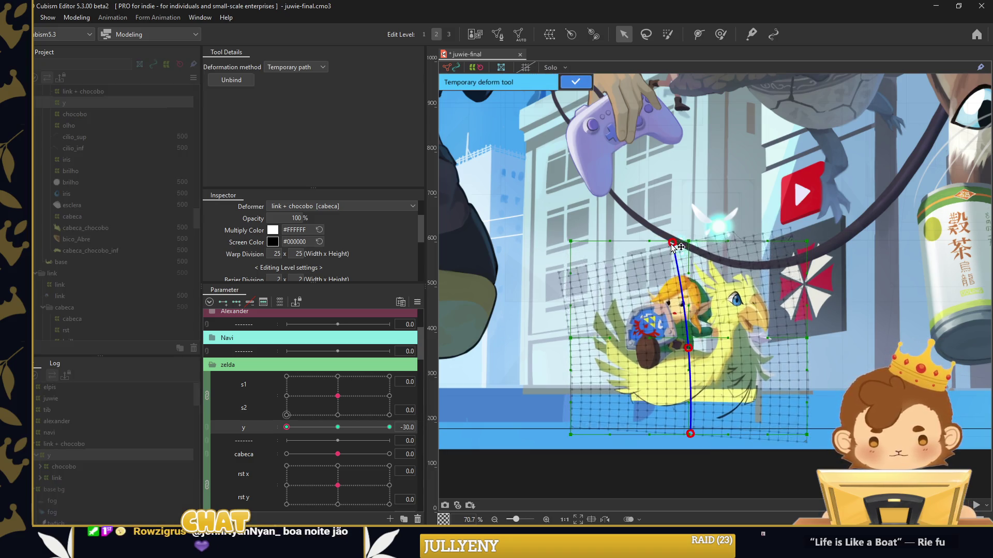
left_click_drag(688, 348, 682, 350)
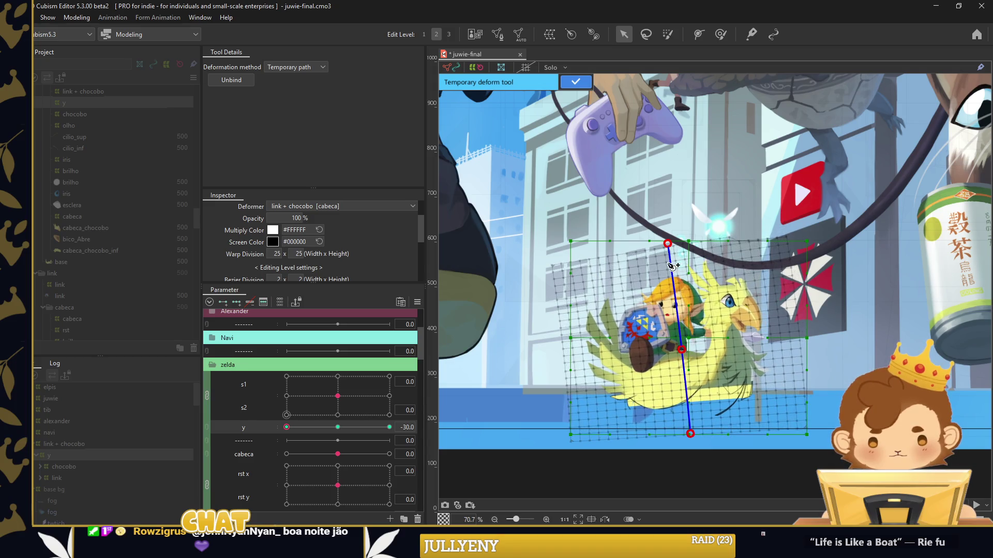
left_click_drag(667, 243, 658, 245)
left_click(389, 427)
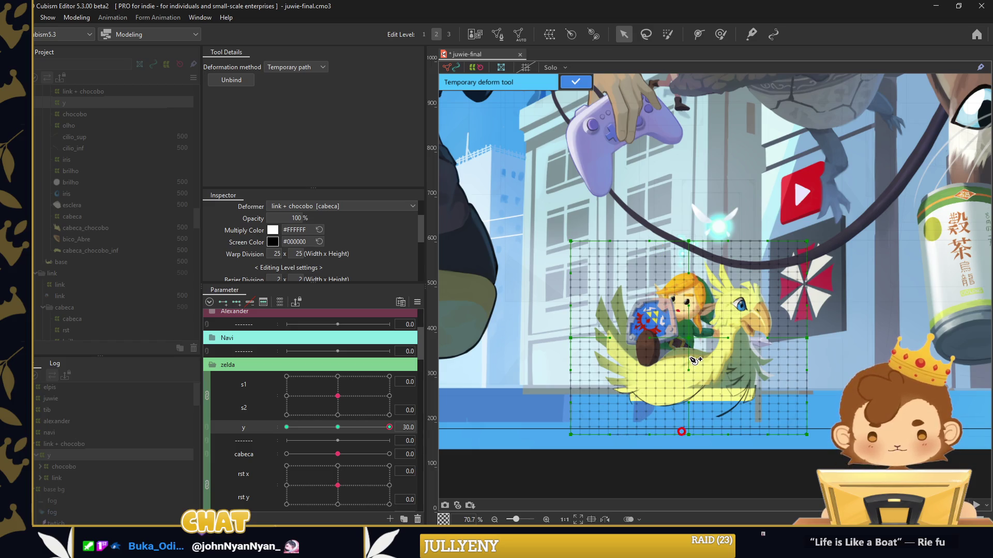
left_click_drag(692, 241, 713, 241)
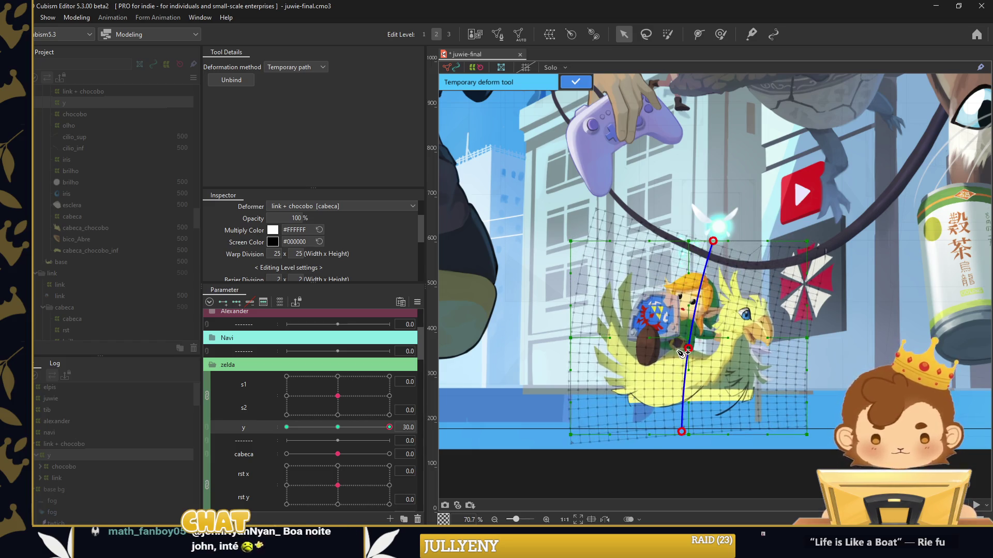
left_click_drag(689, 348, 698, 347)
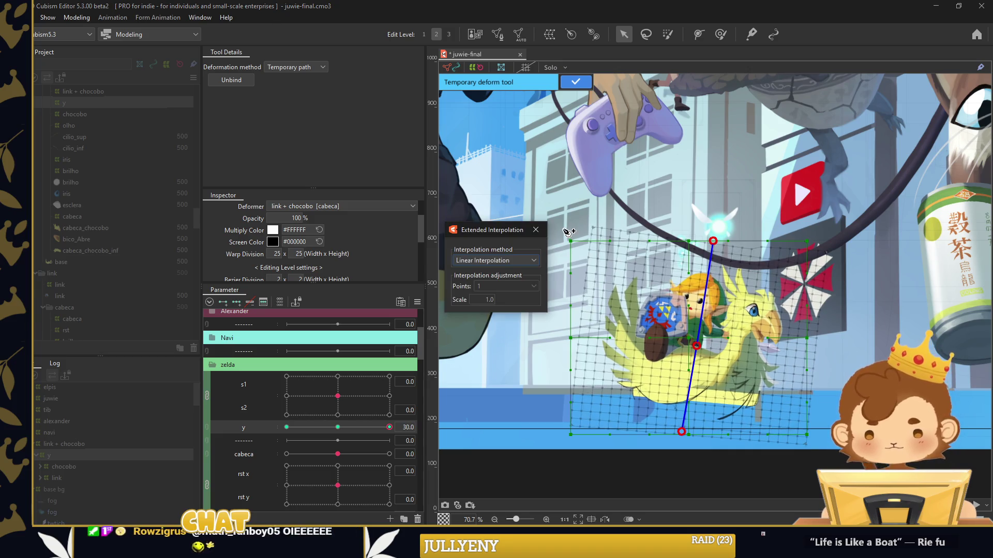
left_click(539, 229)
left_click(286, 427)
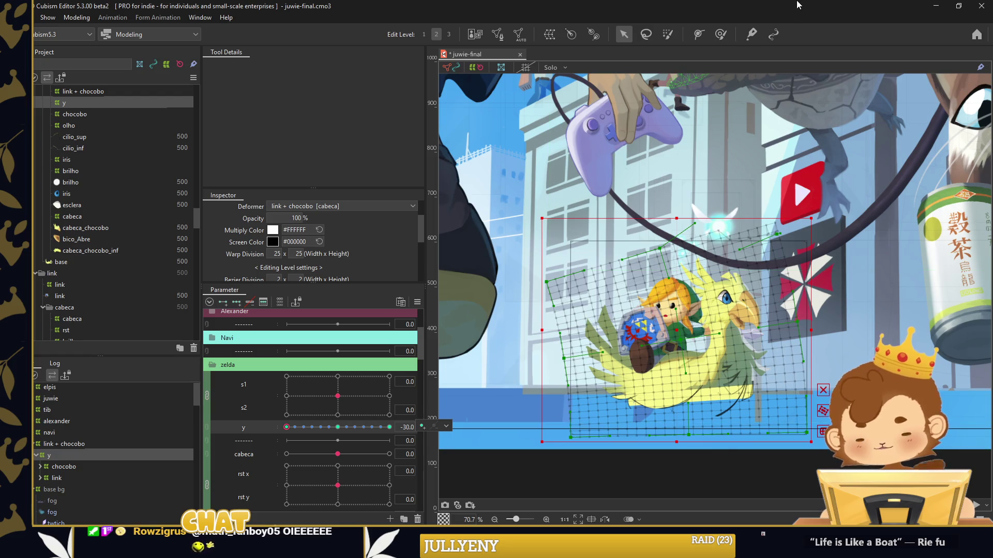
Smooth the bend's weights with the brush, then preview the y sway
left_click(720, 34)
left_click_drag(618, 216, 676, 144)
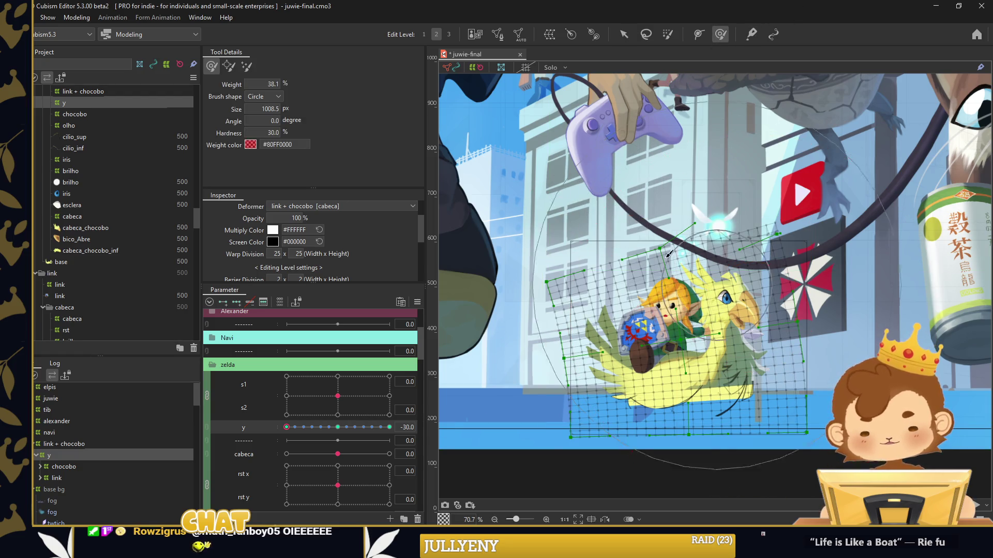
scroll(676, 143, "down", 5)
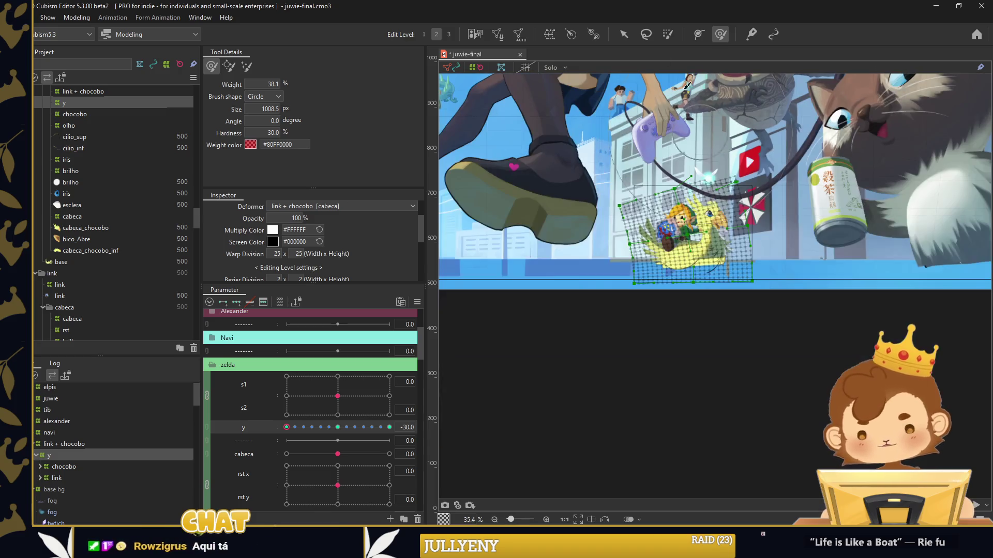
left_click(624, 34)
left_click_drag(492, 280, 500, 340)
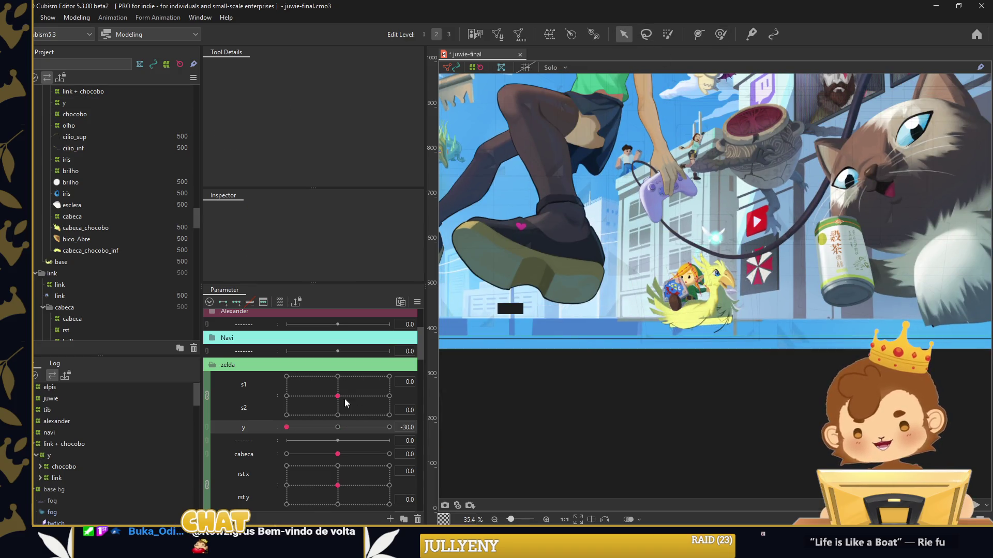
mouse_move(288, 429)
left_mouse_down()
mouse_move(391, 427)
mouse_move(281, 429)
mouse_move(374, 428)
mouse_move(374, 455)
left_mouse_up()
Test the y, cabeca and rst motions, then collapse the zelda parameter group
left_click_drag(337, 485, 355, 496)
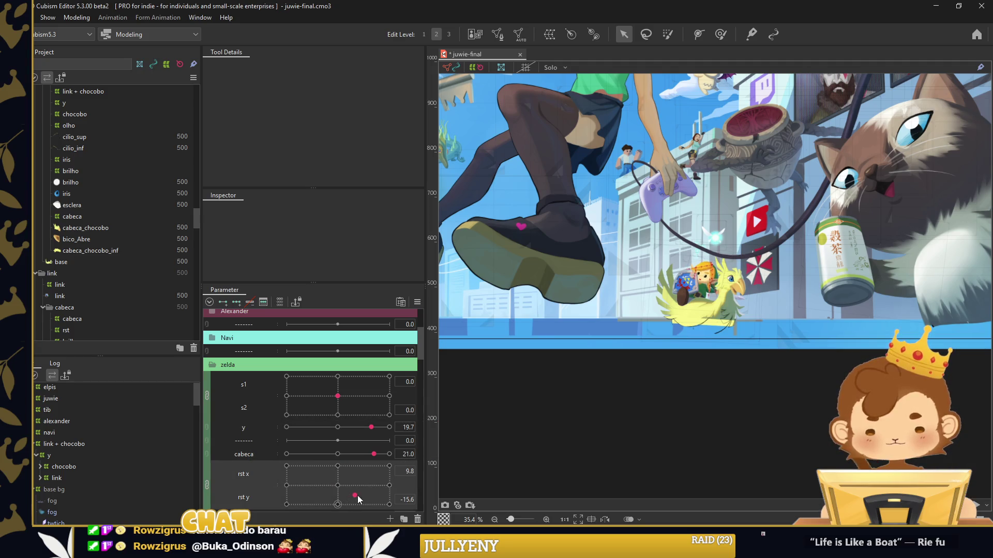
left_click_drag(374, 454, 307, 454)
left_click_drag(371, 427, 308, 427)
left_click_drag(338, 484, 341, 480)
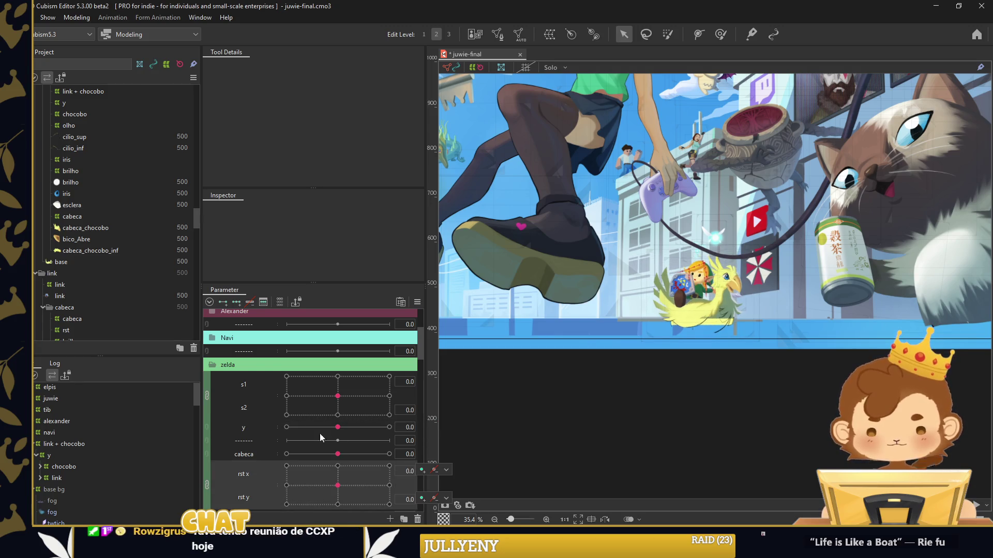
left_click(212, 366)
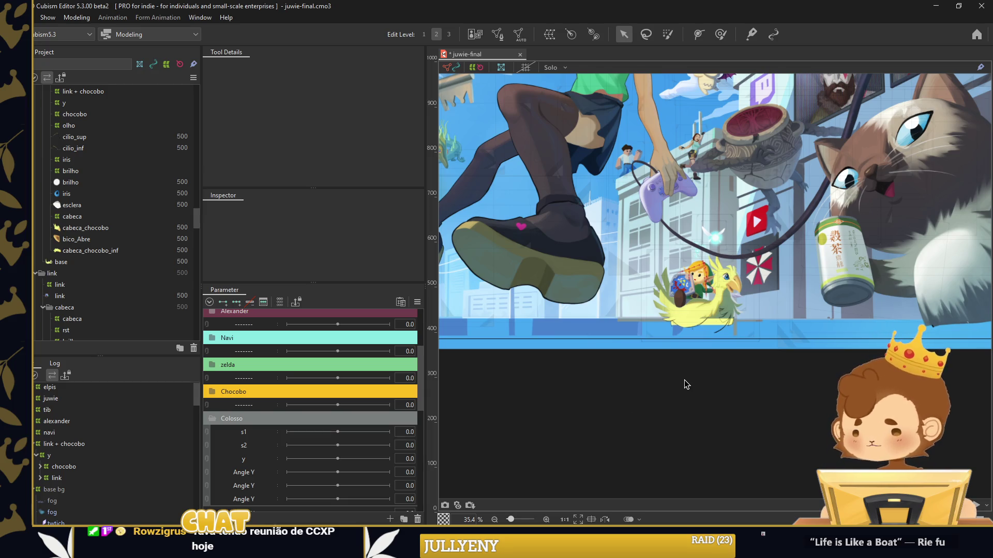
Reframe the illustration and select the colosso's warp deformer
scroll(693, 385, "down", 3)
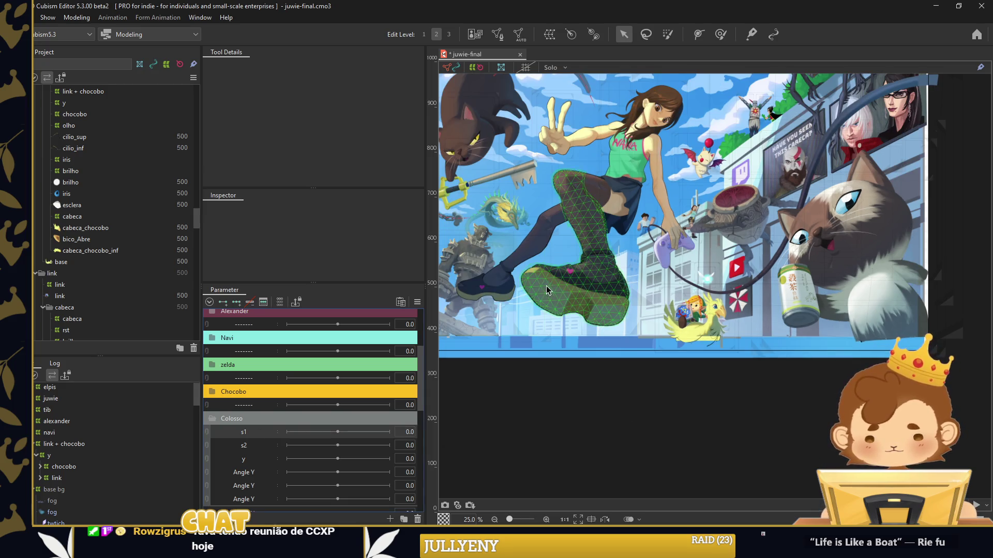
left_click_drag(569, 267, 606, 297)
scroll(607, 297, "up", 3)
left_click(64, 470)
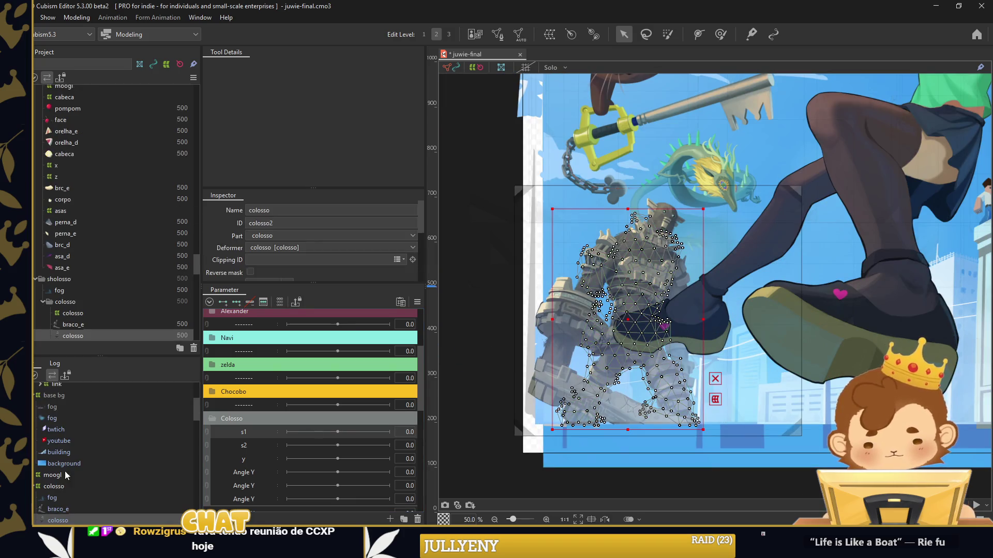
left_click(62, 483)
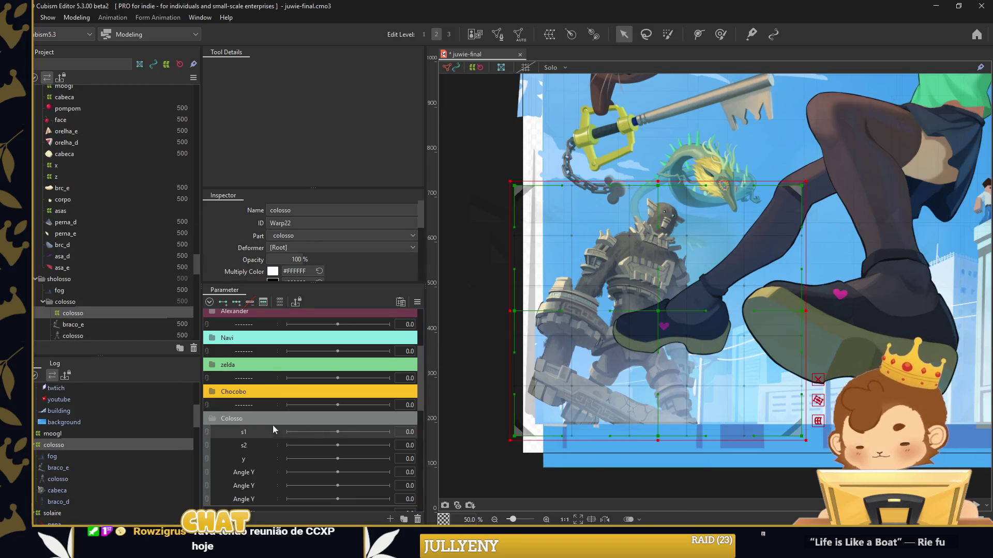
scroll(278, 269, "down", 2)
Give the colosso a 25 x 25 warp grid, key s1, and bend the mesh at -30
type("25")
key("Return")
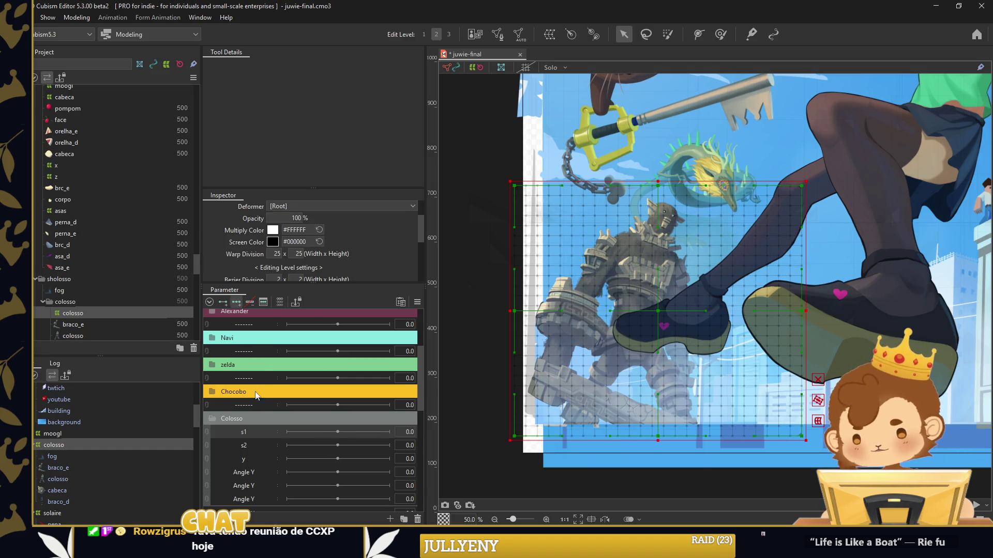
left_click(287, 432)
left_click(720, 34)
left_click_drag(641, 240, 698, 251)
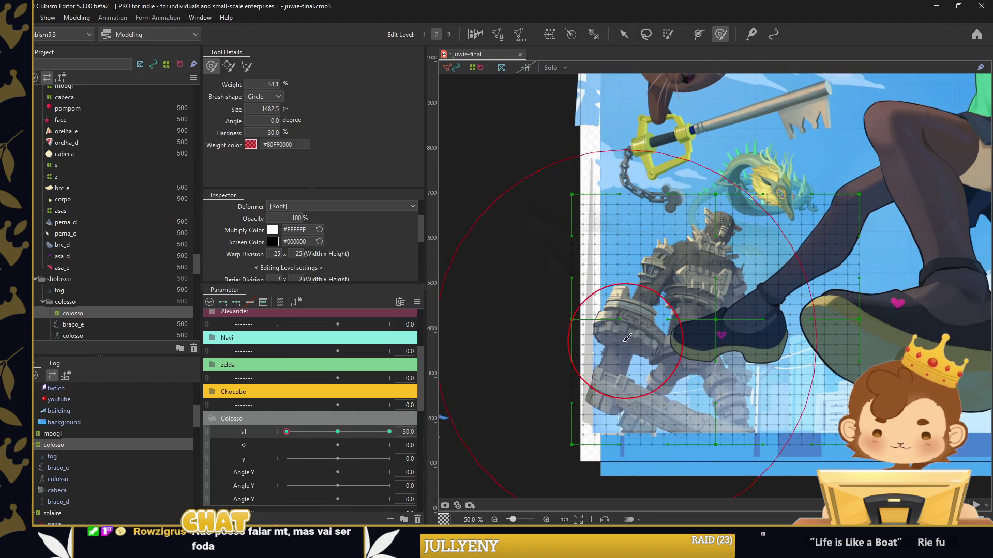
left_click_drag(531, 310, 519, 310)
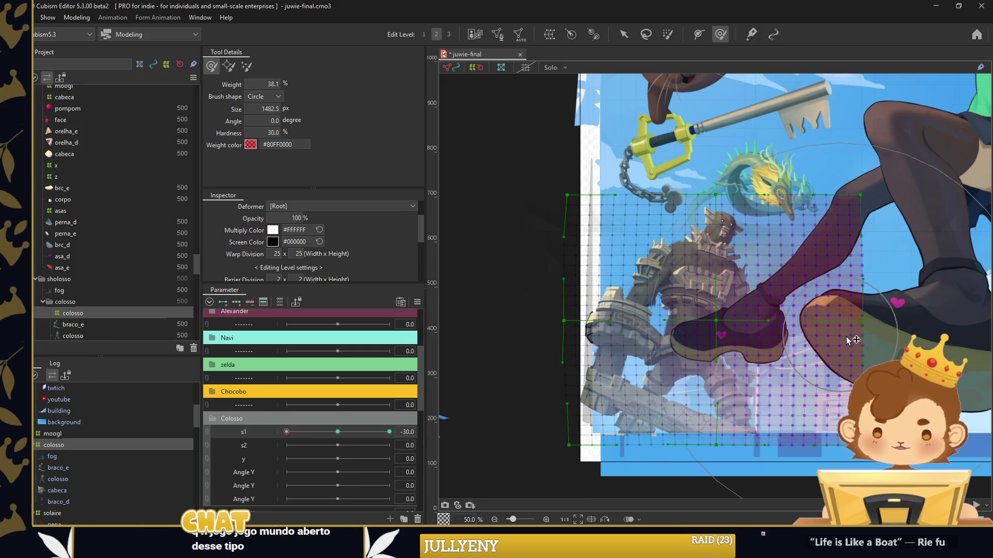
left_click_drag(814, 314, 821, 316)
left_click_drag(708, 189, 706, 195)
Bend the colosso the other way at s1 = 30 and add in-between keys
left_click(389, 432)
left_click_drag(562, 271, 568, 303)
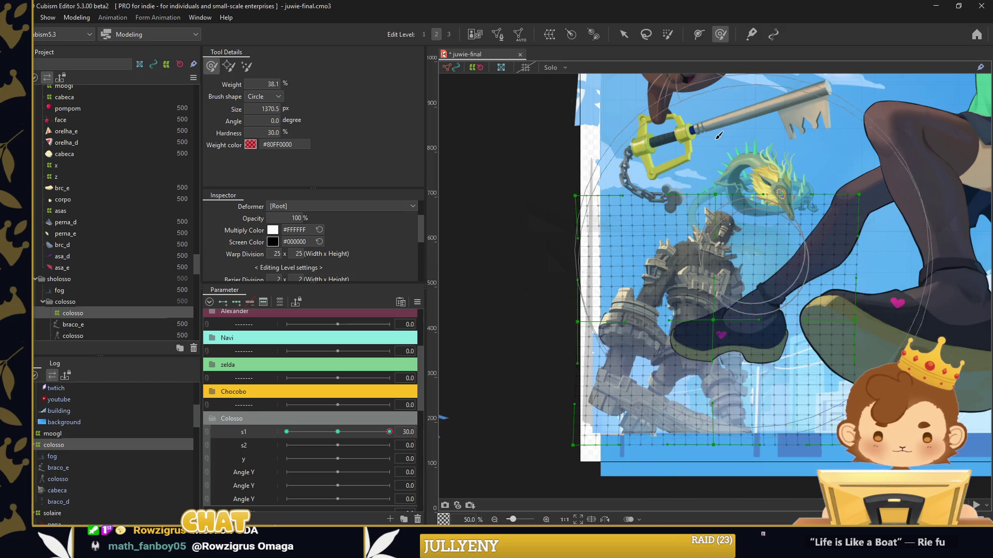
left_click_drag(812, 376, 745, 167)
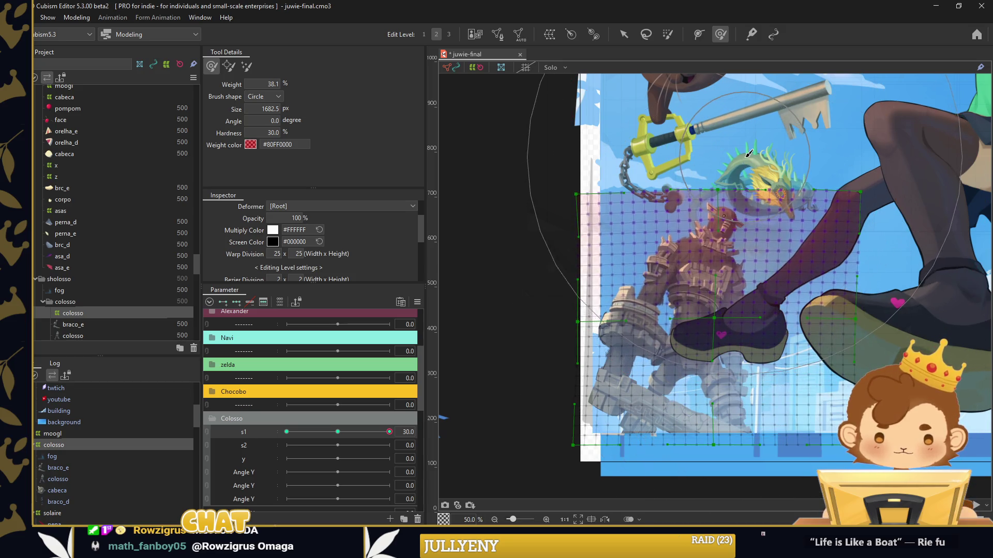
left_click(641, 290)
Preview the s1 lean, reset it to neutral, and add keys to s2 at -30
left_click(382, 432)
left_click_drag(384, 432, 287, 432)
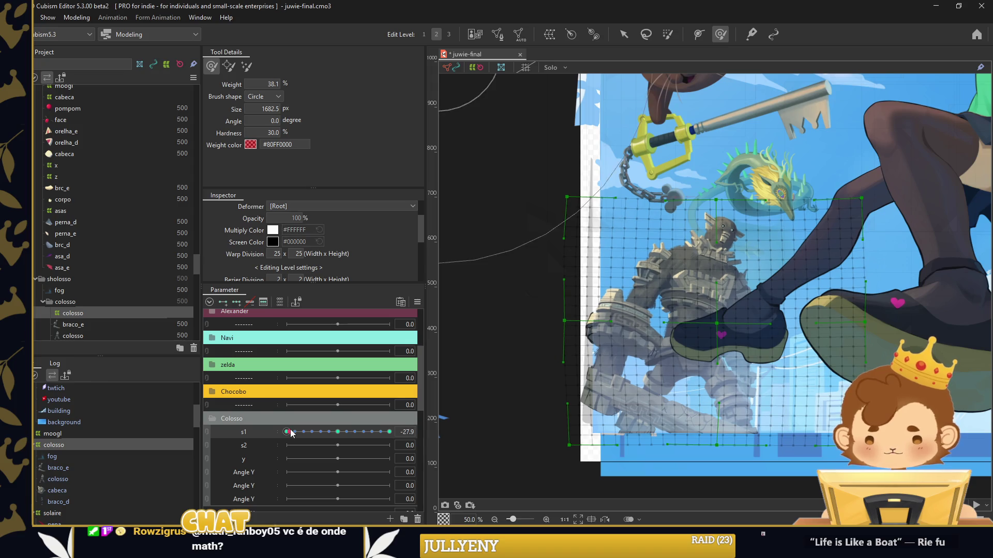
left_click_drag(290, 431, 390, 432)
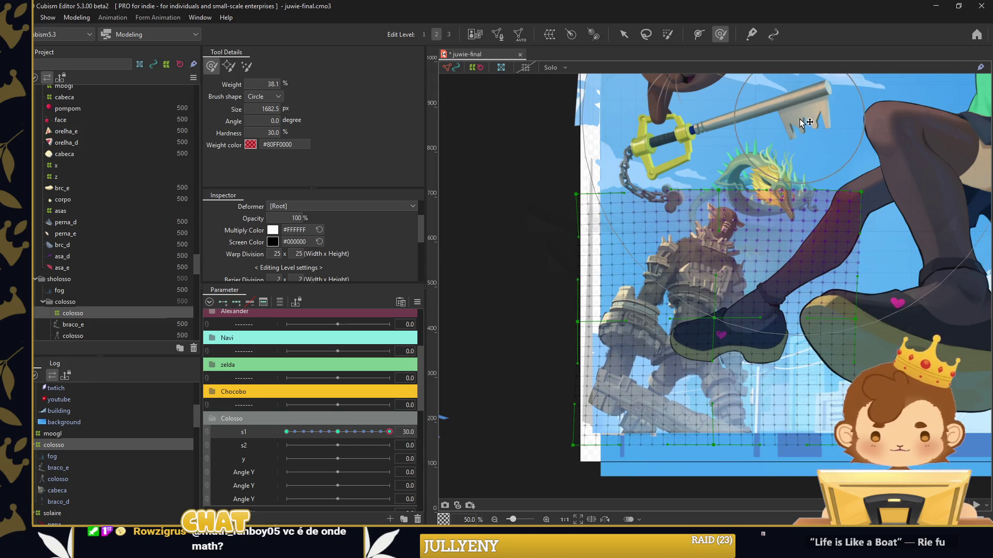
left_click(338, 432)
left_click(230, 449)
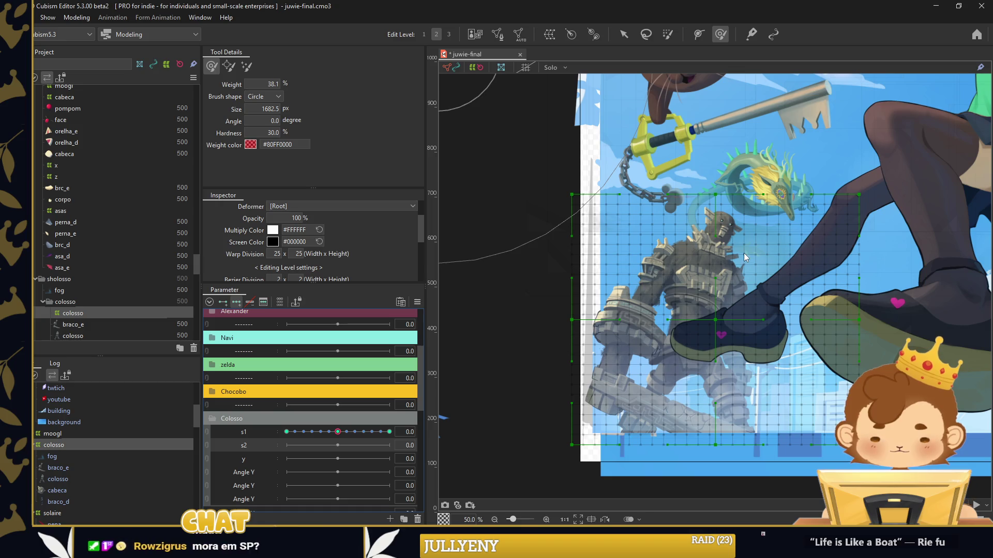
left_click(287, 445)
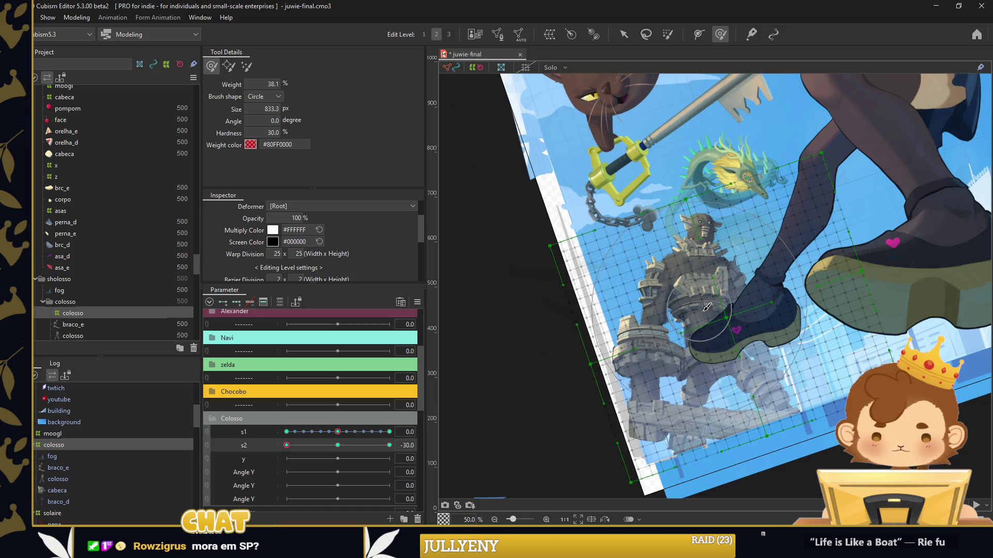
Shape the colosso's rotation at the s2 minimum and maximum, then add in-between keys
left_click_drag(714, 309, 698, 281)
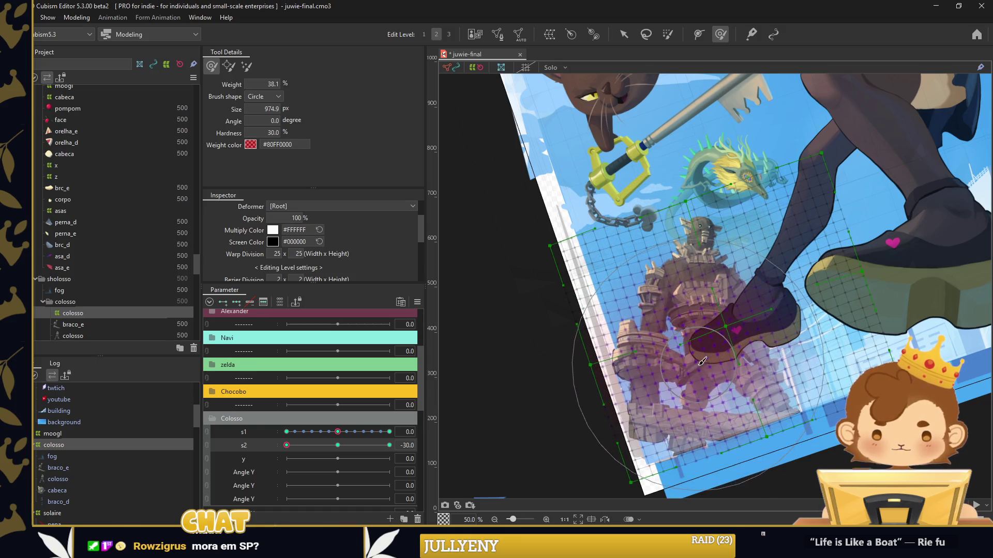
left_click(282, 445)
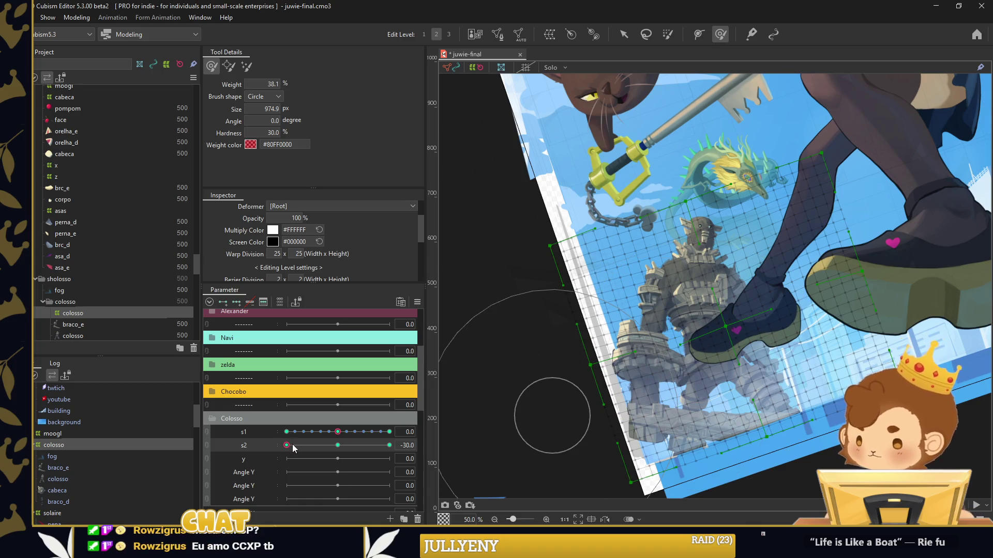
left_click(389, 445)
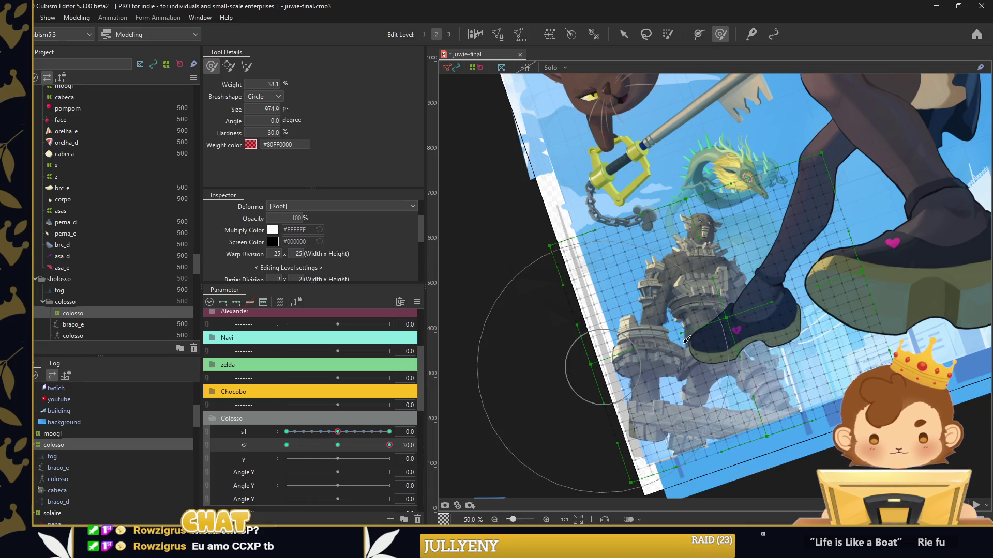
left_click_drag(705, 307, 707, 255)
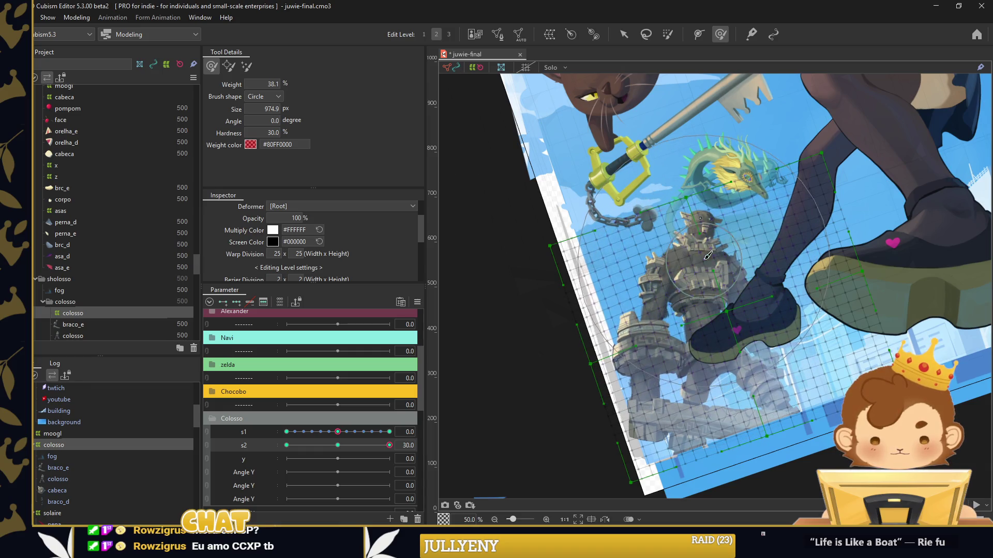
left_click_drag(767, 328, 703, 235)
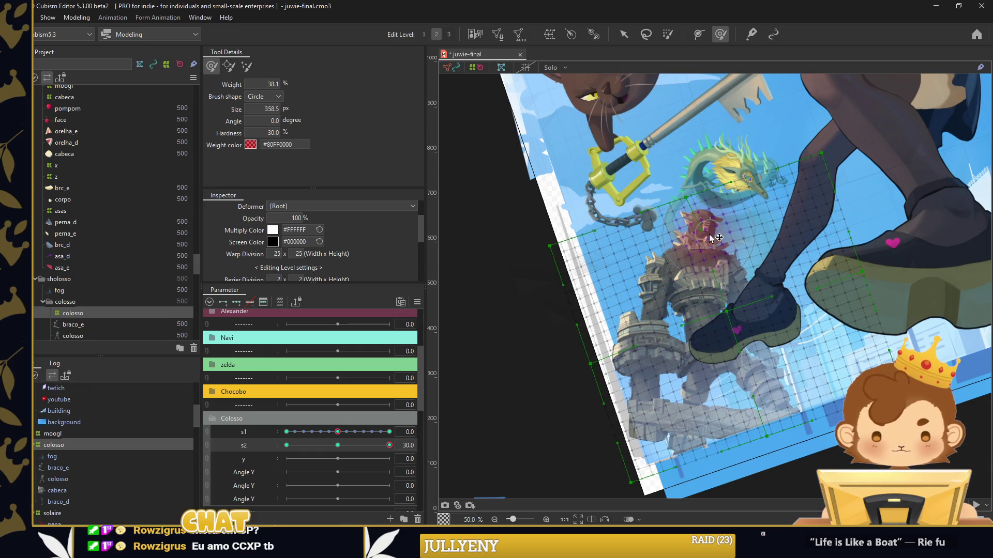
left_click(536, 229)
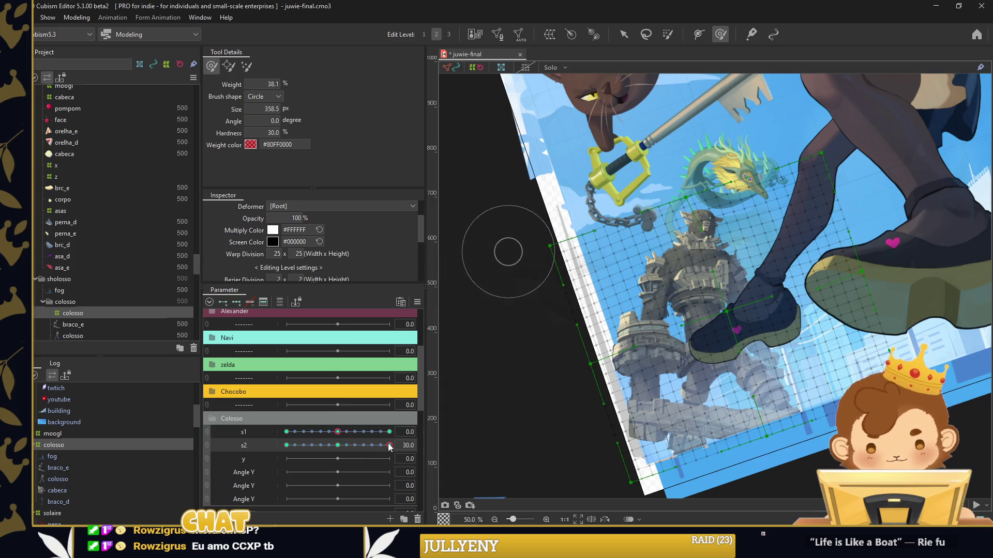
Preview the s2 rotation and reselect the colosso warp deformer with the Arrow tool
left_click_drag(344, 446, 286, 445)
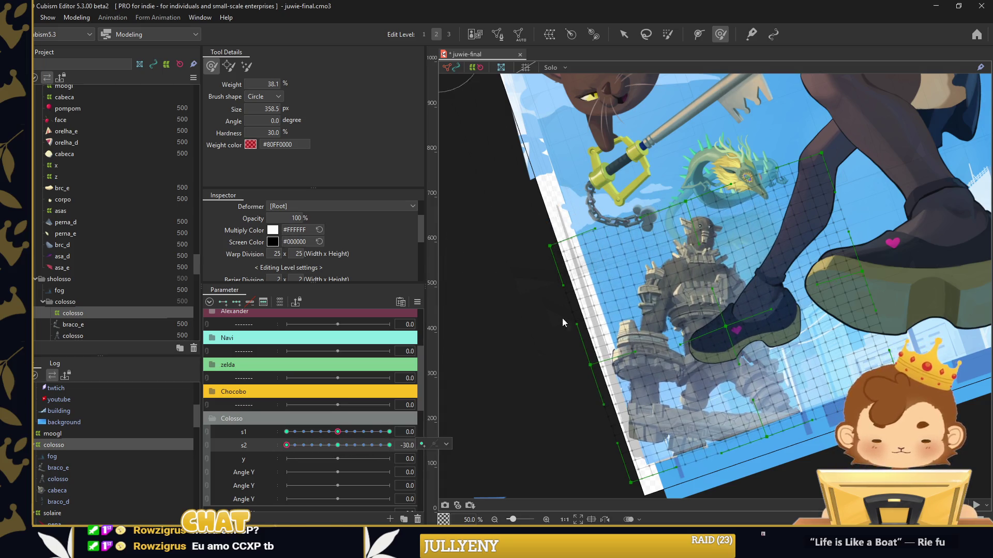
left_click_drag(620, 290, 664, 332)
key("Escape")
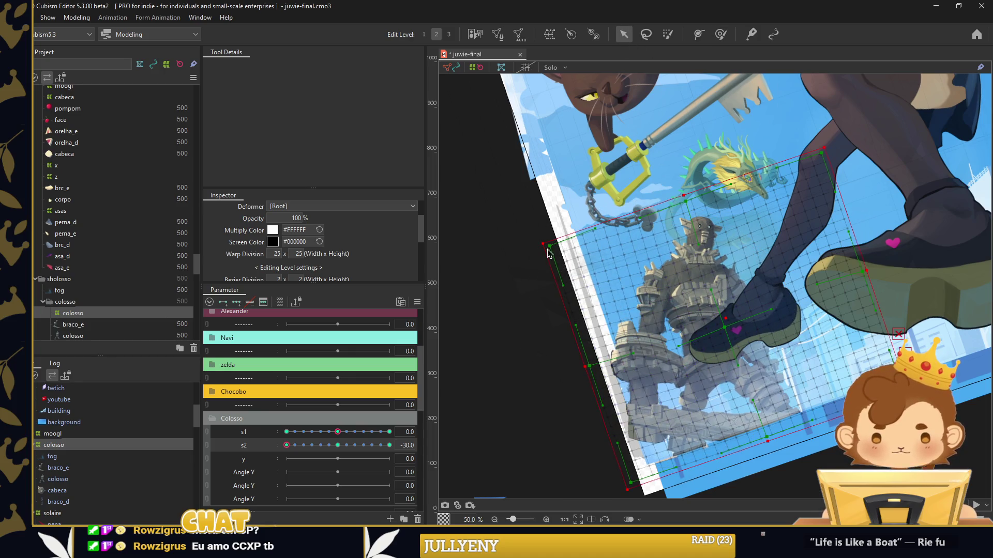
left_click_drag(286, 445, 338, 445)
left_click(130, 444)
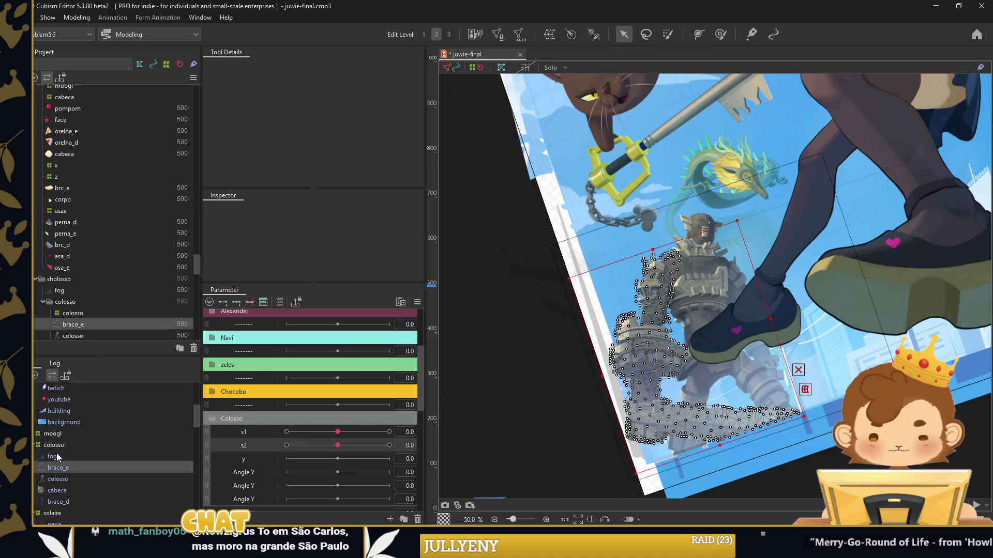
Join s1 and s2 into one 2D parameter, test the grid, and recentre it
left_click(418, 302)
left_click(466, 337)
left_click(475, 368)
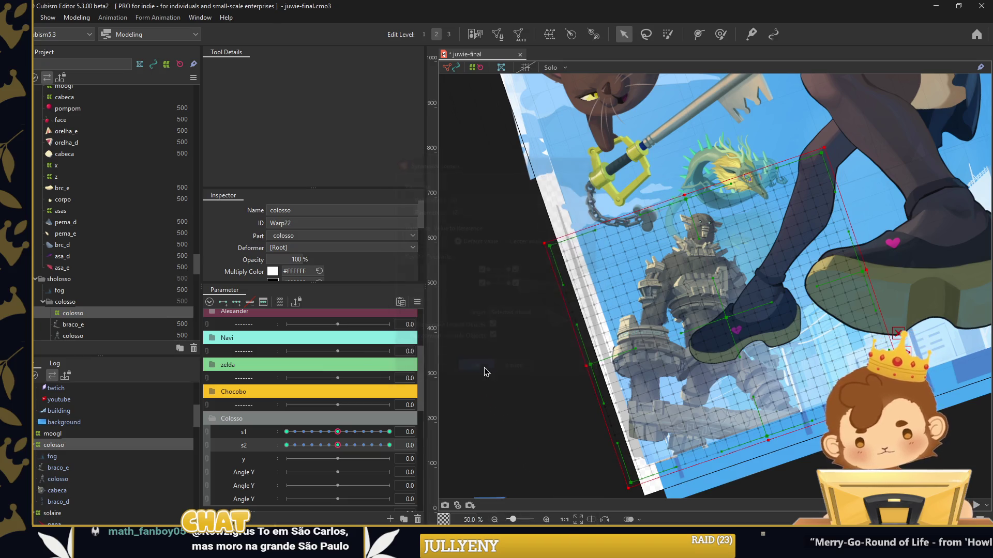
left_click(207, 439)
mouse_move(338, 449)
left_mouse_down()
mouse_move(351, 452)
mouse_move(341, 457)
left_mouse_up()
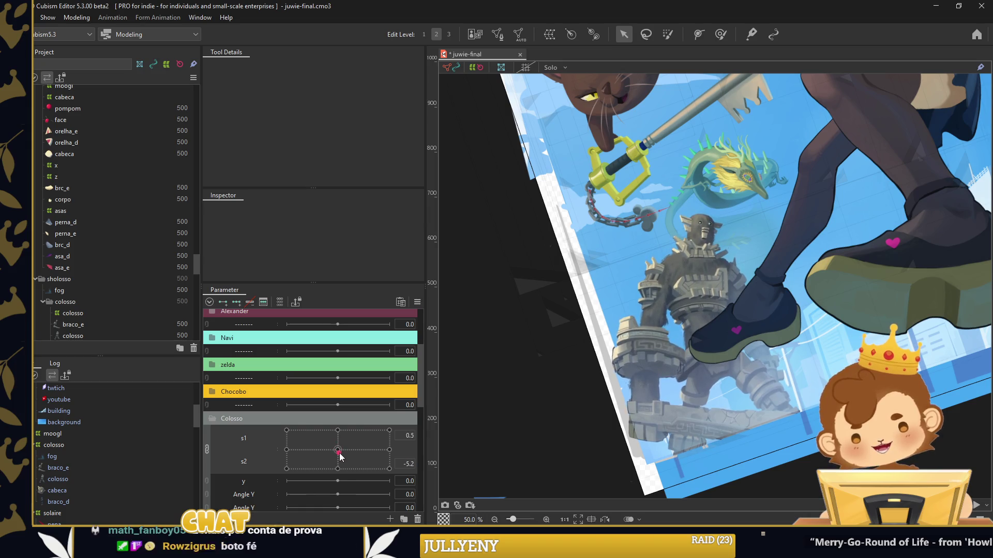
left_click_drag(340, 457, 337, 450)
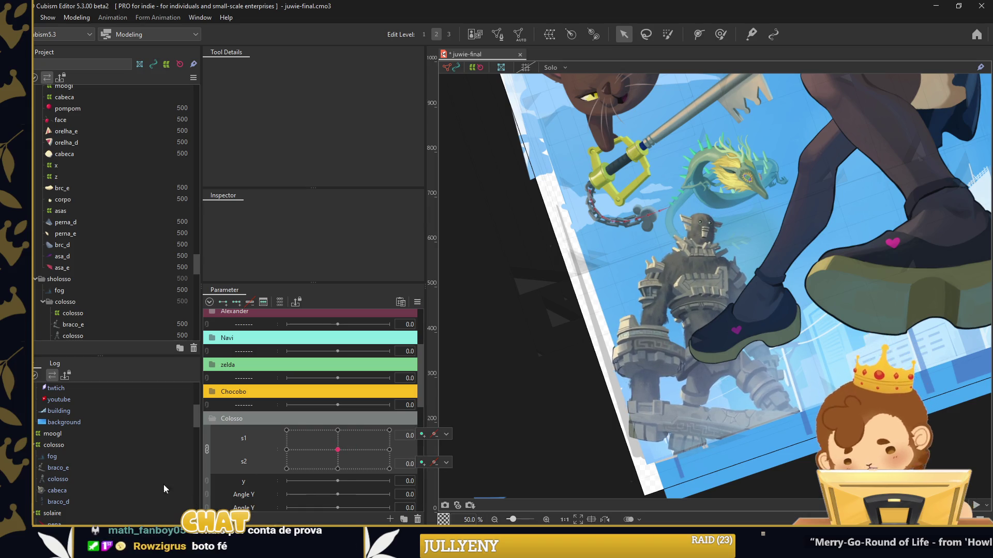
Select the colossus parts, including the fog mesh and braco_d
left_click(73, 443)
left_click(70, 502)
left_click(73, 457, "shift")
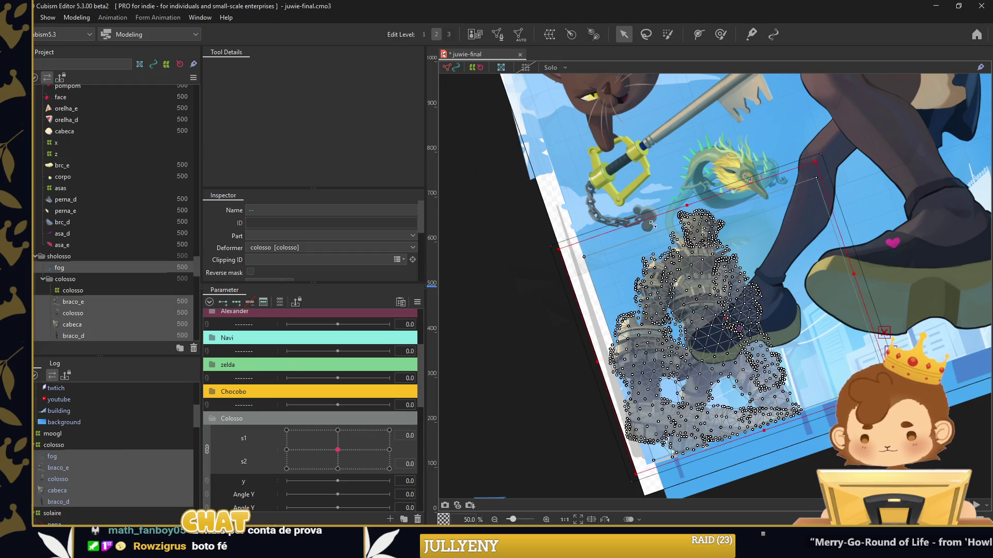
Wrap the colossus parts in a warp deformer named y and path-bend its top left at -30
key("ctrl+w")
type("y")
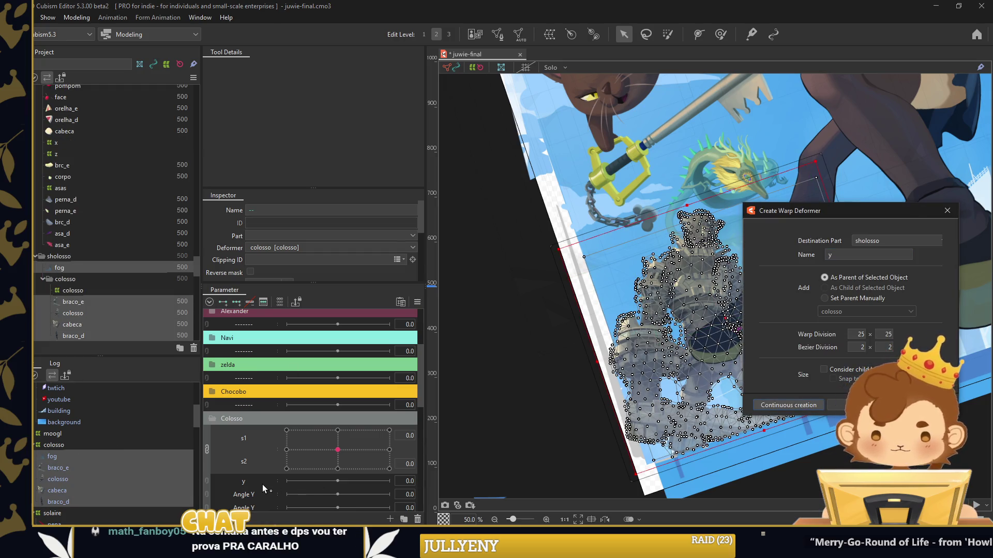
key("Return")
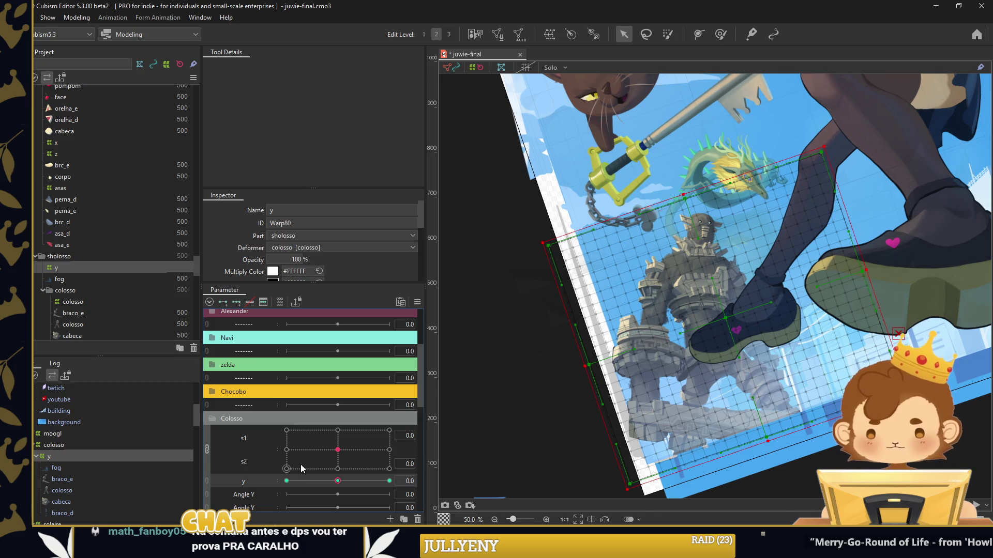
scroll(630, 314, "down", 1)
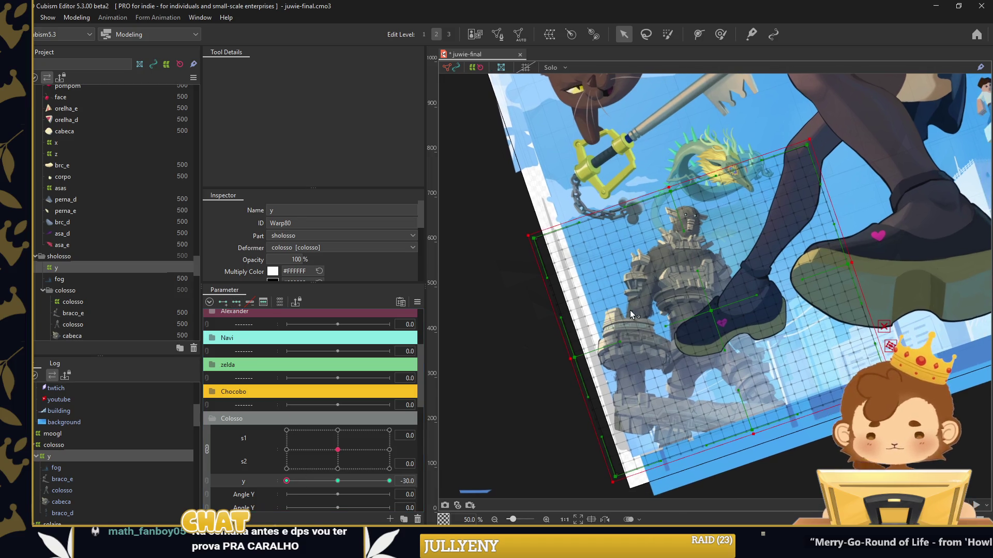
key("t")
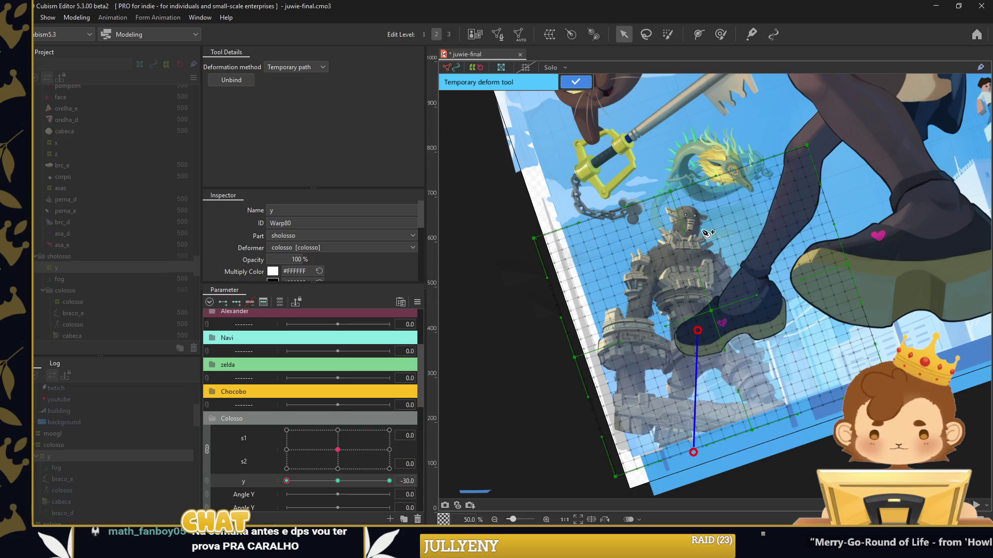
left_click_drag(705, 184, 666, 206)
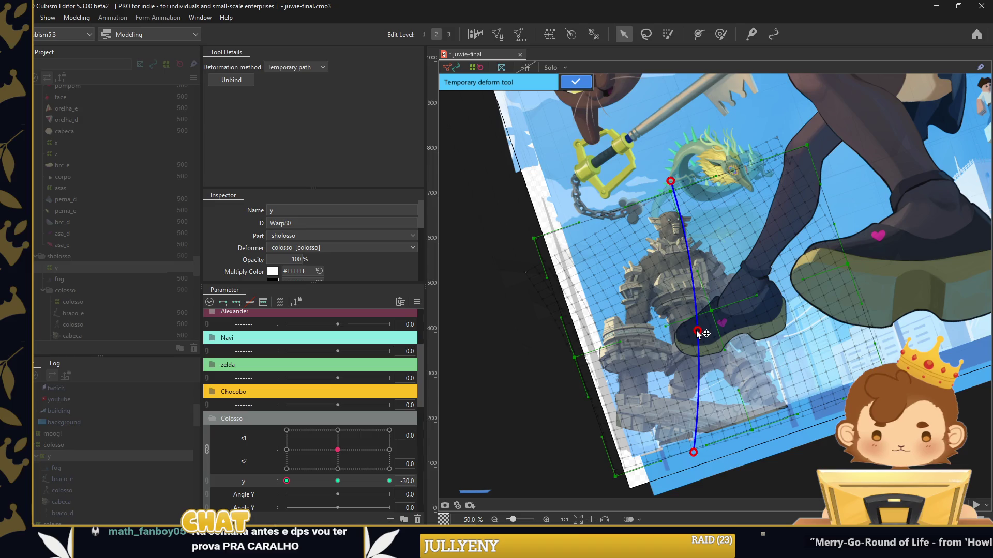
left_click_drag(698, 331, 694, 332)
Bend the colossus right at y = 30, apply the path bend, and reset y to 0
left_click_drag(317, 476, 389, 481)
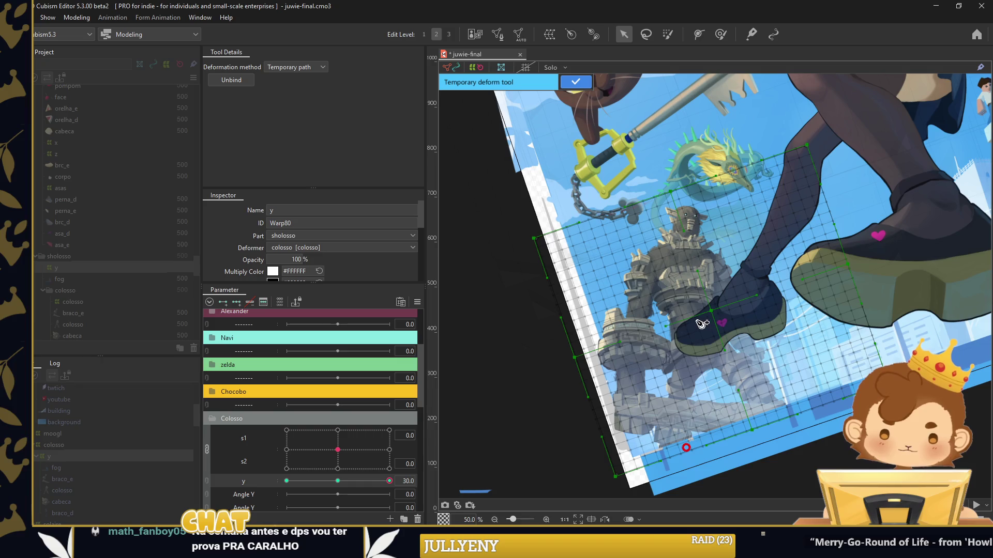
left_click_drag(697, 171, 719, 172)
left_click_drag(693, 321, 698, 323)
left_click(575, 82)
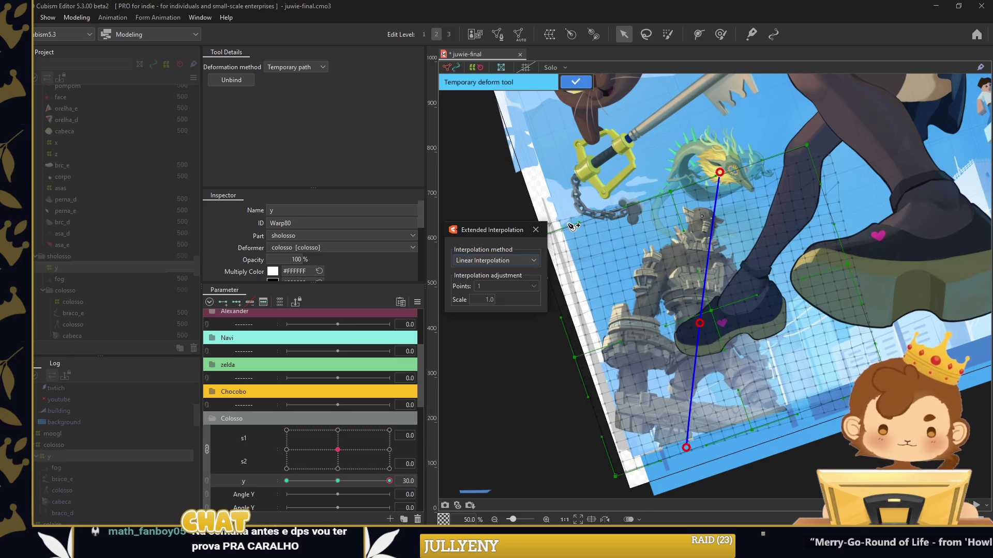
key("Return")
left_click(561, 99)
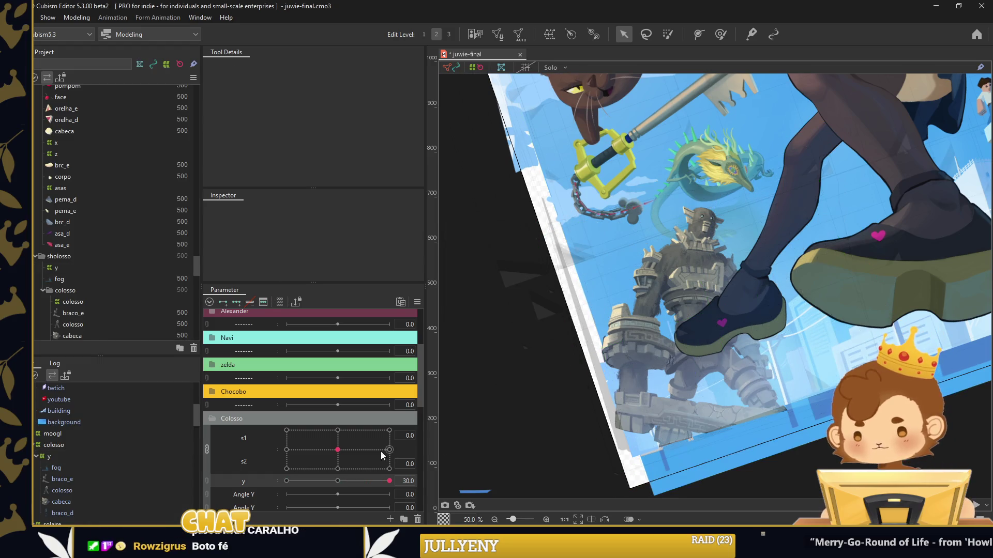
left_click_drag(393, 482, 338, 481)
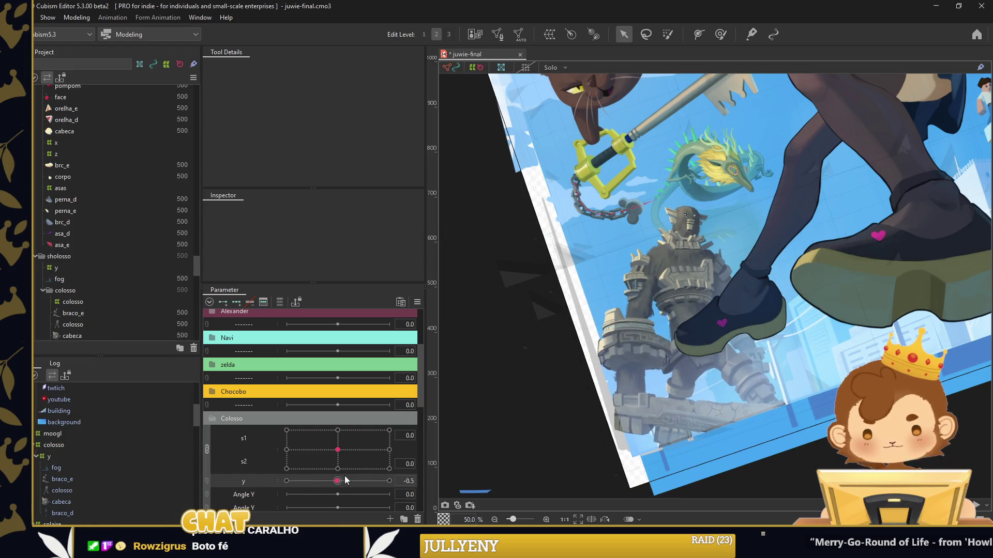
Select the cabeca head mesh and enter Mesh Edit on it
left_click(82, 481)
left_click(82, 502)
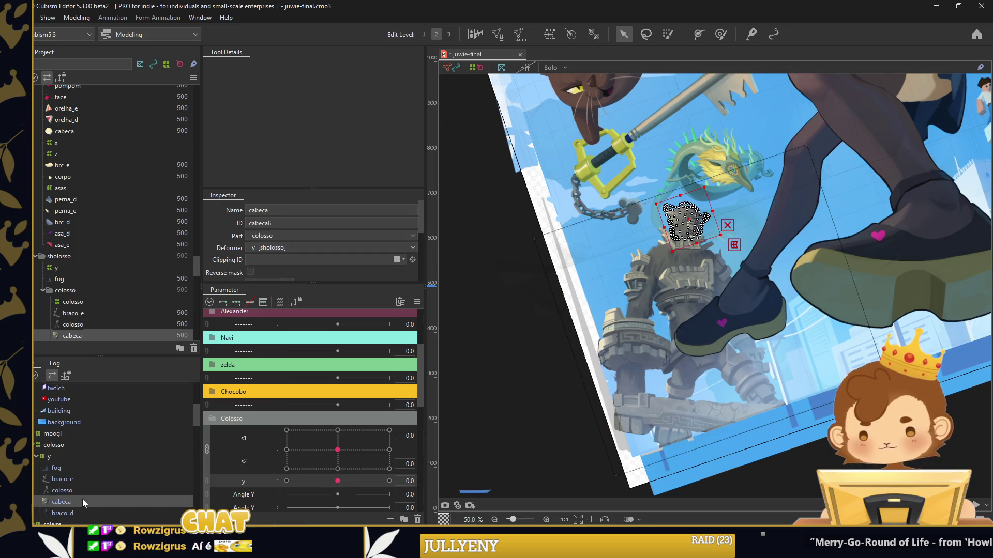
scroll(709, 217, "up", 5)
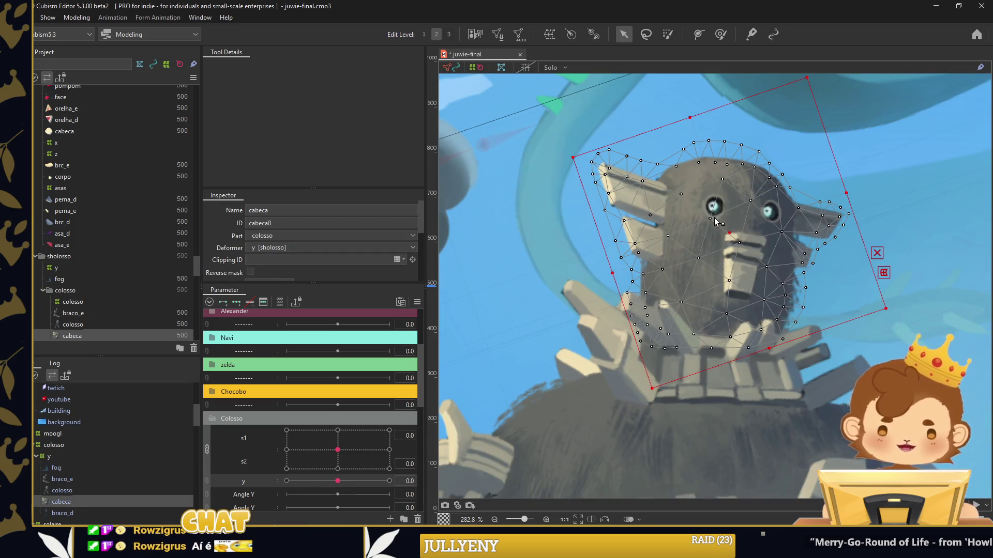
double_click(752, 205)
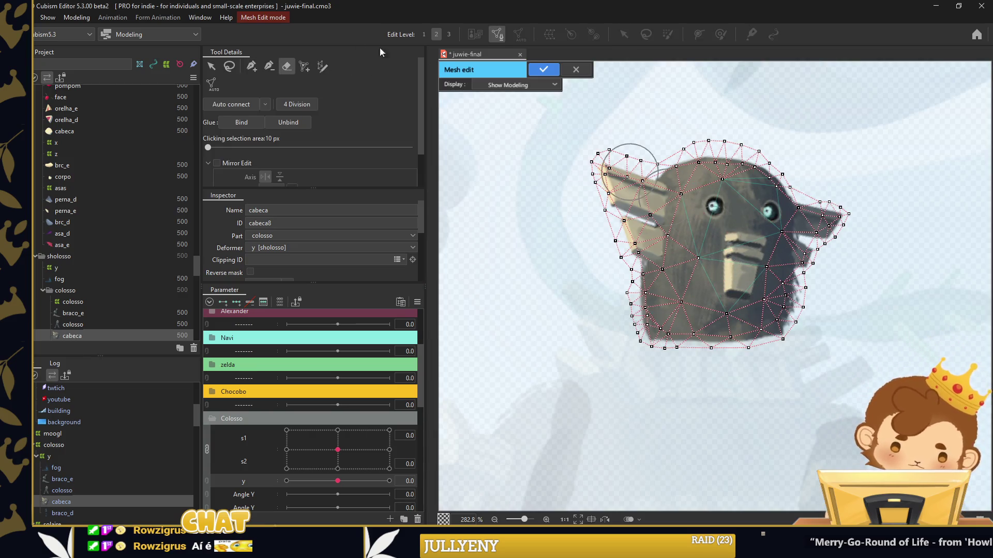
scroll(702, 199, "up", 5)
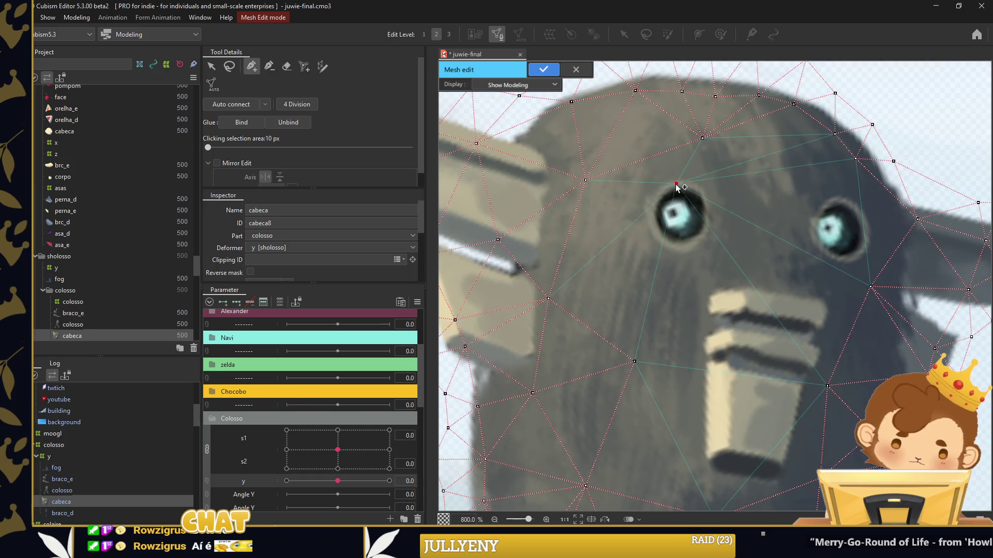
Add vertices ringing the left and right eyes of the head mesh
left_click(698, 245)
left_click(714, 227)
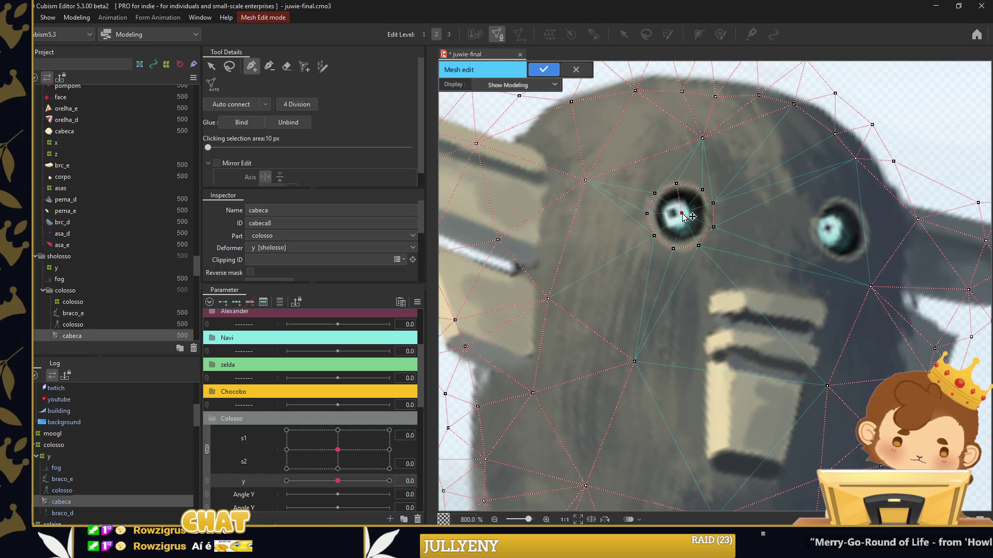
left_click(835, 196)
left_click(815, 210)
left_click(807, 227)
left_click(819, 255)
left_click(839, 265)
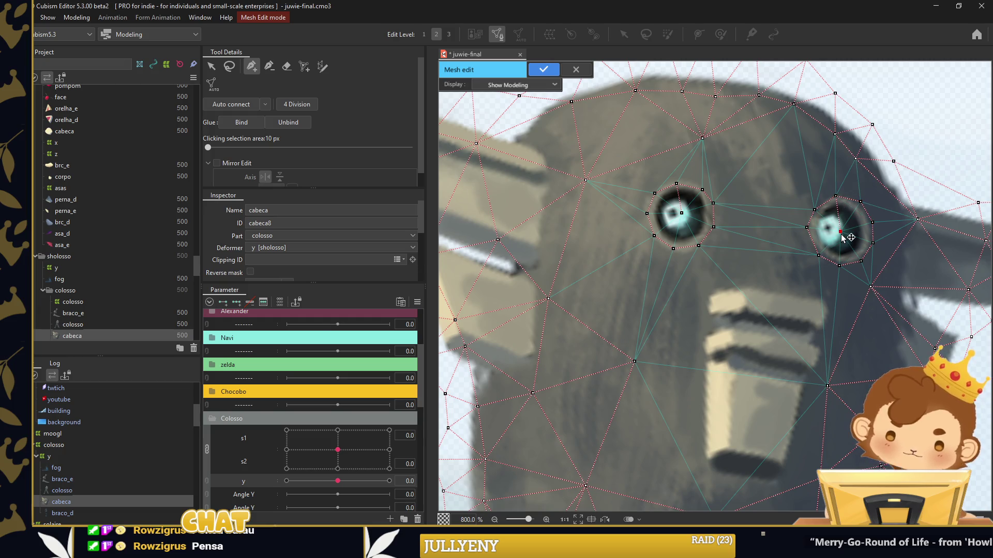
Add vertices along the top and sides of the snout and apply the mesh edit
left_click_drag(838, 242, 777, 178)
left_click(713, 226)
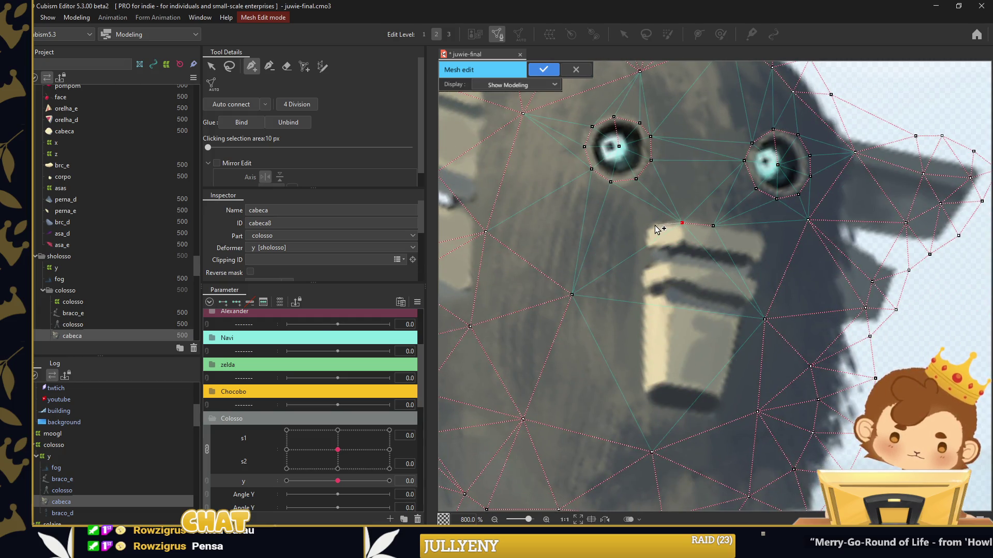
left_click(645, 273)
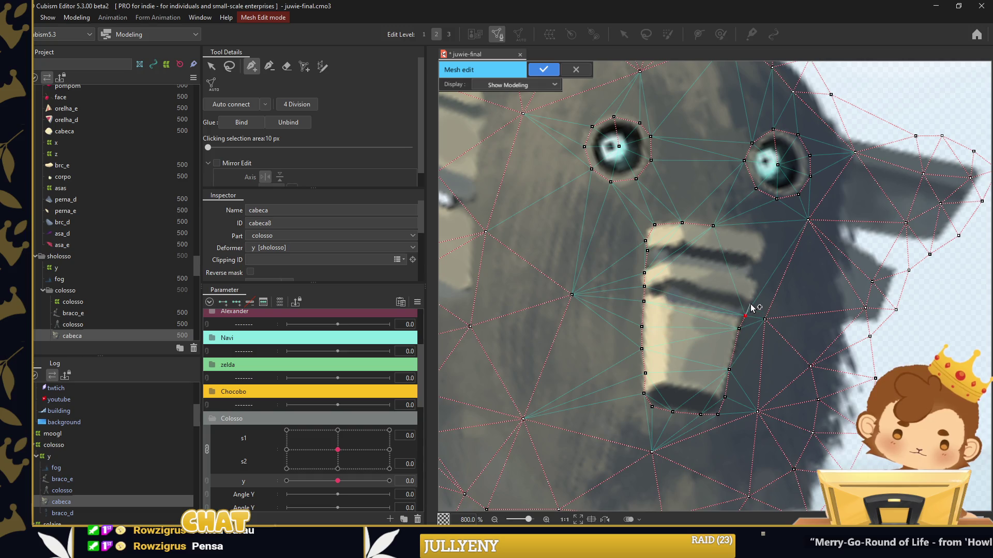
left_click(751, 279)
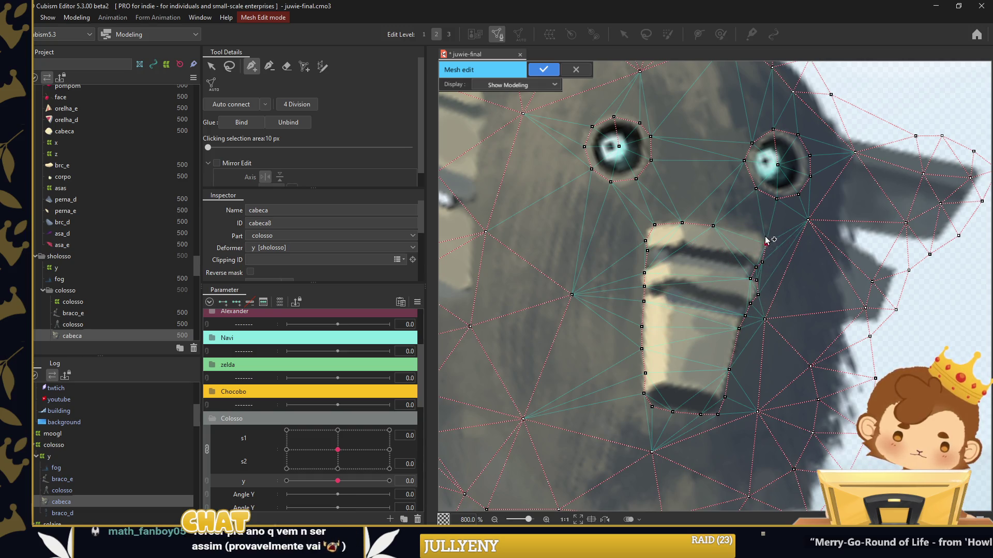
scroll(782, 248, "down", 2)
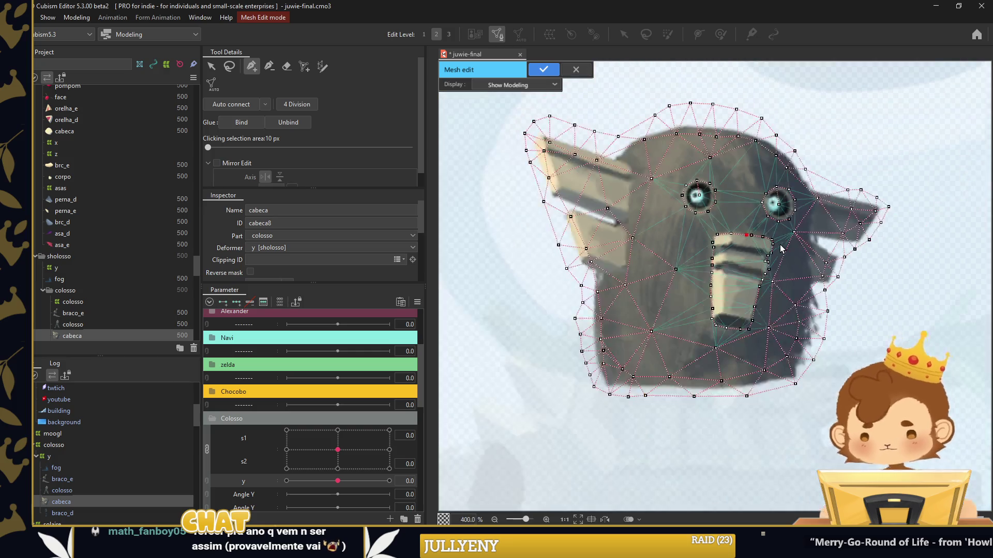
left_click(544, 70)
left_click(720, 34)
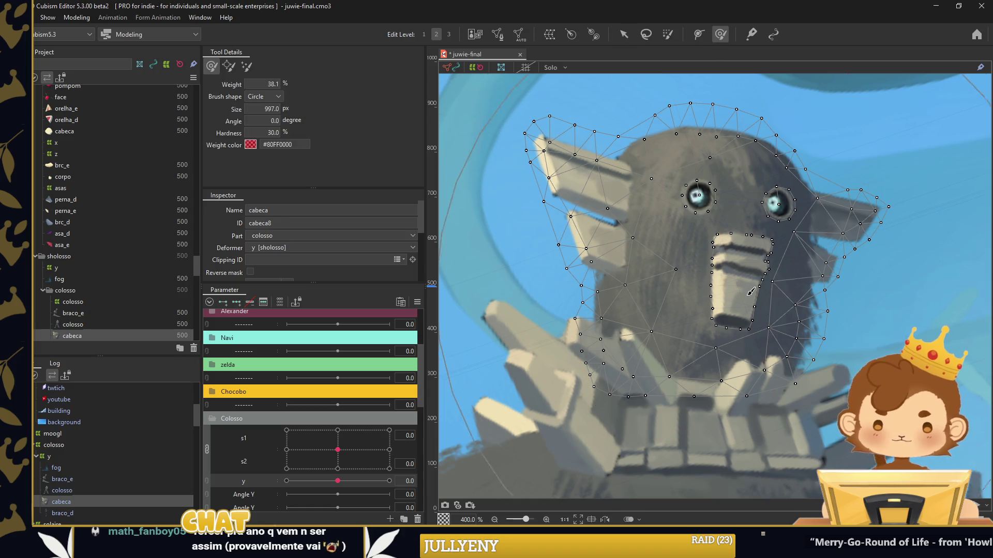
Shrink the weight brush to about 43 px and undo the trial head edits
mouse_move(697, 201)
left_mouse_down()
mouse_move(680, 248)
mouse_move(706, 196)
mouse_move(691, 245)
mouse_move(686, 209)
mouse_move(626, 202)
left_mouse_up()
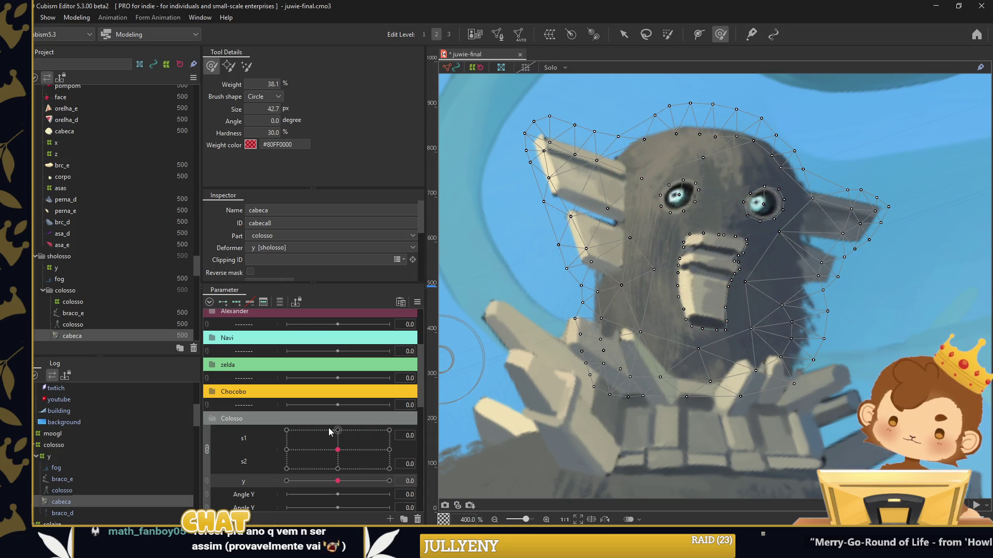
key("ctrl+z")
key("ctrl+z")
key("ctrl+z")
key("ctrl+z")
Add a new parameter under y in Colosso and rename it rst x
scroll(259, 465, "down", 1)
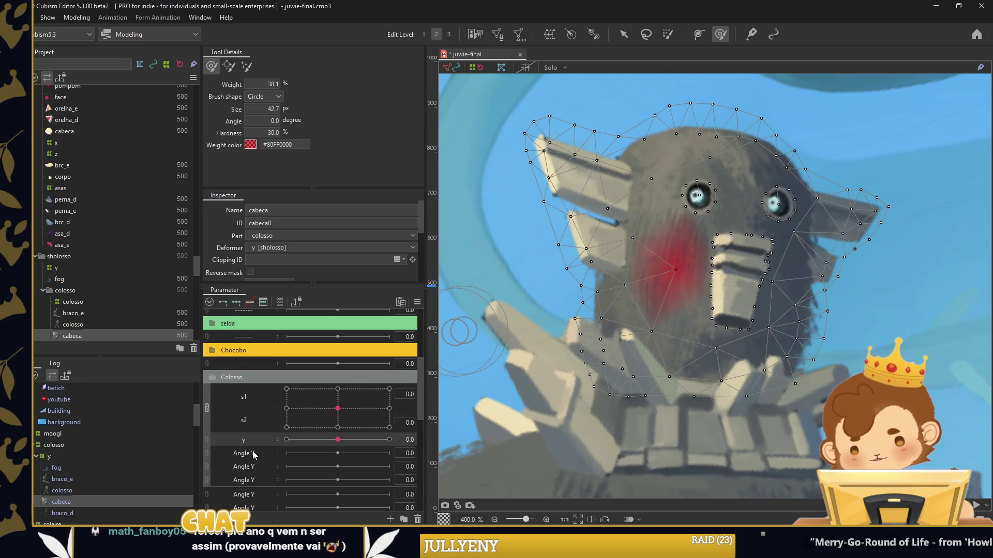
right_click(256, 484)
key("Escape")
right_click(238, 364)
left_click(274, 403)
left_click_drag(252, 372, 258, 449)
right_click(261, 460)
left_click(268, 469)
key("Return")
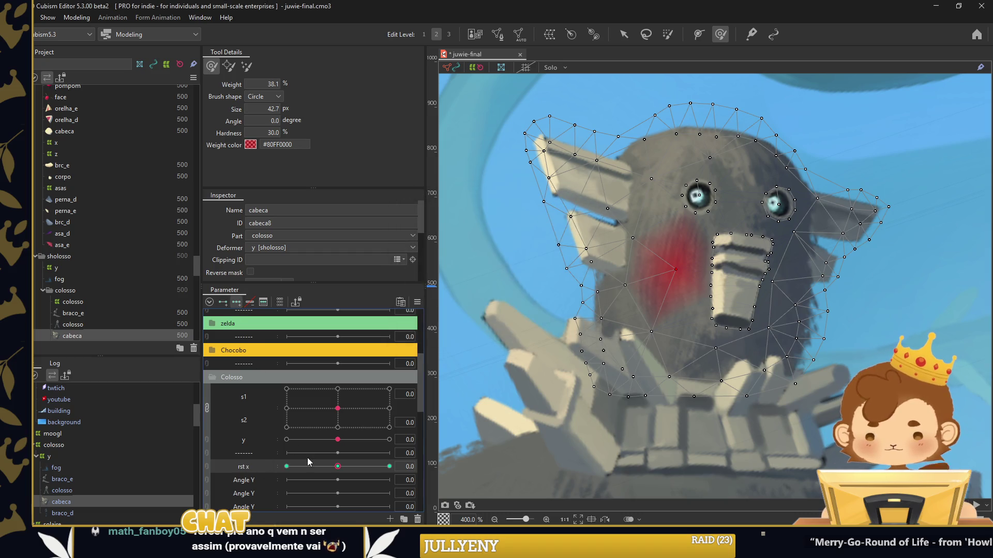
Enlarge the weight brush, paint the snout, and preview the head at rst x -30 and 30
mouse_move(703, 216)
left_mouse_down()
mouse_move(767, 245)
mouse_move(737, 309)
left_mouse_up()
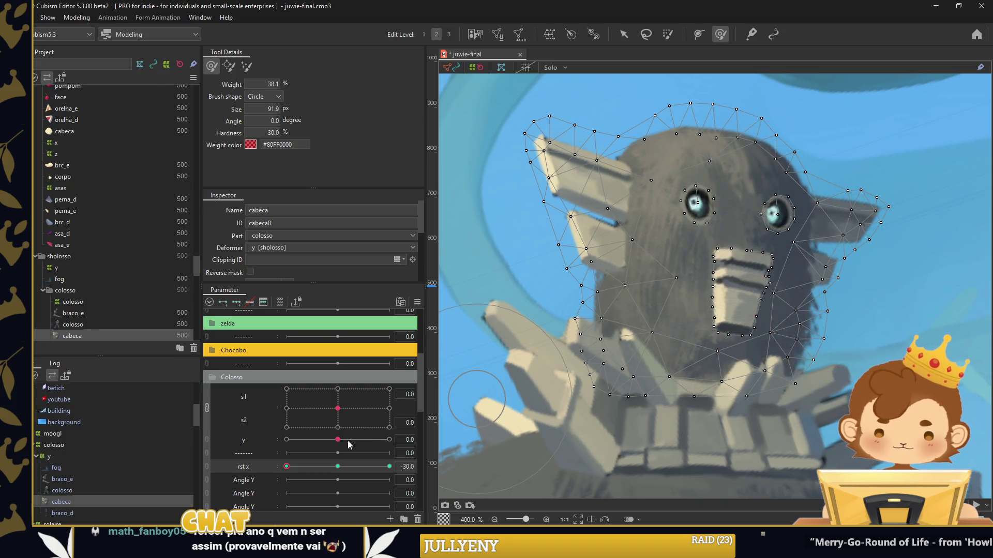
left_click_drag(739, 312, 732, 290)
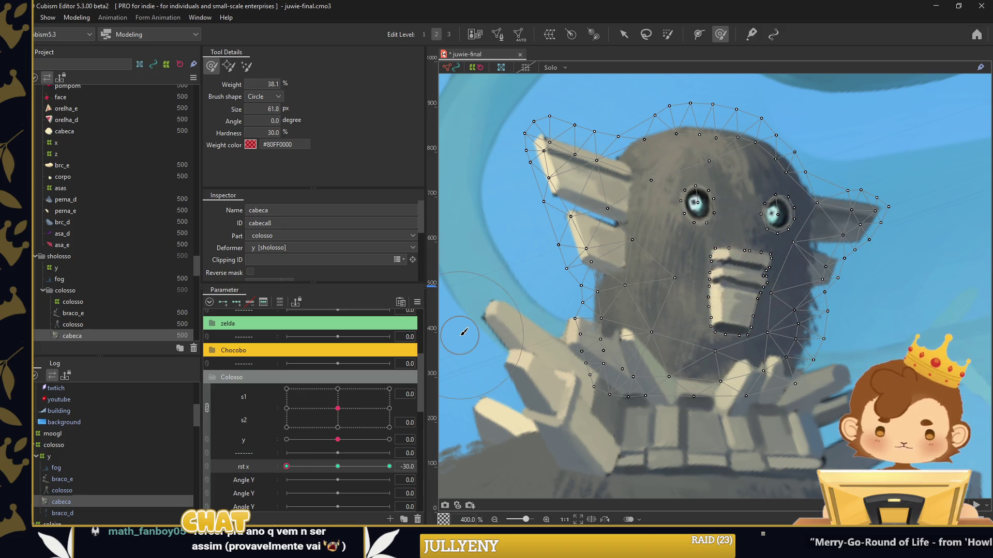
left_click_drag(300, 468, 389, 466)
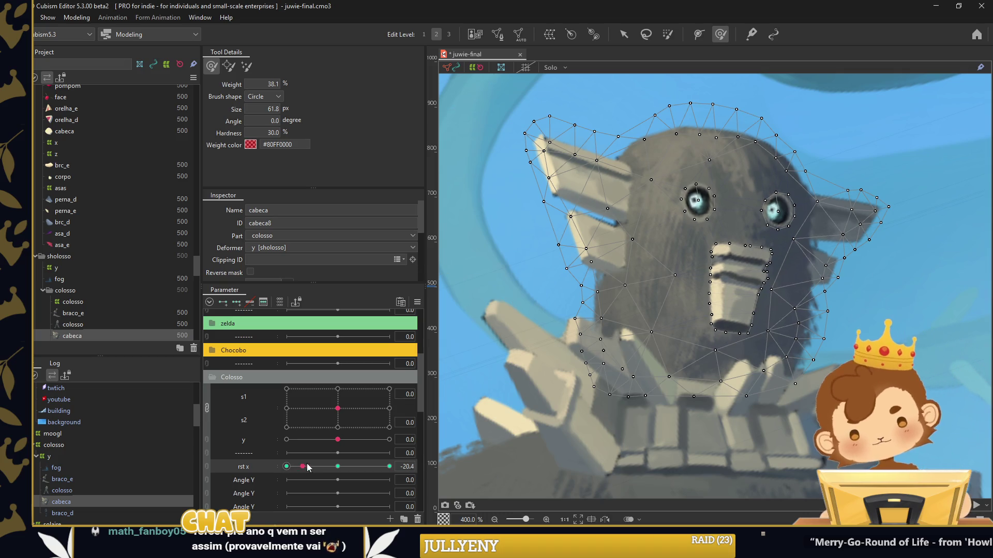
left_click(287, 466)
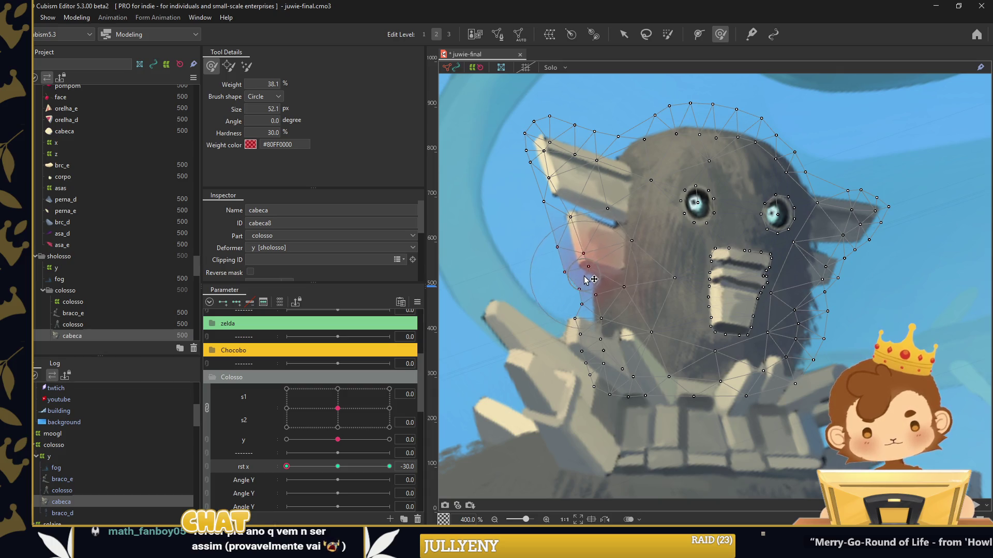
left_click(390, 467)
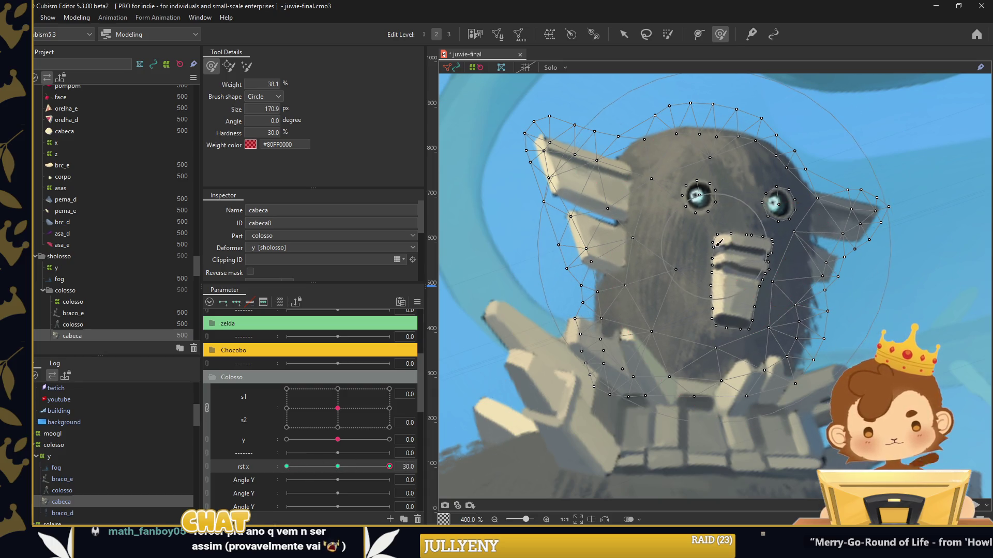
Paint weights across the head mesh, recheck rst x -30, and add in-between keys
mouse_move(719, 243)
left_mouse_down()
mouse_move(609, 251)
mouse_move(578, 264)
left_mouse_up()
left_click(286, 466)
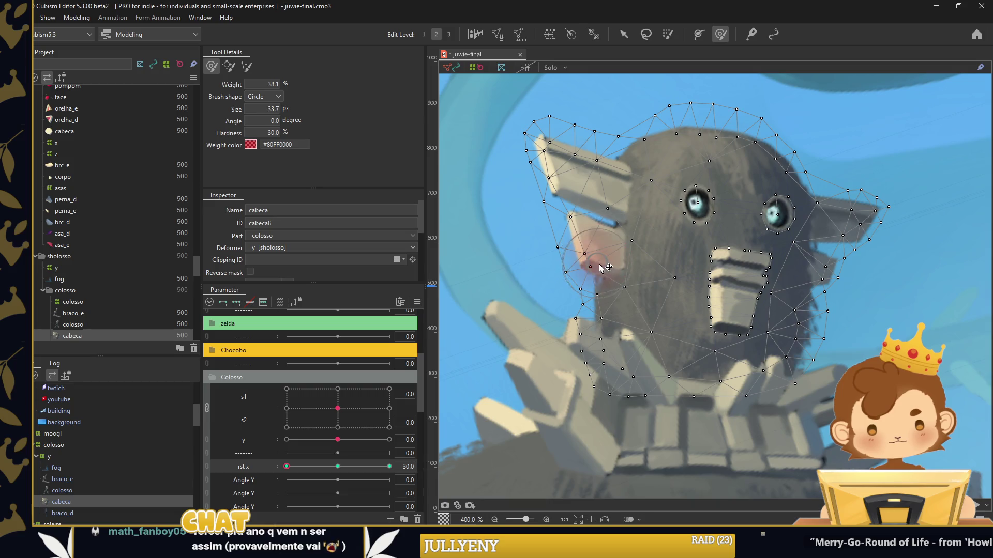
key("ctrl+e")
left_click(537, 230)
scroll(657, 268, "down", 2)
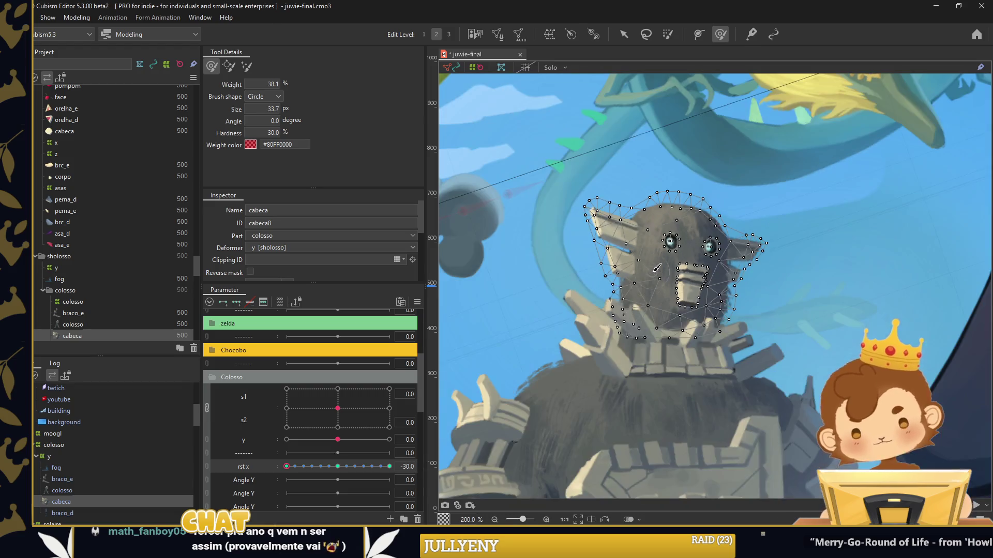
Reselect the cabeca head mesh and return to weight painting
left_click(624, 34)
left_click(791, 244)
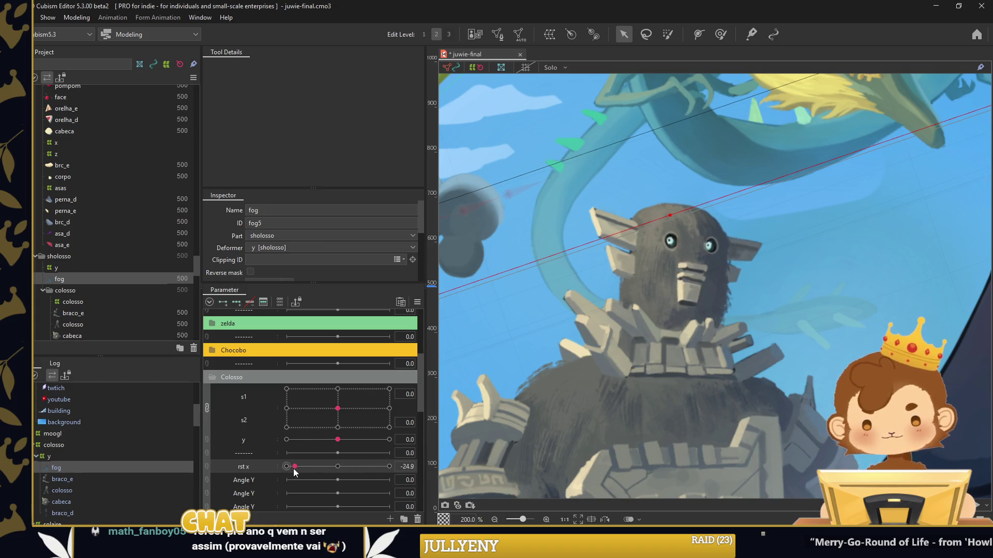
left_click(94, 488)
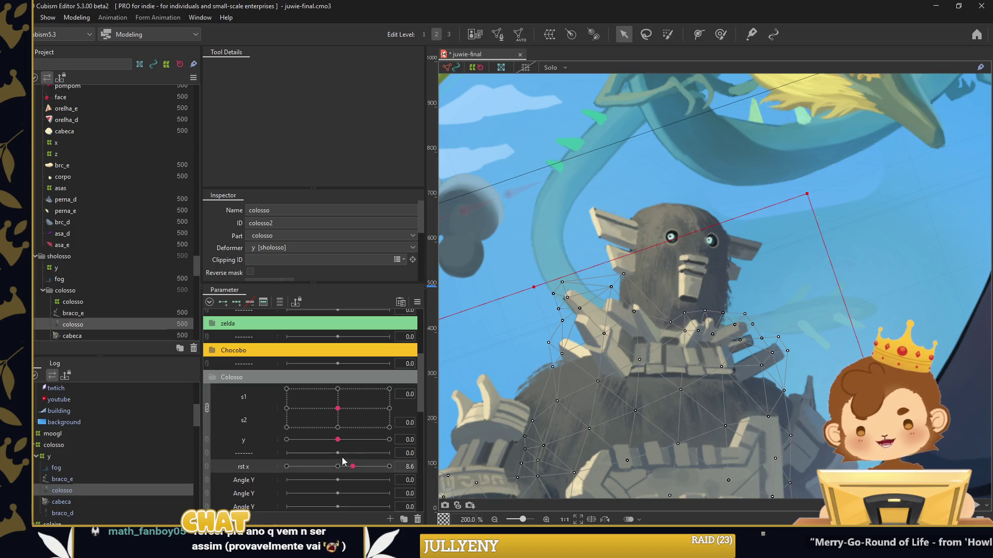
left_click(91, 503)
left_click(720, 36)
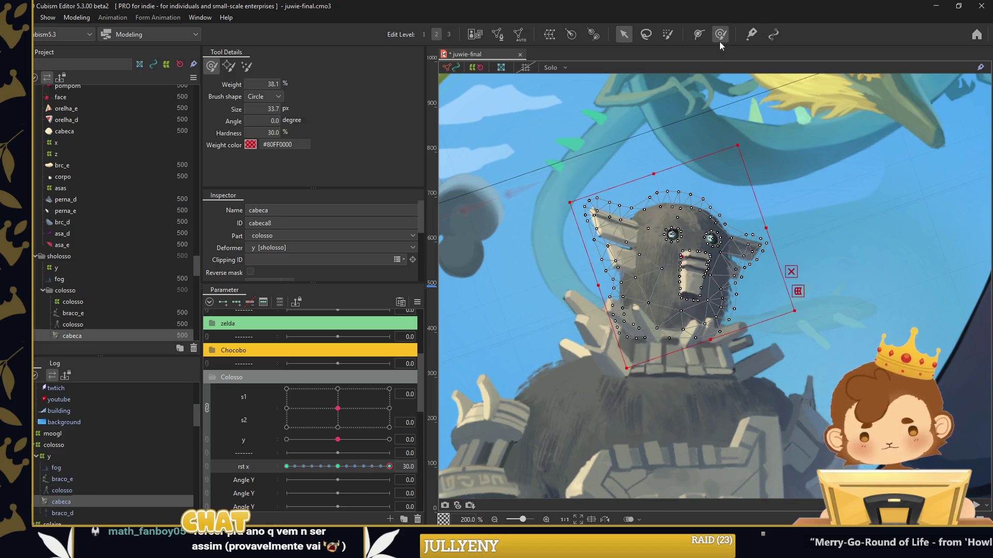
Zoom into the right ear and check its weights with rst x at -30 and 30
scroll(757, 244, "up", 2)
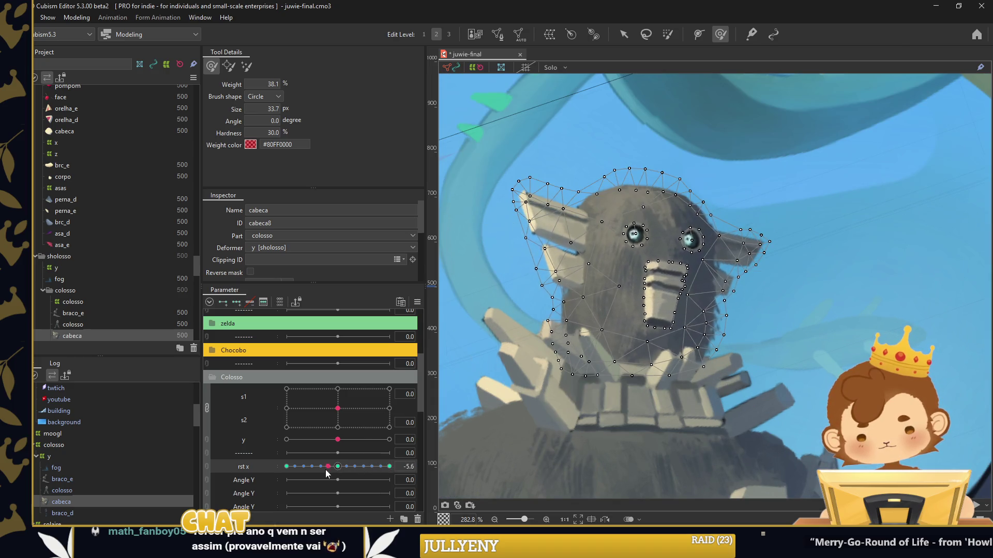
left_click_drag(385, 467, 390, 467)
scroll(755, 248, "up", 2)
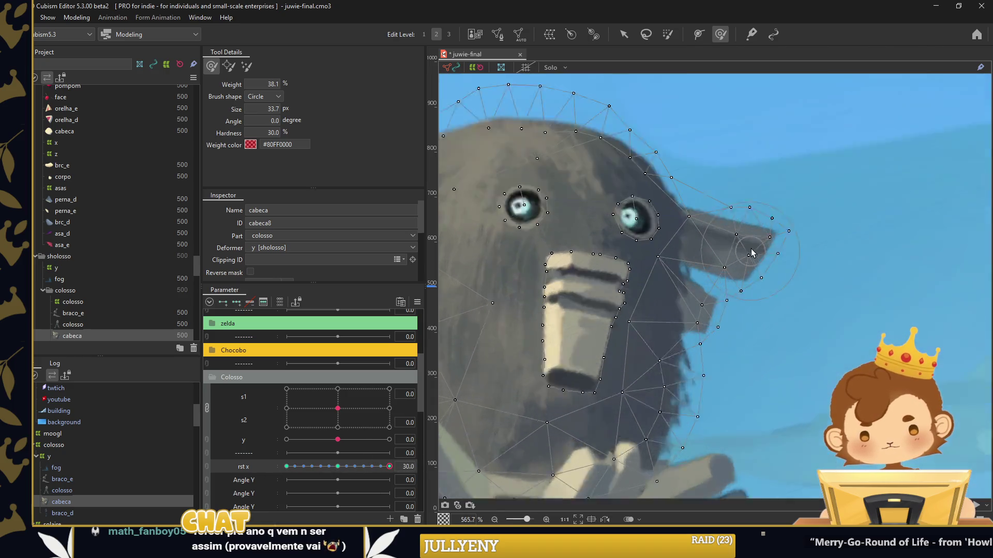
scroll(755, 248, "up", 1)
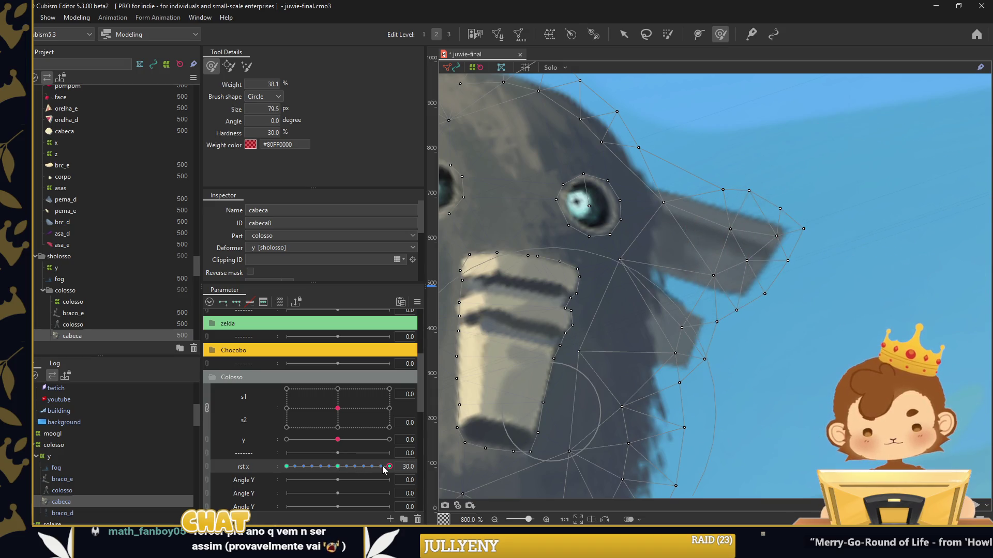
left_click_drag(384, 467, 250, 453)
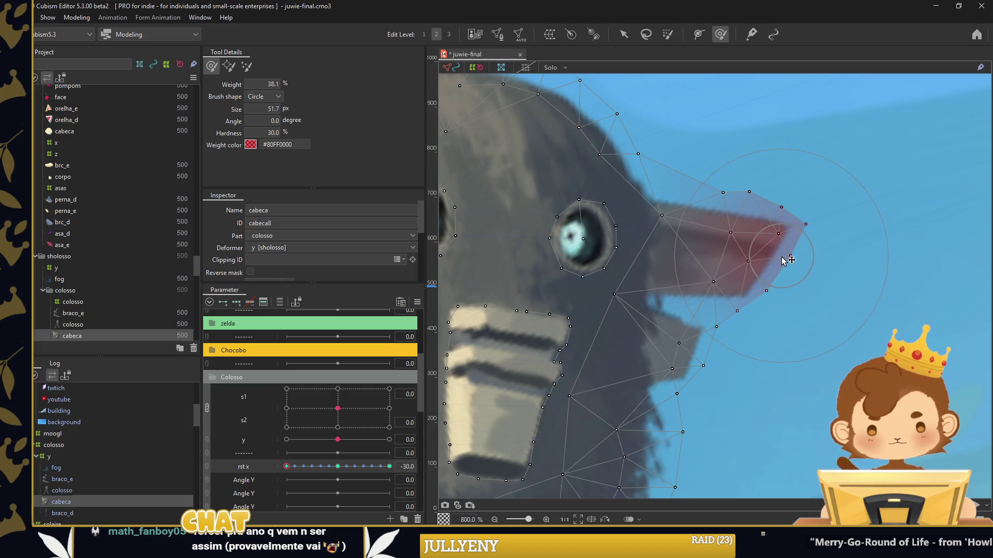
left_click_drag(286, 467, 389, 467)
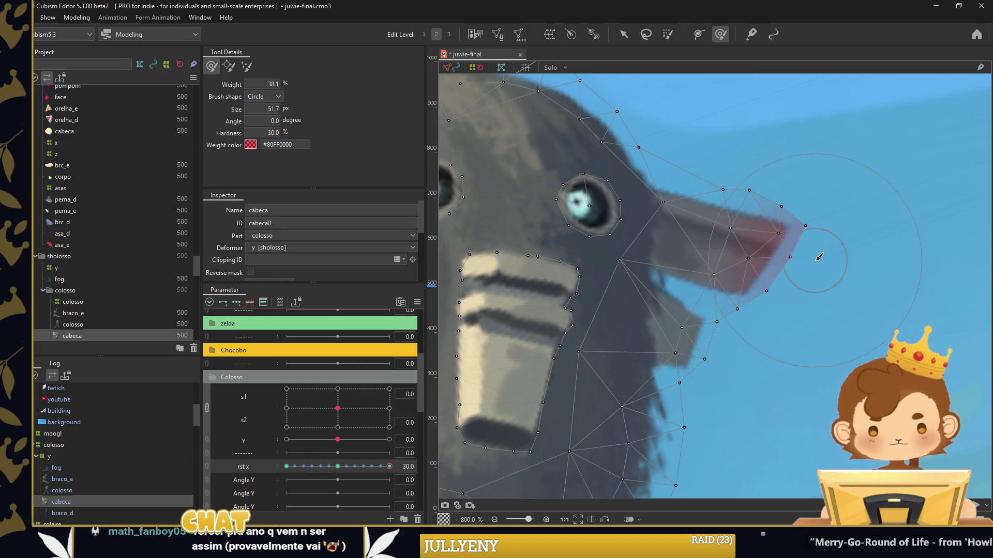
scroll(809, 281, "down", 5)
scroll(809, 281, "down", 5)
key("v")
scroll(879, 217, "up", 4)
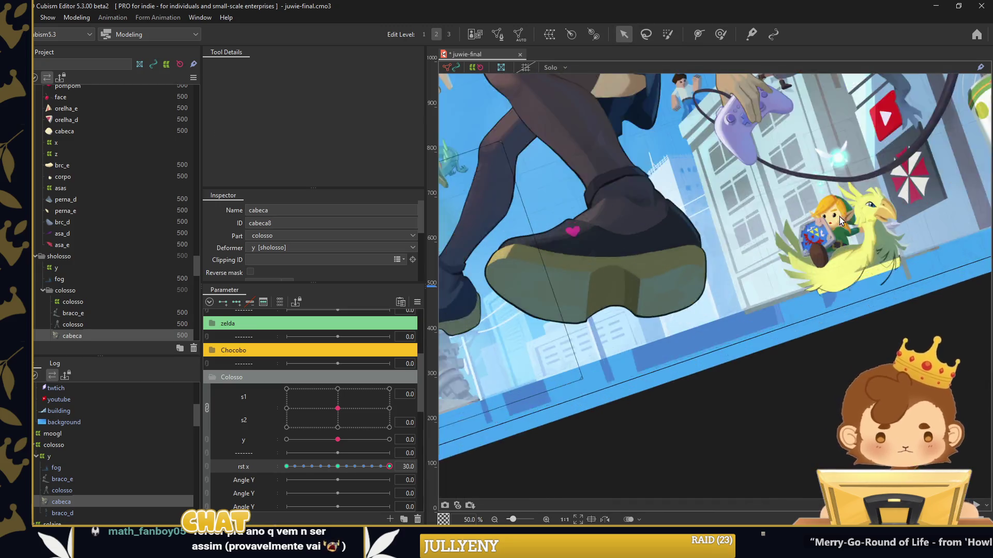
Select the orelha ear mesh, rename the zelda group to link, and split rst x/rst y
scroll(859, 207, "up", 3)
scroll(832, 199, "up", 3)
left_click(823, 195)
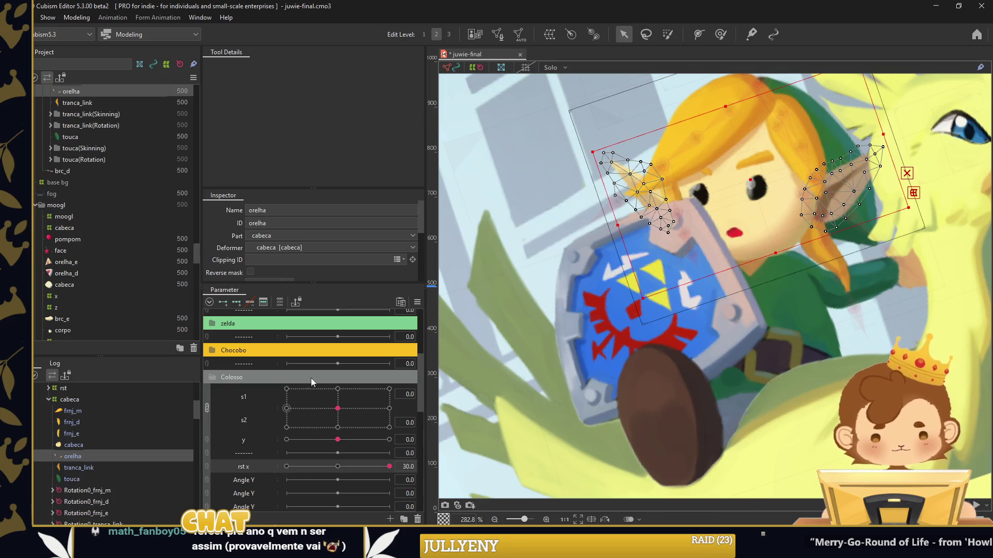
left_click(227, 326)
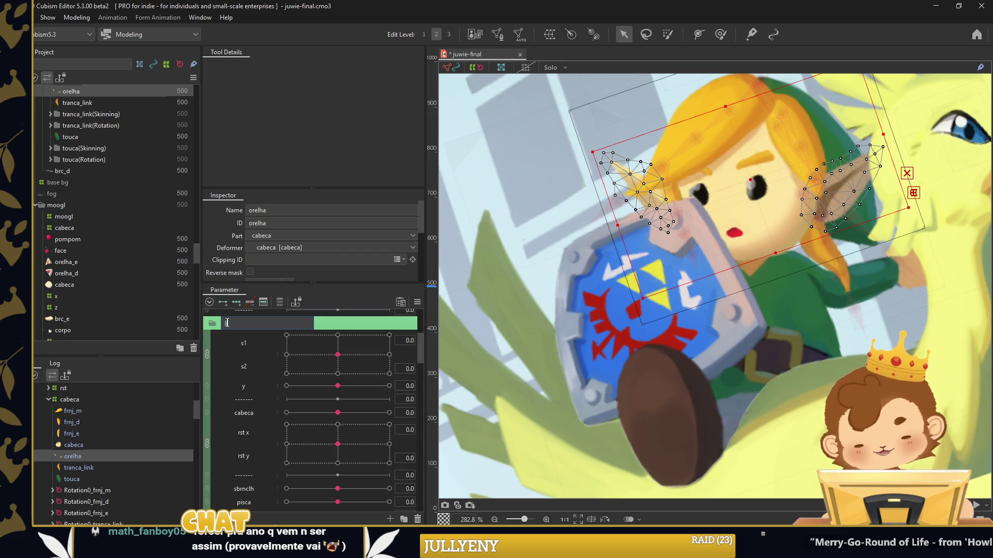
type("link")
left_click_drag(337, 413, 338, 413)
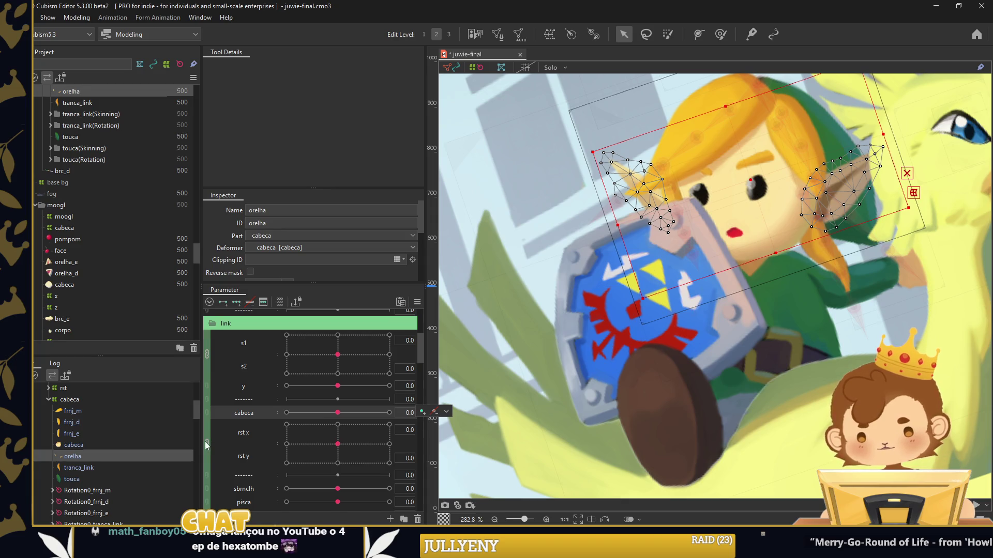
left_click(248, 434)
left_click(236, 302)
At rst x -30, paint weights on both of Link's ears
left_click_drag(337, 426, 287, 426)
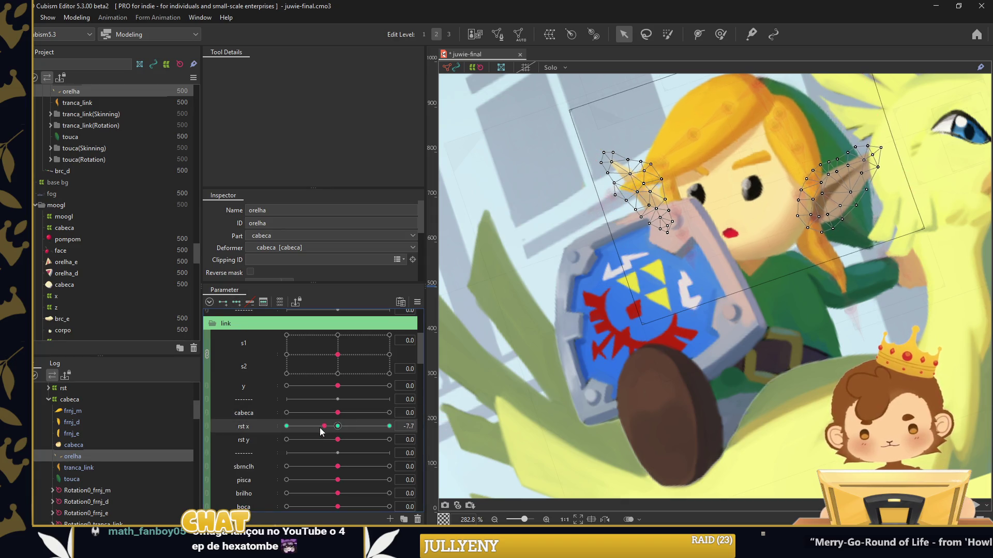
left_click(720, 34)
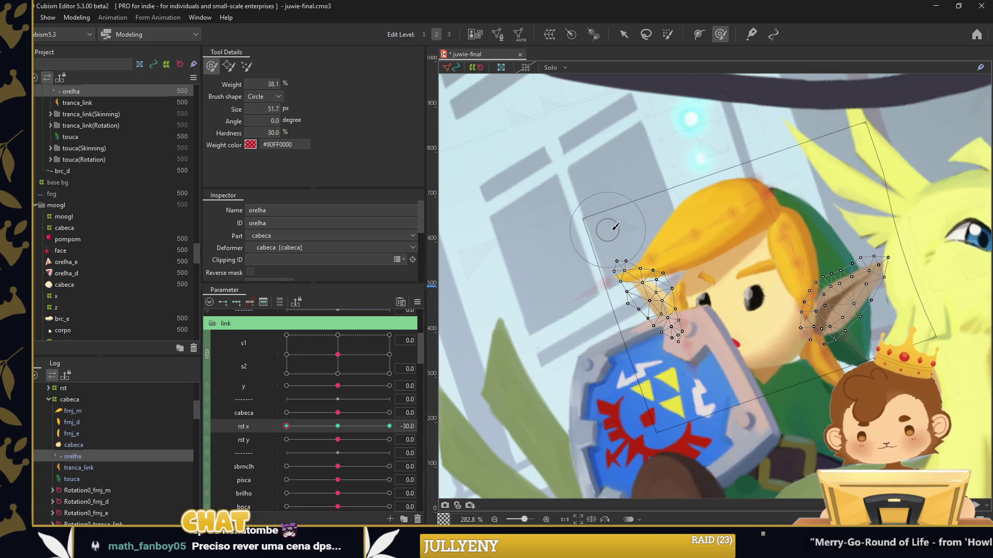
left_click_drag(533, 281, 586, 281)
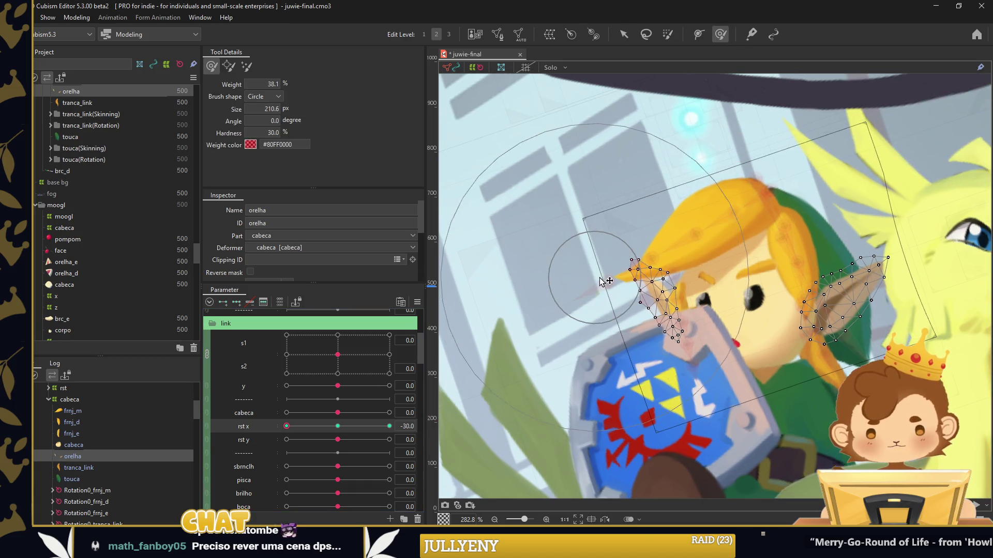
left_click_drag(882, 317, 816, 315)
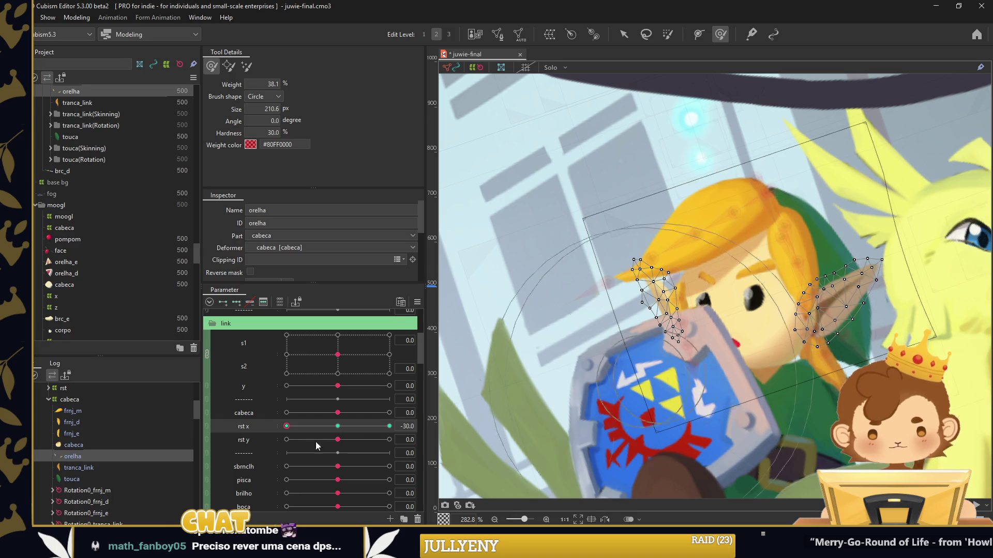
At rst x 30, repaint the right ear weights and preview the ear motion
left_click_drag(287, 426, 390, 426)
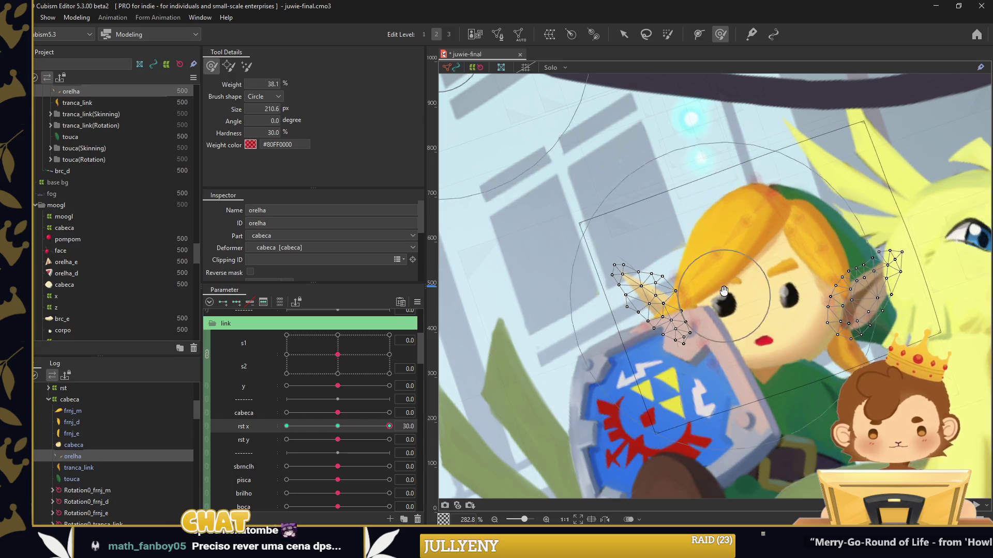
left_click_drag(827, 258, 771, 248)
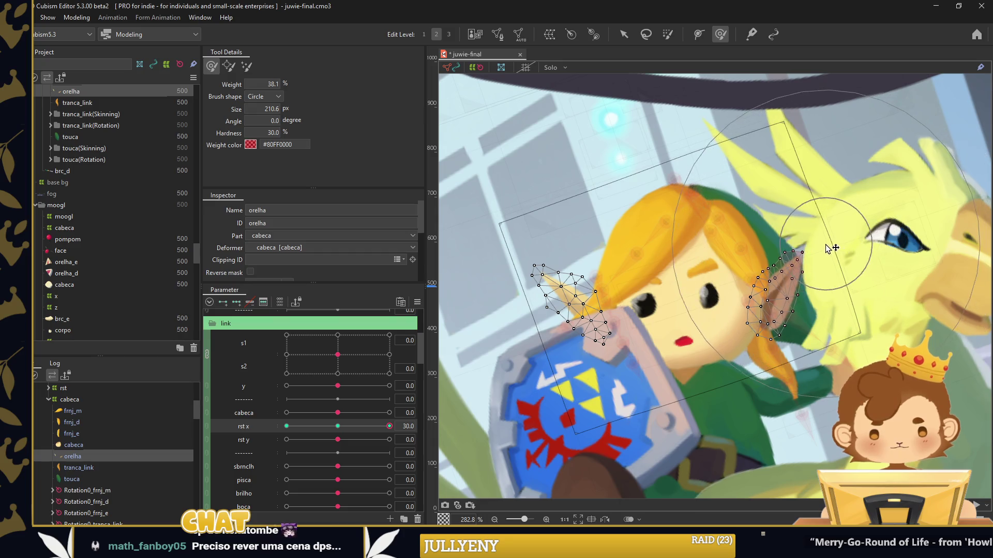
left_click_drag(457, 321, 645, 310)
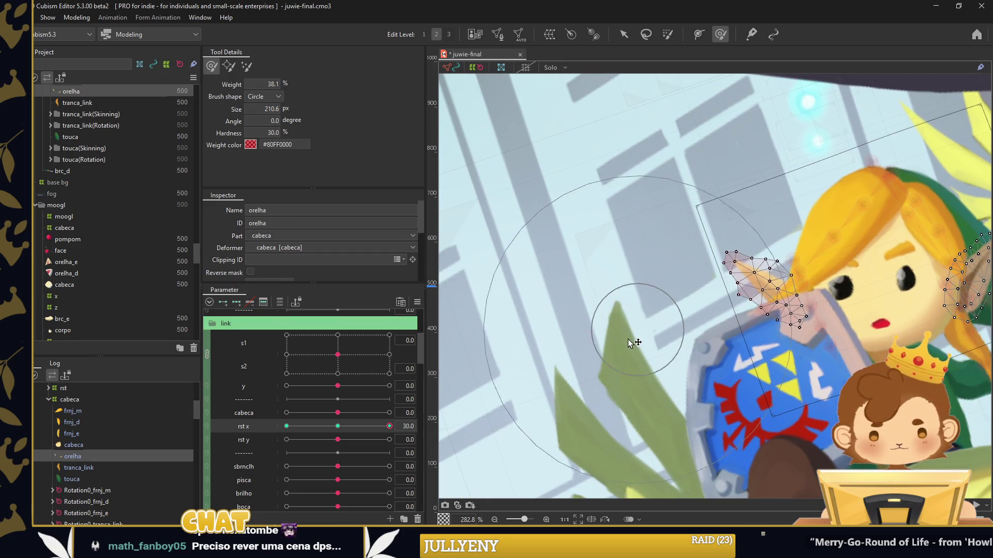
left_click_drag(389, 426, 286, 426)
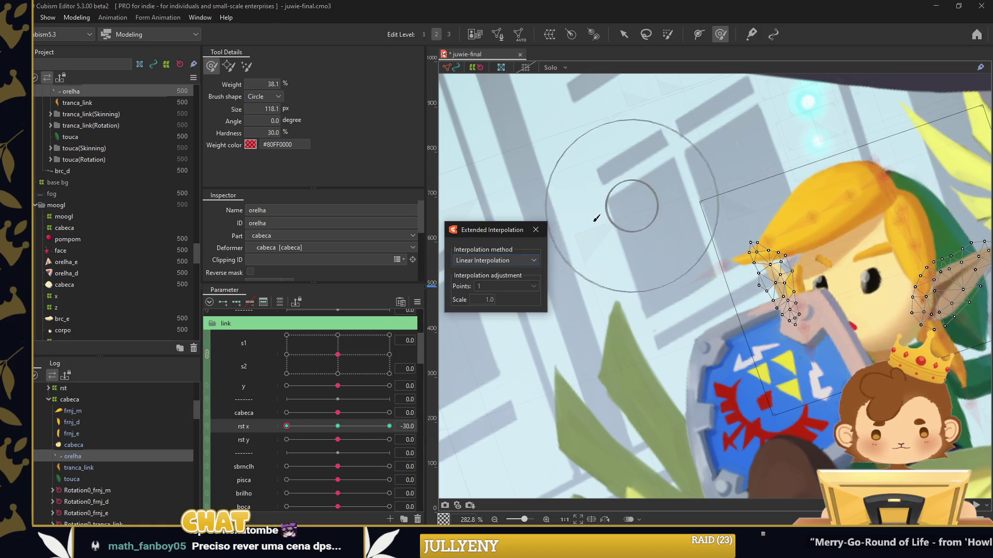
Select Link's fringe hair mesh group and add rst x keyforms to it
key("v")
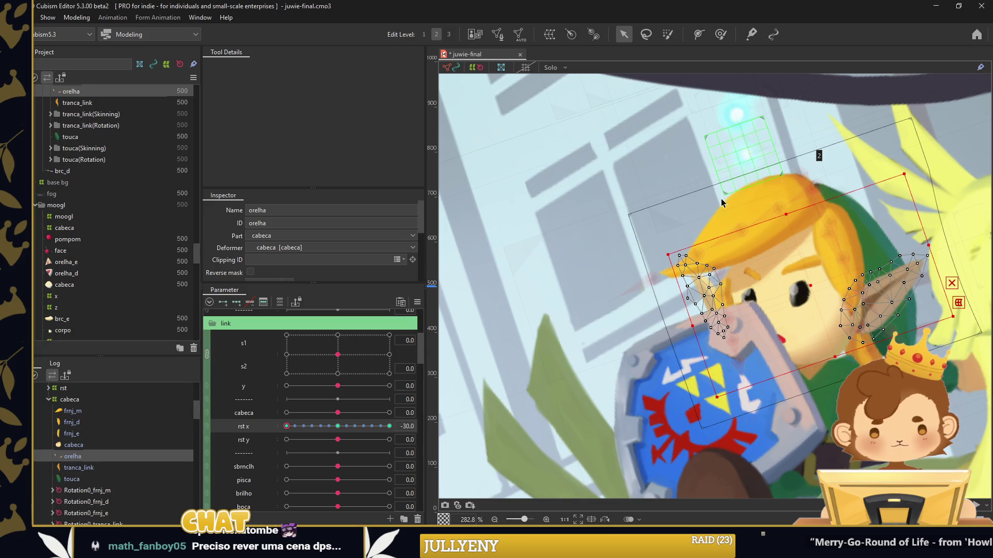
left_click(722, 203)
left_click(796, 207)
left_click(106, 298, "shift")
left_click(343, 429)
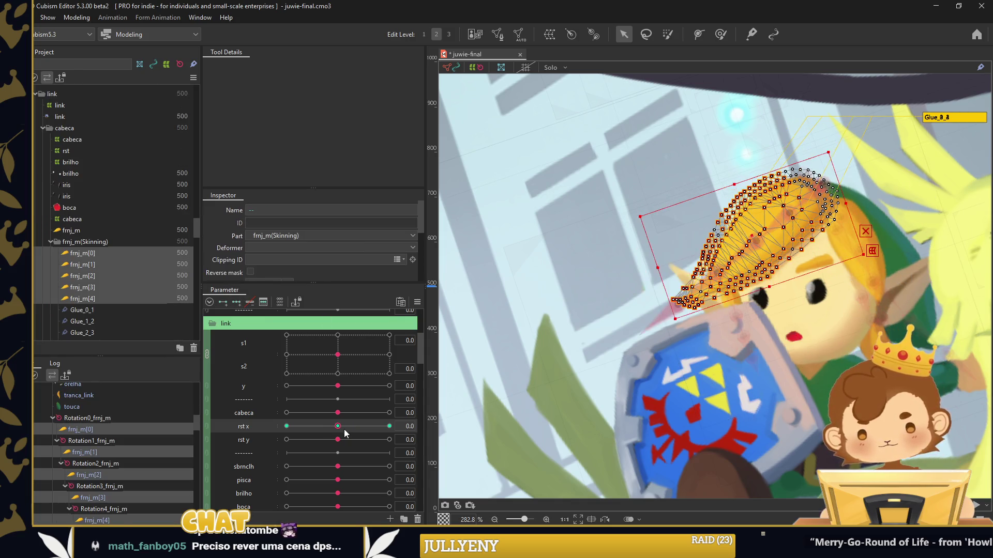
Paint glue weights on the fringe and plume, previewing partway along rst x
left_click(720, 34)
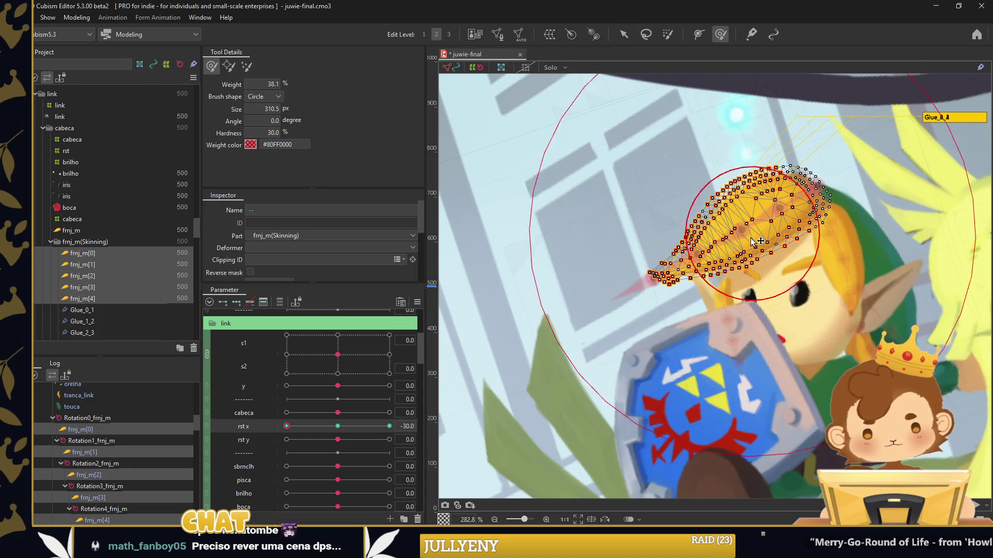
left_click_drag(628, 299, 615, 334)
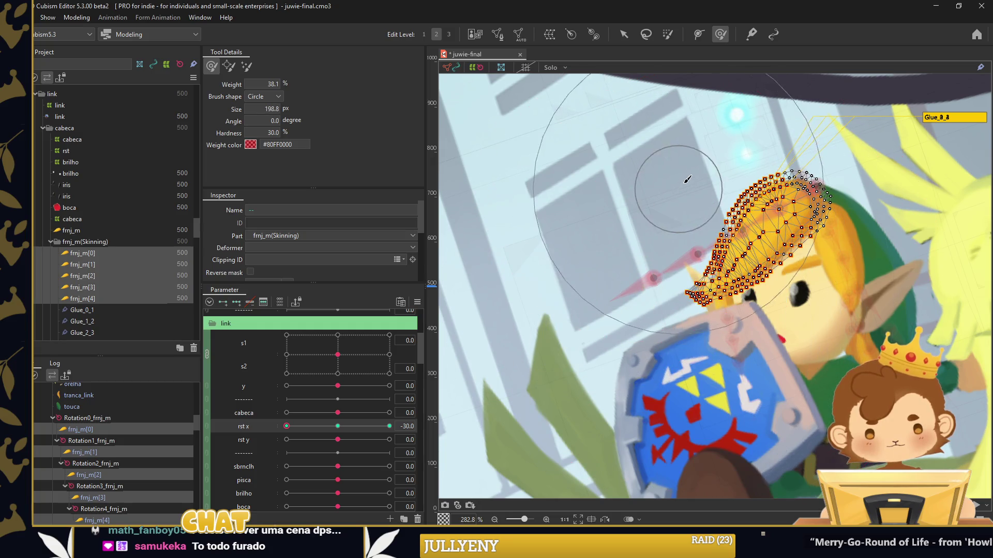
left_click_drag(689, 172, 700, 188)
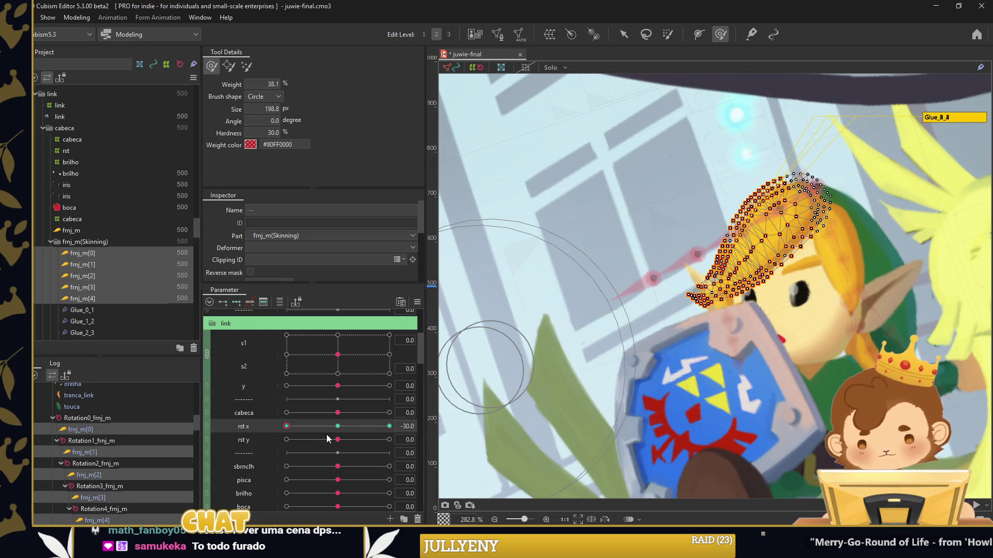
left_click_drag(295, 427, 389, 426)
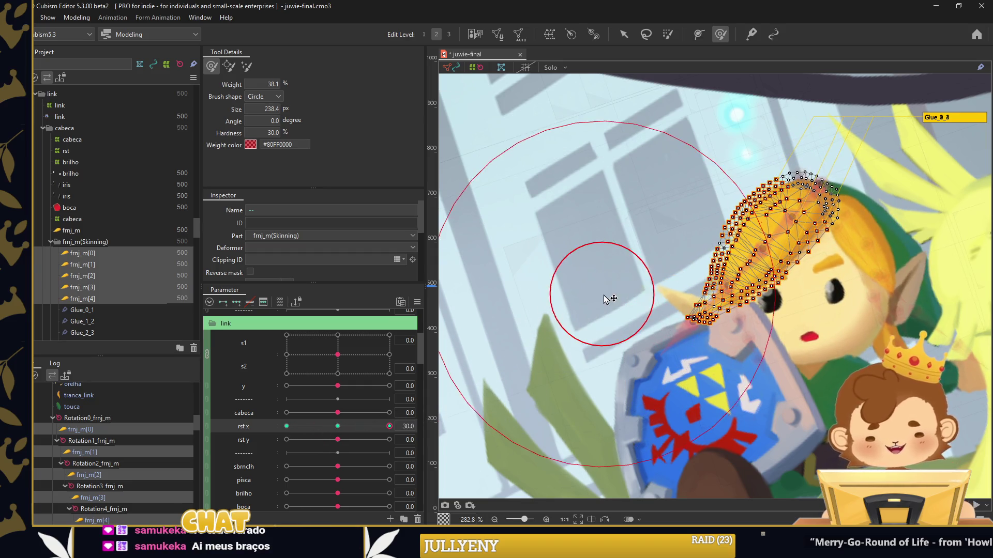
left_click_drag(654, 271, 713, 269)
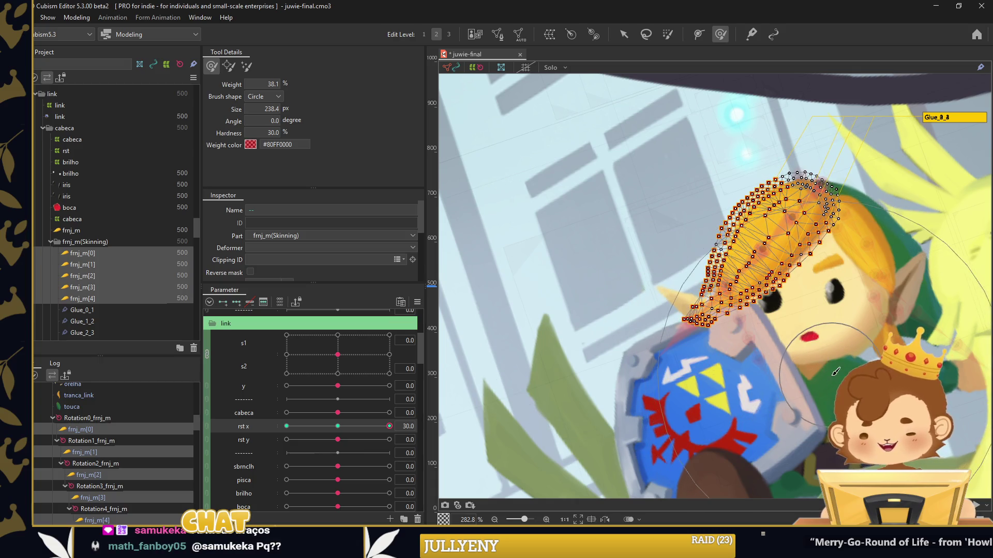
Add interpolated in-between keys along rst y and synthesize the corner keyforms
left_click(536, 256)
mouse_move(336, 439)
left_mouse_down()
mouse_move(279, 446)
mouse_move(390, 440)
left_mouse_up()
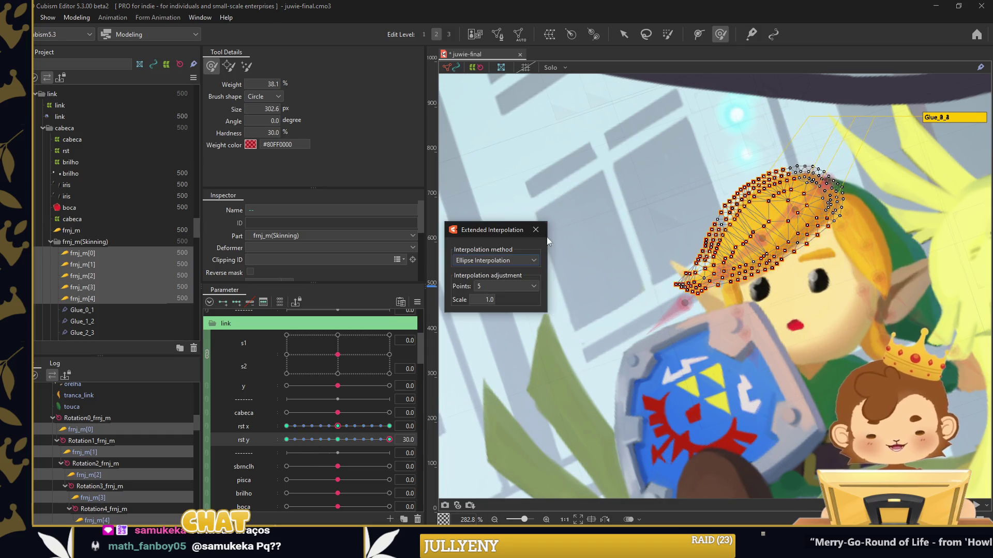
key("Return")
left_click(338, 440)
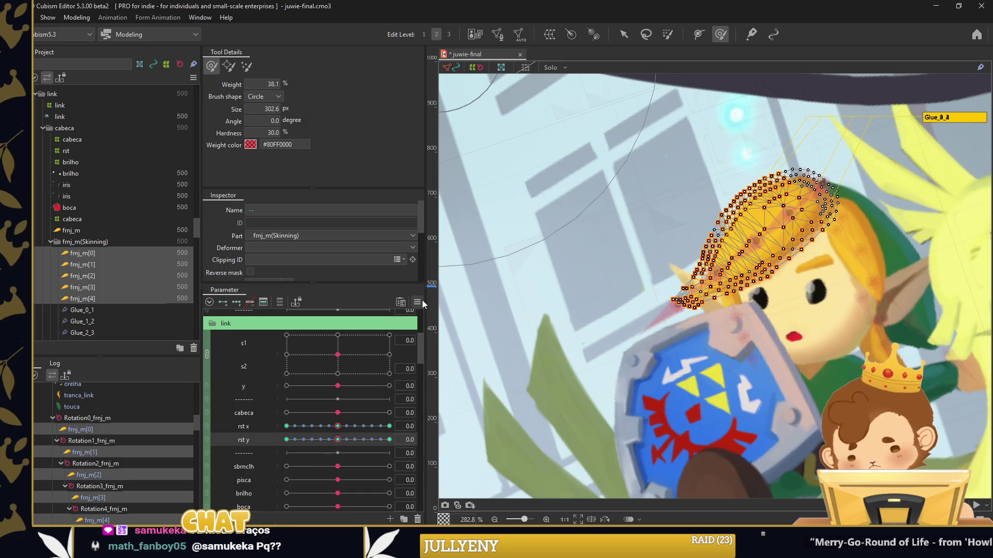
left_click(417, 301)
left_click(460, 333)
left_click(474, 369)
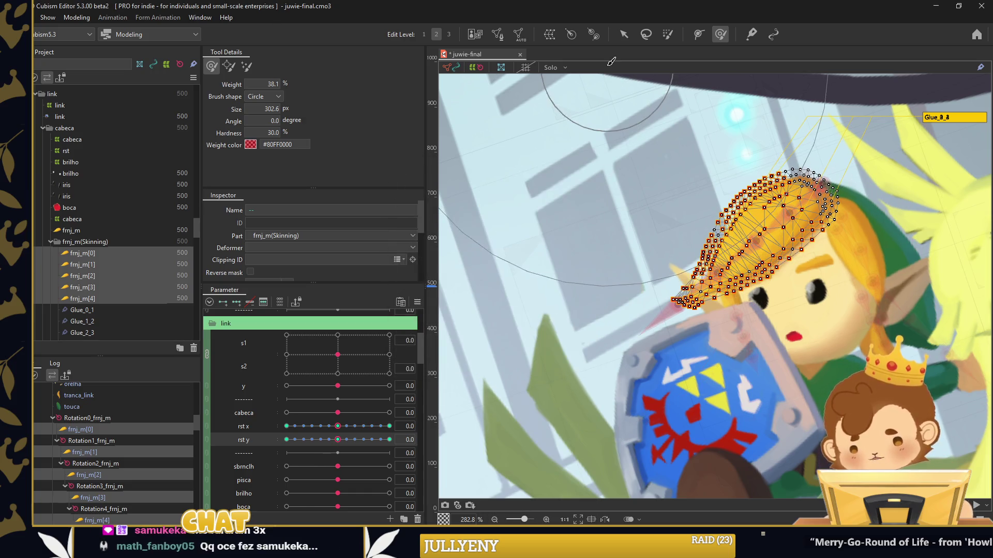
left_click(426, 423)
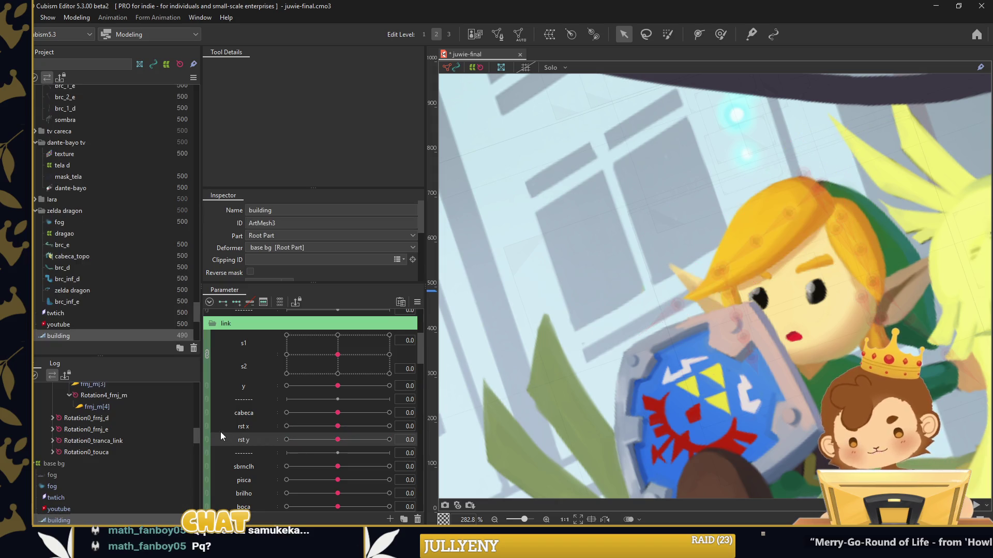
Join rst x and rst y into a 2D control, preview the sway, and select frnj_e[0]
left_click(208, 432)
mouse_move(342, 429)
left_mouse_down()
mouse_move(352, 418)
mouse_move(351, 428)
left_mouse_up()
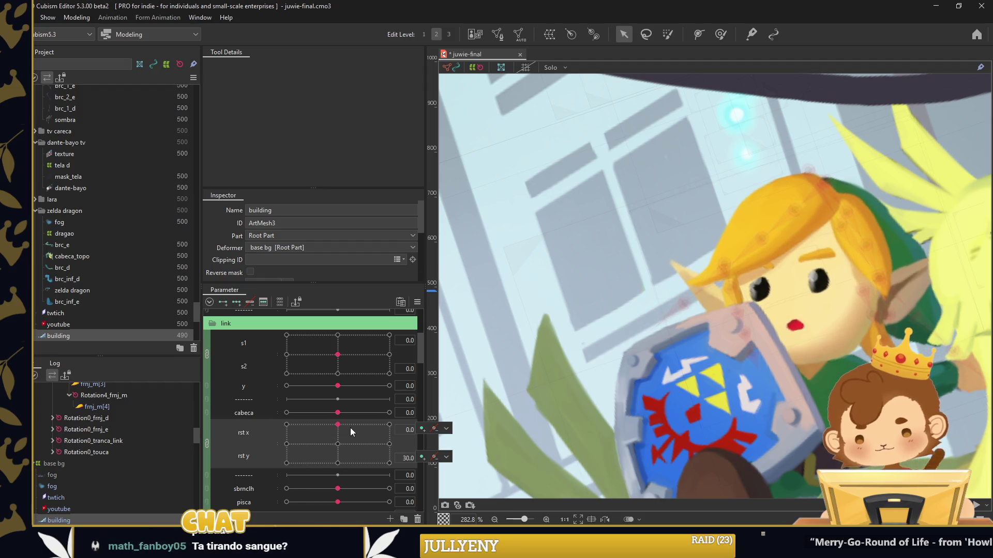
scroll(719, 285, "up", 3)
left_click(720, 285)
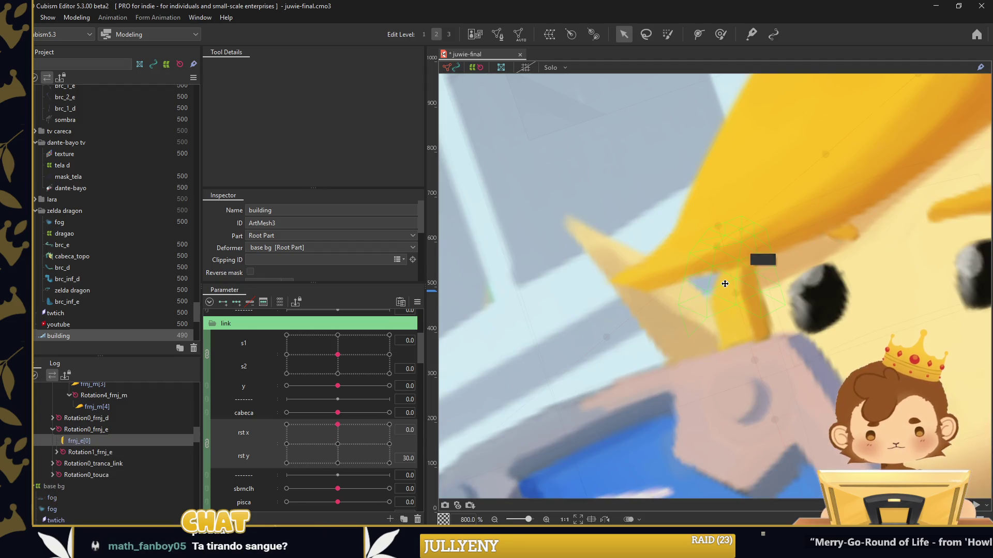
scroll(720, 286, "down", 2)
Shrink the weight brush to about 104 px and test the plume sway on the joined control
left_click(721, 34)
left_click_drag(681, 178, 656, 178)
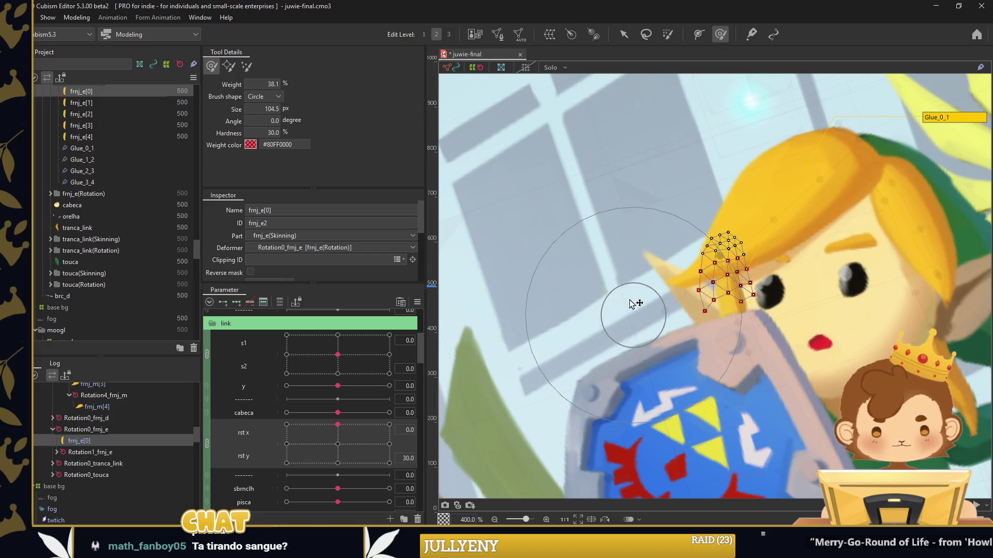
scroll(667, 274, "down", 4)
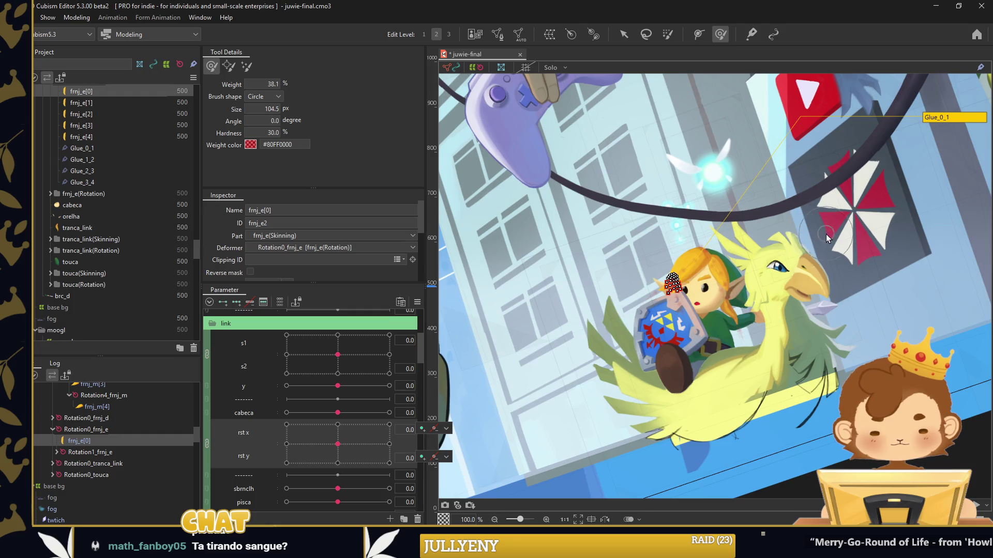
scroll(827, 235, "down", 1)
left_click(623, 34)
mouse_move(360, 452)
left_mouse_down()
mouse_move(301, 447)
mouse_move(329, 453)
left_mouse_up()
Zoom and pan the canvas over to the colossus statue
scroll(801, 297, "down", 5)
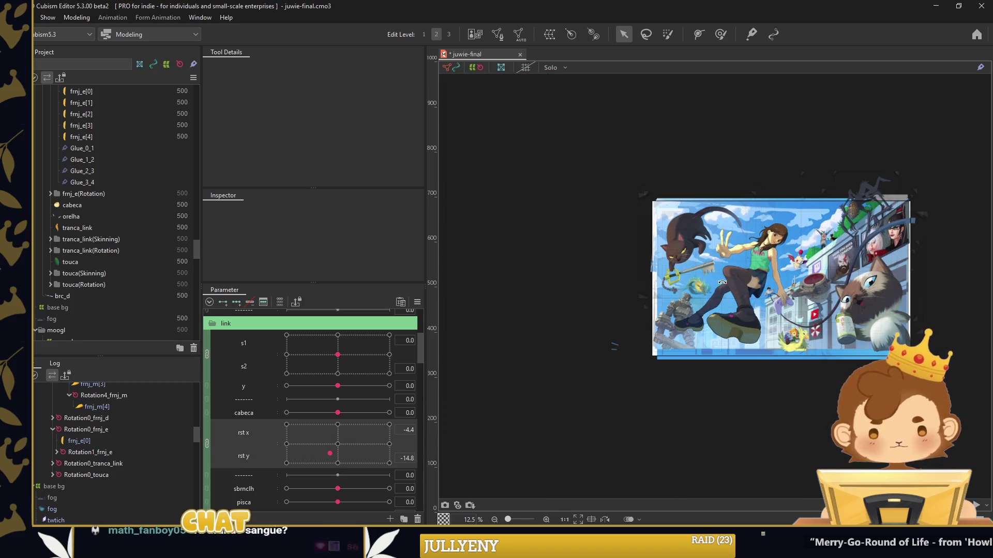
scroll(621, 333, "up", 2)
scroll(621, 333, "up", 3)
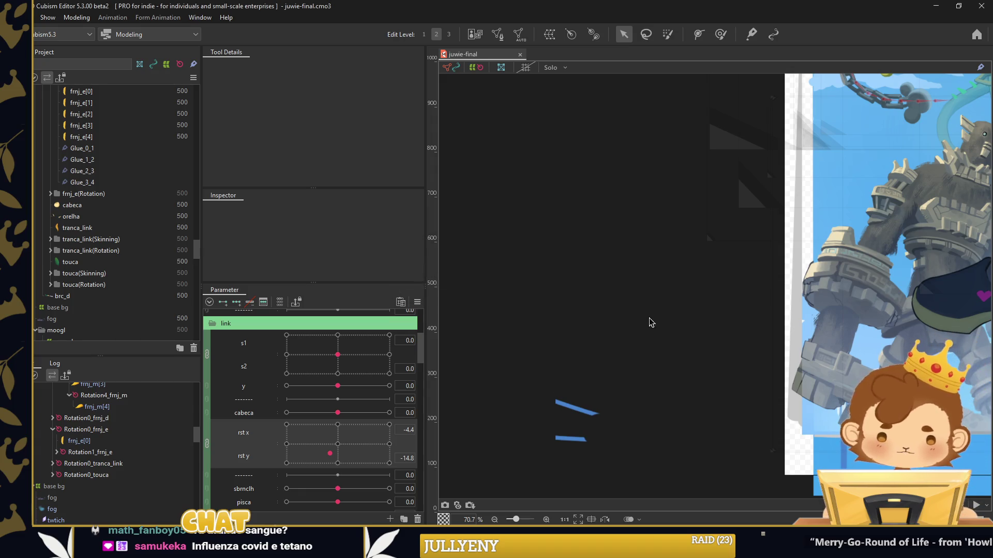
left_click_drag(646, 323, 598, 337)
scroll(216, 390, "down", 5)
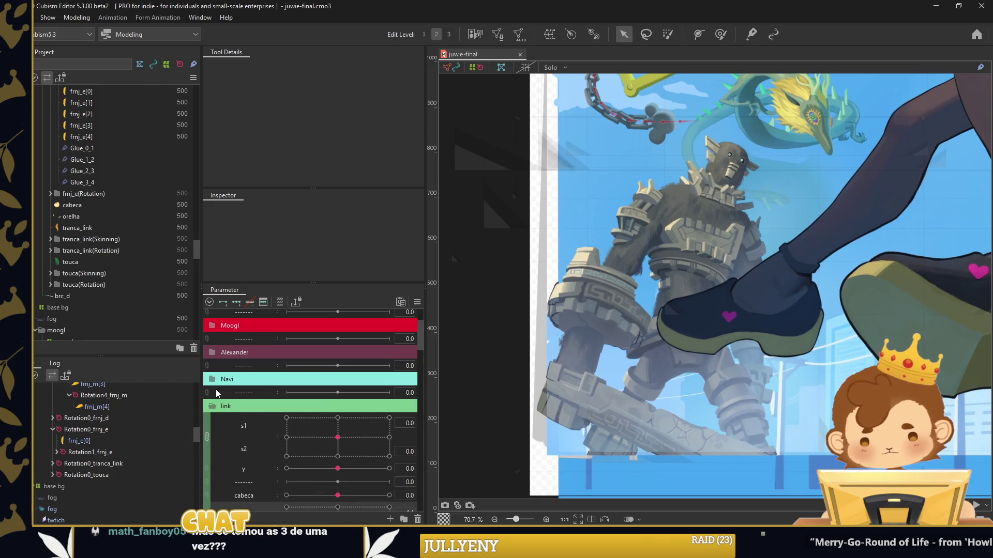
Select the braco_e arm mesh and rename the first Angle Y parameter to brc e
scroll(240, 416, "down", 3)
left_click_drag(332, 426, 299, 429)
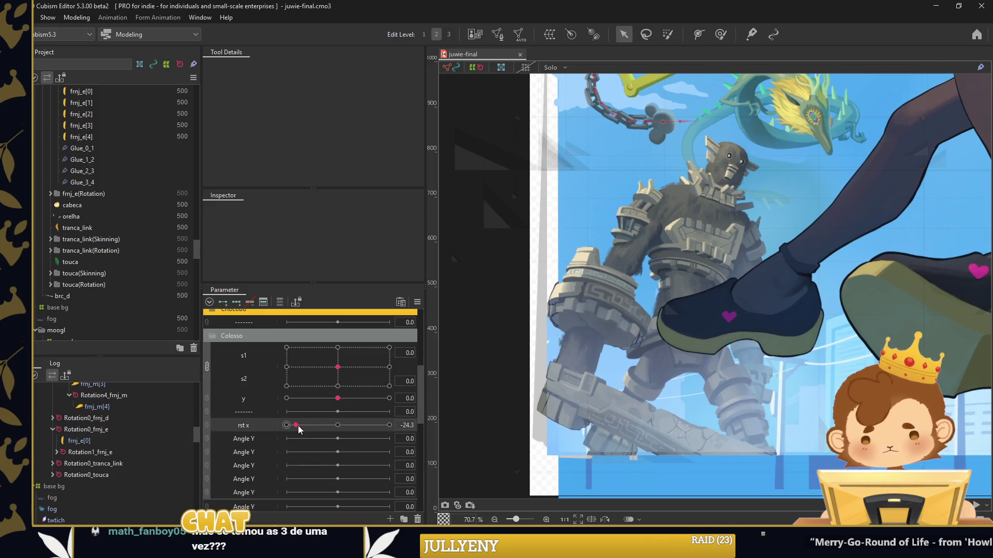
left_click(556, 304)
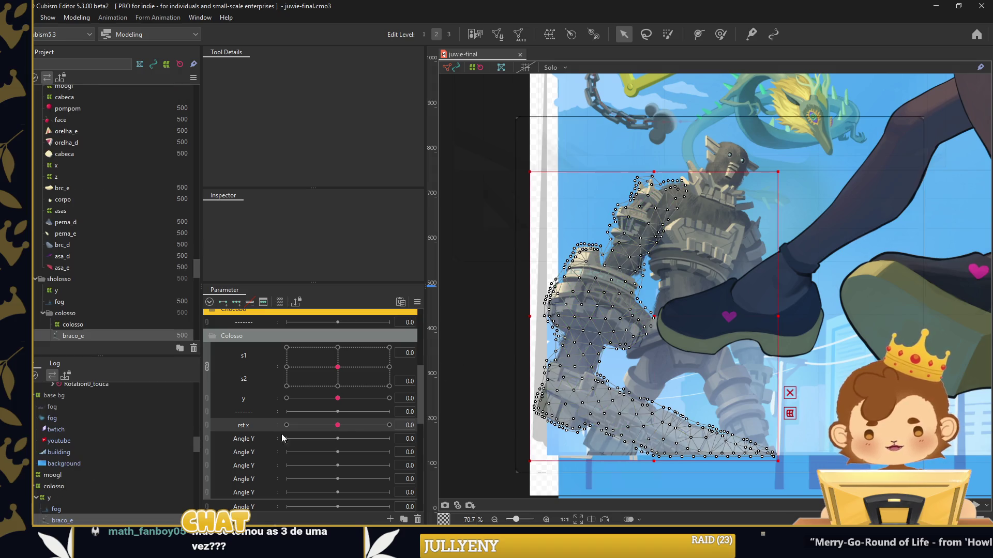
double_click(255, 438)
type("brc e")
key("Return")
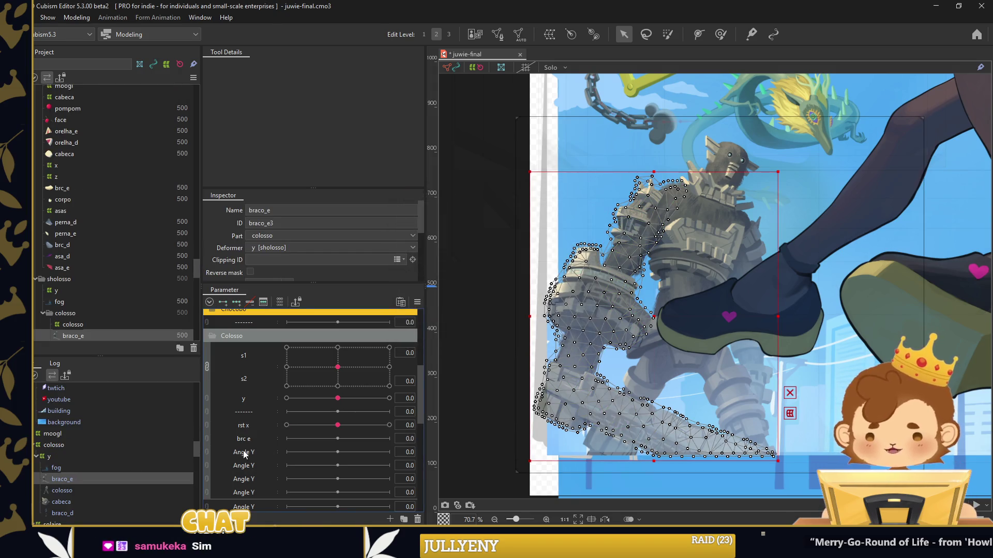
Rename the second Angle Y parameter to br d and add keyforms to brc e
double_click(250, 452)
type("br d")
key("Return")
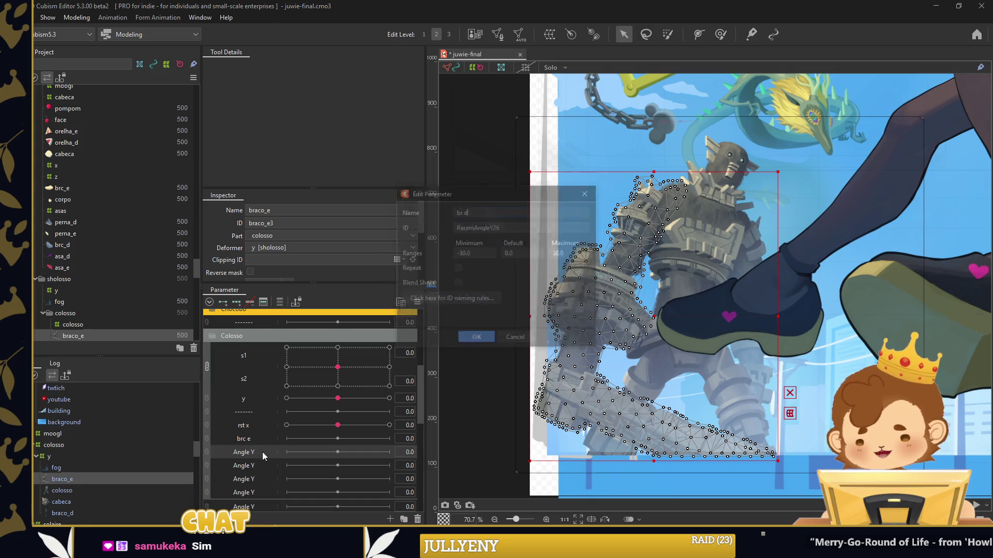
left_click(289, 438)
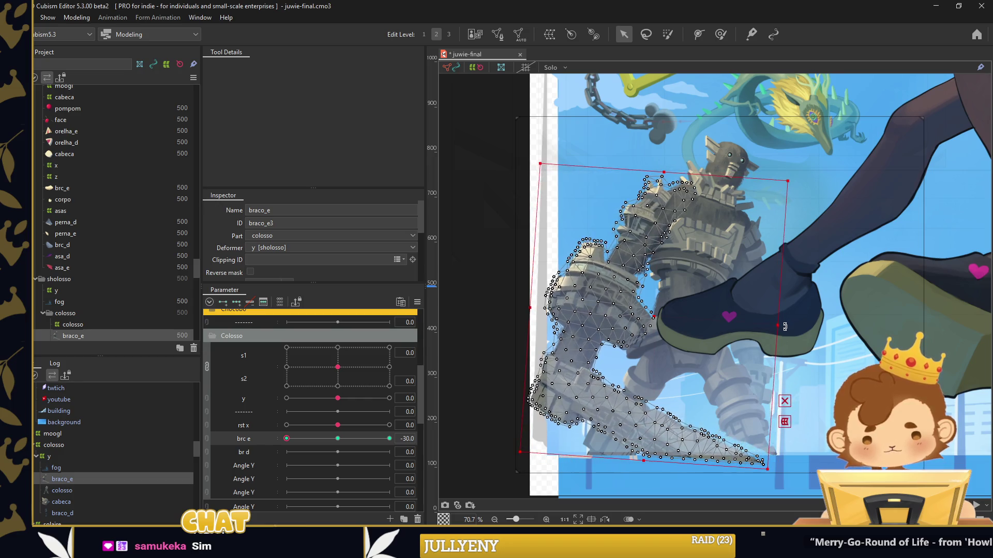
Rotate the colossus arm for the brc e -30 pose and preview its motion
scroll(652, 315, "up", 2)
left_click_drag(680, 364, 656, 341)
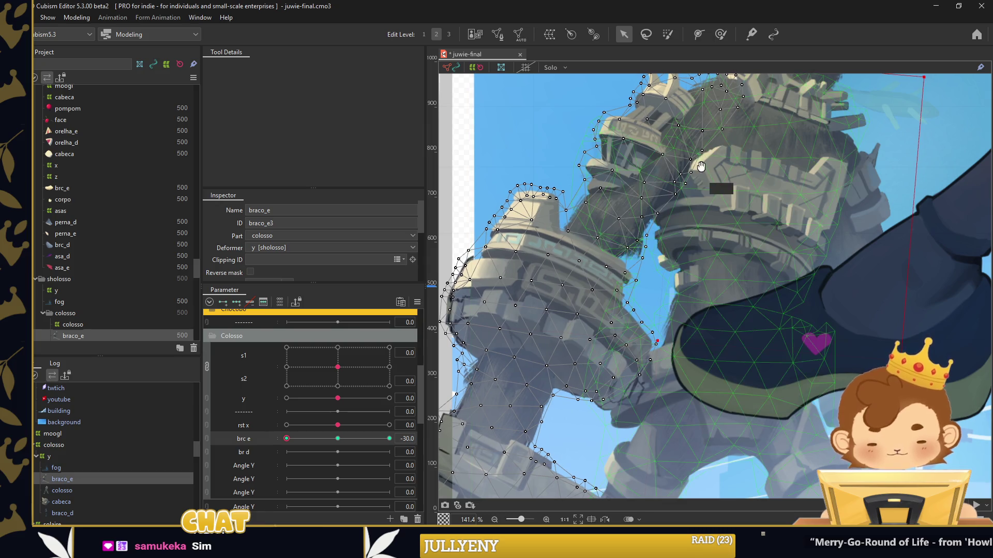
scroll(624, 238, "up", 1)
scroll(624, 238, "up", 2)
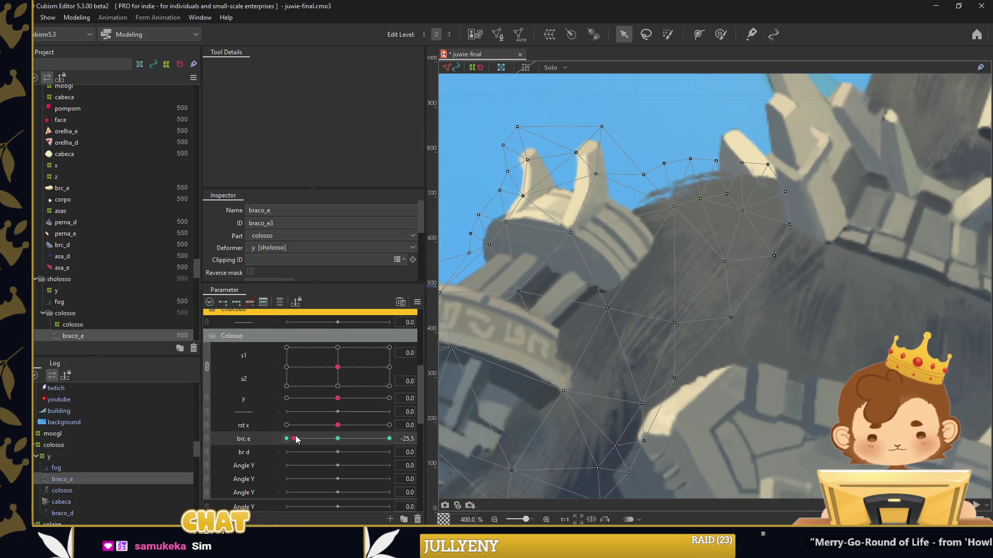
left_click_drag(286, 438, 286, 439)
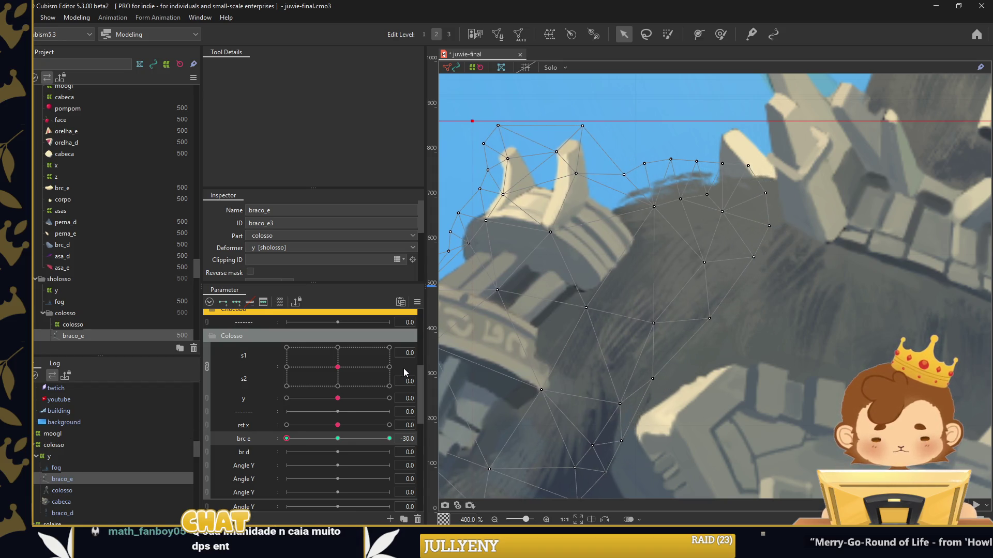
mouse_move(286, 438)
left_mouse_down()
mouse_move(319, 443)
mouse_move(220, 433)
left_mouse_up()
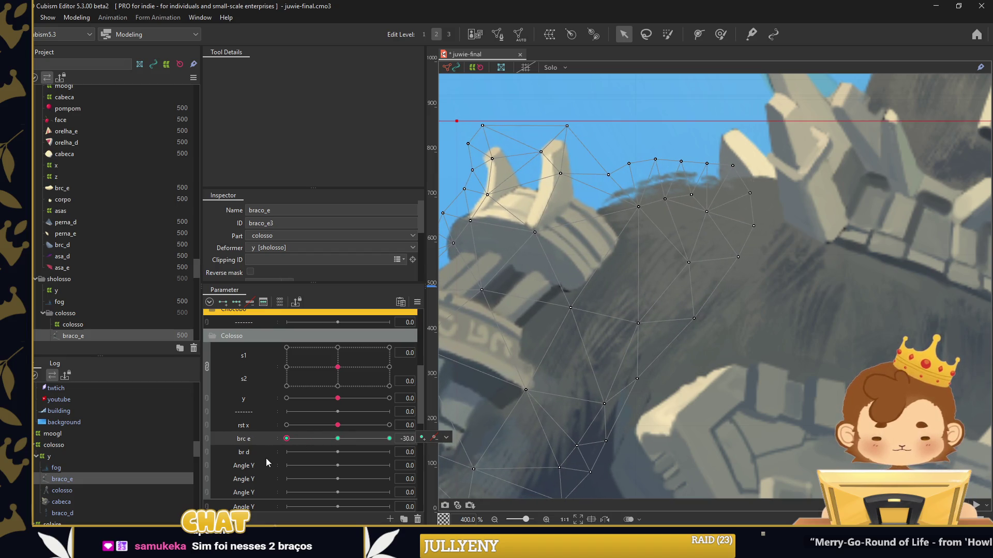
left_click_drag(294, 444, 349, 439)
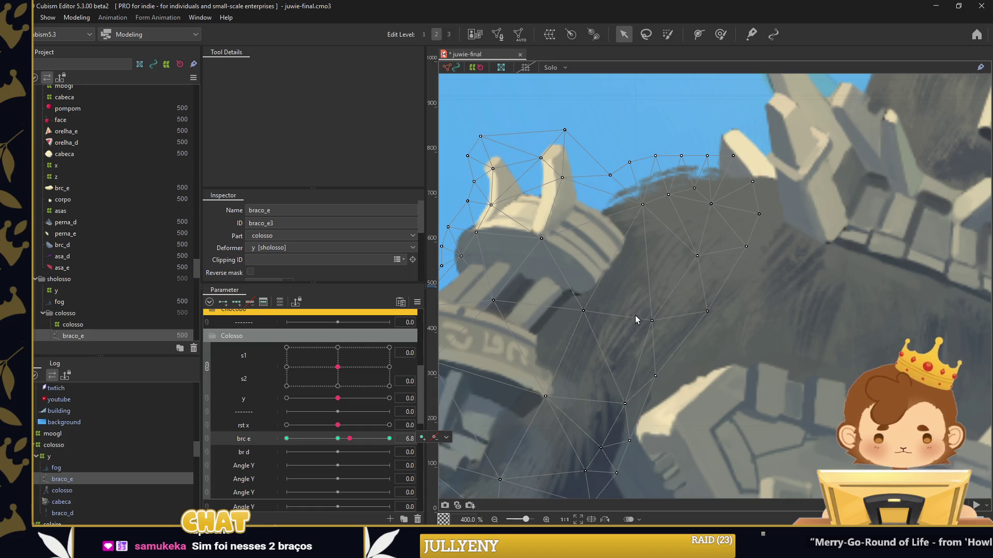
At brc e 30, rotate the arm downward and shift it into place
scroll(636, 319, "down", 5)
scroll(652, 326, "down", 2)
scroll(651, 236, "down", 2)
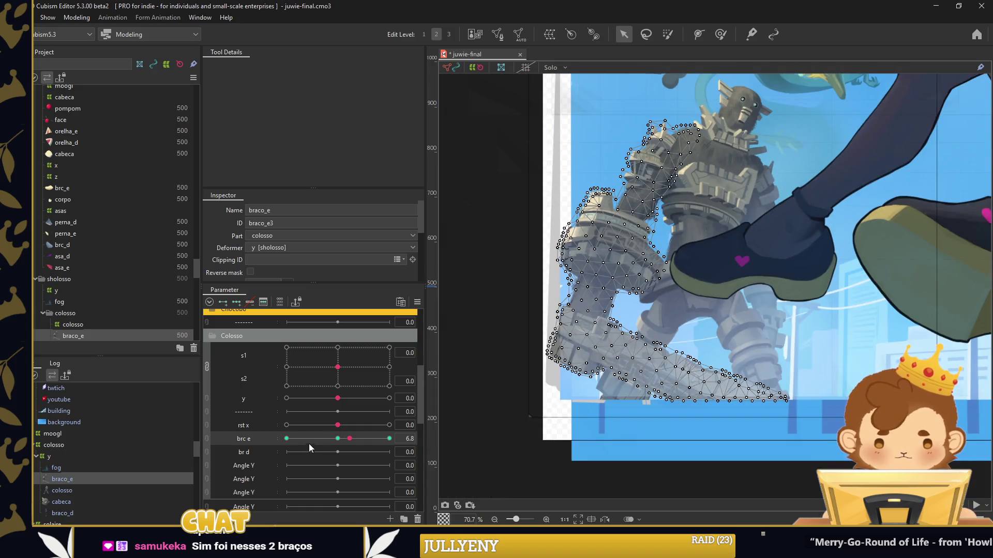
mouse_move(338, 439)
left_mouse_down()
mouse_move(266, 448)
mouse_move(393, 444)
left_mouse_up()
scroll(771, 378, "up", 7)
scroll(771, 379, "down", 3)
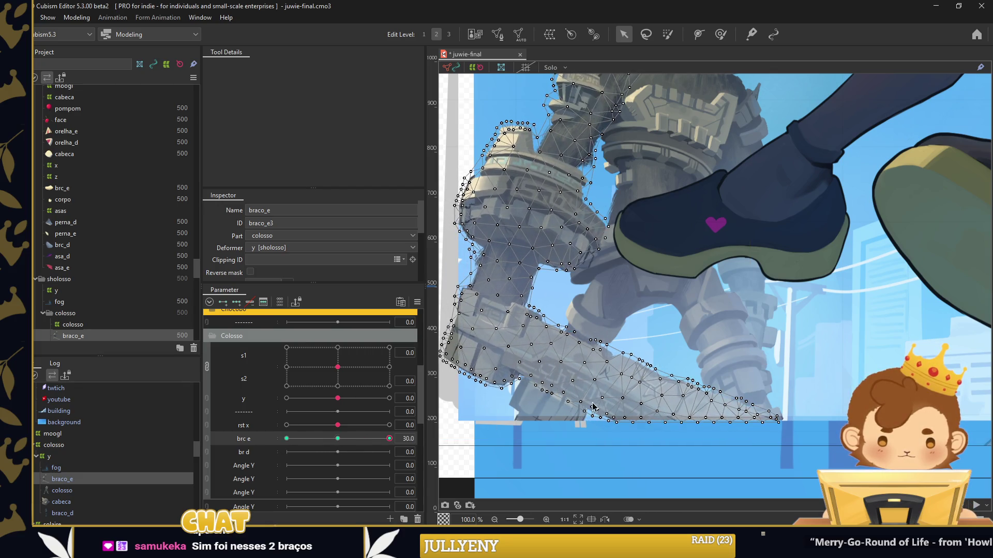
left_click_drag(607, 434, 700, 368)
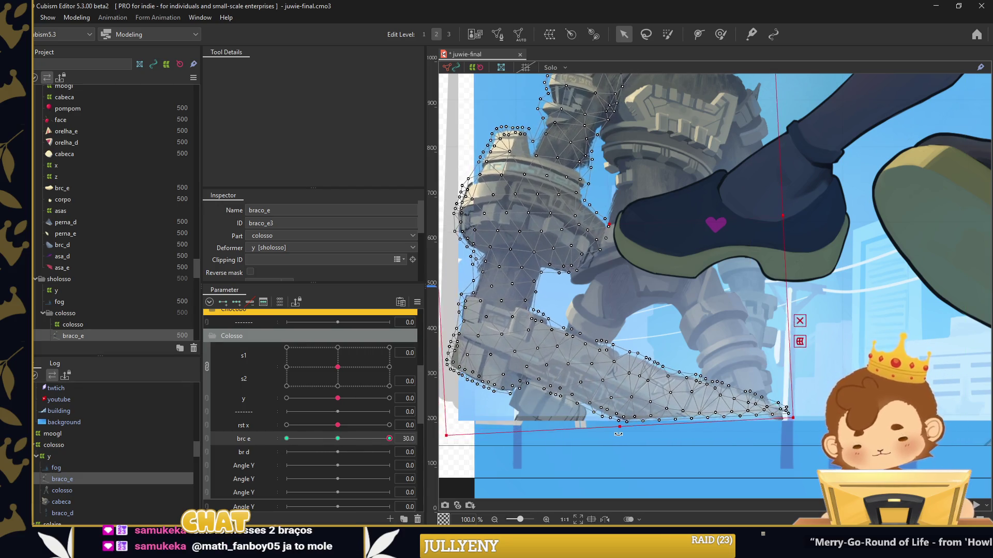
scroll(700, 367, "down", 1)
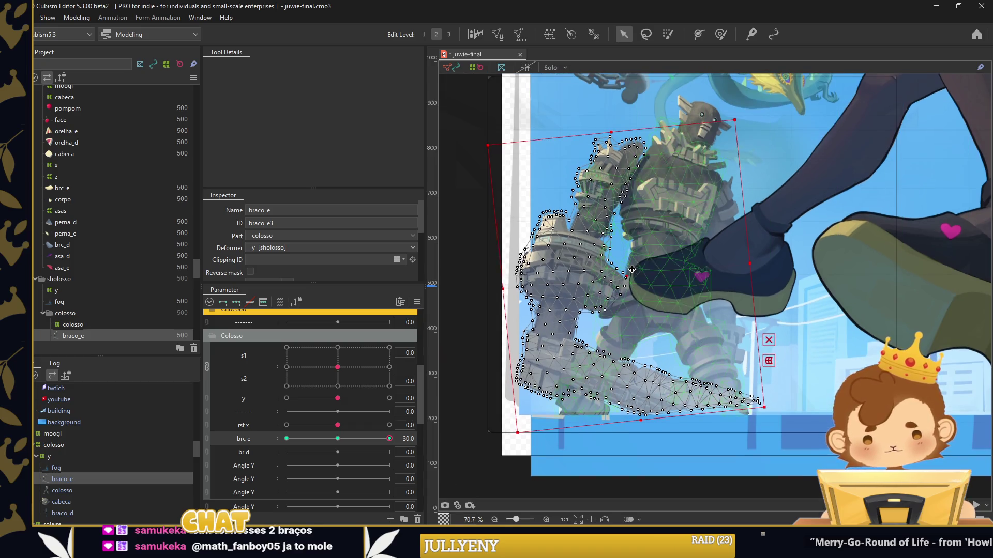
scroll(636, 266, "up", 1)
left_click_drag(642, 280, 641, 289)
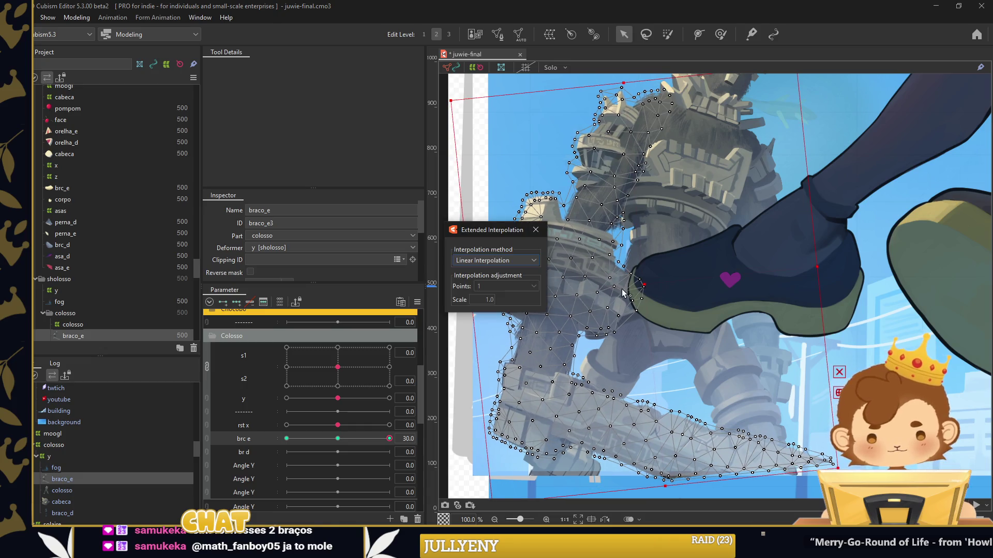
Close Extended Interpolation, scrub brc e to check the rotation, and reselect braco_e
left_click(543, 235)
scroll(543, 234, "down", 1)
mouse_move(389, 438)
left_mouse_down()
mouse_move(363, 444)
mouse_move(343, 434)
mouse_move(424, 420)
left_mouse_up()
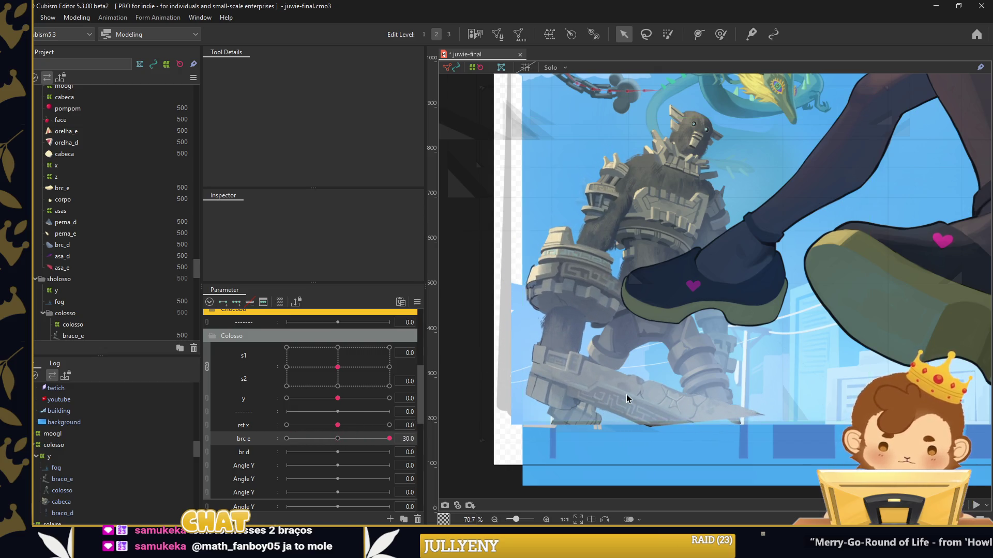
left_click(609, 382)
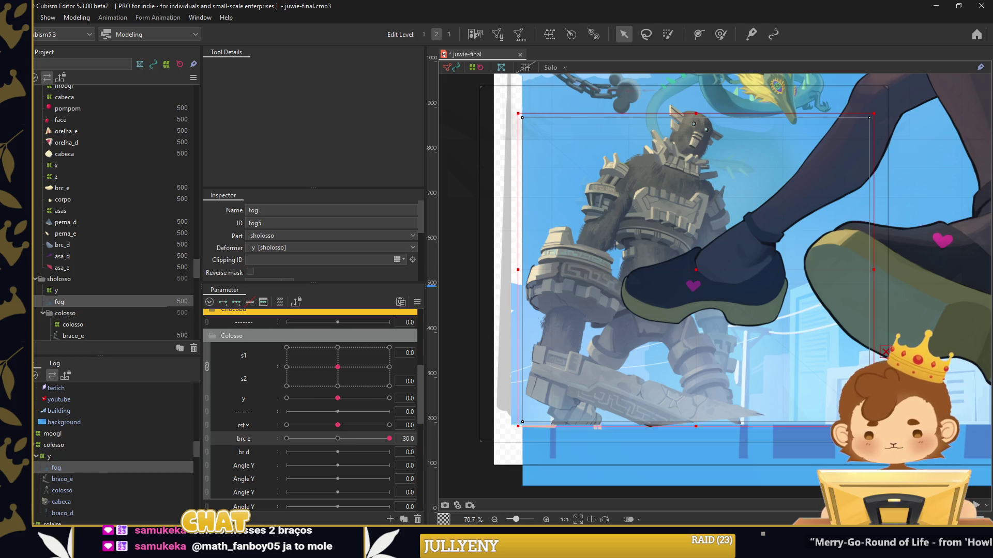
left_click(680, 392)
Paint weight onto the braco_e arm tip and test the bend at brc e -30 and 30
left_click(720, 34)
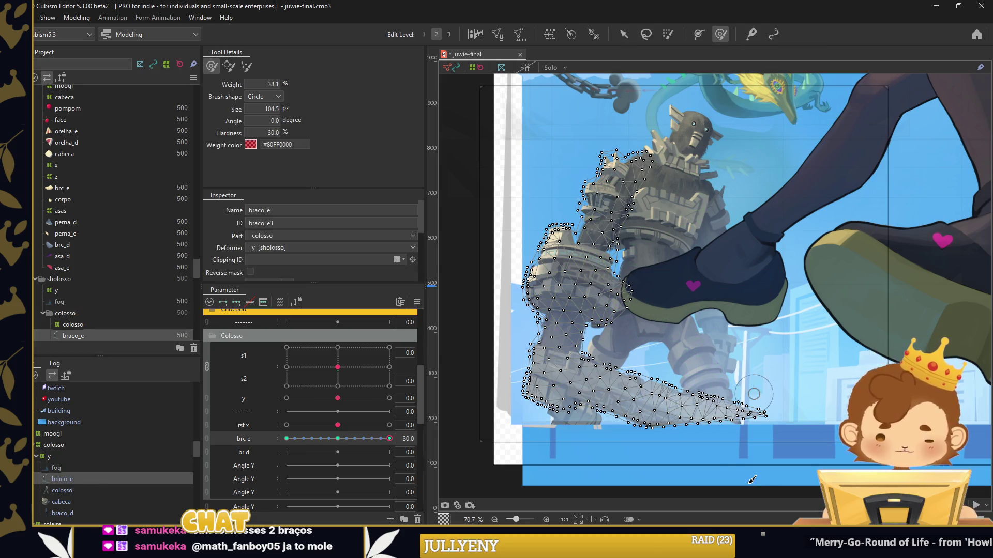
left_click_drag(790, 416, 827, 438)
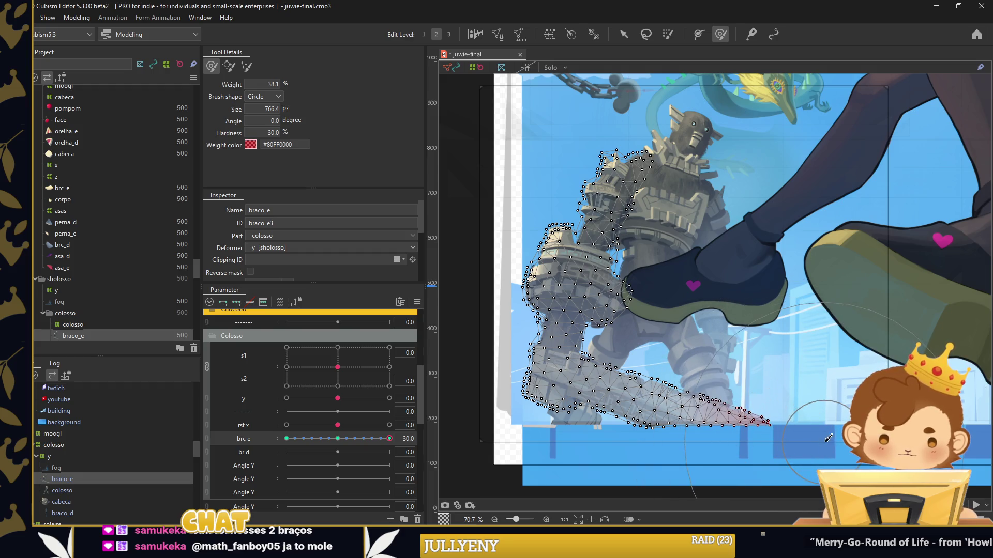
left_click_drag(389, 438, 286, 438)
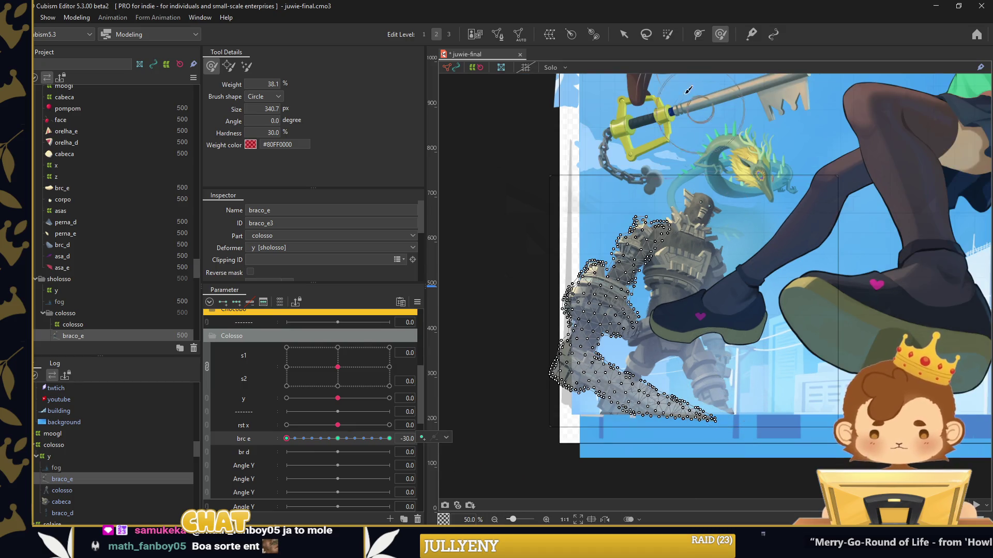
left_click(624, 34)
mouse_move(287, 439)
left_mouse_down()
mouse_move(389, 437)
mouse_move(606, 282)
left_mouse_up()
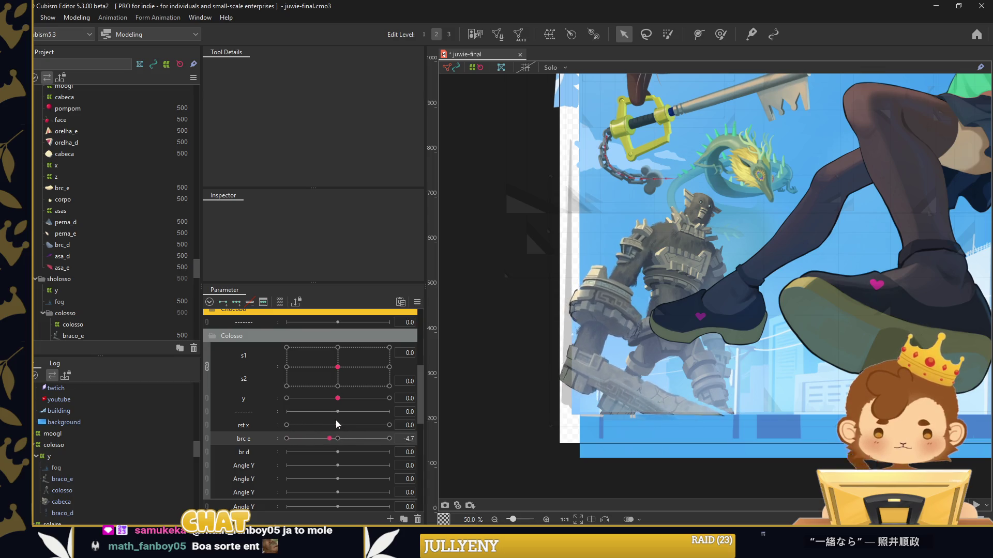
Enlarge the weight brush to about 190 px, repaint braco_e, and recheck its bend at brc e -30
scroll(653, 231, "up", 5)
left_click(678, 251)
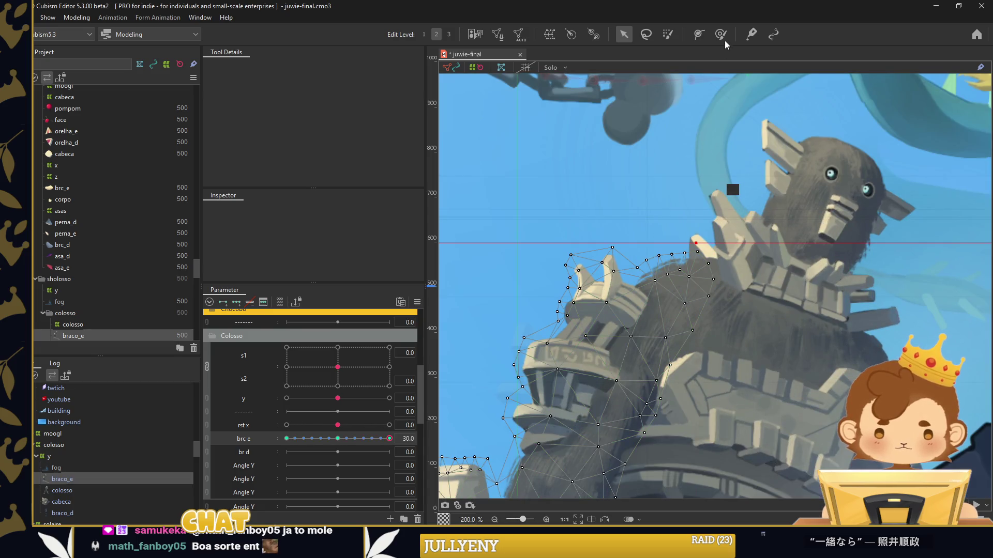
left_click(720, 34)
scroll(781, 215, "up", 2)
left_click_drag(664, 213, 692, 227)
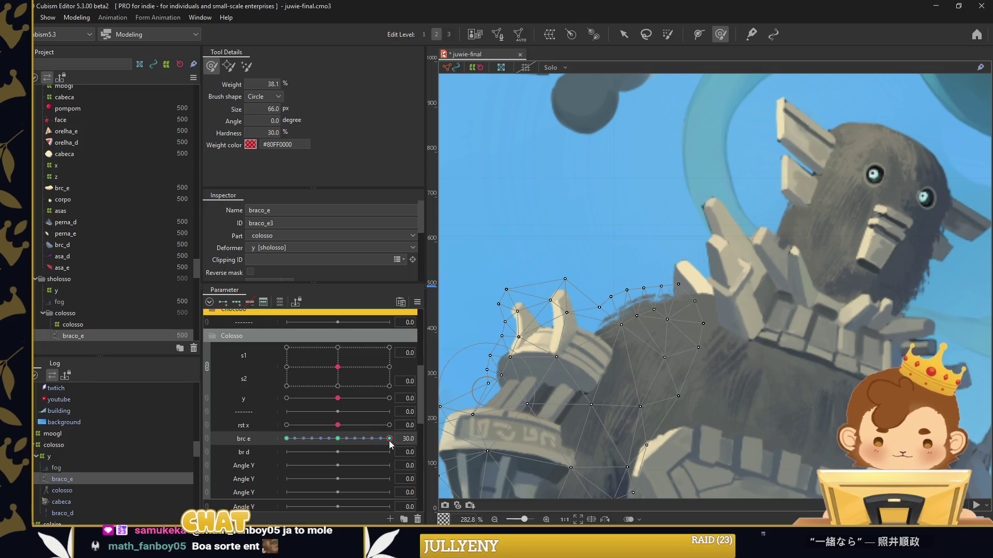
mouse_move(389, 439)
left_mouse_down()
mouse_move(286, 438)
mouse_move(389, 439)
left_mouse_up()
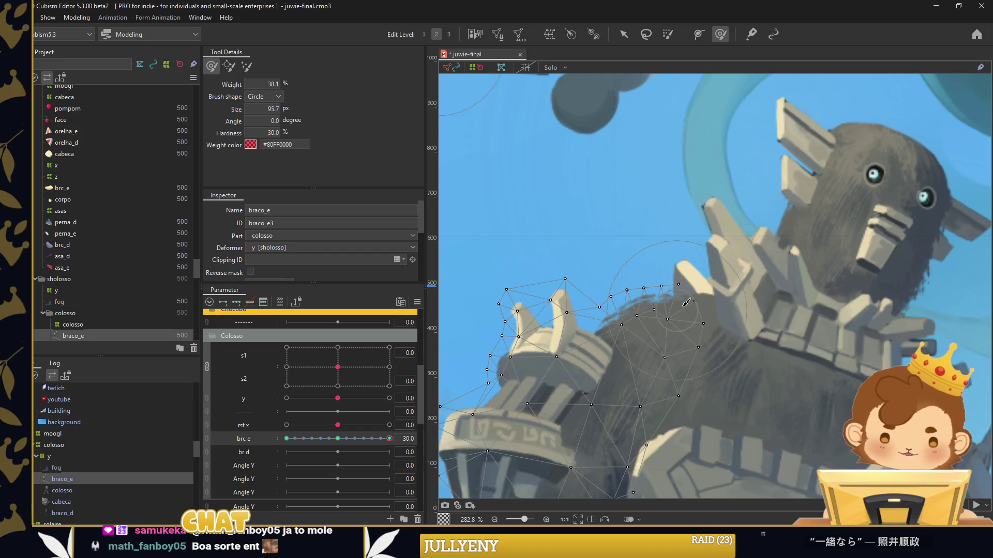
scroll(636, 318, "down", 4)
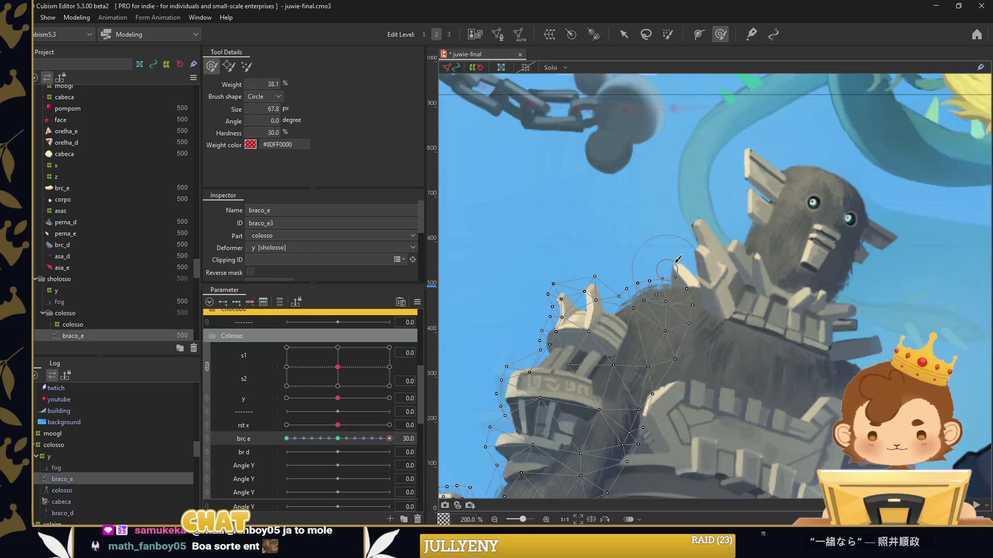
scroll(680, 249, "down", 4)
key("v")
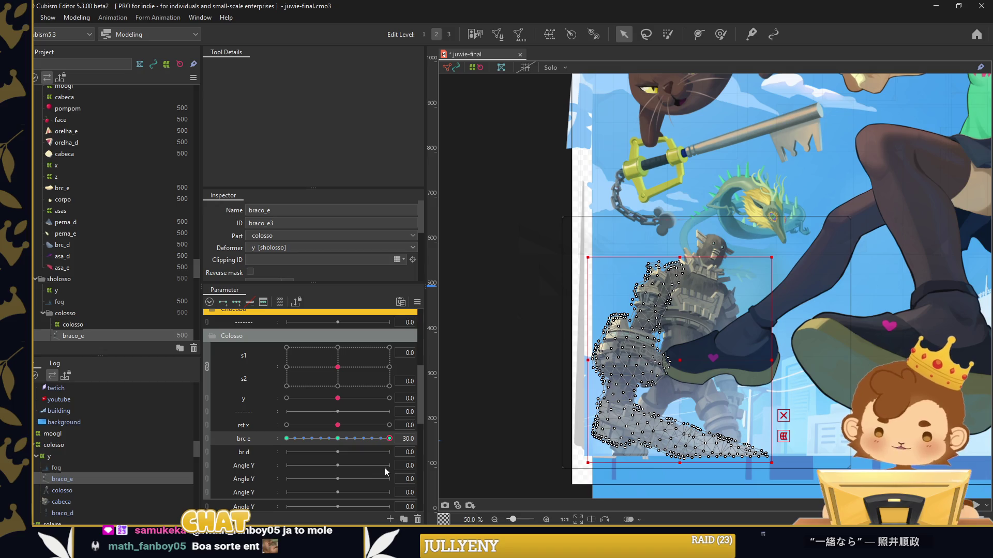
key("Escape")
mouse_move(389, 439)
left_mouse_down()
mouse_move(312, 438)
mouse_move(346, 451)
mouse_move(372, 436)
mouse_move(337, 438)
left_mouse_up()
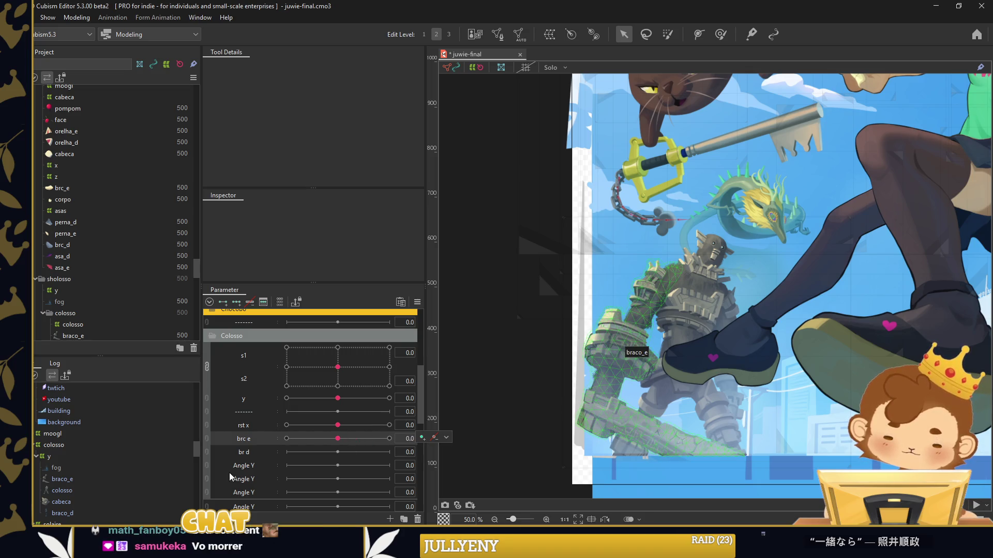
left_click(253, 455)
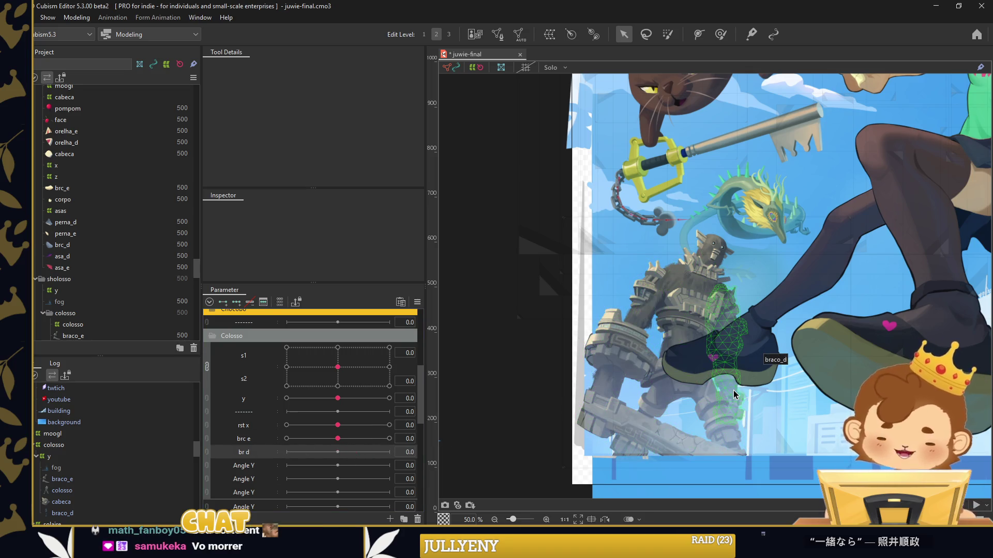
Bend the braco_d arm leftward along a temporary path at br d -30
left_click(734, 394)
scroll(737, 400, "up", 2)
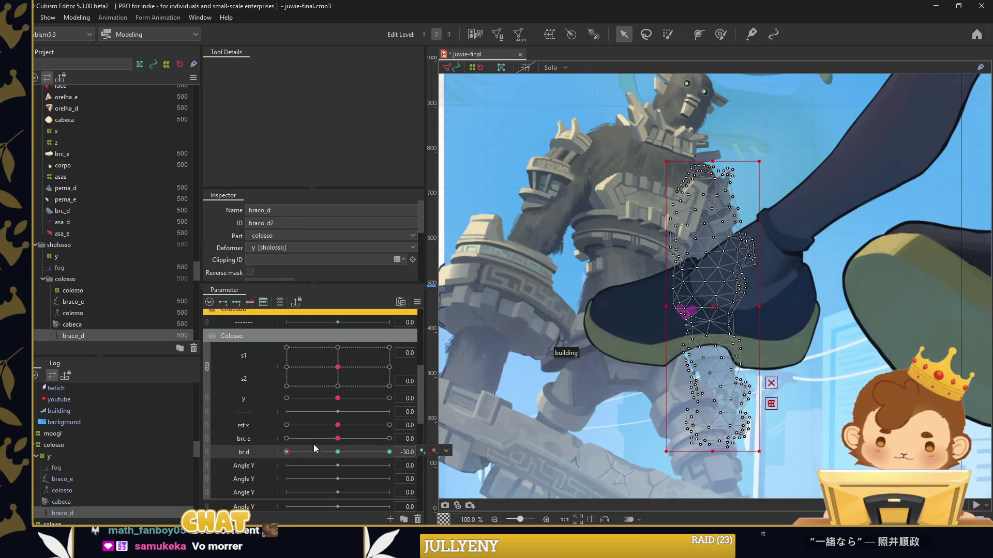
left_click(712, 165)
left_click_drag(717, 461, 685, 454)
left_click_drag(712, 294, 701, 296)
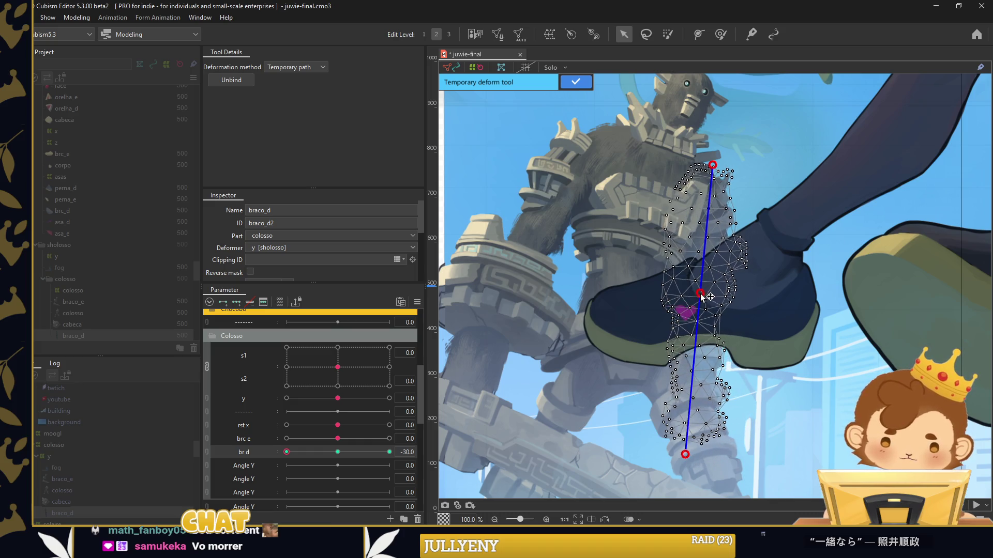
At br d 30, swing the braco_d arm to the right and confirm the path bend
left_click_drag(287, 452, 374, 452)
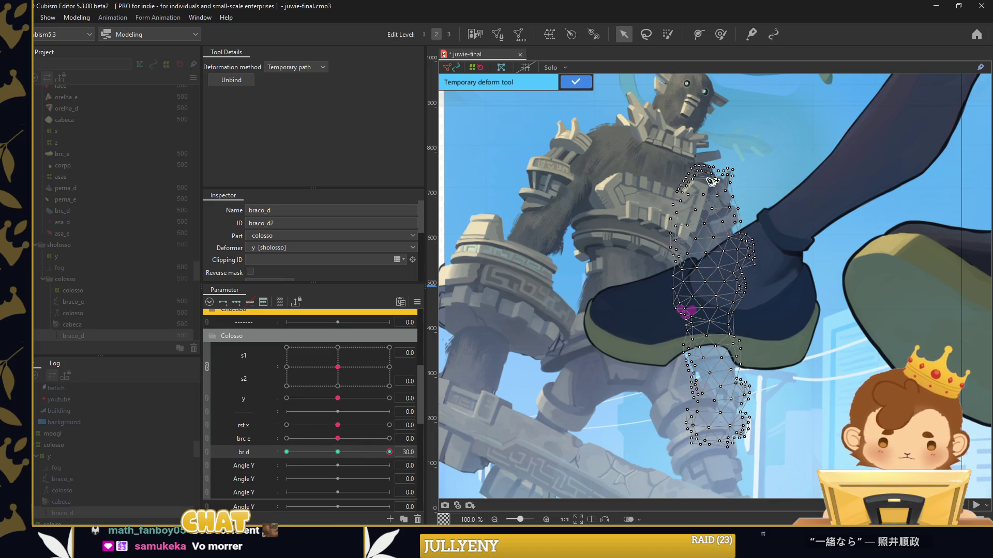
left_click_drag(711, 456, 723, 457)
left_click_drag(726, 300, 737, 300)
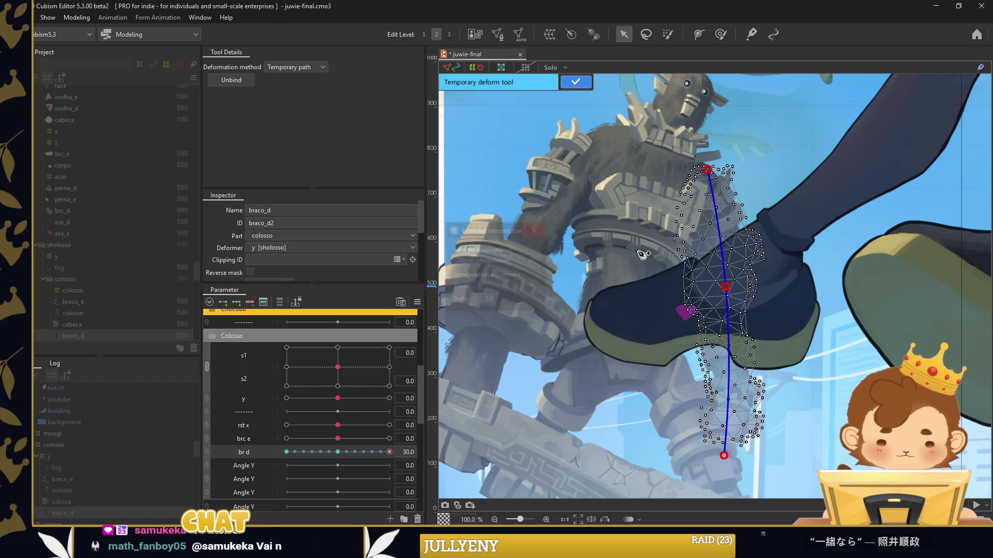
scroll(643, 254, "down", 5)
left_click(576, 81)
left_click(583, 222)
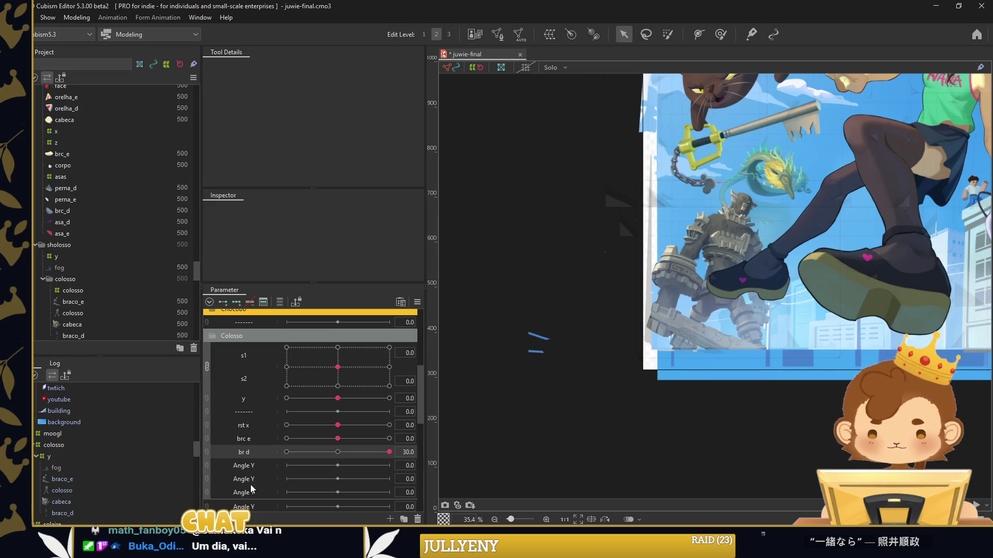
Link brc e and br d into a 2D control and drag its point to test both arms
left_click(207, 445)
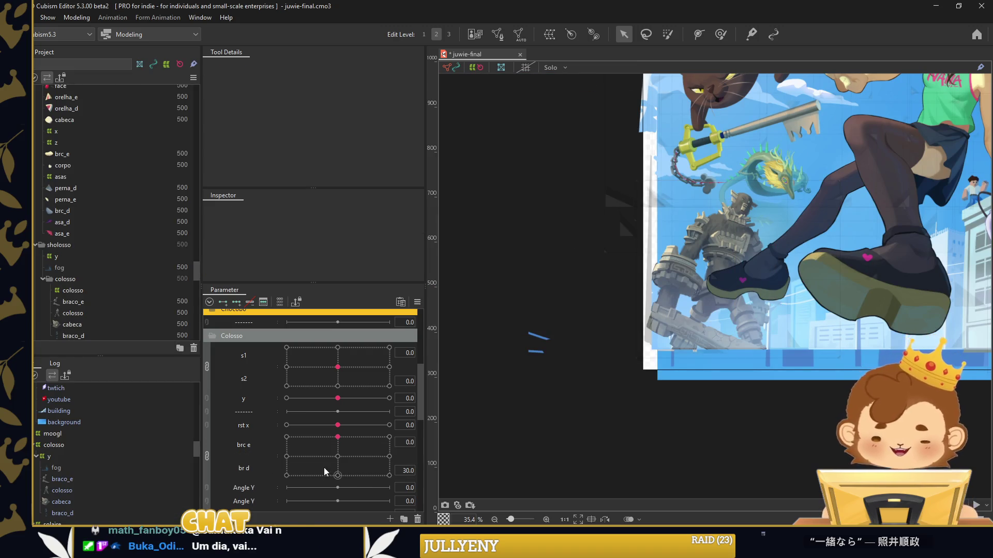
left_click_drag(326, 472, 332, 455)
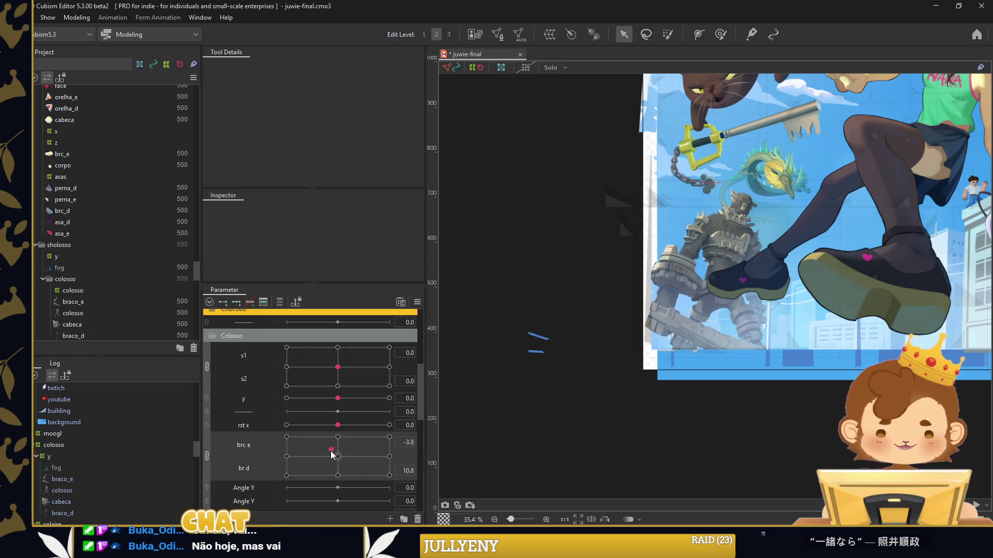
left_click_drag(363, 465, 388, 461)
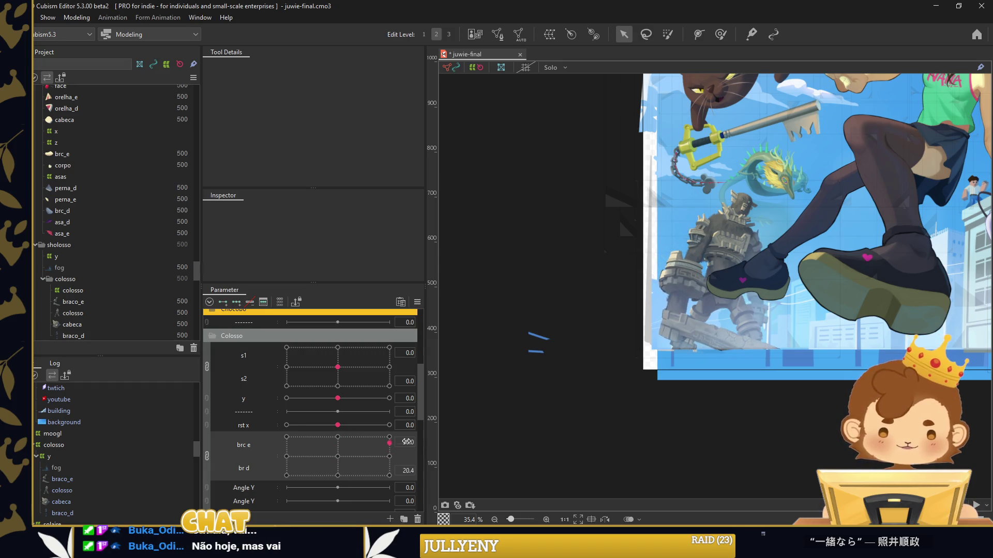
mouse_move(377, 424)
left_mouse_down()
mouse_move(385, 460)
mouse_move(337, 457)
left_mouse_up()
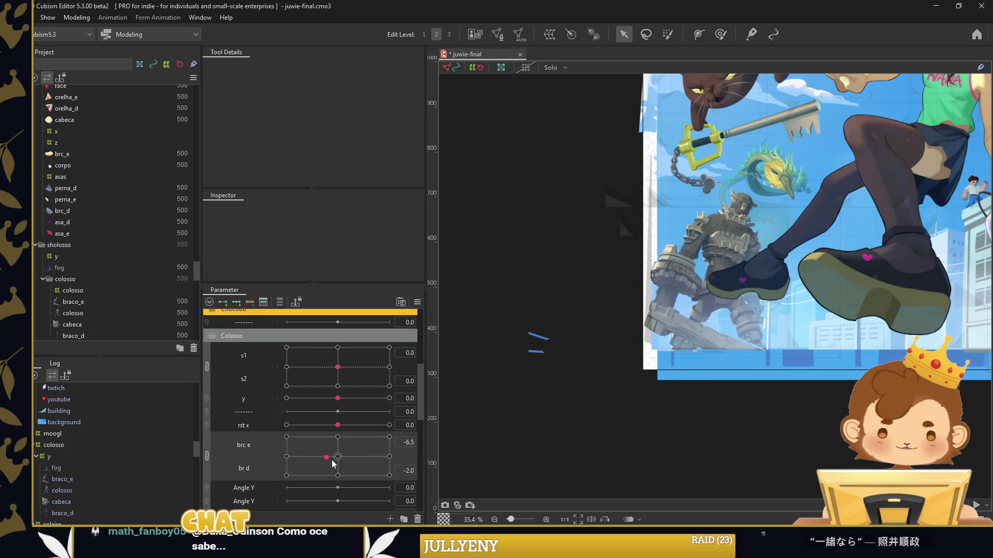
scroll(636, 428, "down", 2)
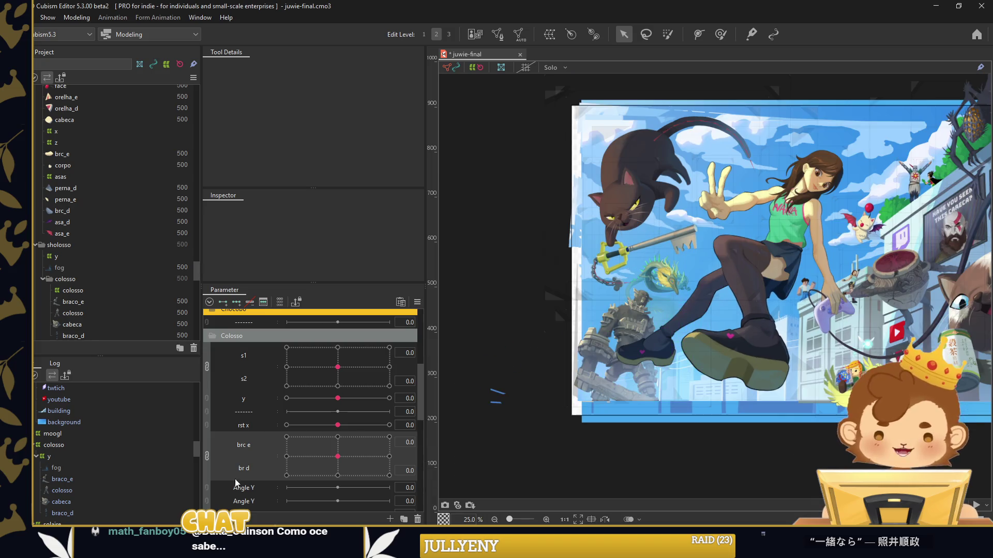
scroll(250, 465, "down", 3)
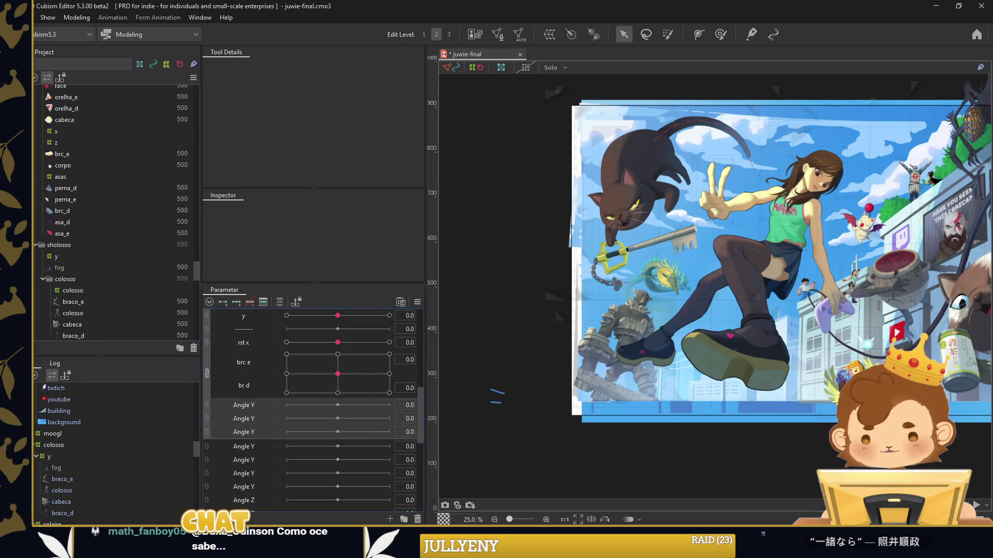
left_click(34, 448)
right_click(93, 293)
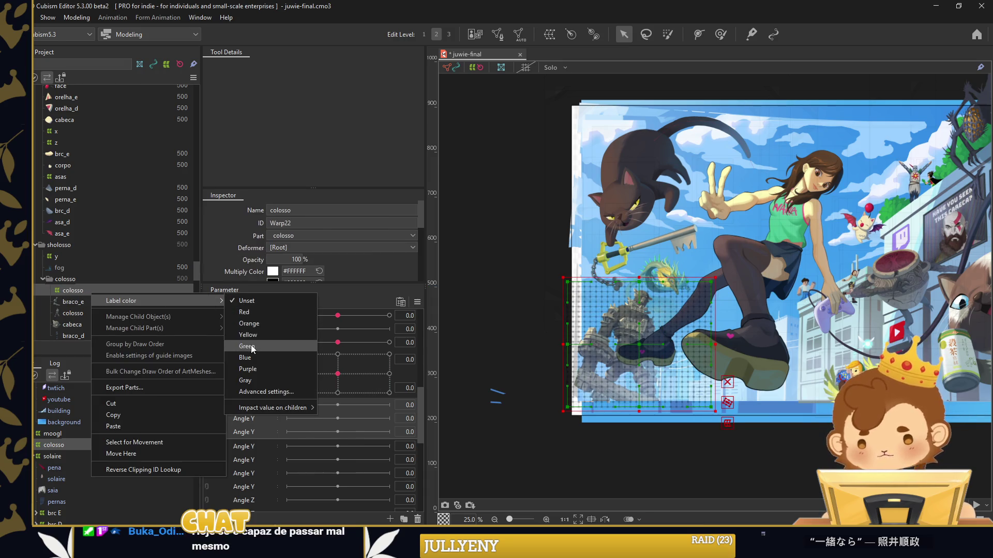
Collapse the Colosso parameter group, add a new parameter folder, and save with the solaire deformer in view
left_click(250, 416)
scroll(229, 405, "up", 2)
scroll(229, 404, "up", 2)
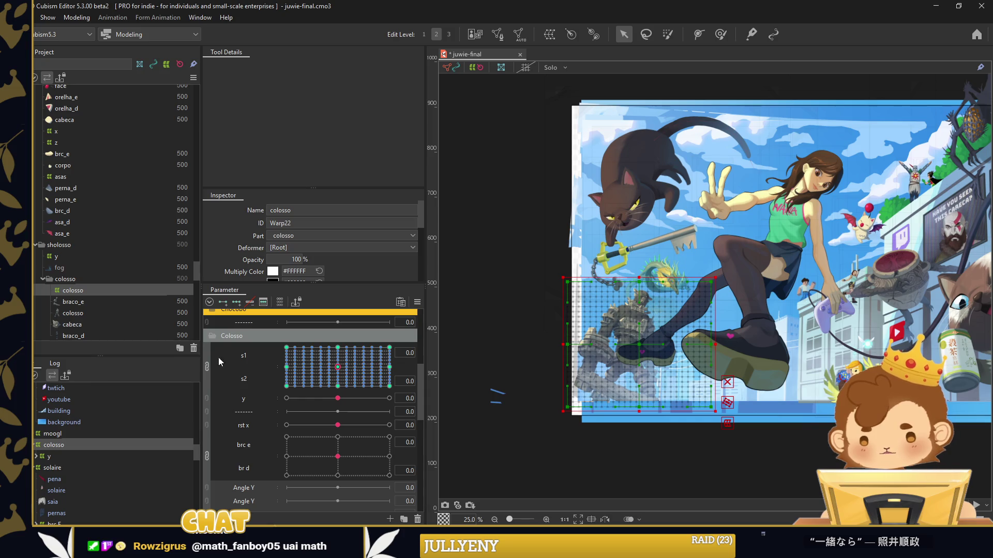
left_click(213, 336)
right_click(253, 325)
left_click(282, 364)
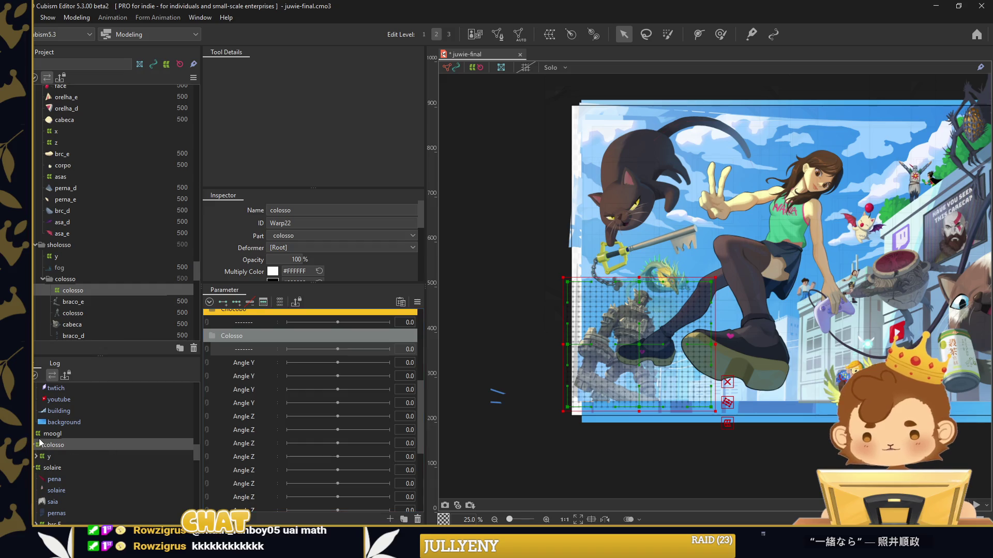
left_click(59, 456)
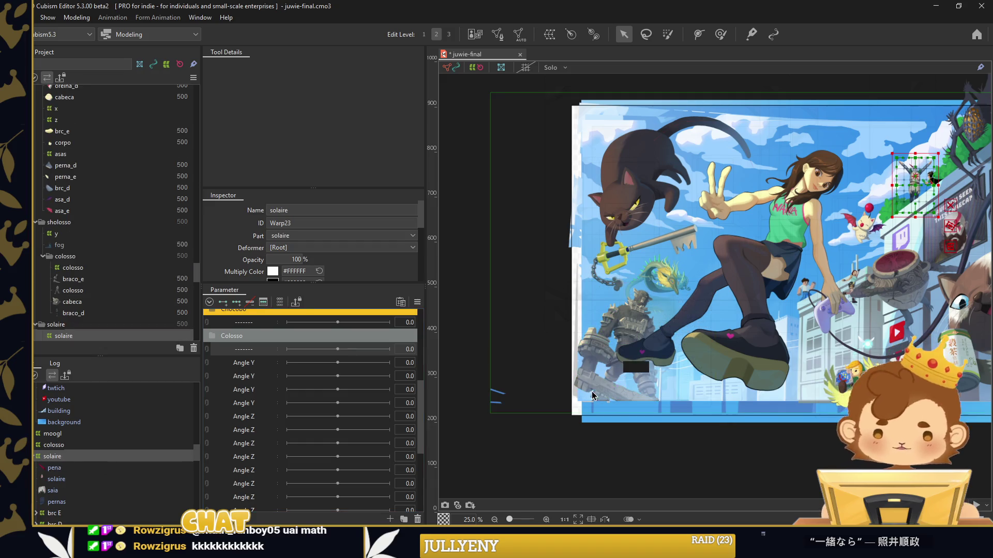
left_click_drag(687, 297, 632, 309)
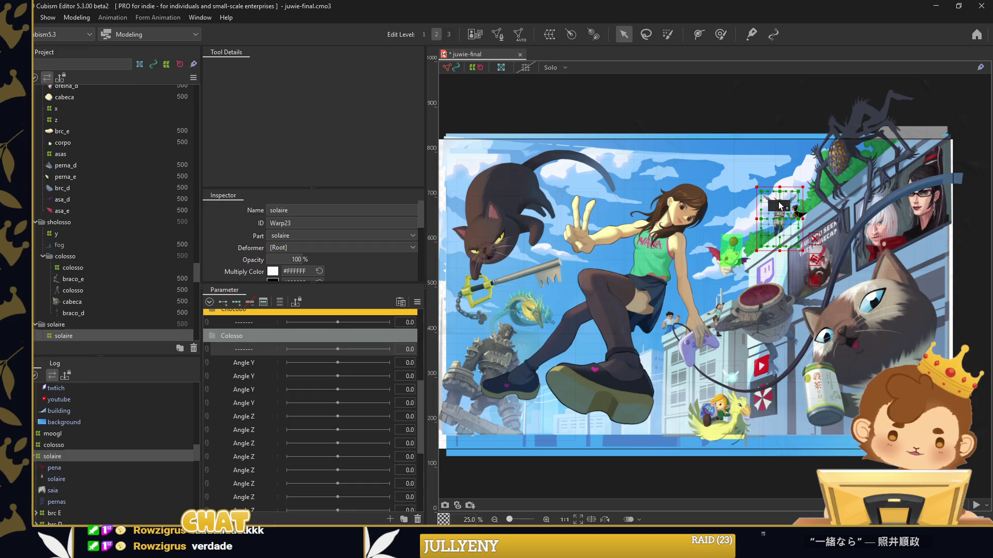
scroll(787, 207, "up", 4)
scroll(681, 270, "up", 1)
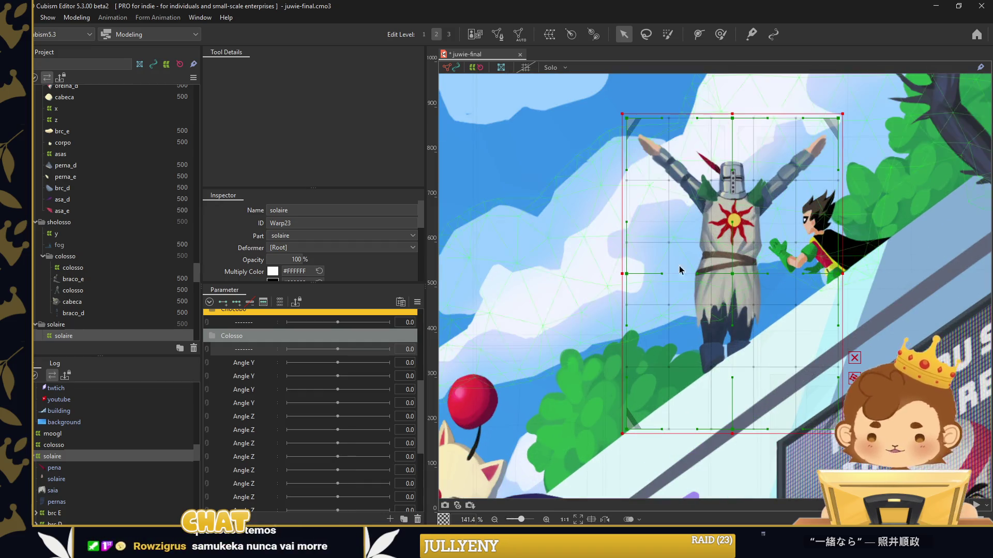
key("ctrl+s")
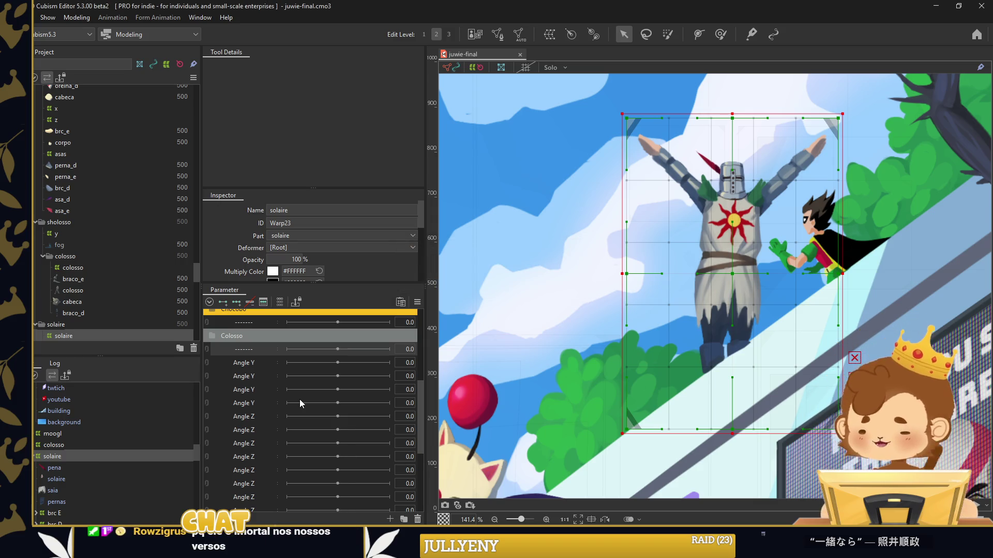
Group the new Angle Y through Angle Z parameters into a folder named Solaire
left_click(240, 363)
left_click(258, 470, "shift")
key("ctrl+g")
double_click(241, 362)
type("s")
Give the Solaire folder the red label colour AF1616
right_click(241, 363)
mouse_move(279, 369)
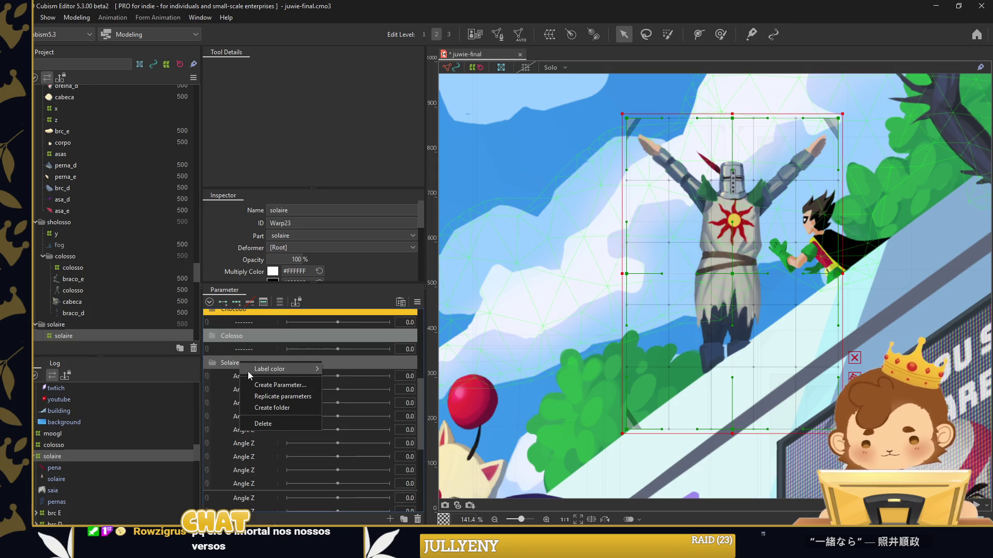
left_click(386, 460)
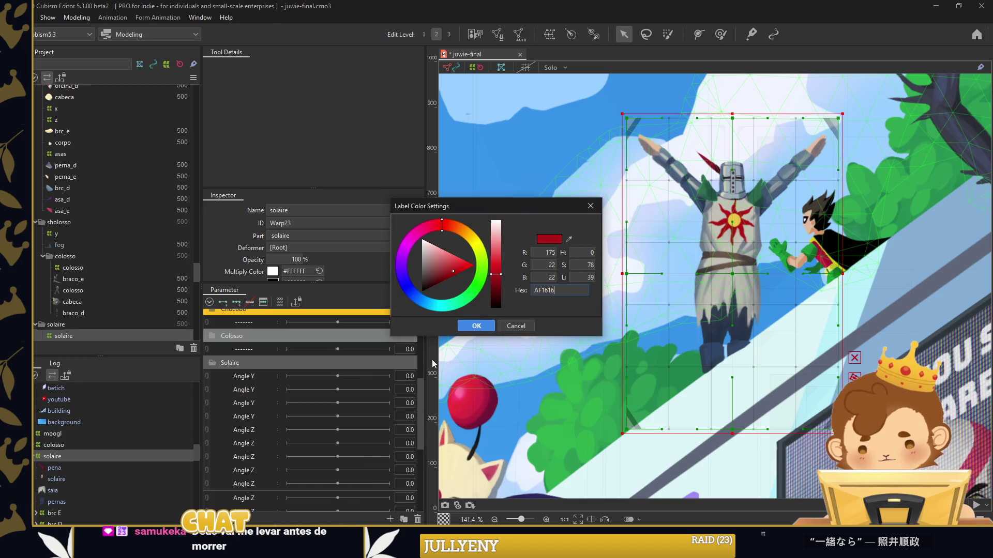
left_click(476, 326)
scroll(56, 479, "down", 2)
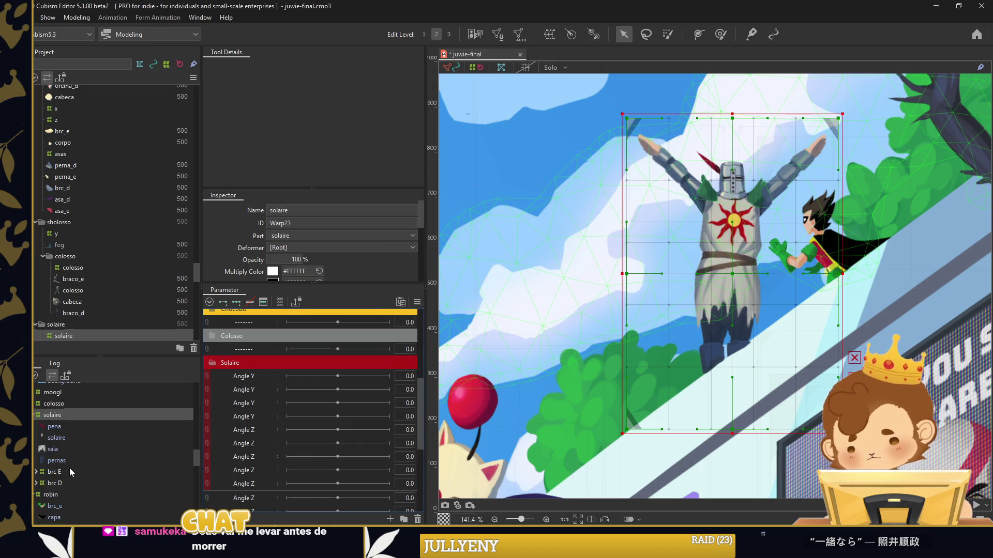
left_click(81, 425)
Rename the first two Solaire Angle Y parameters to rst x and rst y
left_click(81, 437)
left_click(79, 448)
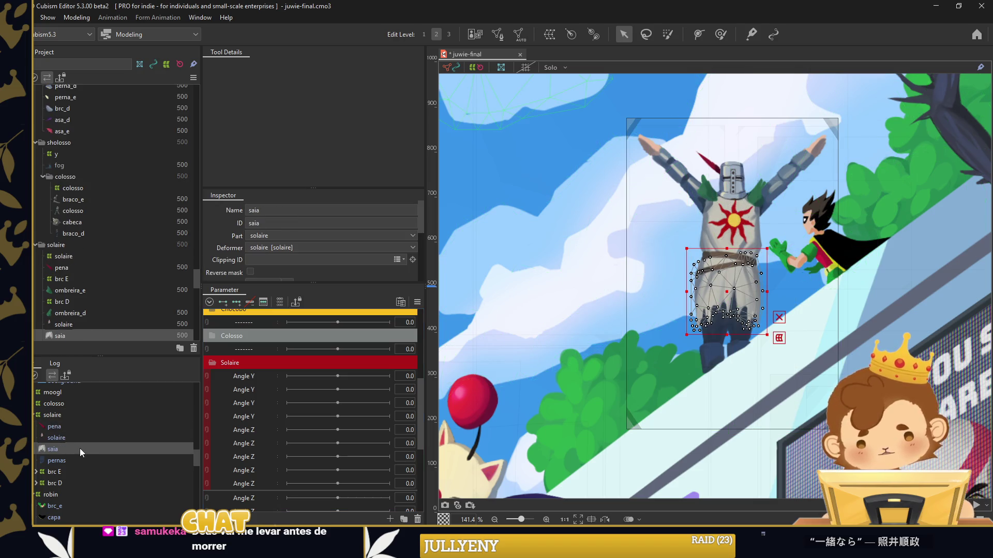
left_click(81, 455)
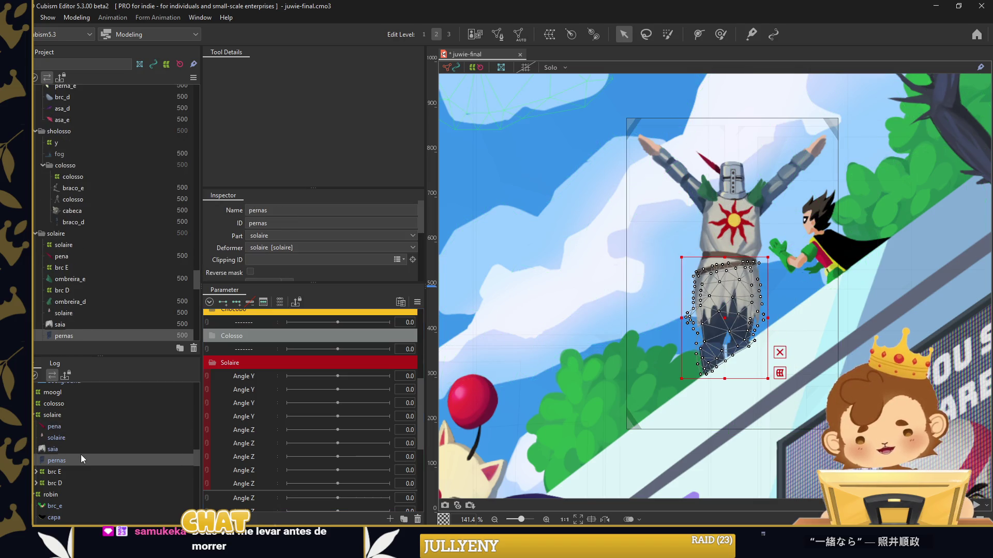
right_click(247, 379)
left_click(255, 385)
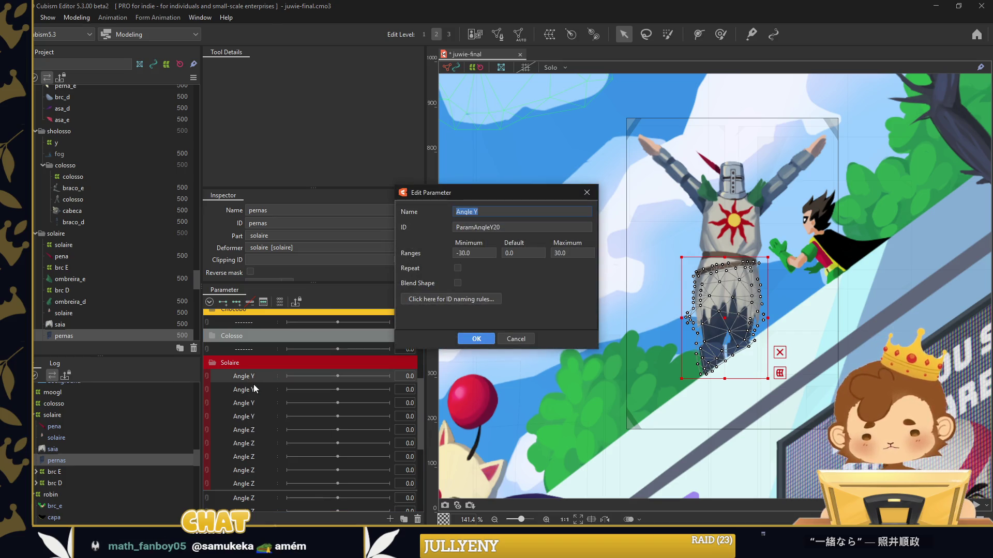
type("rst x")
key("Return")
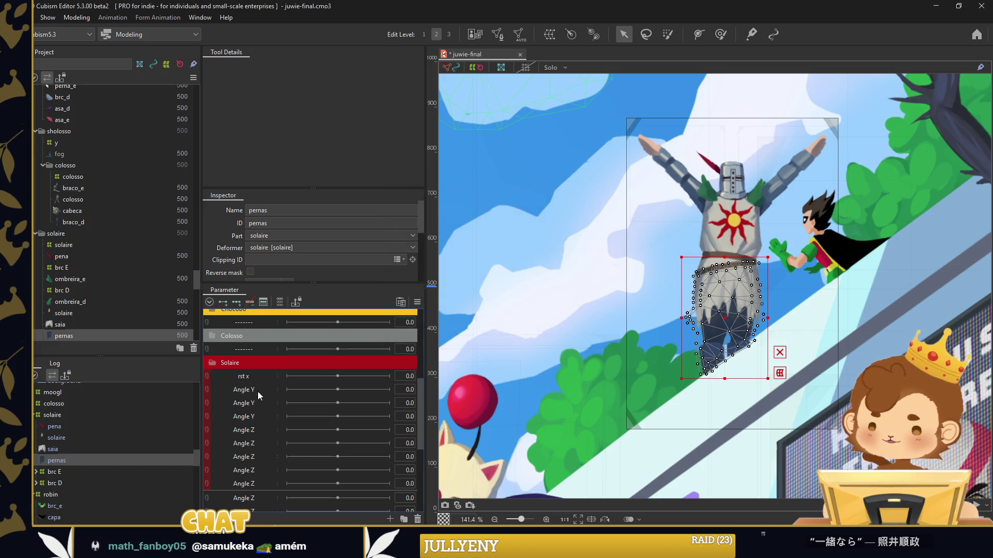
right_click(257, 392)
left_click(266, 396)
type("rst y")
key("Return")
Move a row below rst y and rename the next two parameters brc d and brc e
right_click(263, 359)
left_click_drag(254, 361, 267, 399)
right_click(260, 410)
left_click(265, 415)
type("brc d")
key("Return")
right_click(268, 431)
left_click(290, 432)
type("brc e")
key("Return")
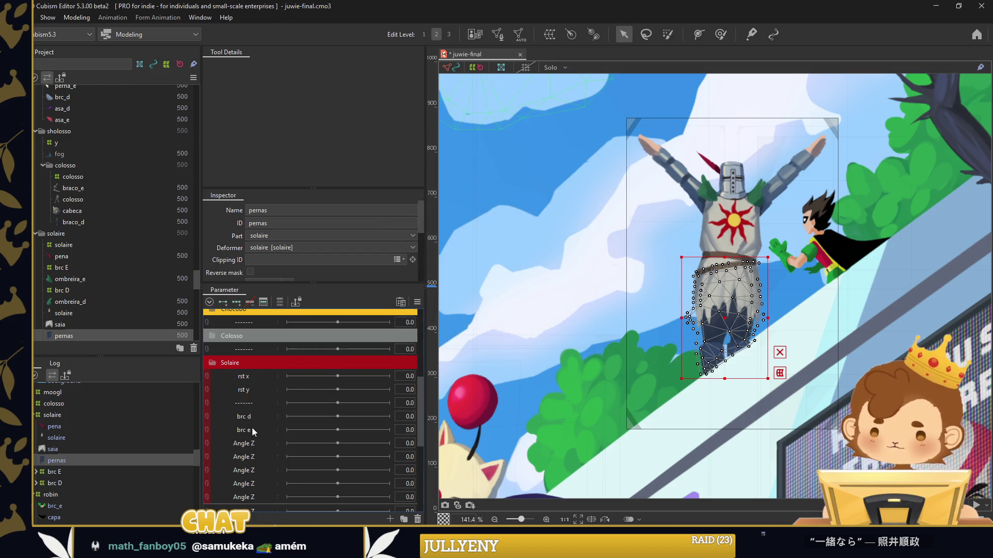
Rename the first two Angle Z parameters to s1 and s2 and move s1 to the top of Solaire
right_click(250, 441)
left_click(259, 452)
type("ss1")
key("Return")
double_click(253, 457)
type("s2")
key("Escape")
right_click(262, 446)
left_click(249, 451)
key("Escape")
mouse_move(249, 444)
left_mouse_down()
mouse_move(259, 376)
mouse_move(268, 396)
mouse_move(258, 407)
left_mouse_up()
right_click(258, 365)
left_click(282, 368)
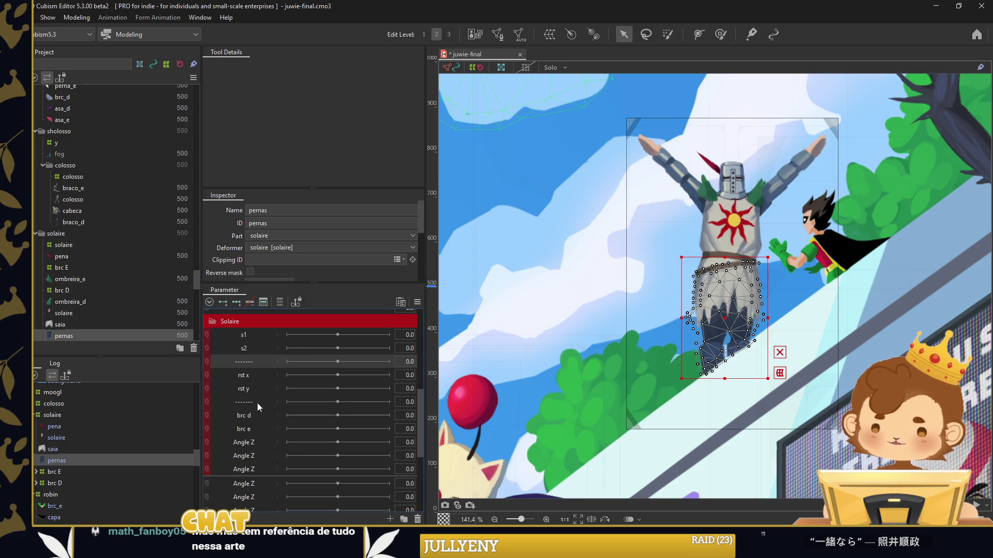
Rename the last two Angle Z parameters to saia x and y
right_click(246, 445)
left_click(256, 452)
type("saia xz")
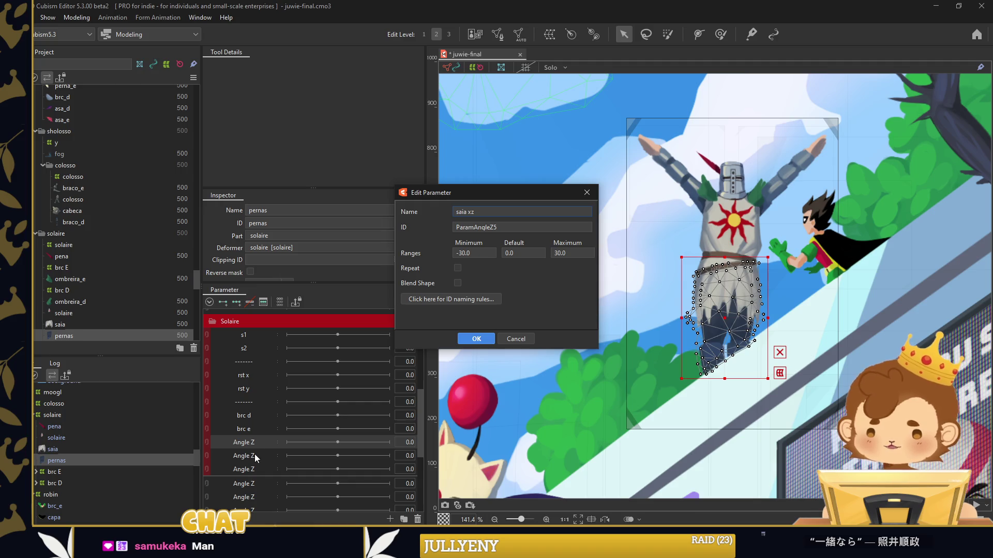
key("Return")
right_click(254, 454)
left_click(259, 459)
type("y")
key("Return")
right_click(255, 442)
left_click(267, 449)
key("BackSpace")
key("Return")
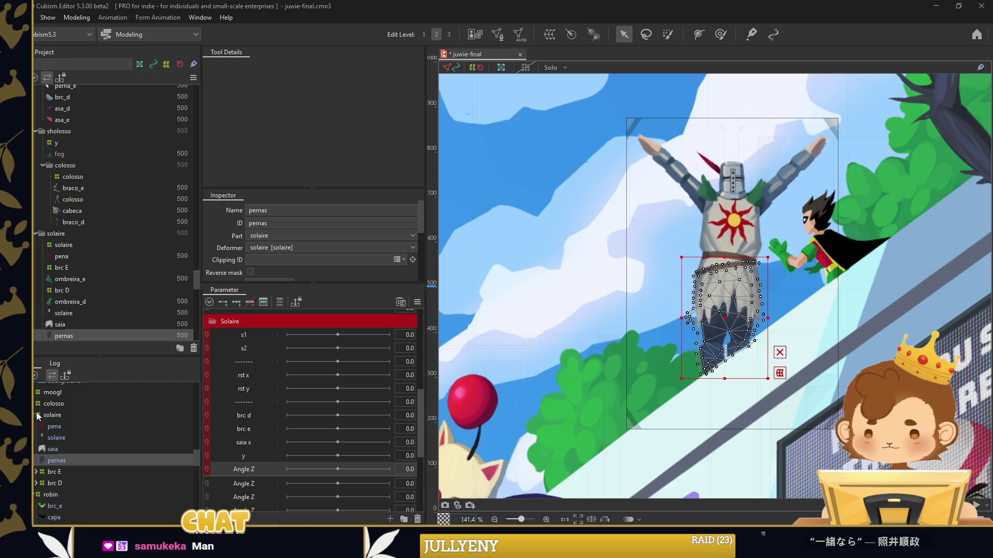
left_click(37, 415)
Set the solaire warp deformer's division to 25 x 25
scroll(289, 255, "down", 1)
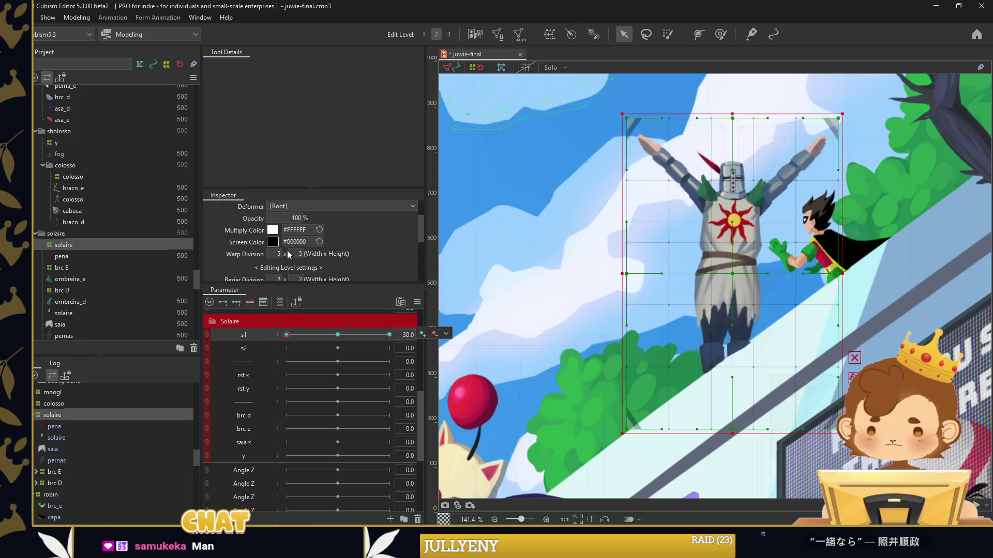
type("25")
key("Return")
scroll(584, 258, "down", 2)
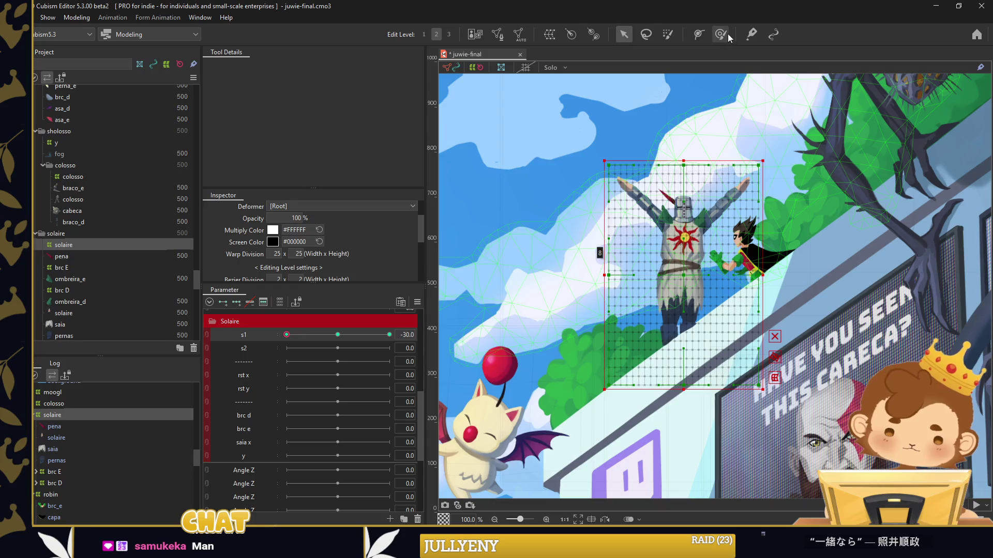
Sculpt the solaire lattice with the Deform Brush for the s1 poses, including +30
left_click(720, 34)
mouse_move(607, 261)
left_mouse_down()
mouse_move(642, 324)
mouse_move(581, 344)
left_mouse_up()
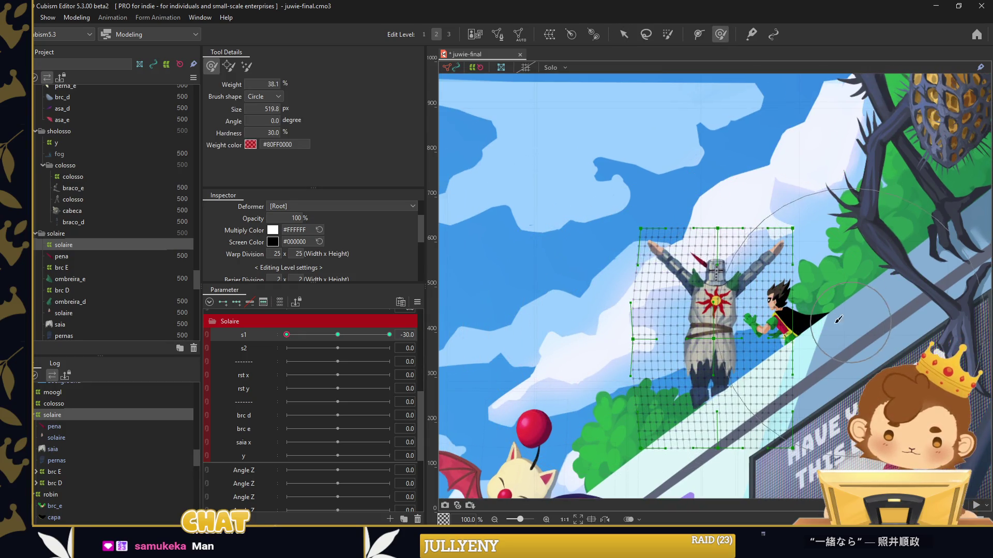
left_click_drag(839, 319, 838, 331)
left_click_drag(705, 181, 703, 227)
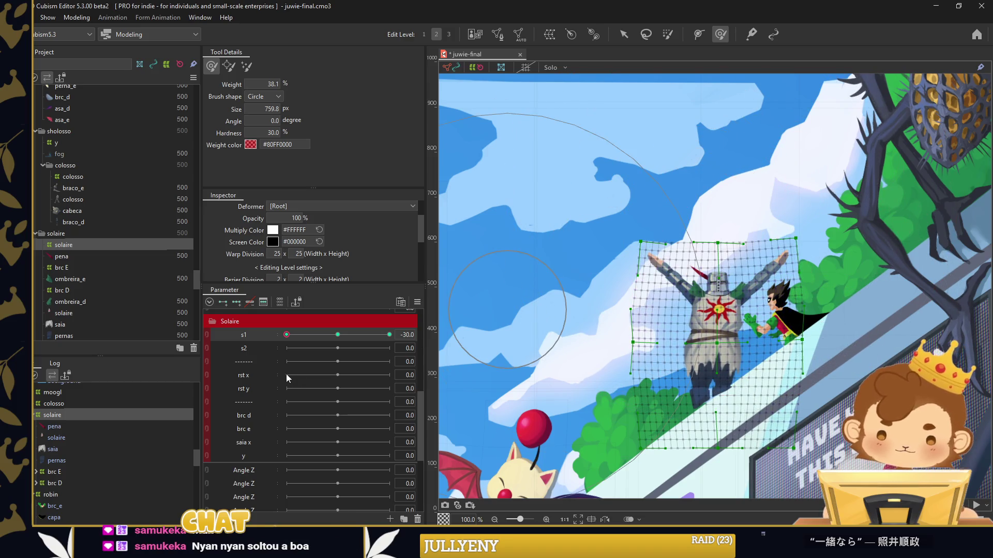
left_click_drag(287, 335, 389, 335)
left_click_drag(588, 306, 666, 357)
mouse_move(673, 222)
left_mouse_down()
mouse_move(722, 191)
mouse_move(720, 162)
left_mouse_up()
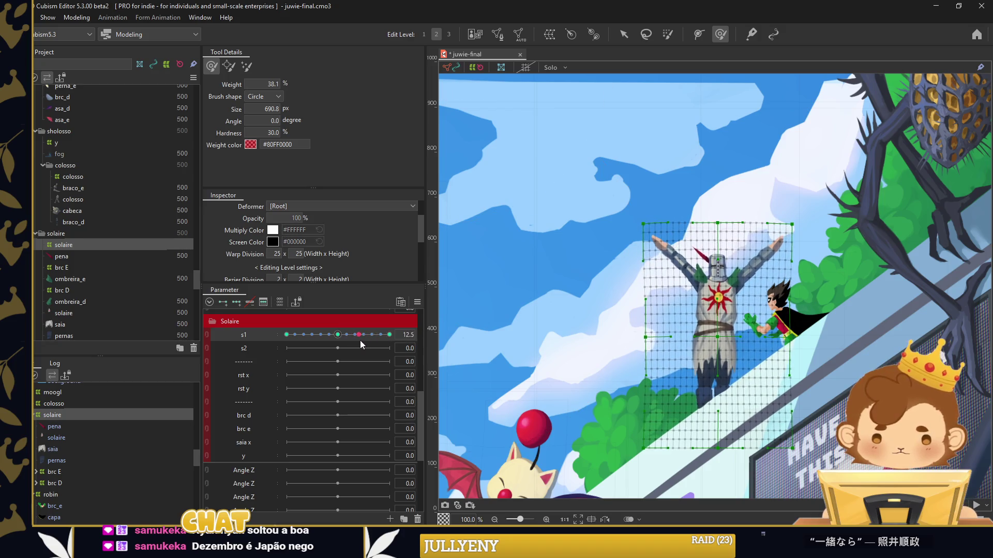
Refine the lattice top and add extended-interpolation in-between keys on s1
key("ctrl+z")
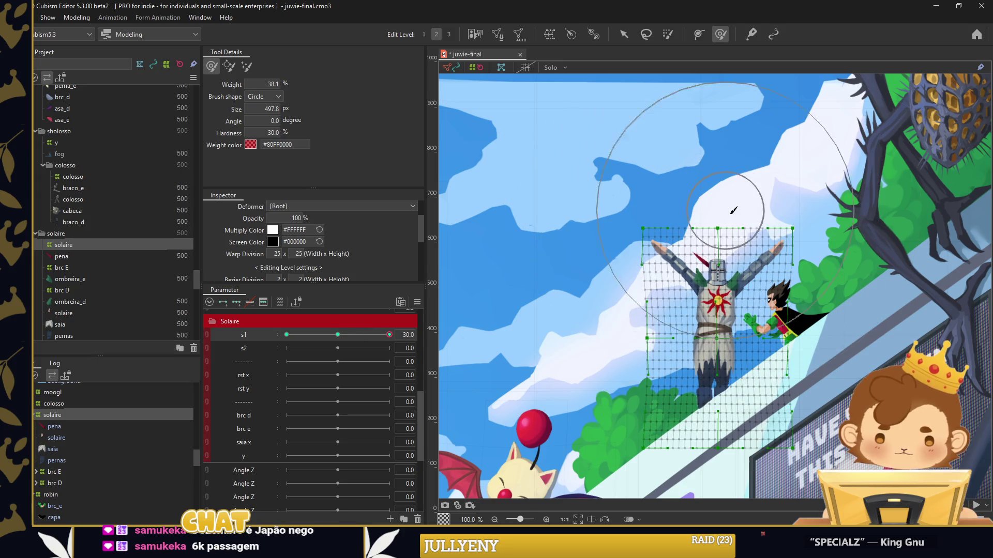
left_click_drag(716, 219, 727, 216)
left_click(363, 334)
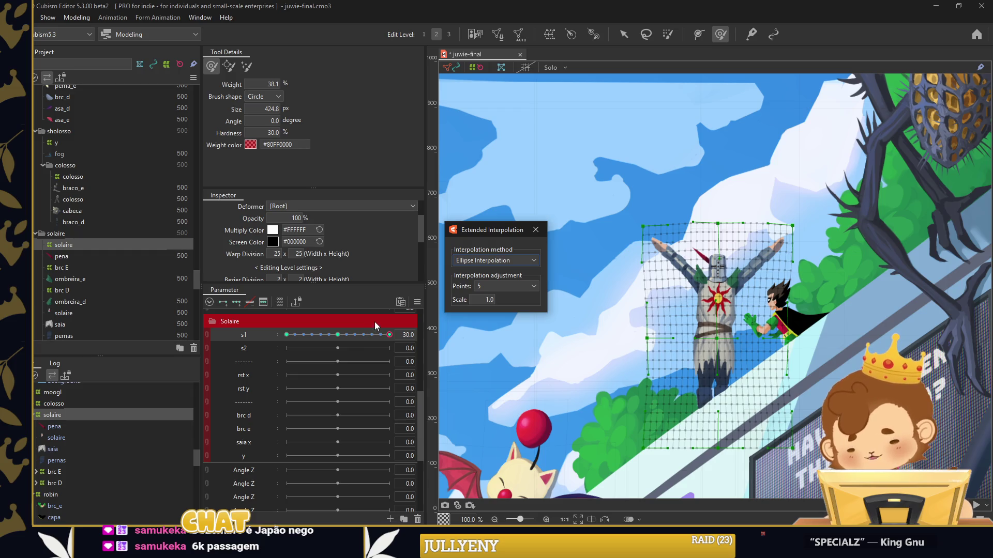
left_click(536, 229)
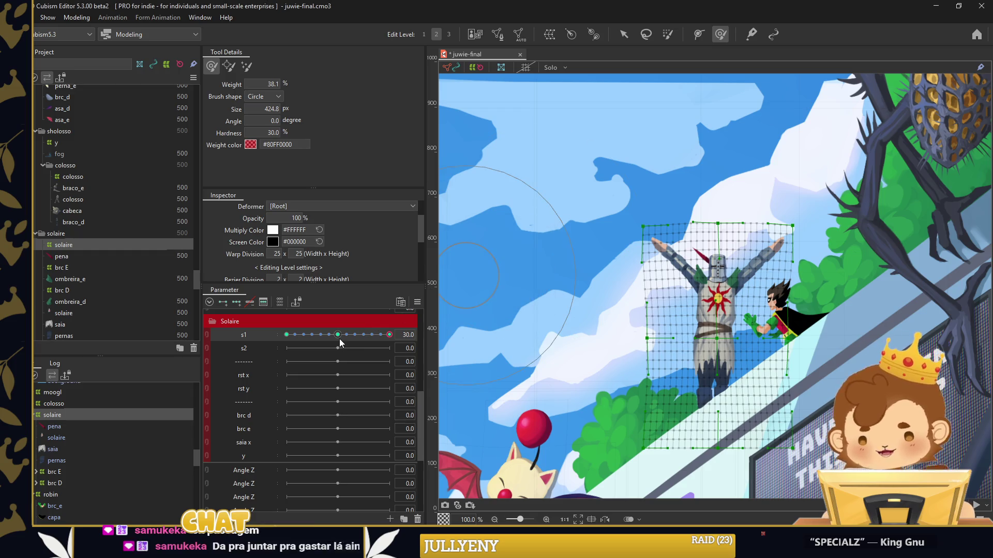
left_click(246, 349)
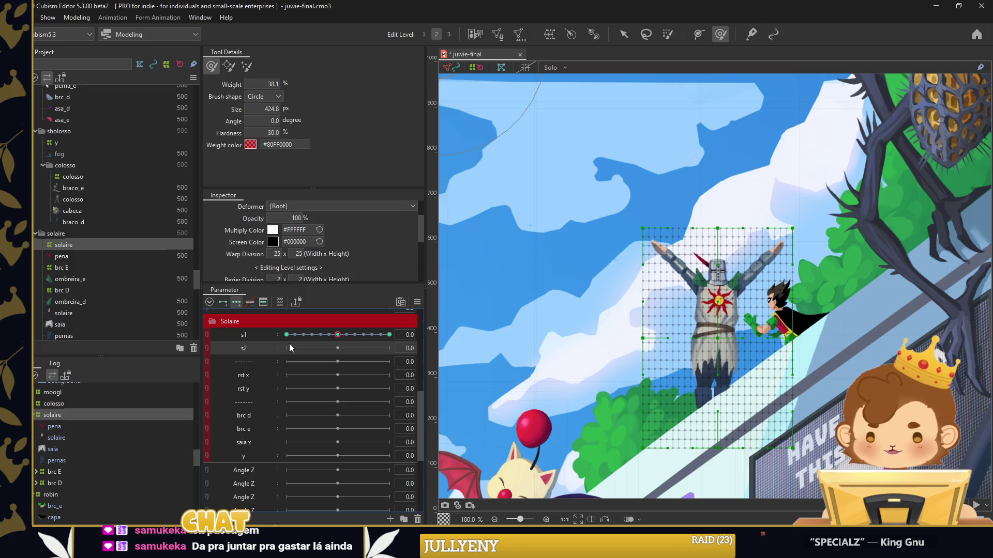
scroll(666, 290, "up", 2)
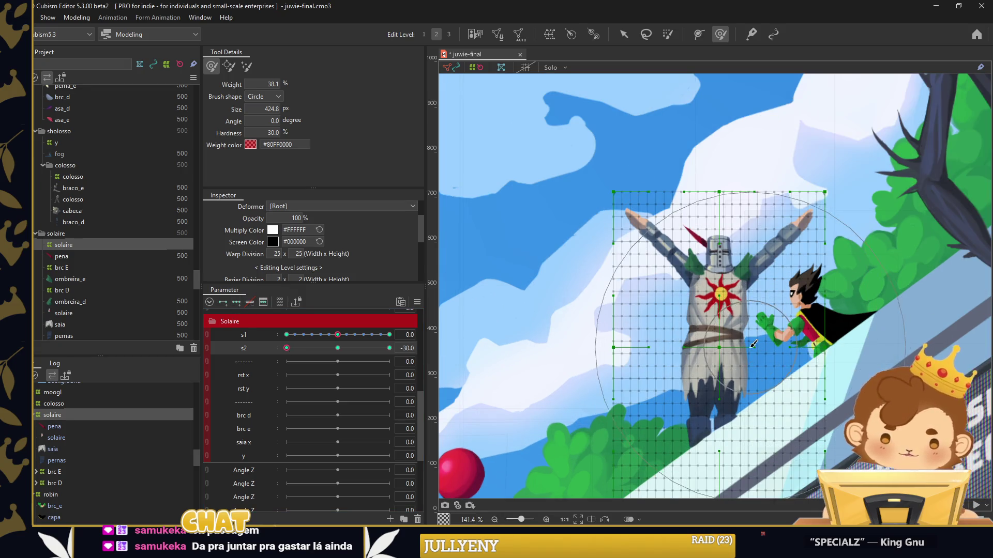
Push the solaire lattice's middle upward at s2 +30 and add interpolated s2 keys
left_click(721, 308)
left_click_drag(722, 308, 721, 336)
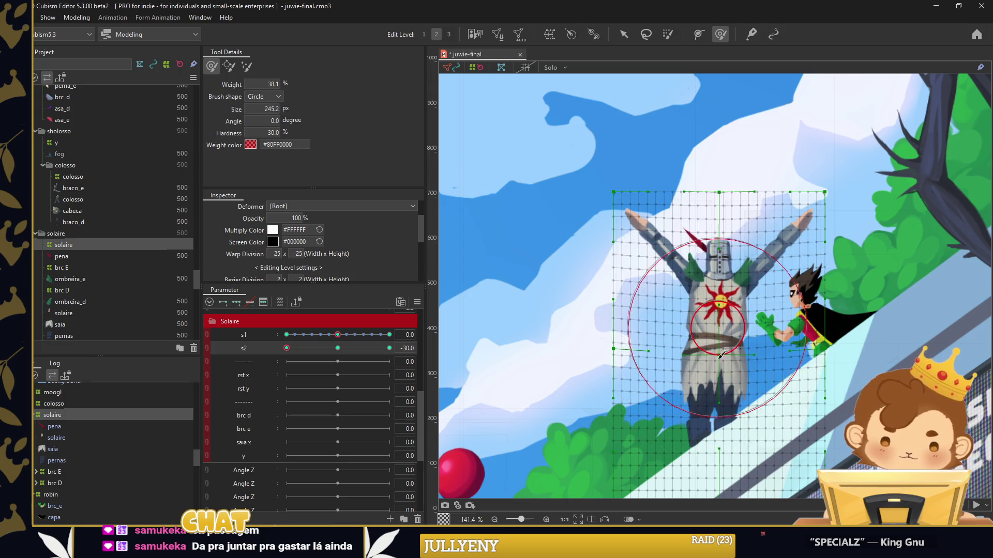
key("ctrl+z")
left_click(389, 348)
mouse_move(705, 326)
left_mouse_down()
mouse_move(717, 213)
mouse_move(705, 195)
left_mouse_up()
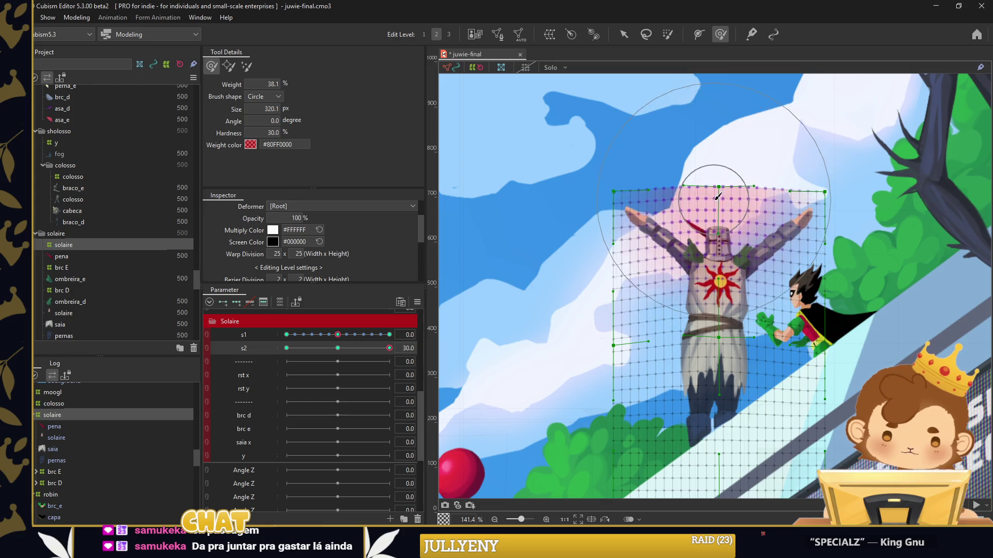
left_click(759, 227)
key("v")
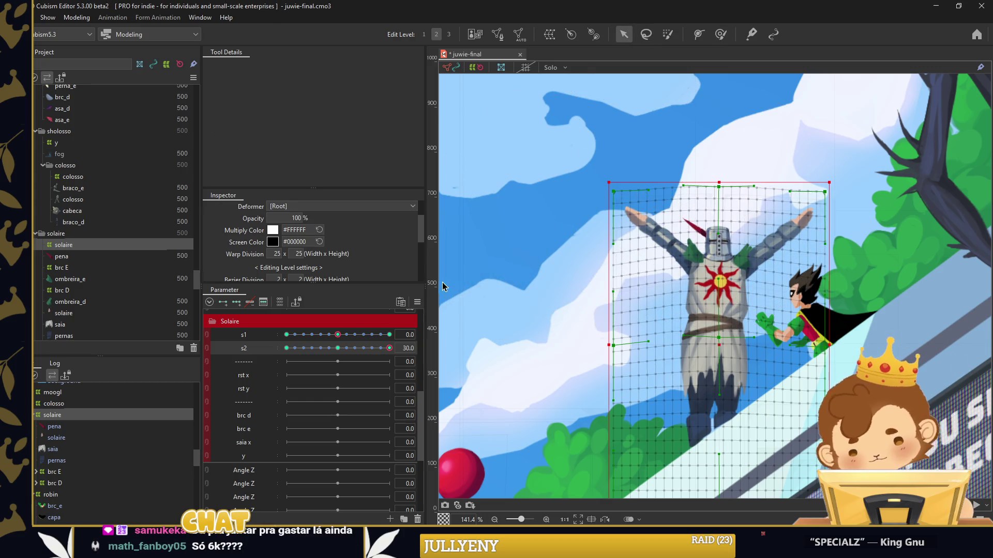
left_click(417, 302)
Synthesize corner keyforms for s1 and s2
left_click(641, 362)
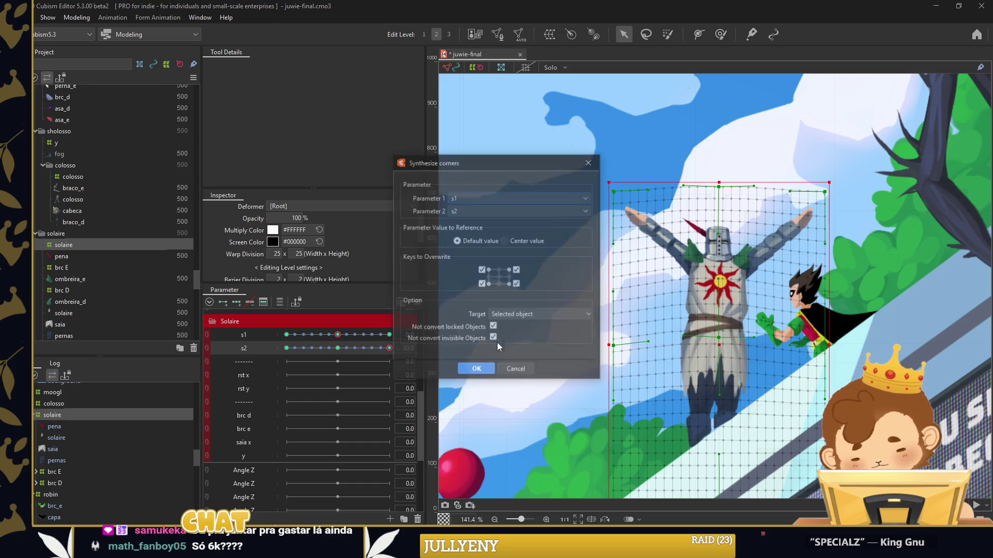
left_click(475, 370)
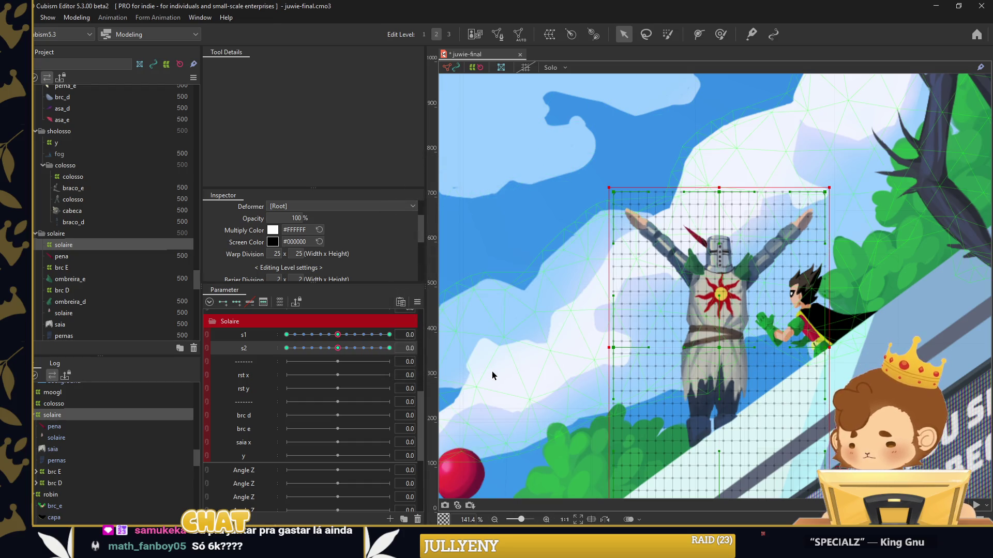
left_click(504, 371)
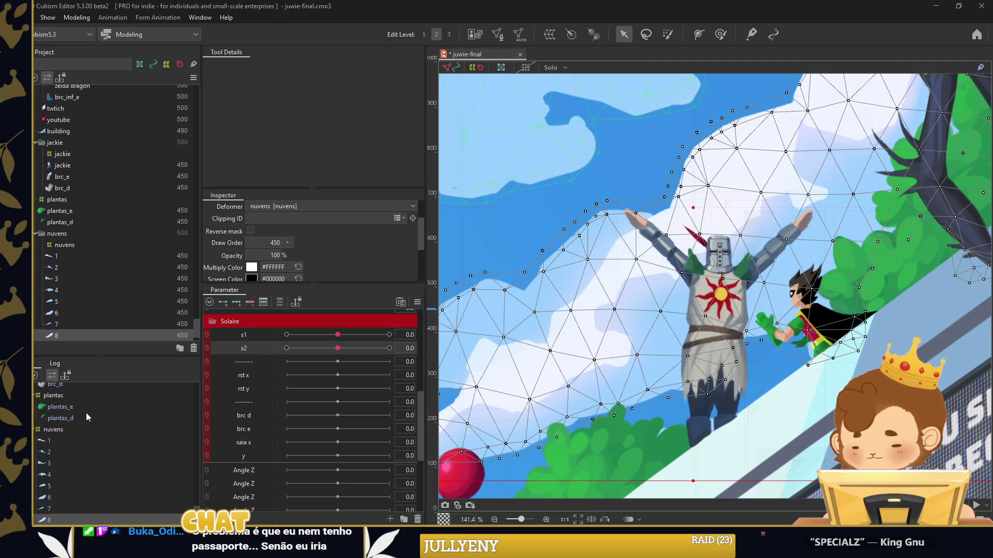
Link s1 and s2 into one two-axis control and test Solaire's sway
left_click(208, 337)
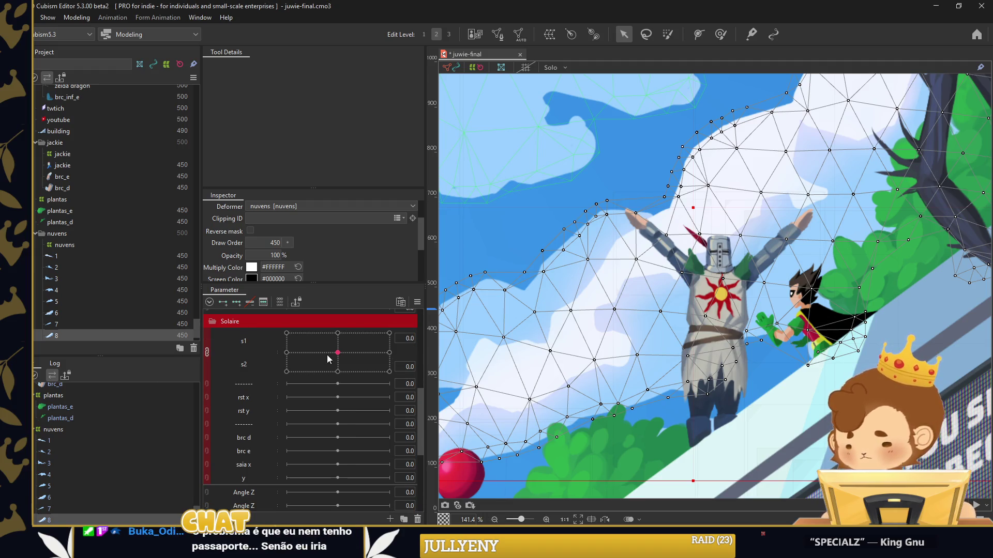
mouse_move(337, 352)
left_mouse_down()
mouse_move(345, 357)
mouse_move(333, 363)
mouse_move(347, 337)
mouse_move(334, 355)
left_mouse_up()
left_click(526, 301)
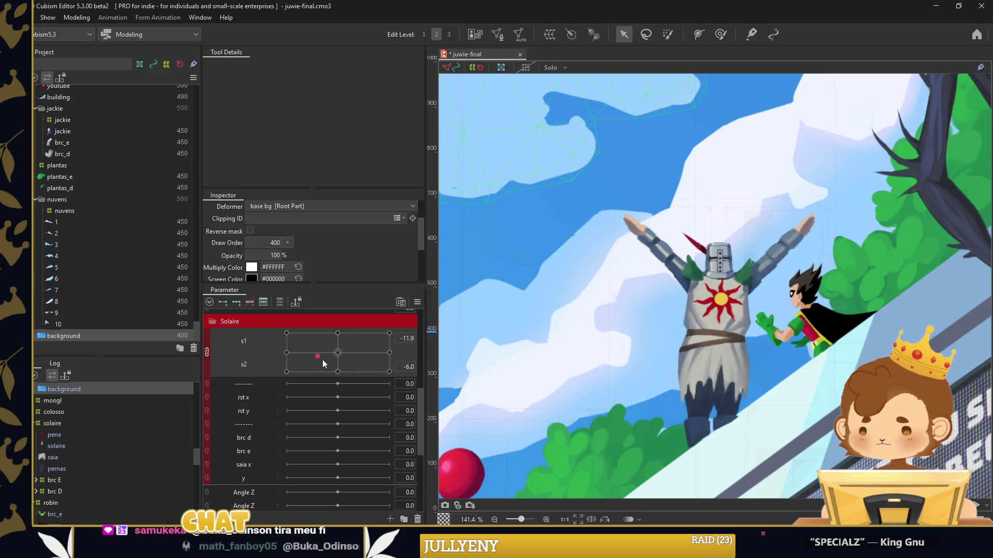
Split s1 and s2, then brush-deform the solaire warp deformer at s1 -30 and reset s1
left_click(207, 353)
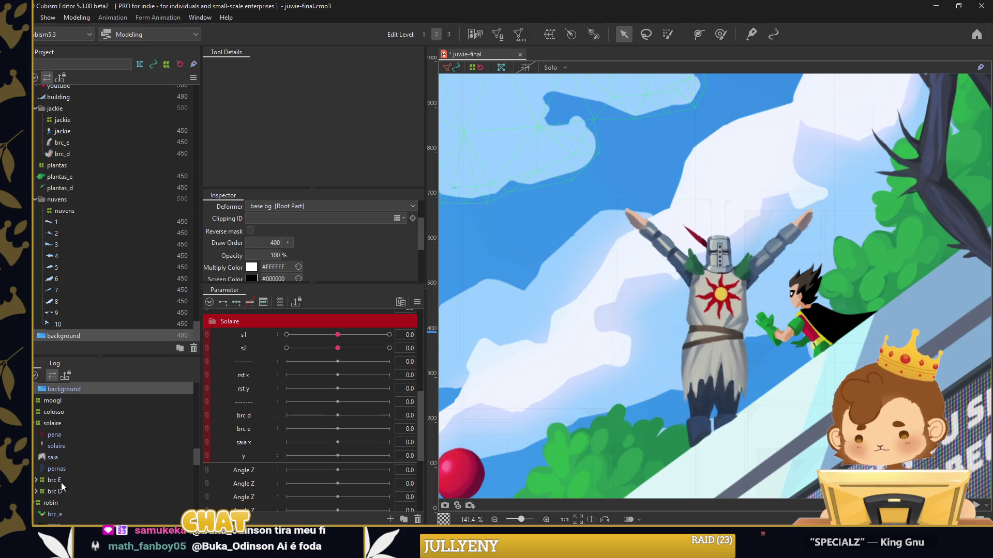
left_click(66, 421)
left_click_drag(338, 334, 273, 338)
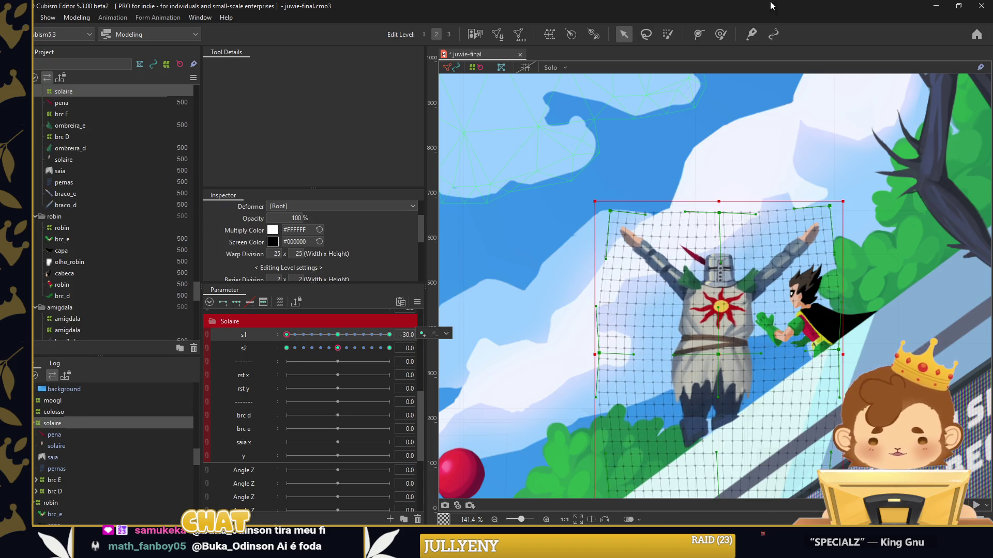
left_click(720, 34)
left_click_drag(584, 366, 641, 380)
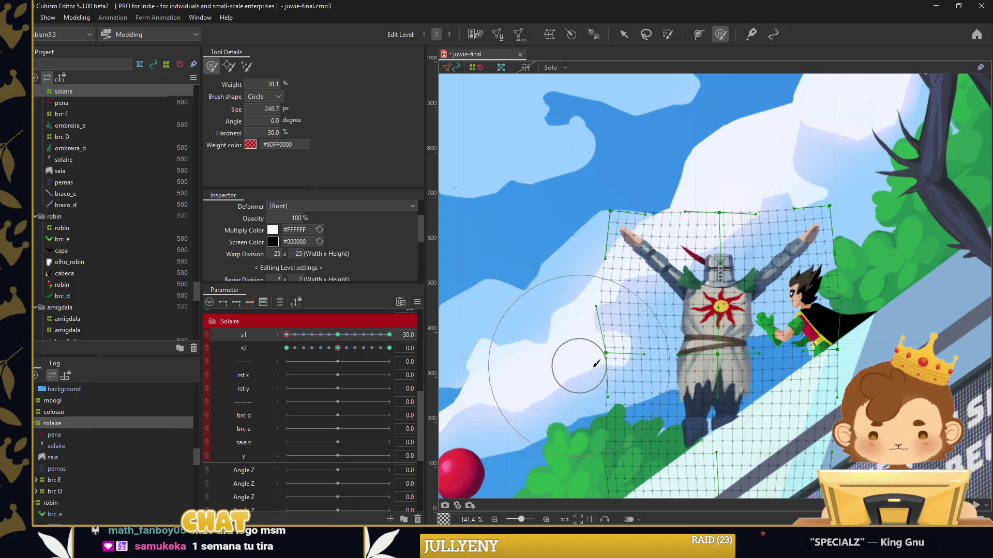
left_click(619, 198)
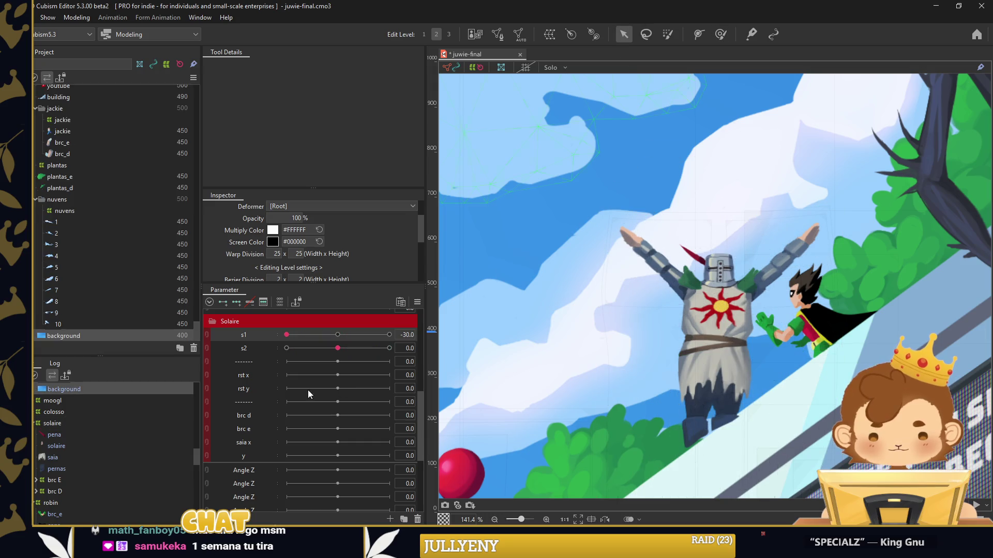
left_click_drag(285, 334, 337, 334)
Combine s1 and s2 into one 2D control with generated corner keyforms and test it
left_click(83, 423)
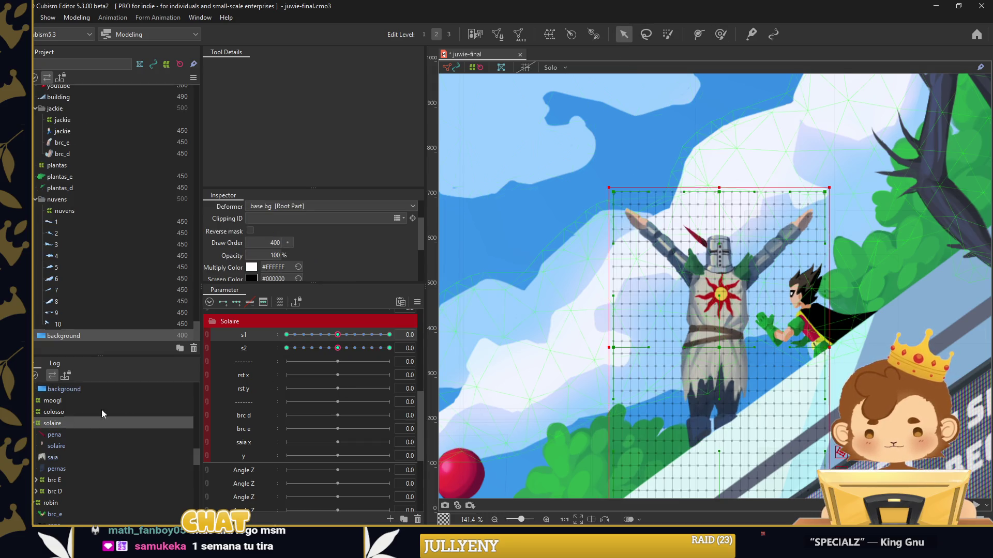
left_click(417, 302)
left_click(465, 337)
left_click(476, 369)
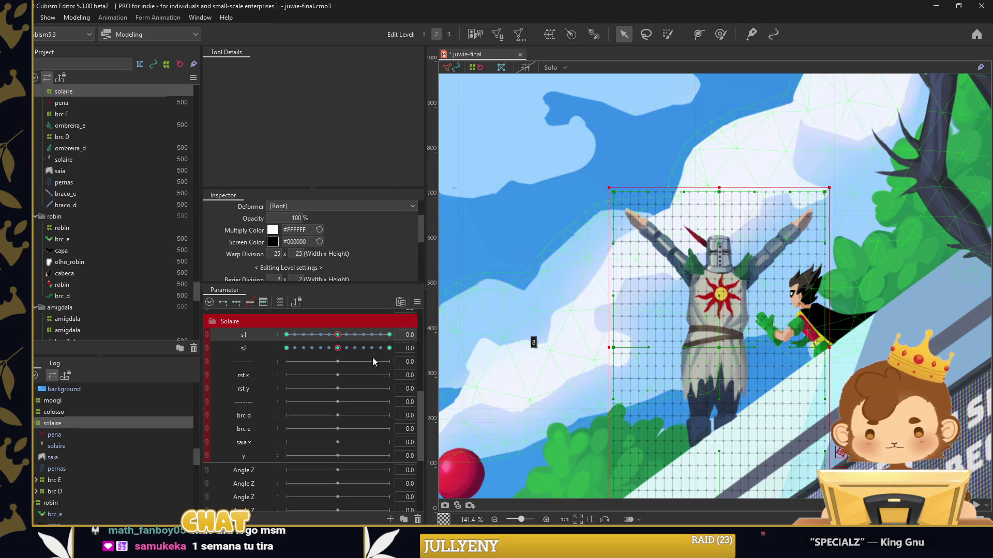
left_click(532, 343)
mouse_move(337, 352)
left_mouse_down()
mouse_move(330, 358)
mouse_move(367, 334)
left_mouse_up()
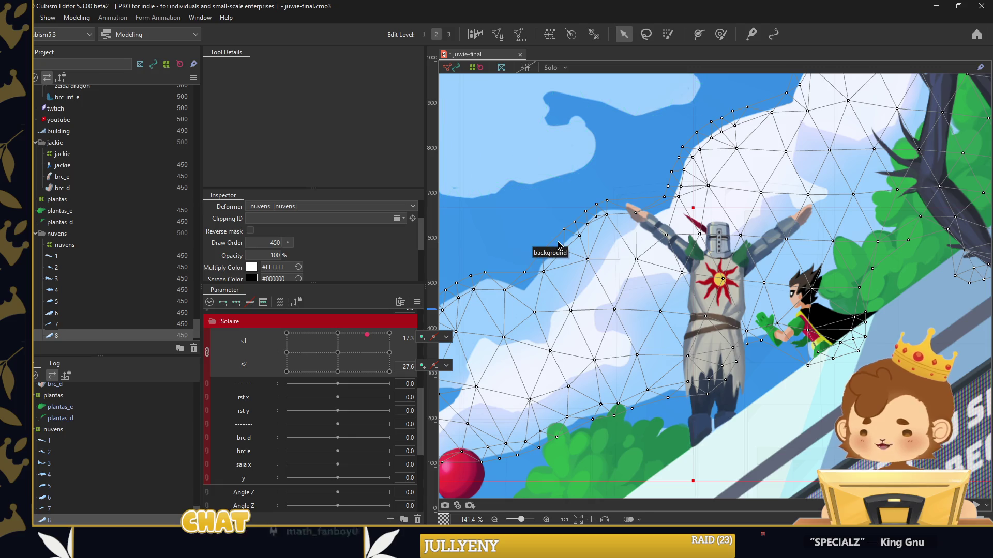
Select Solaire's body mesh at the helmet and enter Mesh Edit with Ctrl+M
left_click(597, 212)
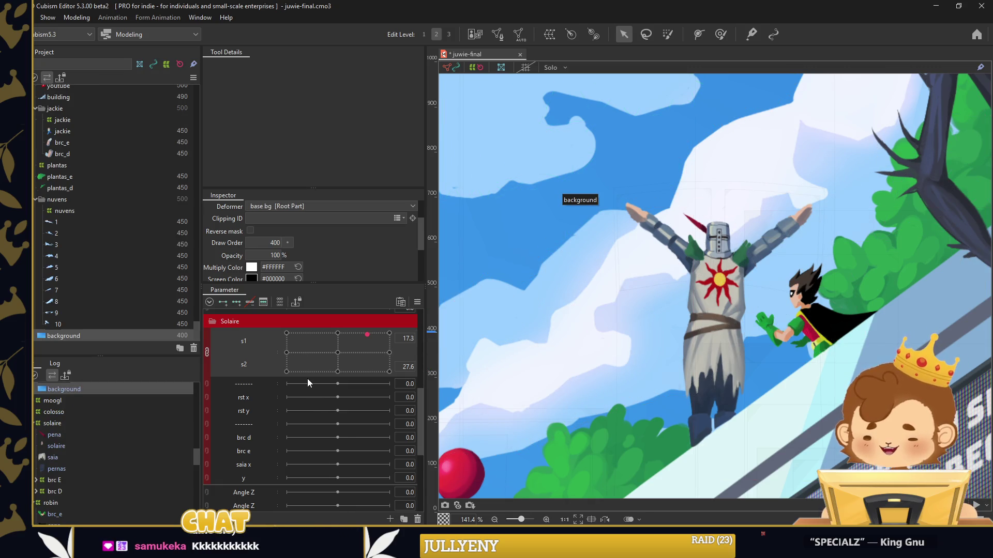
scroll(307, 380, "down", 3)
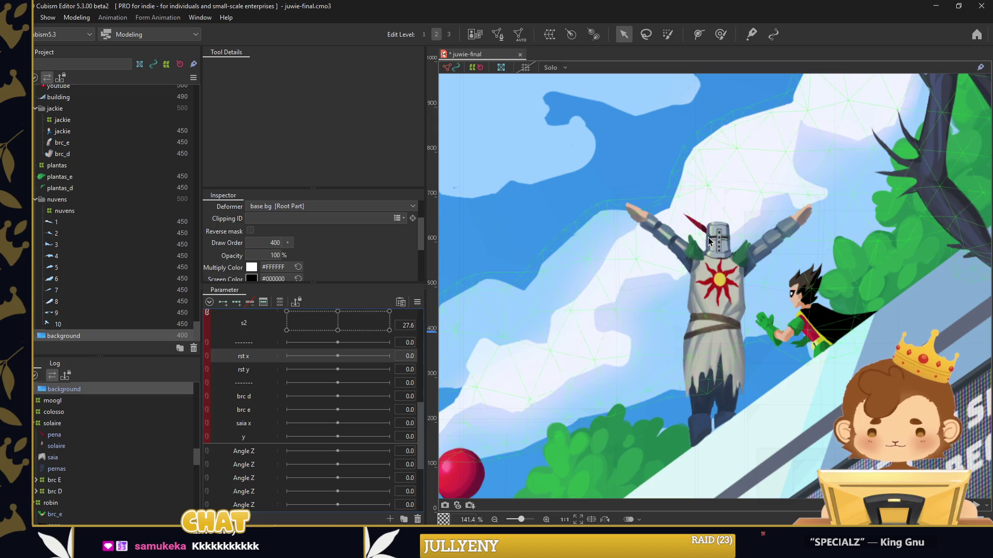
scroll(709, 241, "up", 3)
left_click(715, 241)
scroll(716, 241, "up", 2)
scroll(734, 223, "up", 2)
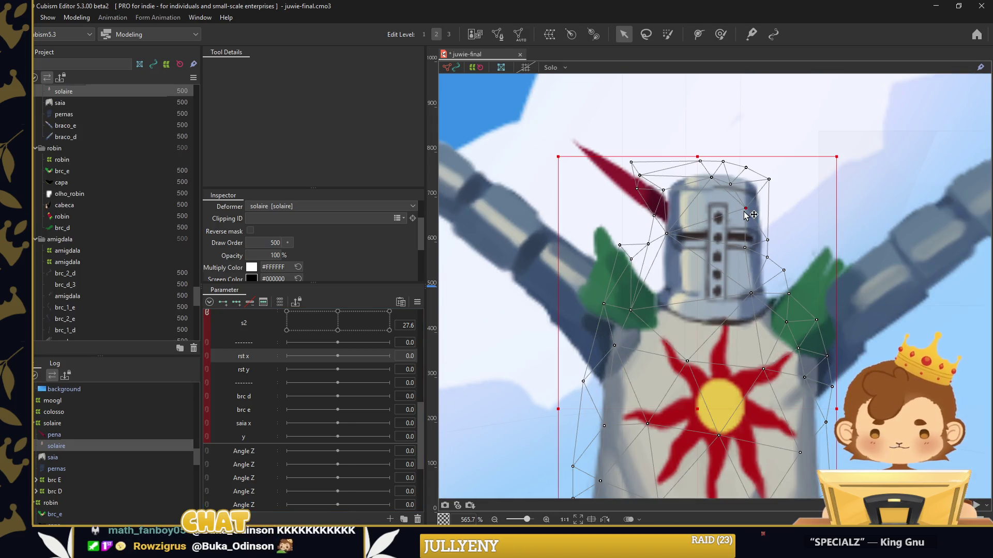
key("ctrl+m")
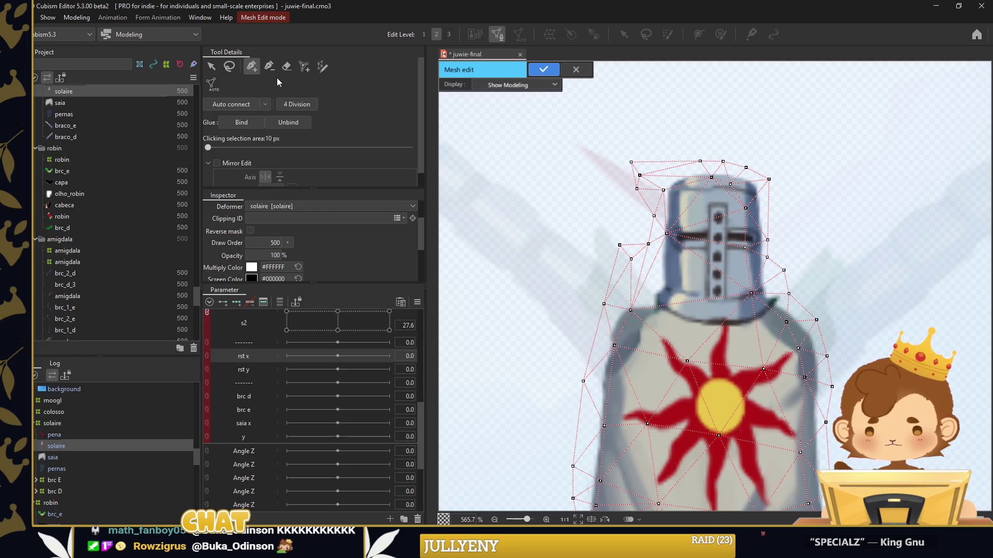
Place new vertices along and around the cross-shaped visor on Solaire's helmet
left_click(287, 66)
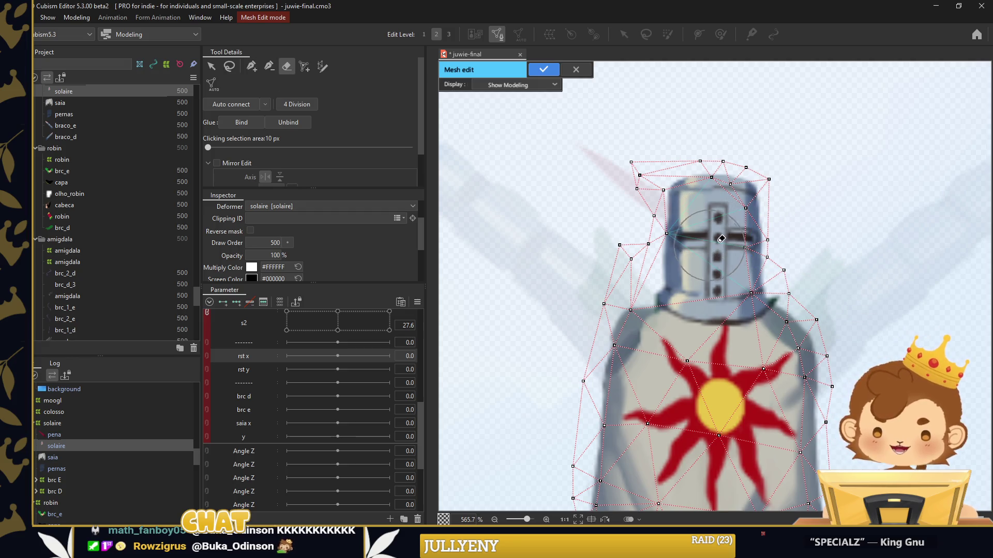
key("p")
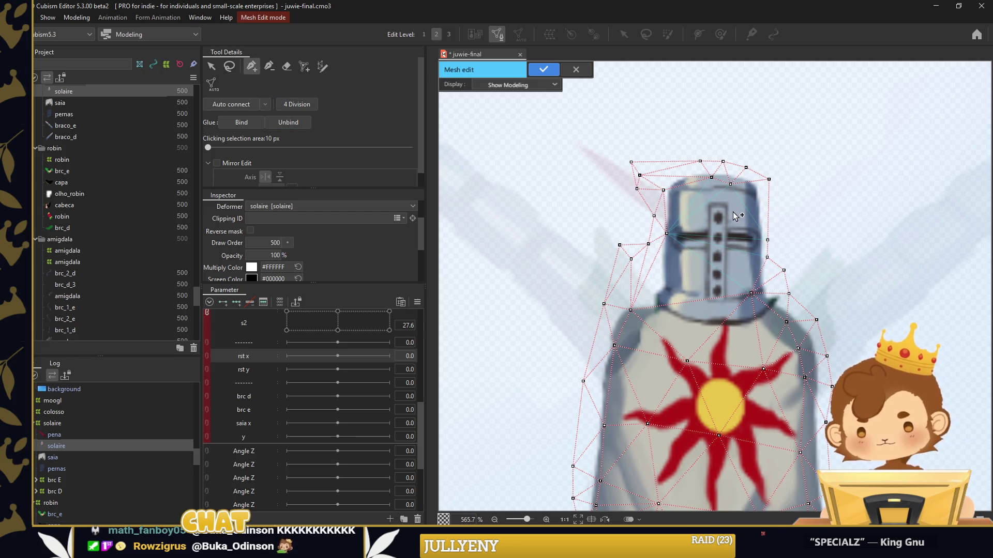
scroll(729, 210, "up", 1)
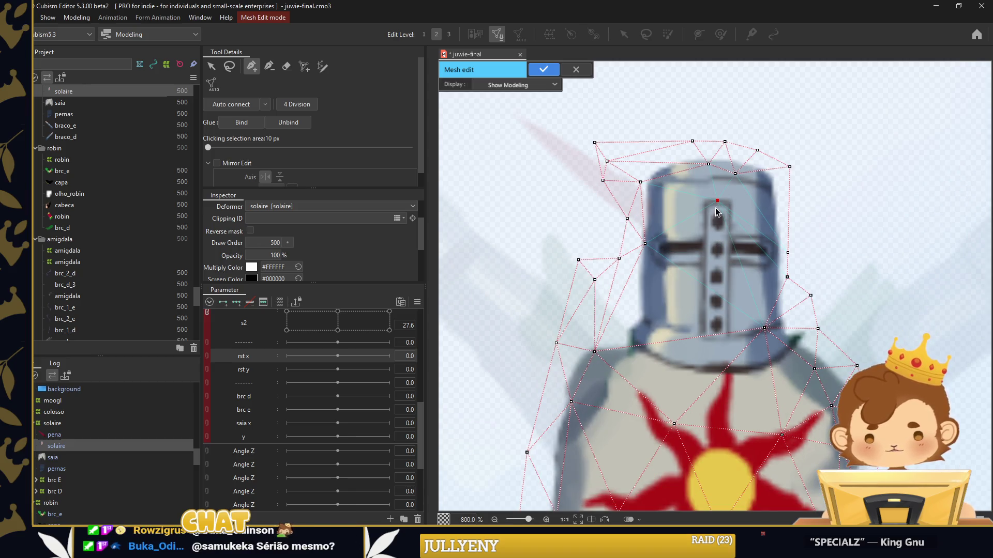
left_click(732, 234)
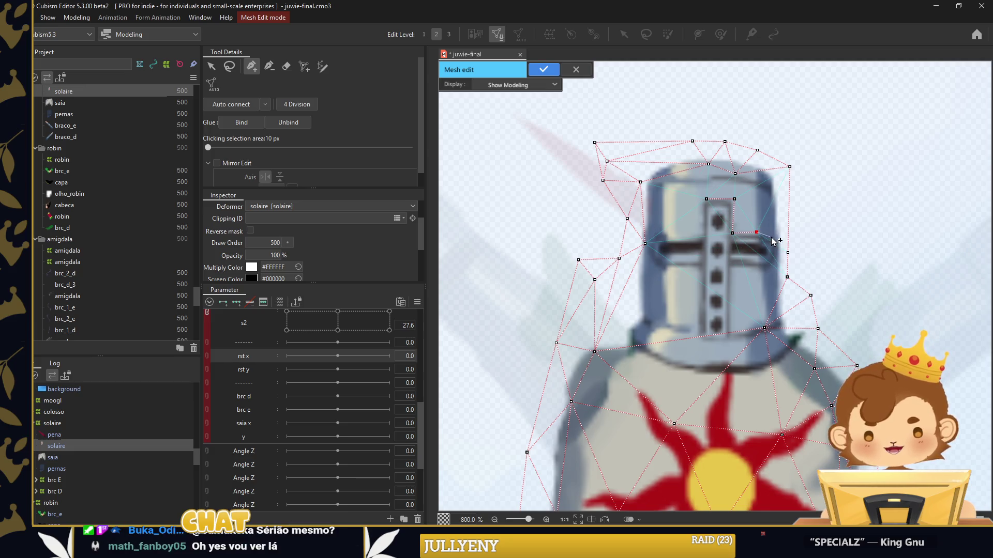
left_click(730, 293)
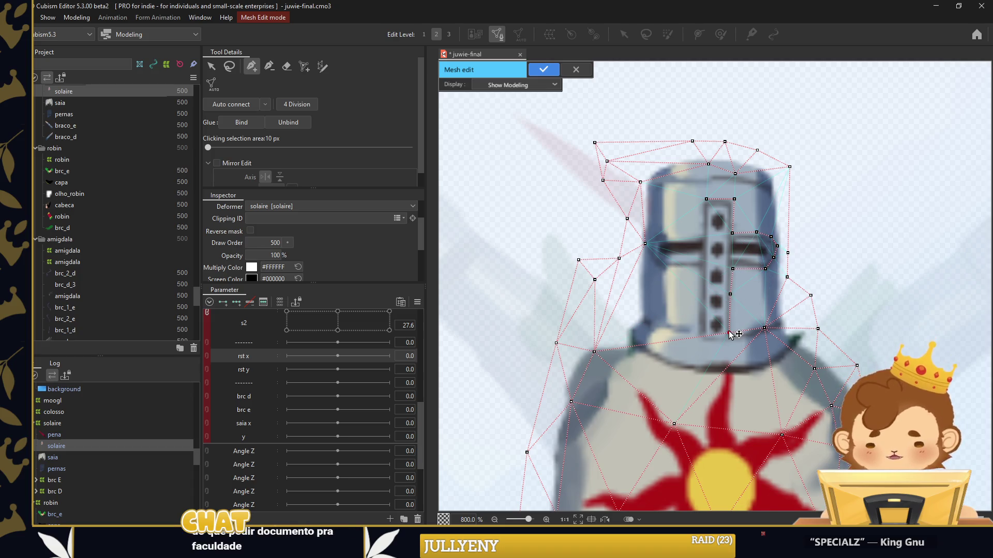
left_click(708, 342)
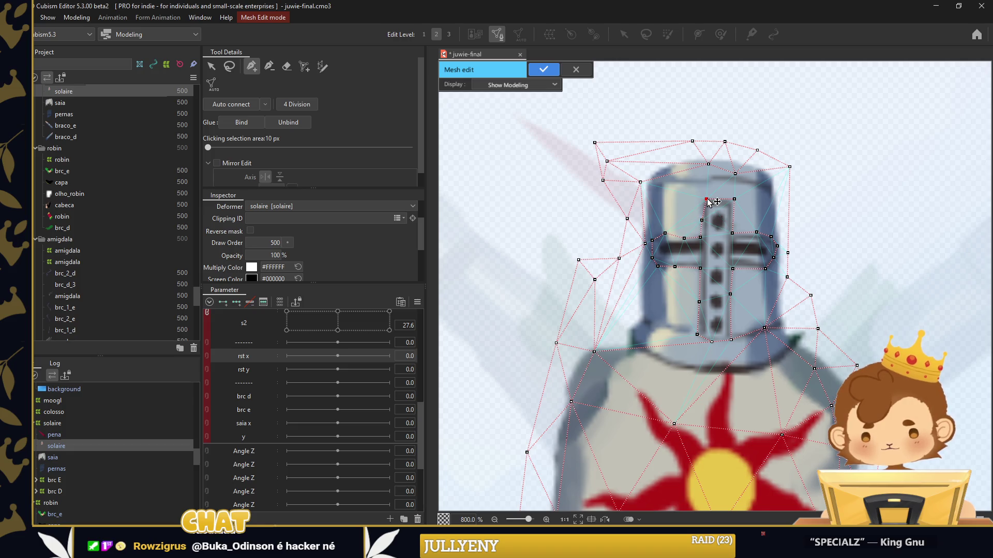
left_click(700, 220)
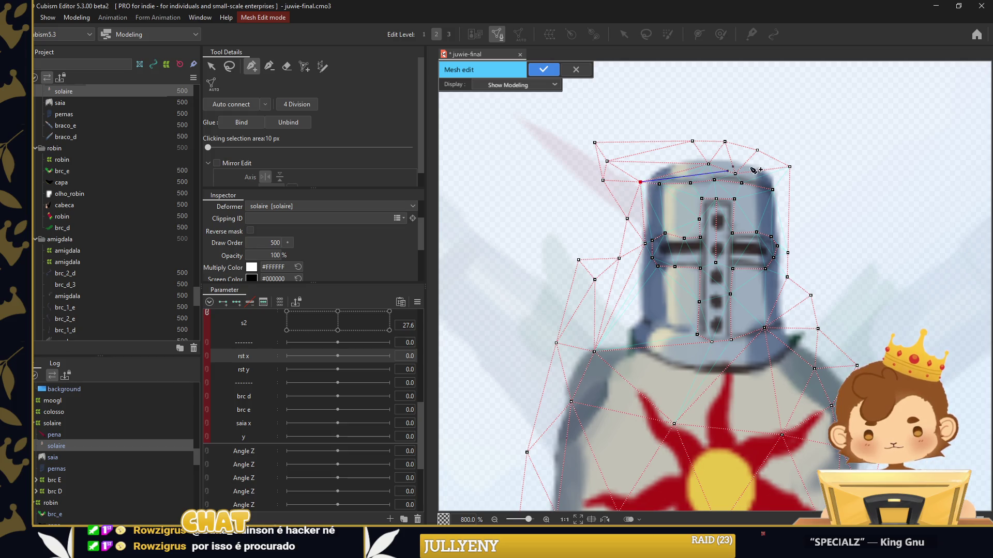
Try Auto connect, undo it, and apply the mesh edit
left_click(241, 104)
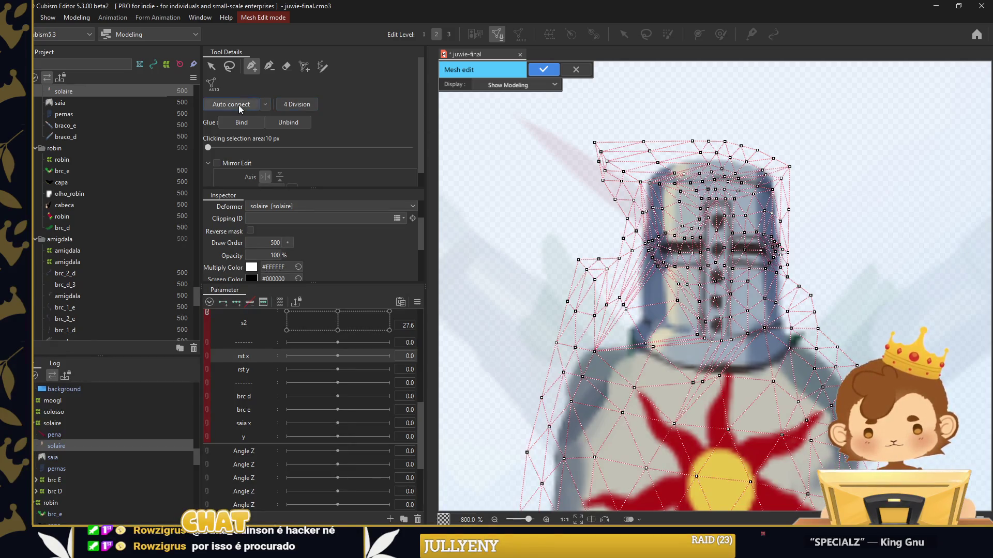
key("ctrl+z")
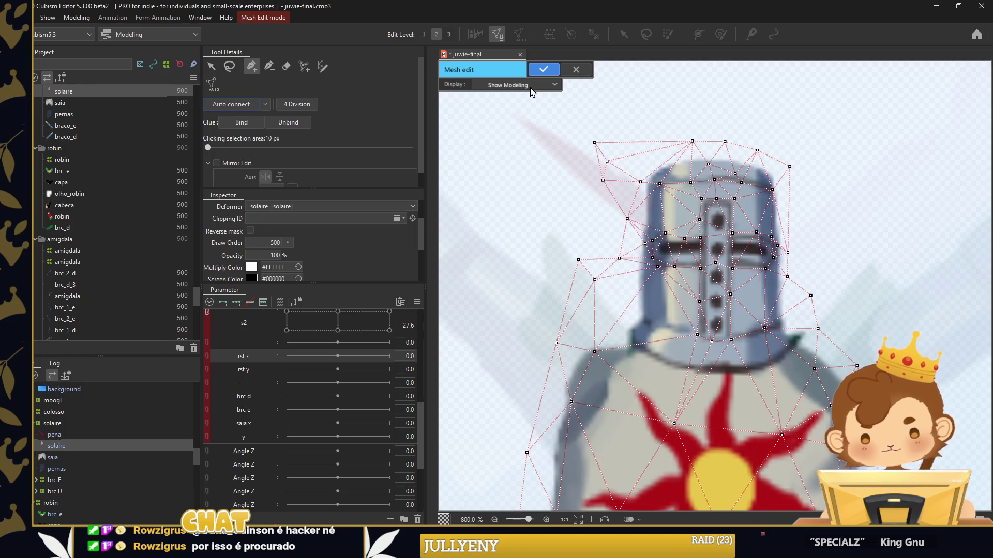
left_click(543, 69)
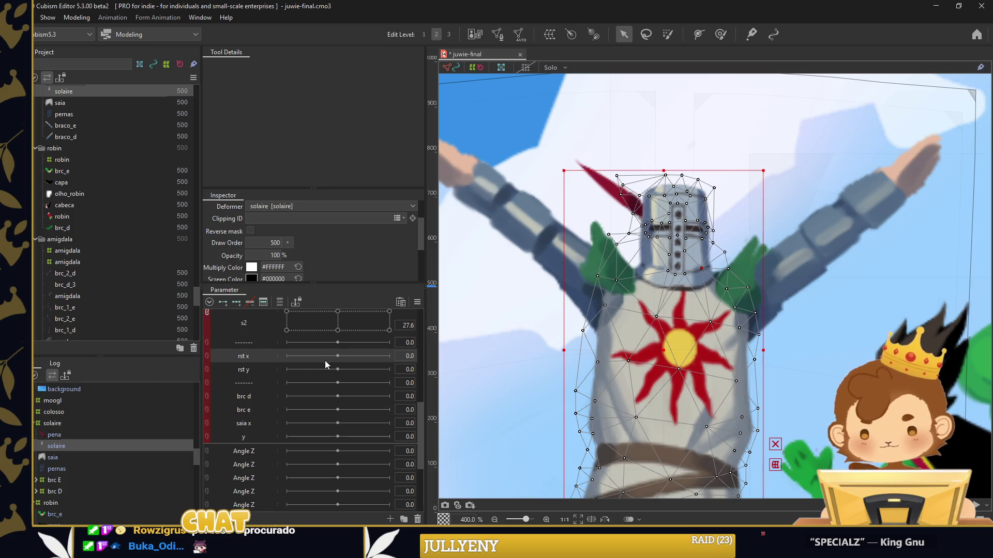
Add three rst x keys and brush the visor left at -30 and right at 30
left_click(287, 356)
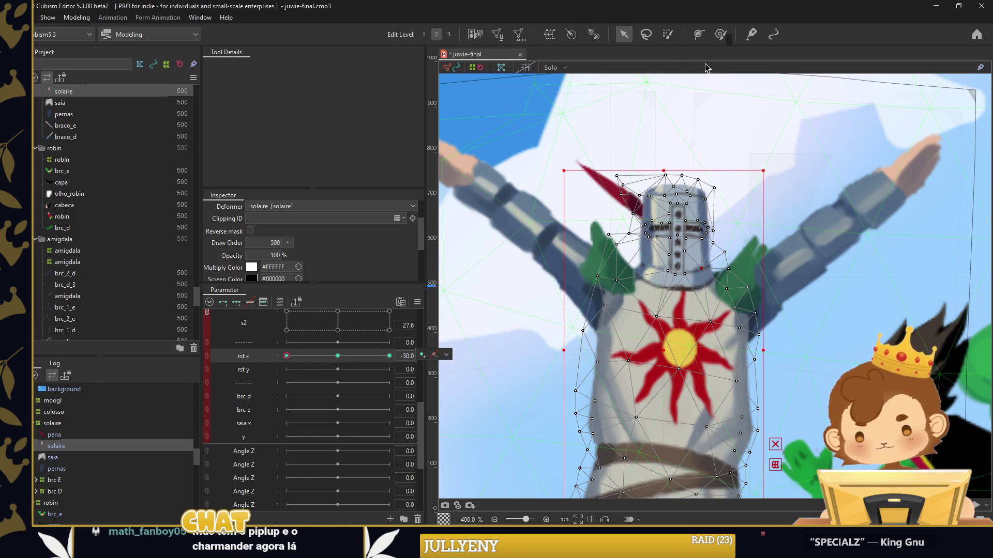
left_click(720, 34)
scroll(667, 222, "up", 5)
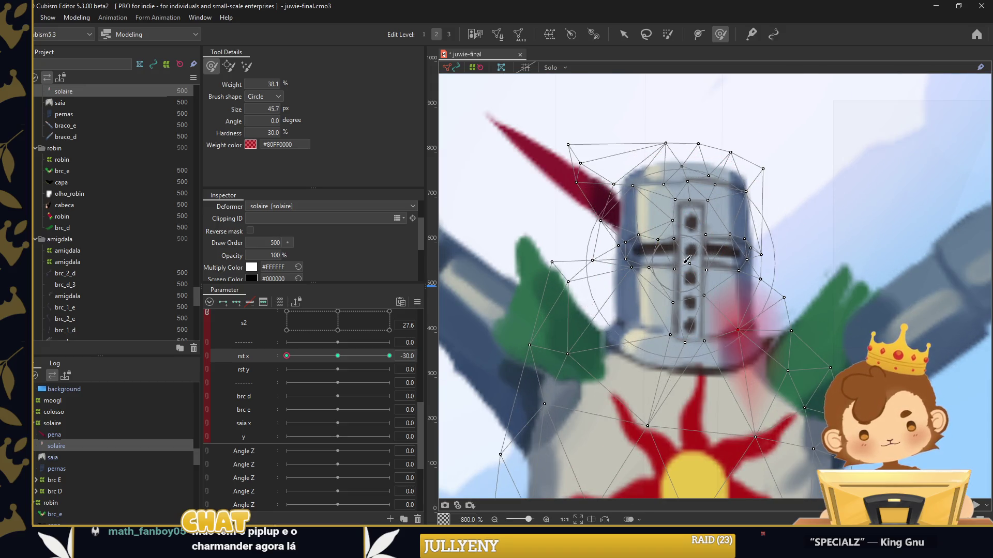
left_click_drag(690, 241, 695, 258)
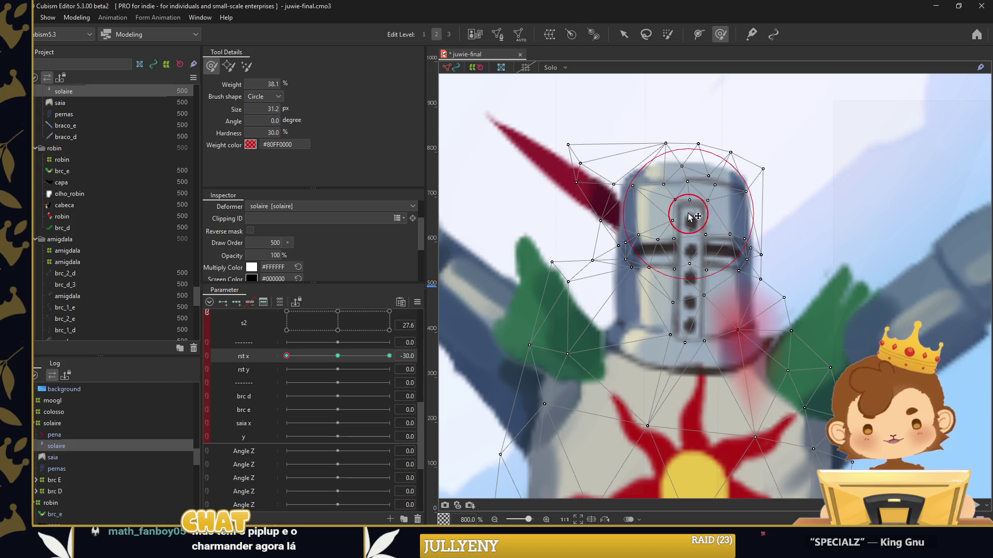
left_click_drag(686, 210, 675, 244)
left_click_drag(691, 283, 675, 304)
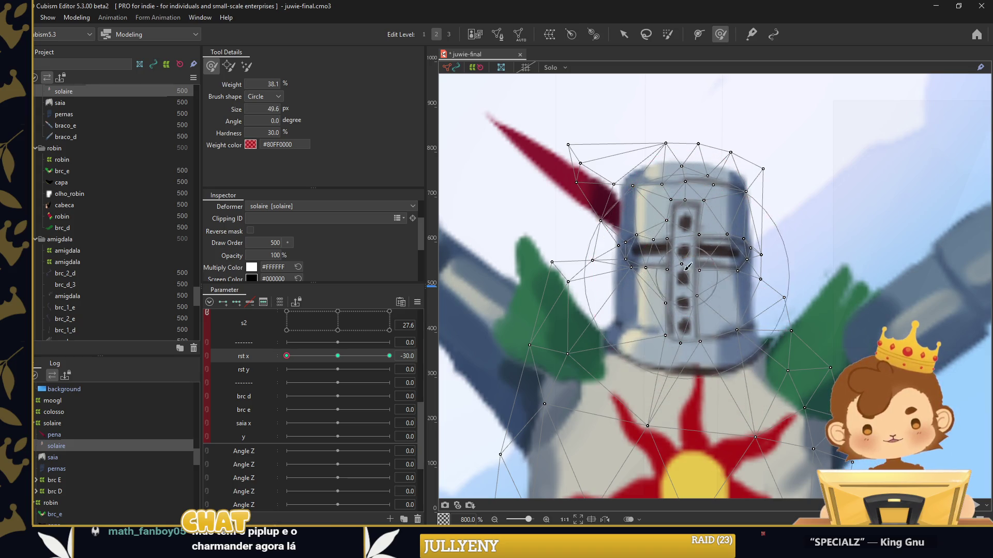
left_click_drag(286, 355, 389, 356)
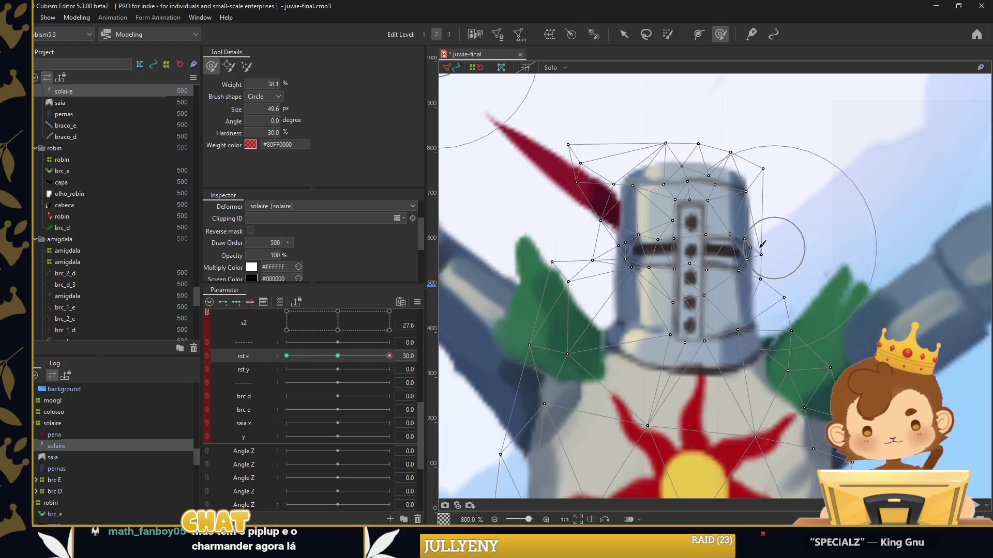
mouse_move(716, 245)
left_mouse_down()
mouse_move(699, 326)
mouse_move(714, 353)
mouse_move(685, 306)
left_mouse_up()
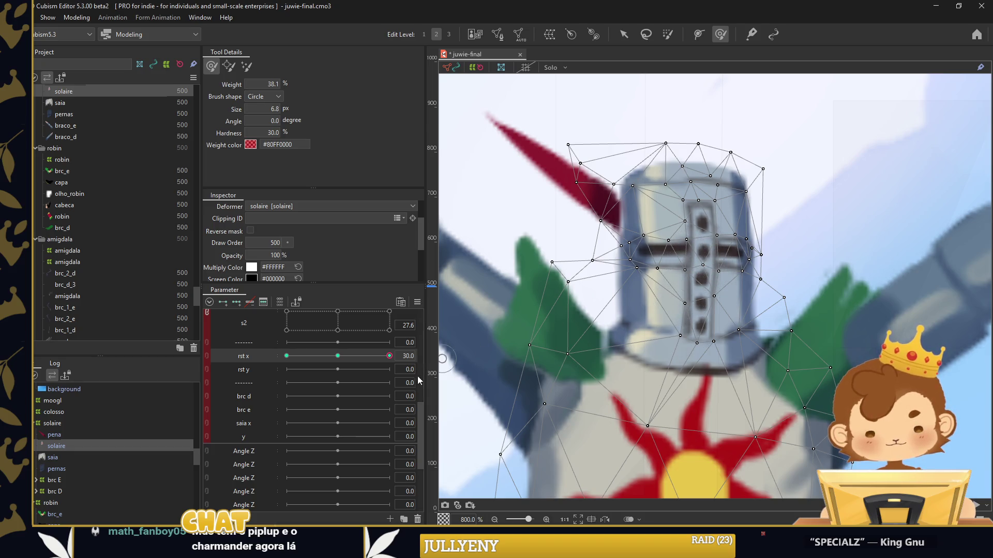
left_click_drag(389, 357, 286, 356)
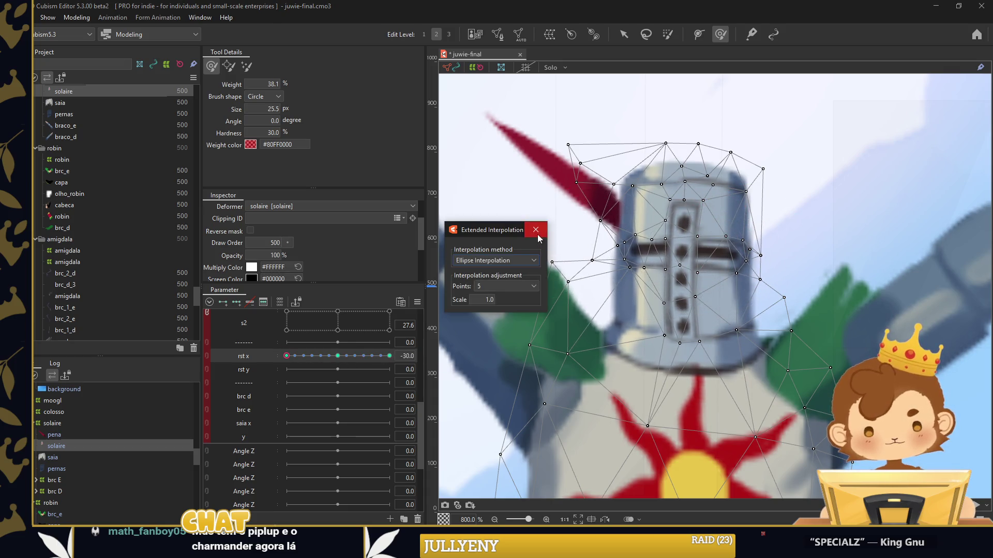
Add ellipse interpolation points to rst x and add keys to rst y
left_click_drag(621, 249, 627, 255)
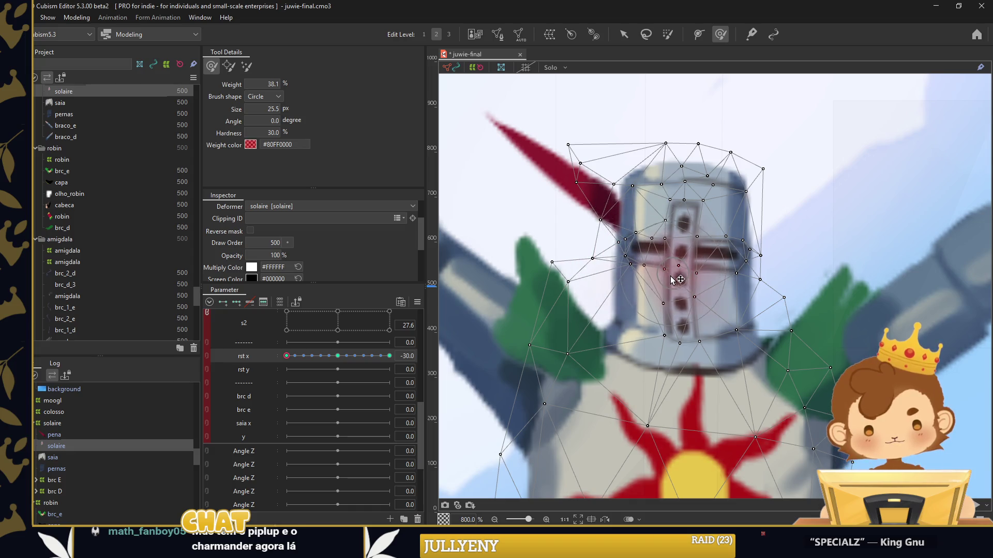
left_click(344, 367)
left_click(287, 369)
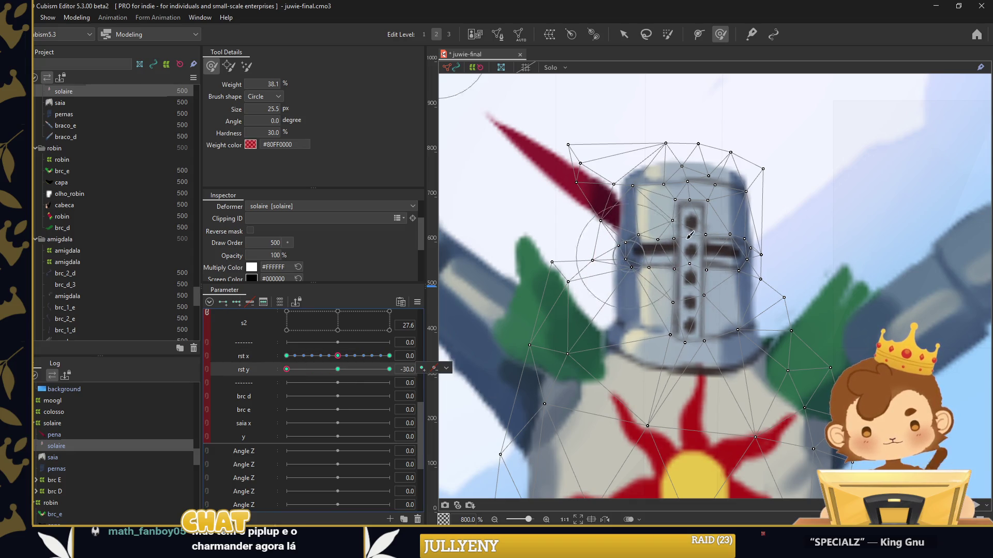
Nudge the visor down at rst y -30 and push it up at rst y 30
left_click_drag(693, 251, 648, 255)
left_click(389, 369)
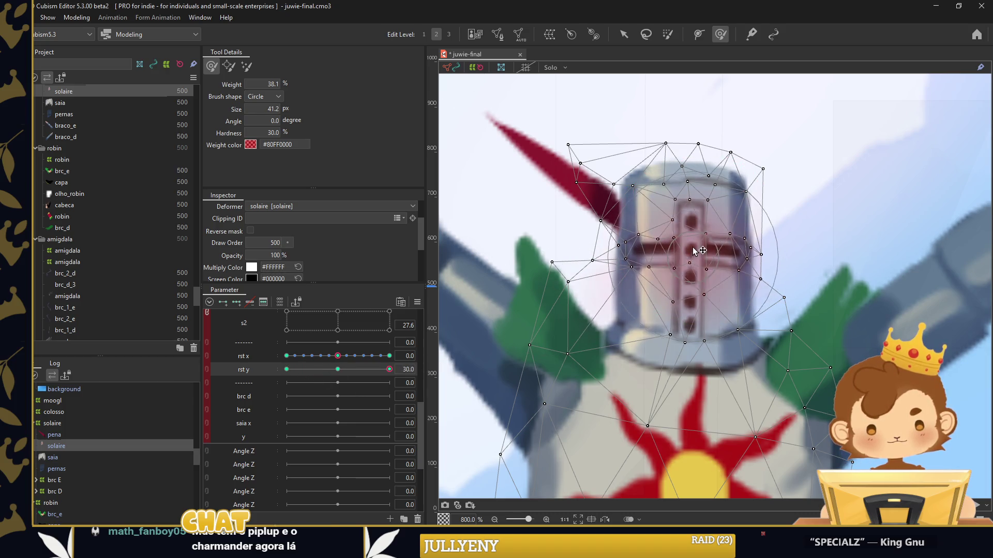
left_click_drag(696, 251, 697, 231)
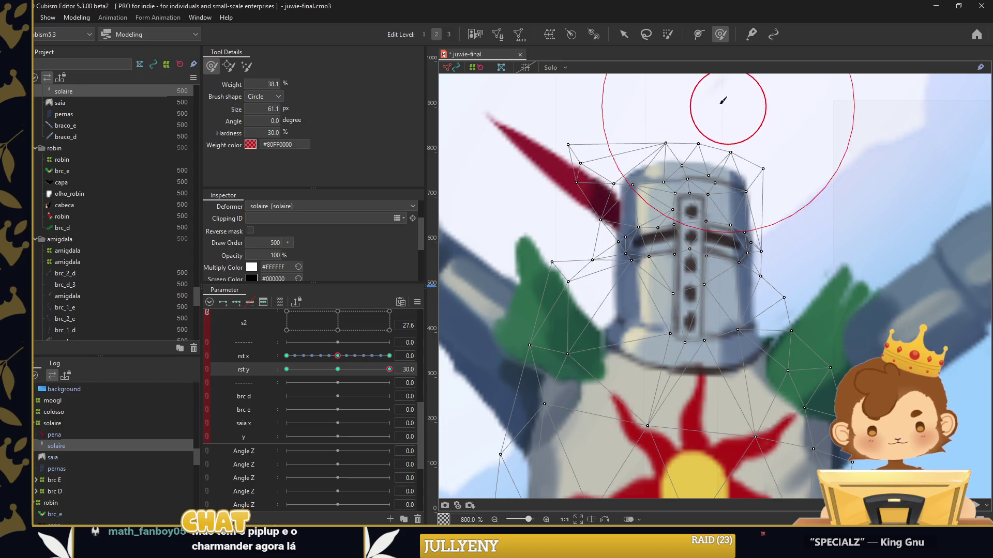
mouse_move(687, 110)
left_mouse_down()
mouse_move(672, 252)
mouse_move(661, 228)
left_mouse_up()
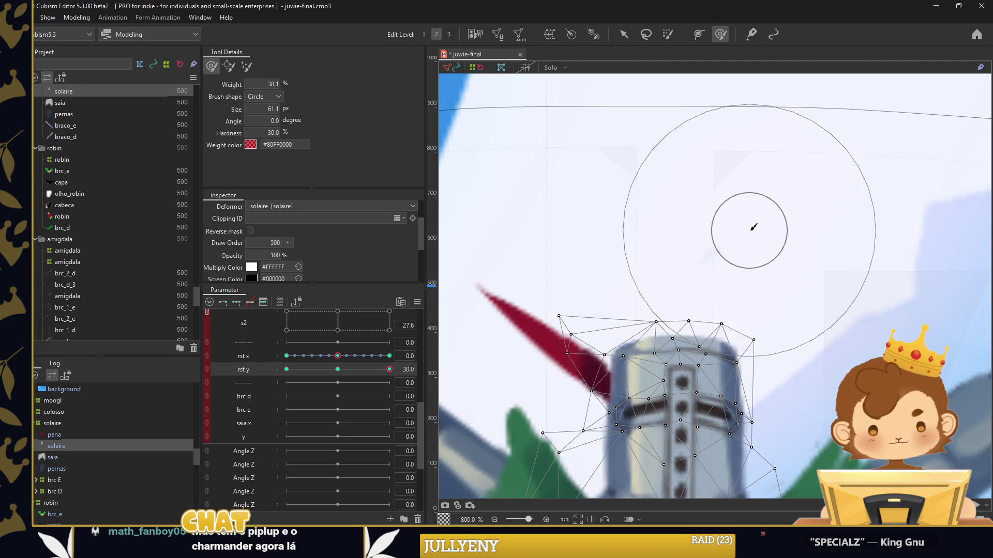
left_click_drag(678, 334, 698, 205)
Refine the top helmet vertices at rst y -30 with a smaller brush and fill interpolated keys
left_click(286, 369)
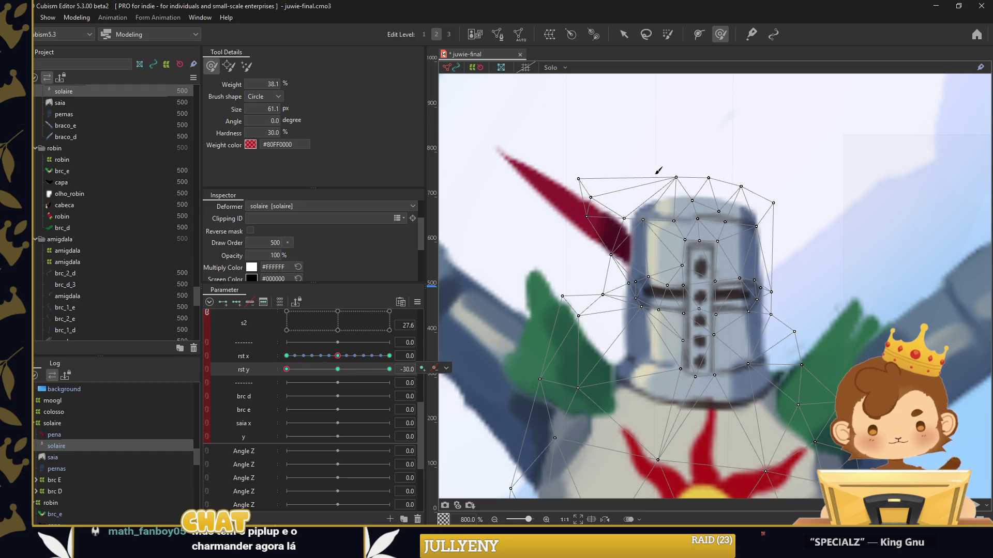
scroll(658, 170, "up", 3)
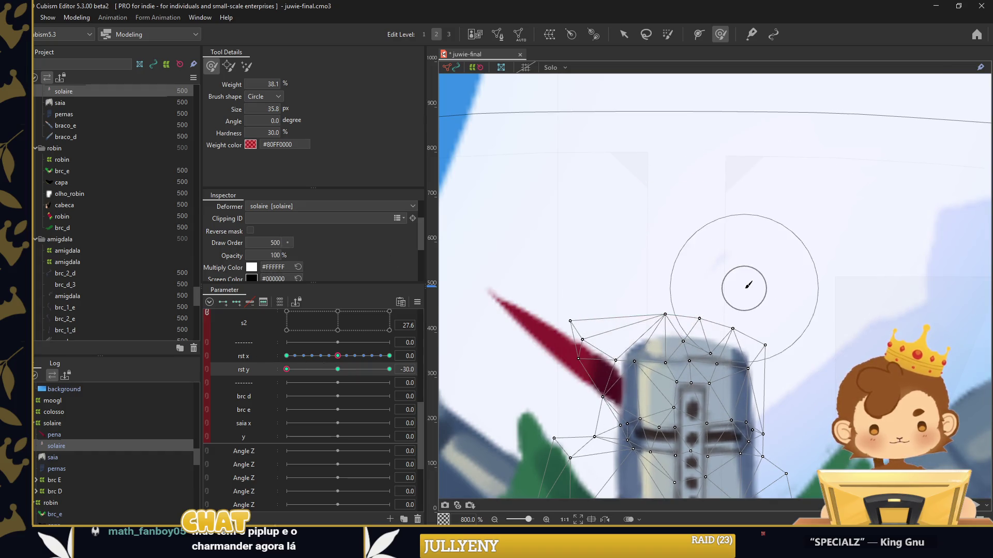
left_click_drag(701, 359, 708, 206)
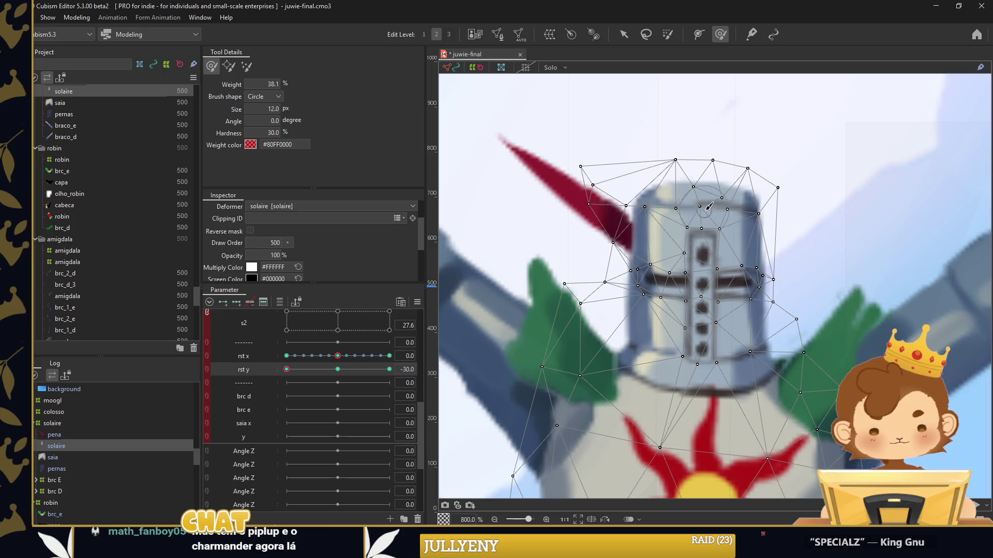
left_click_drag(715, 215, 673, 212)
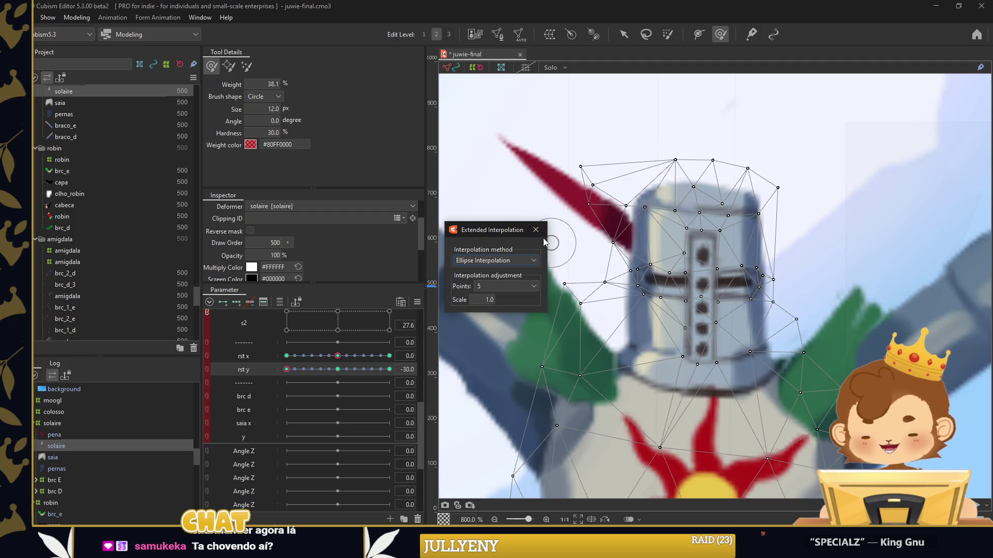
key("Return")
scroll(625, 224, "down", 5)
Join rst x and rst y into a single 2D parameter control
key("v")
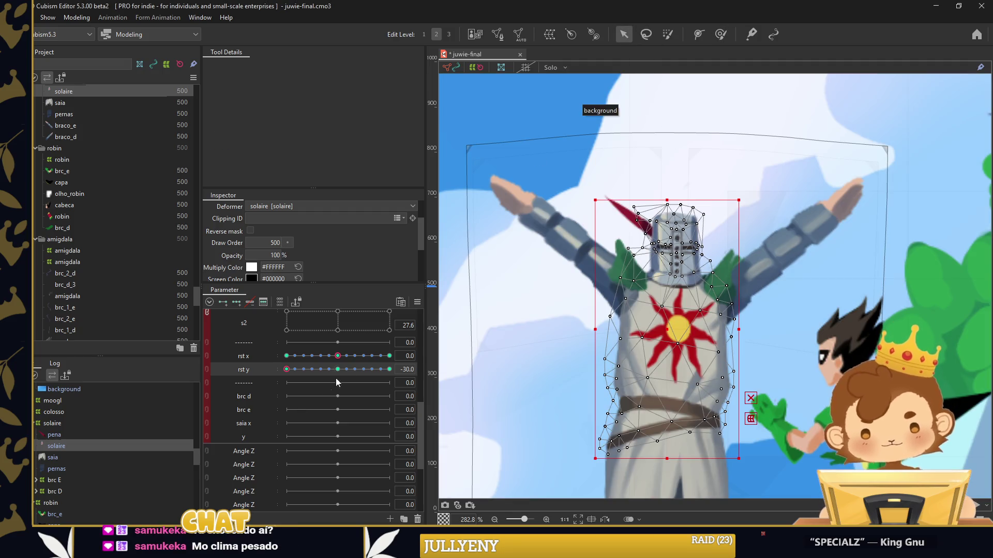
left_click(338, 369)
left_click(417, 302)
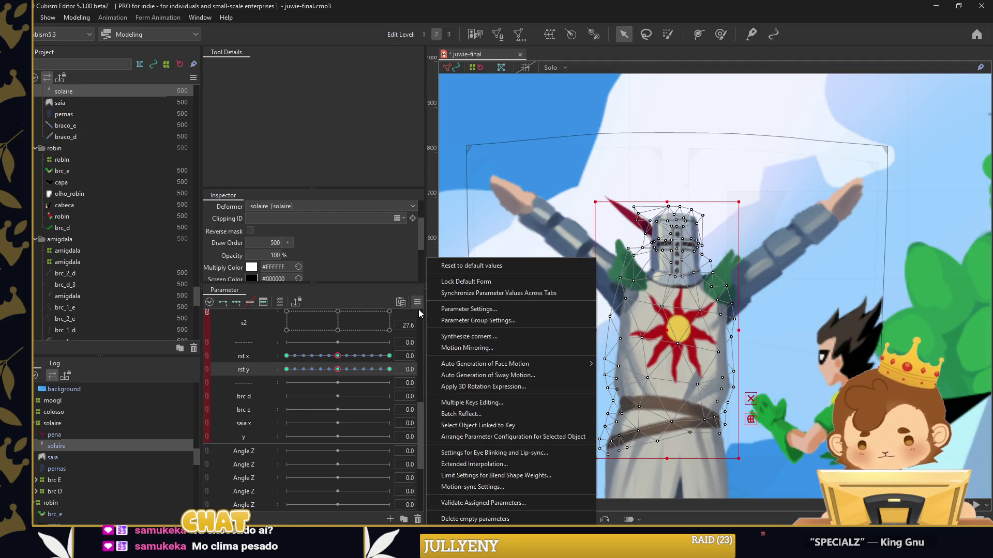
left_click(468, 336)
left_click(486, 382)
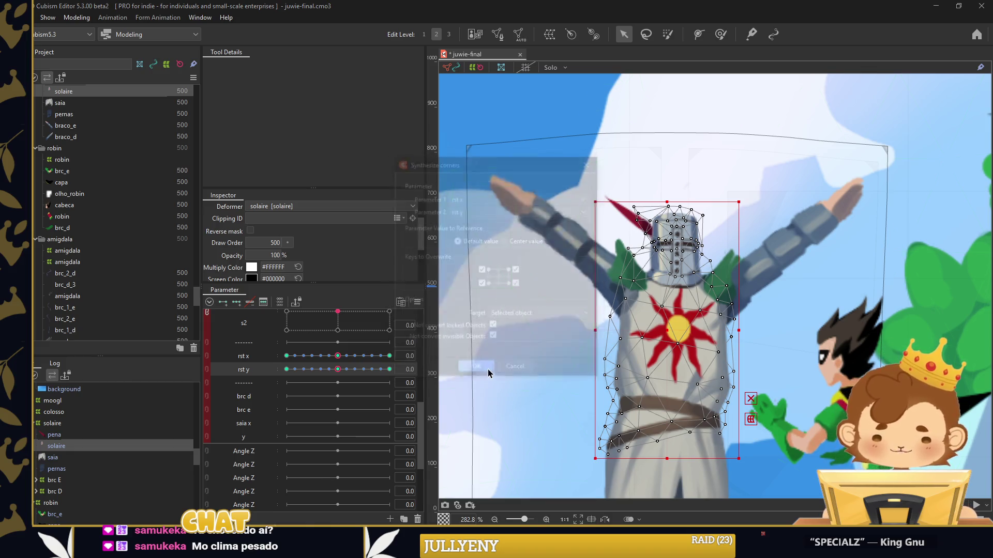
Preview Solaire's combined sway on the 2D control, then select the pena feather mesh
scroll(350, 339, "up", 1)
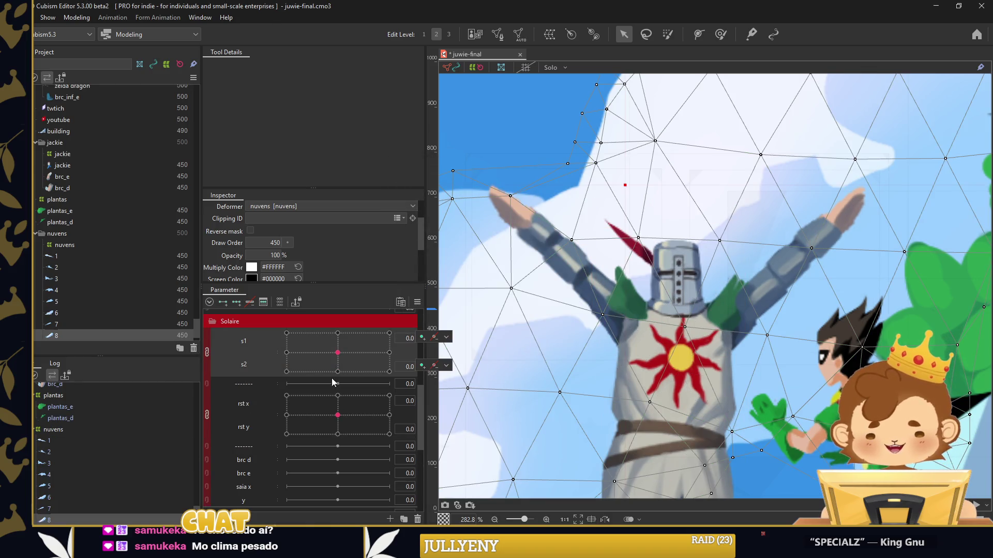
mouse_move(337, 415)
left_mouse_down()
mouse_move(305, 415)
mouse_move(374, 429)
left_mouse_up()
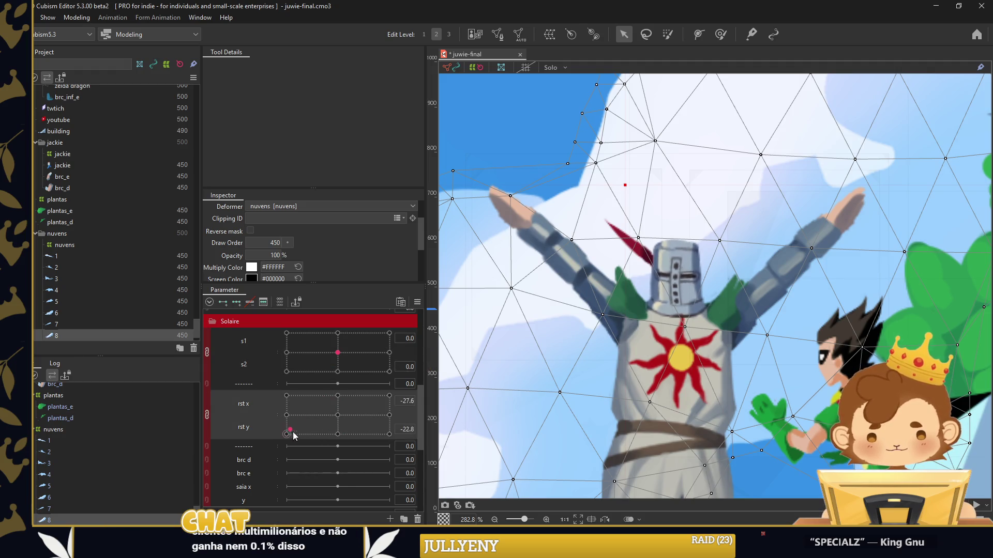
scroll(629, 238, "down", 3)
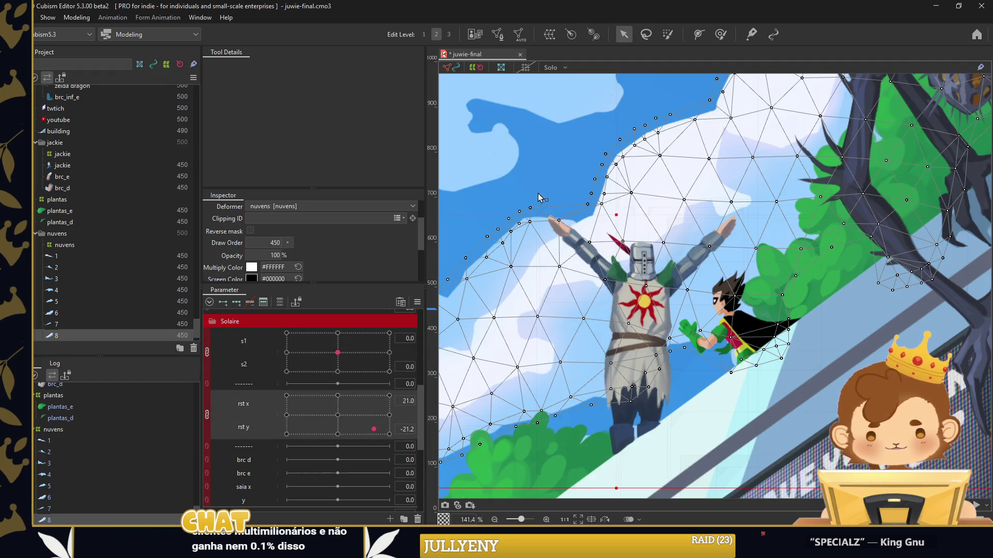
left_click(537, 193)
left_click_drag(331, 432, 333, 396)
mouse_move(338, 352)
left_mouse_down()
mouse_move(356, 333)
mouse_move(342, 429)
left_mouse_up()
left_click(461, 252)
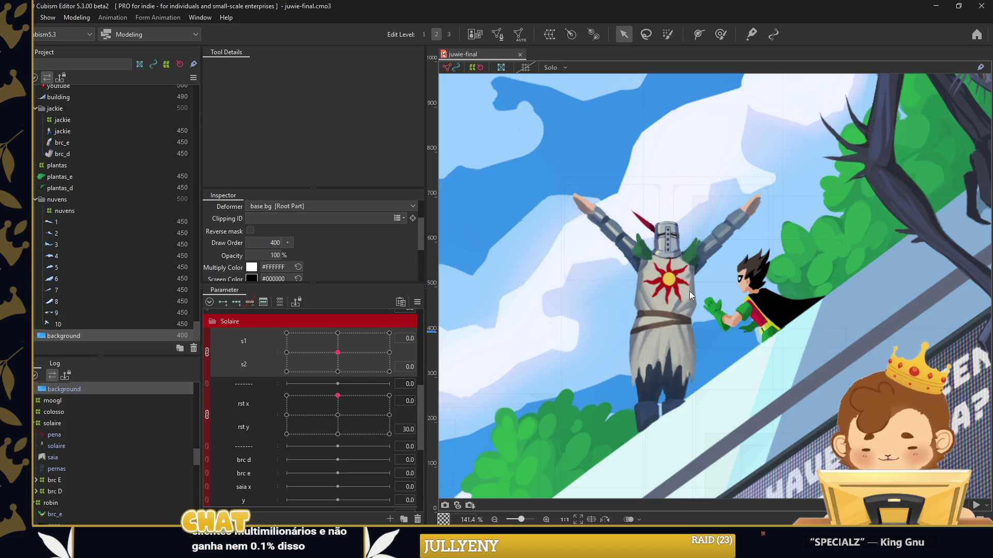
scroll(666, 228, "up", 4)
left_click(629, 227)
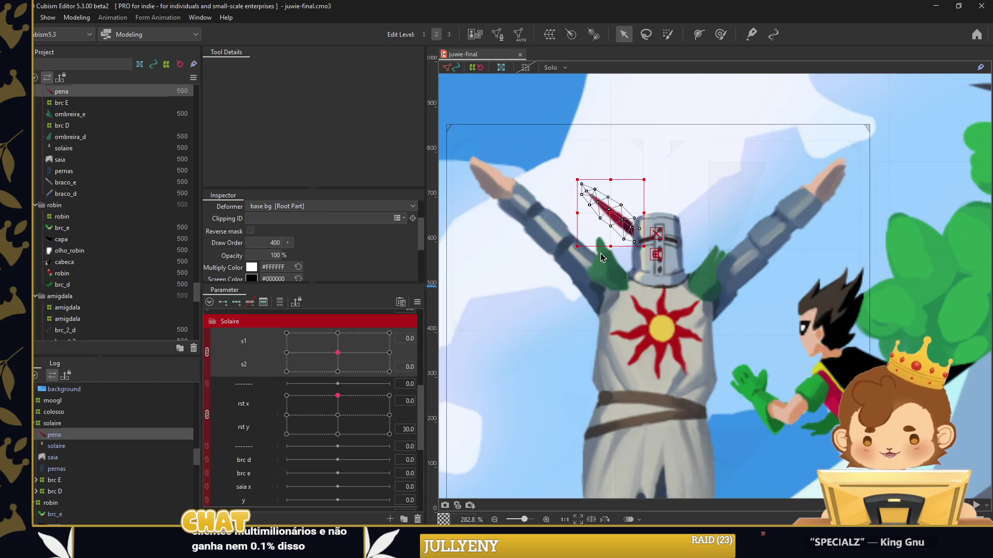
Generate and apply a denser automatic mesh for the pena feather
key("ctrl+shift+a")
left_click(300, 104)
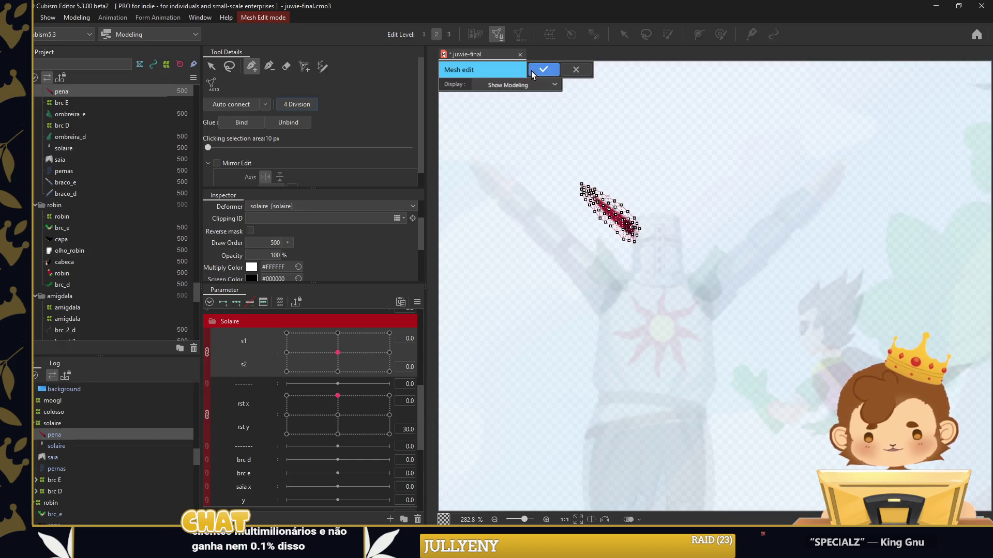
left_click(531, 70)
scroll(248, 434, "down", 1)
Create two spare parameters and rename them pna x and y
right_click(245, 410)
left_click(288, 430)
right_click(247, 422)
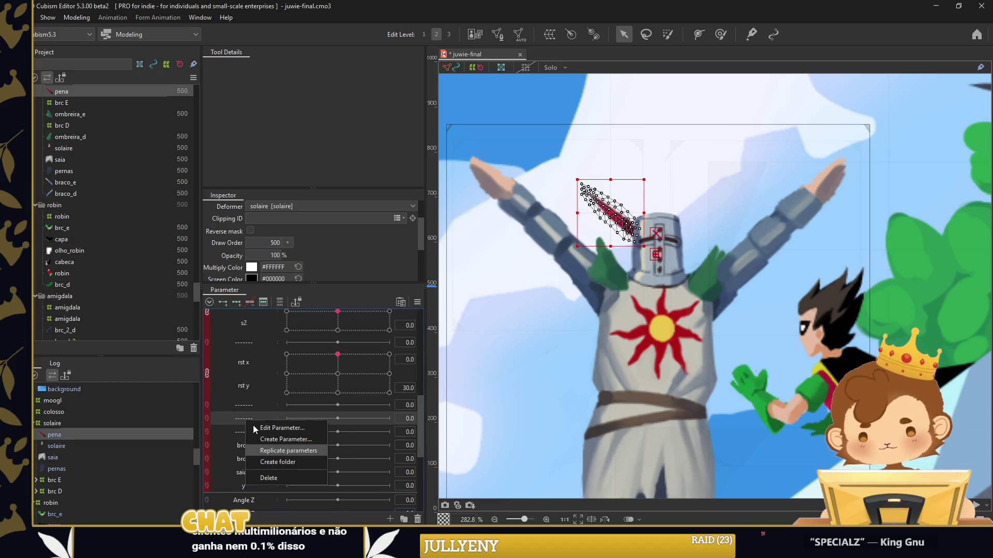
left_click(260, 432)
type("x")
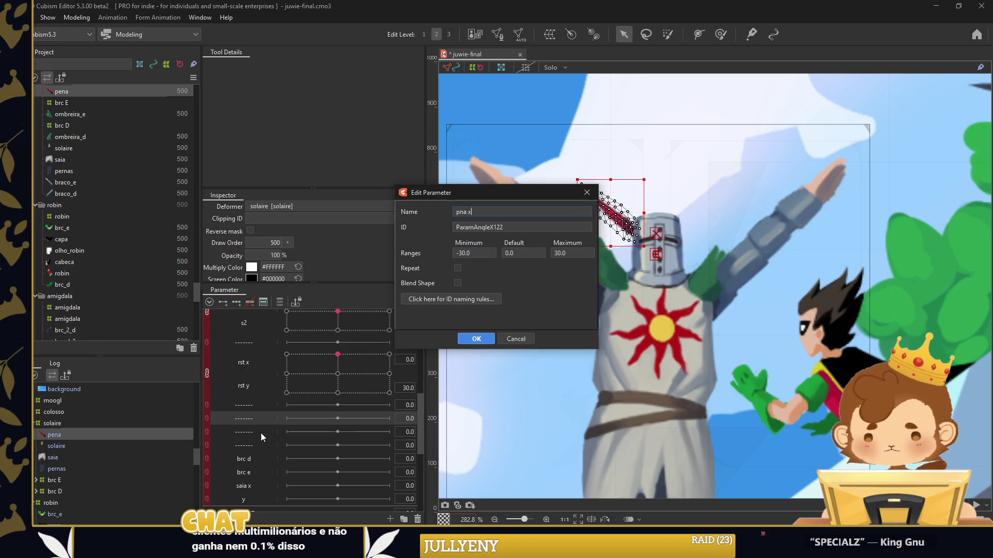
key("Return")
double_click(256, 432)
type("y")
key("Return")
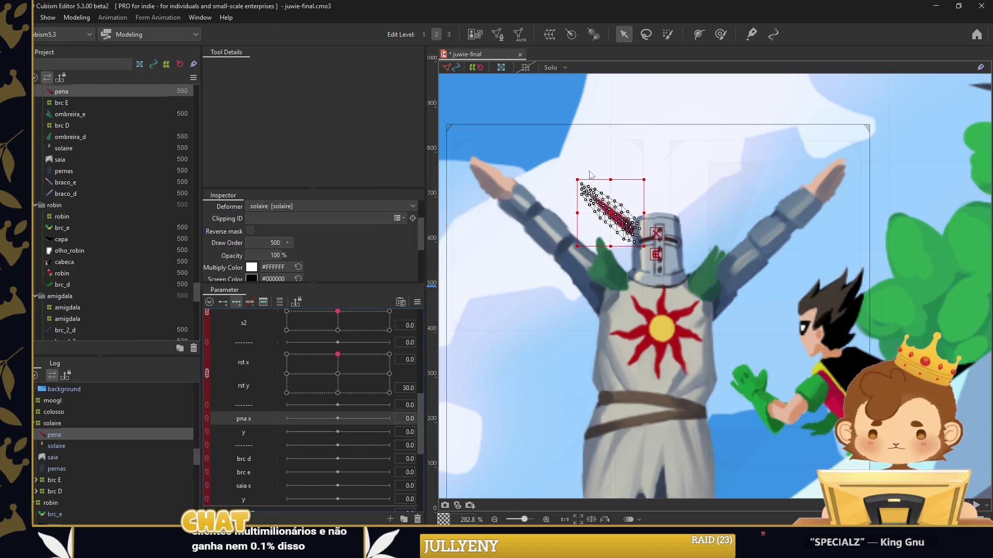
scroll(589, 174, "up", 5)
Key pna x, rotate the feather upright at -30, and move pena between solaire and saia
left_click(287, 418)
left_click_drag(755, 252, 727, 233)
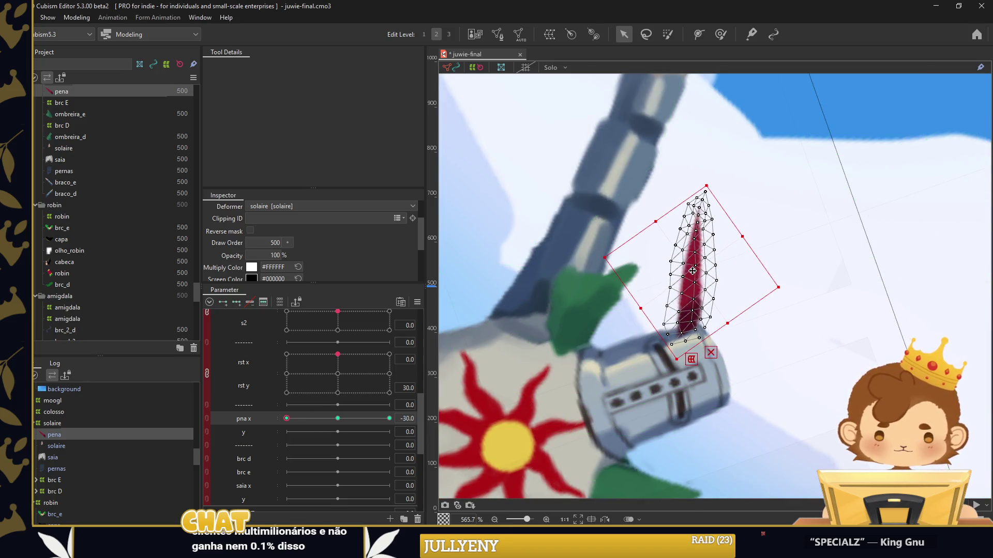
left_click_drag(685, 269, 674, 269)
left_click_drag(69, 107, 78, 162)
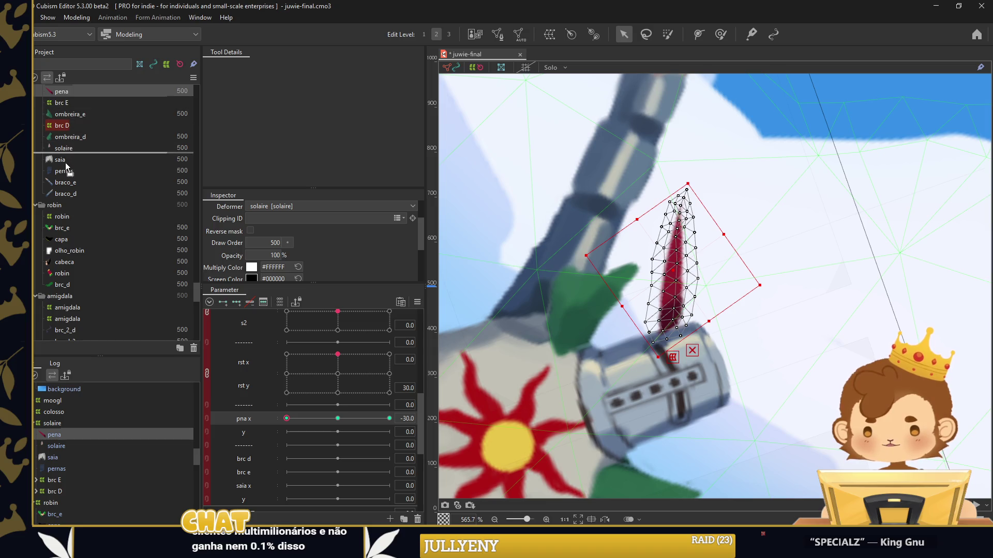
left_click_drag(373, 286, 301, 414)
Tilt the feather right at pna x 30 and fill interpolated in-between keys
left_click(389, 419)
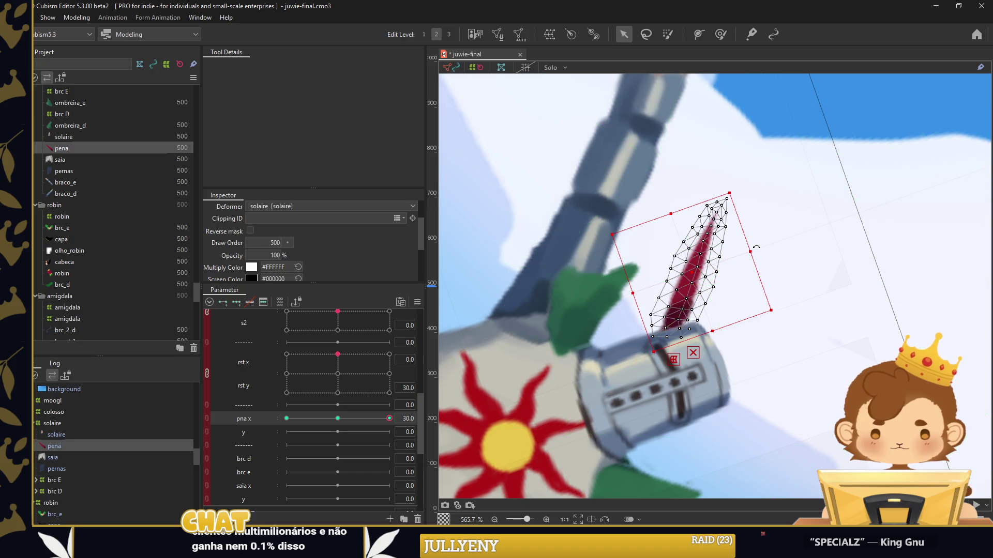
left_click_drag(756, 248, 759, 271)
left_click_drag(683, 264, 701, 283)
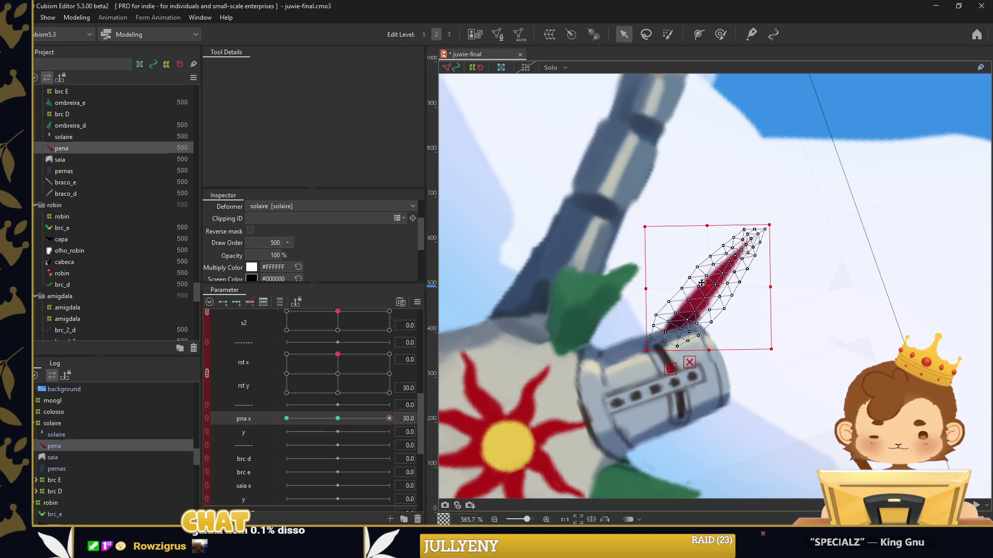
left_click(237, 301)
key("Return")
left_click(374, 418)
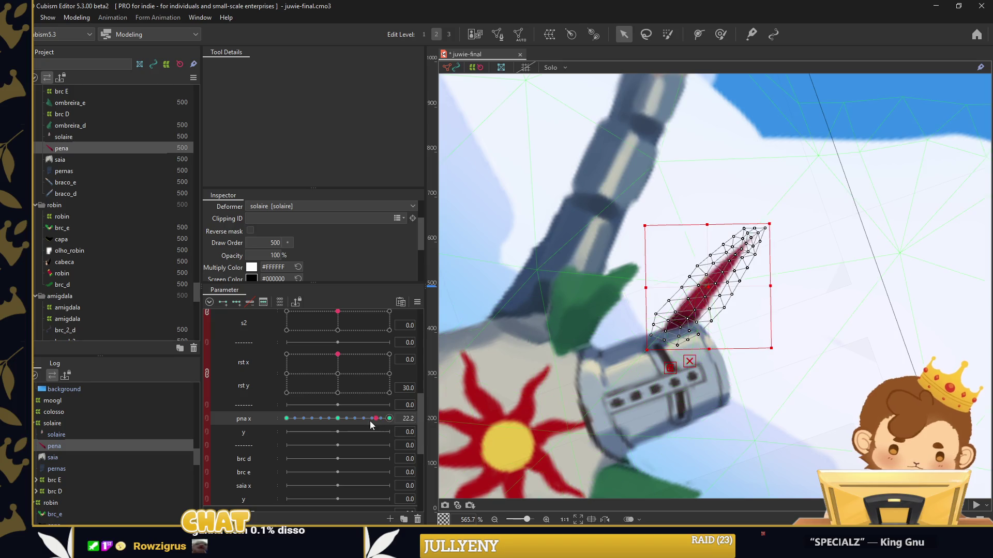
Adjust the feather shape at pna x -30 and preview its swing across pna x
left_click_drag(371, 425, 260, 420)
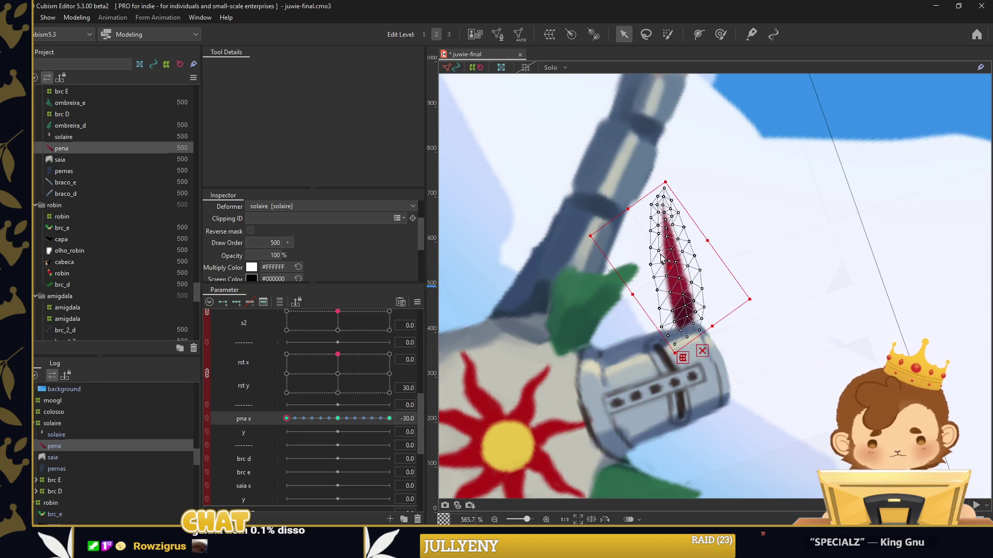
left_click_drag(661, 260, 640, 269)
mouse_move(288, 419)
left_mouse_down()
mouse_move(350, 433)
mouse_move(324, 420)
left_mouse_up()
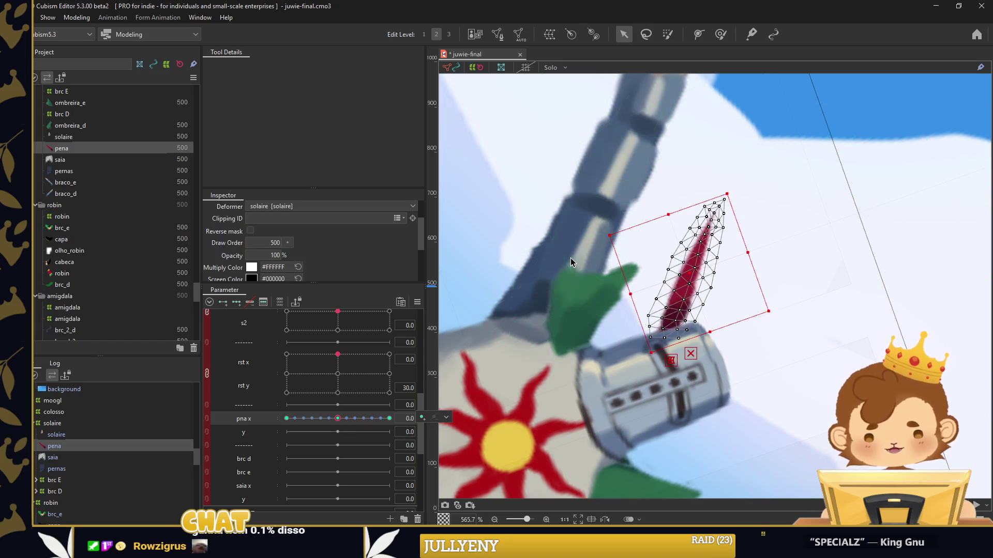
key("Down")
key("Down")
key("Down")
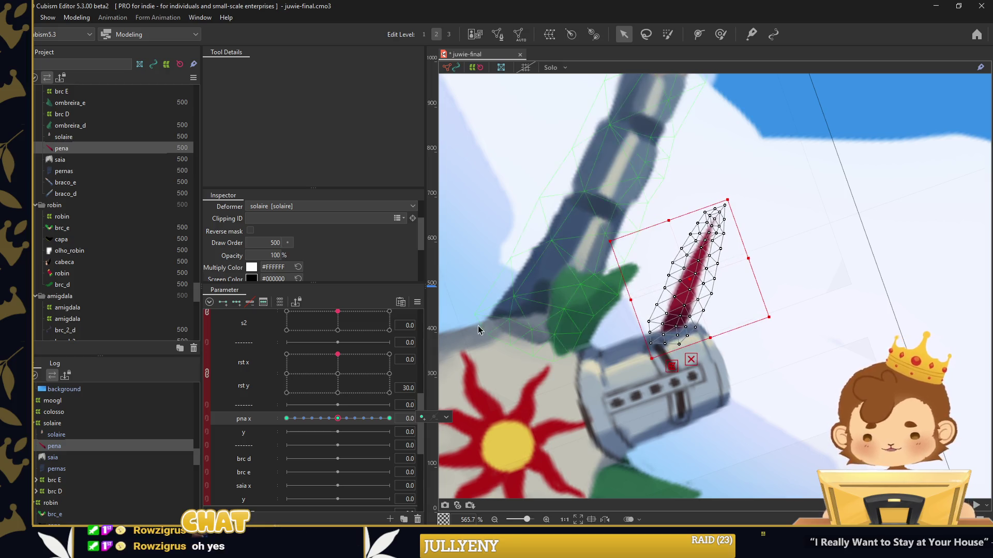
mouse_move(339, 419)
left_mouse_down()
mouse_move(287, 420)
mouse_move(343, 423)
mouse_move(286, 432)
left_mouse_up()
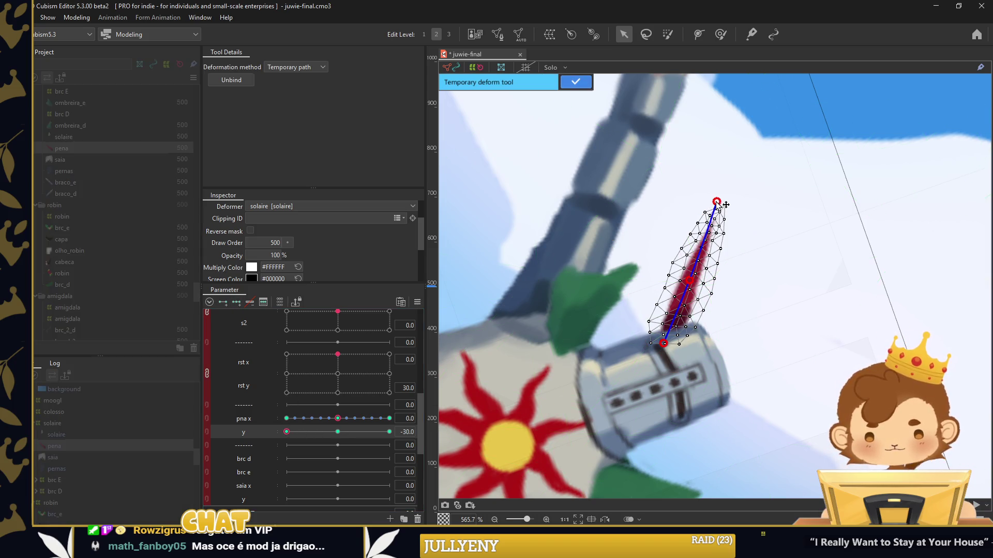
Bend the feather tip into a leftward curve, then bend it right at y 30
left_click_drag(716, 201, 661, 205)
left_click_drag(688, 283, 686, 281)
left_click_drag(661, 204, 659, 204)
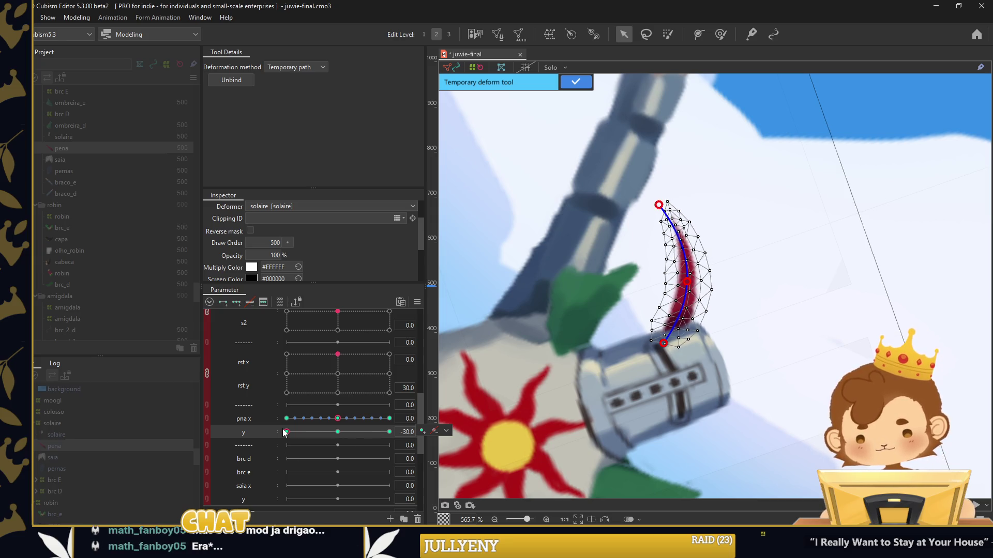
left_click_drag(286, 432, 306, 431)
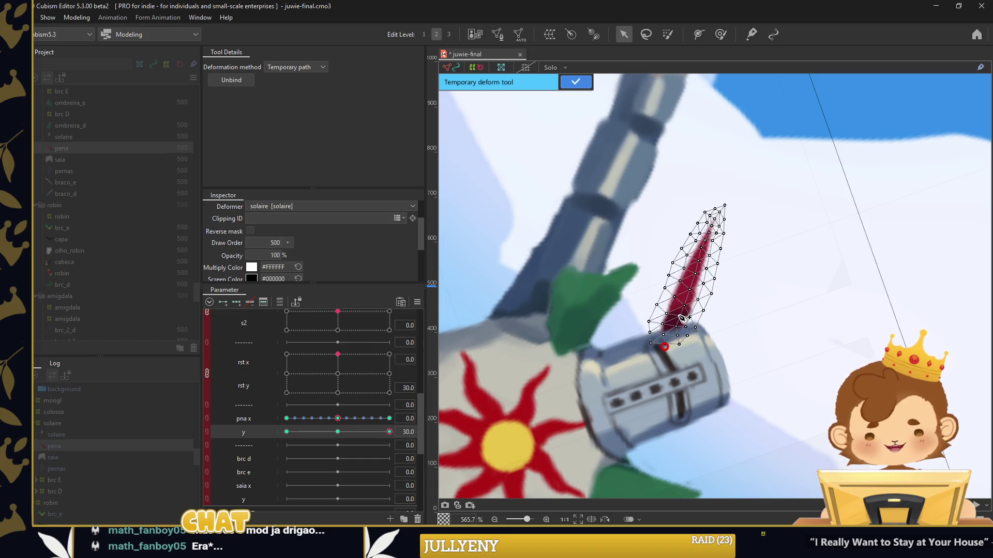
left_click_drag(720, 200, 758, 229)
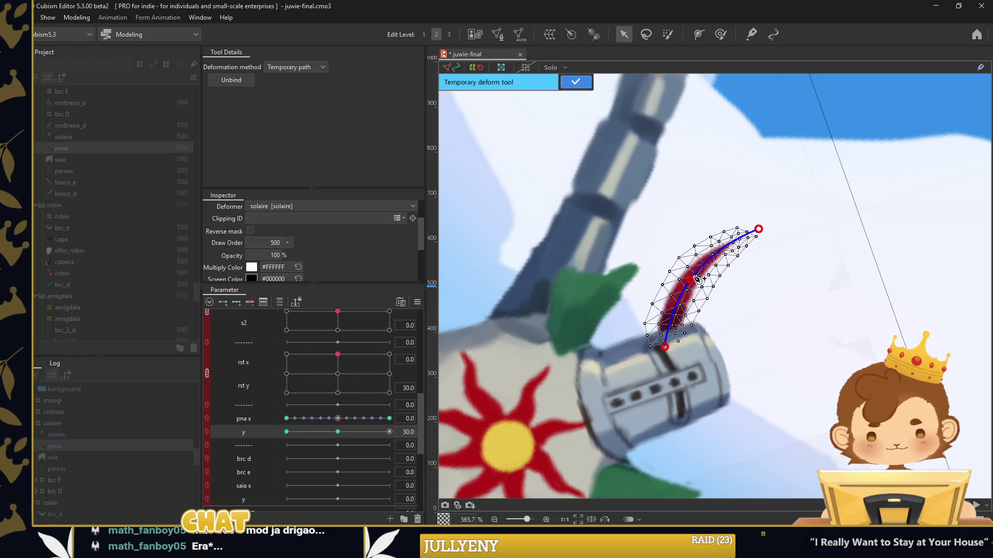
left_click(577, 83)
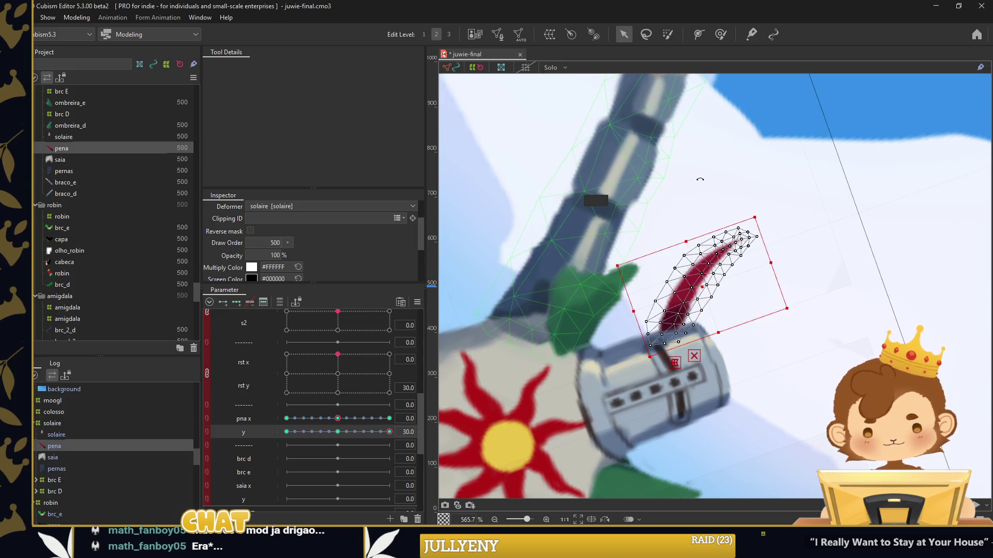
left_click_drag(698, 176, 657, 172)
Join pna x and y into one 2D control and preview the feather sway
right_click(363, 432)
left_click(457, 335)
left_click(539, 370)
left_click(207, 418)
mouse_move(337, 435)
left_mouse_down()
mouse_move(305, 430)
mouse_move(379, 438)
mouse_move(338, 416)
left_mouse_up()
Zoom out over the whole knight, pick the brc d parameter, and select nuvens
scroll(682, 268, "down", 3)
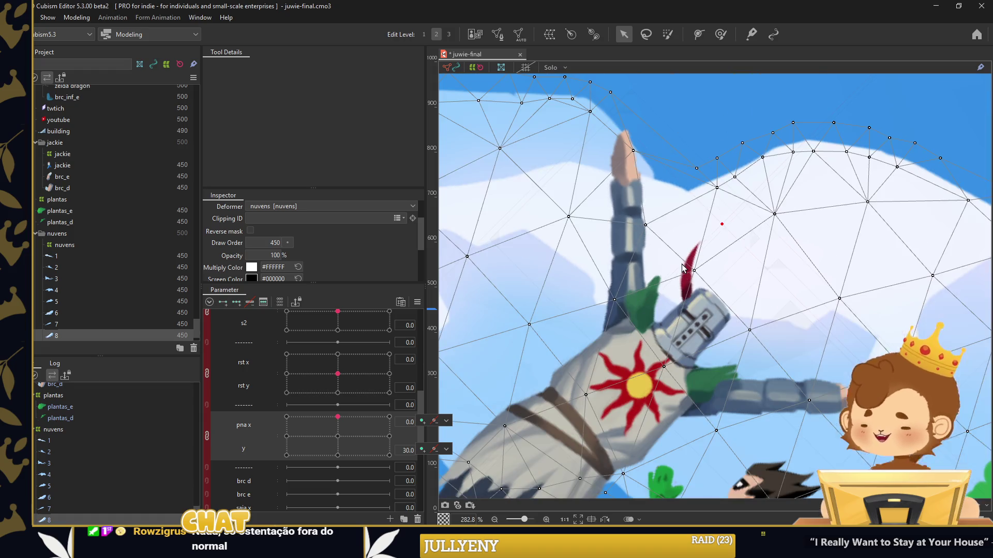
left_click_drag(783, 258, 750, 310)
left_click_drag(724, 362, 734, 238)
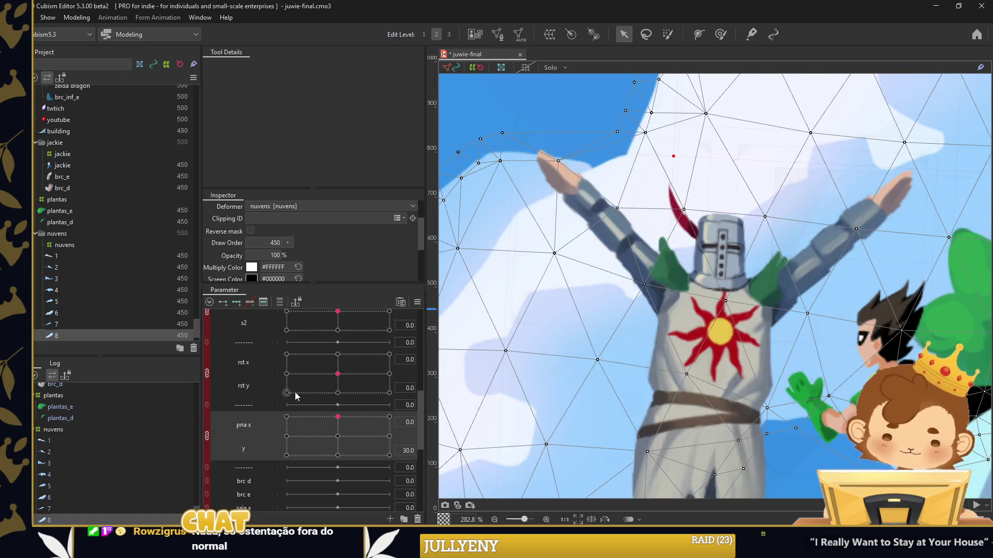
scroll(252, 453, "down", 1)
left_click(244, 440)
left_click(38, 431)
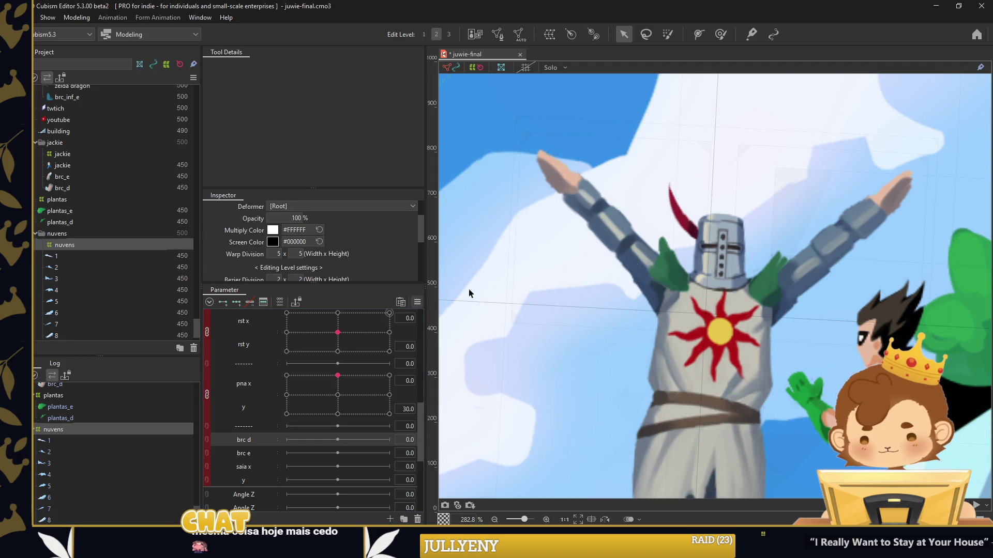
Select the right arm mesh, swing it down at brc d -30, then return brc d to 0
left_click(866, 241)
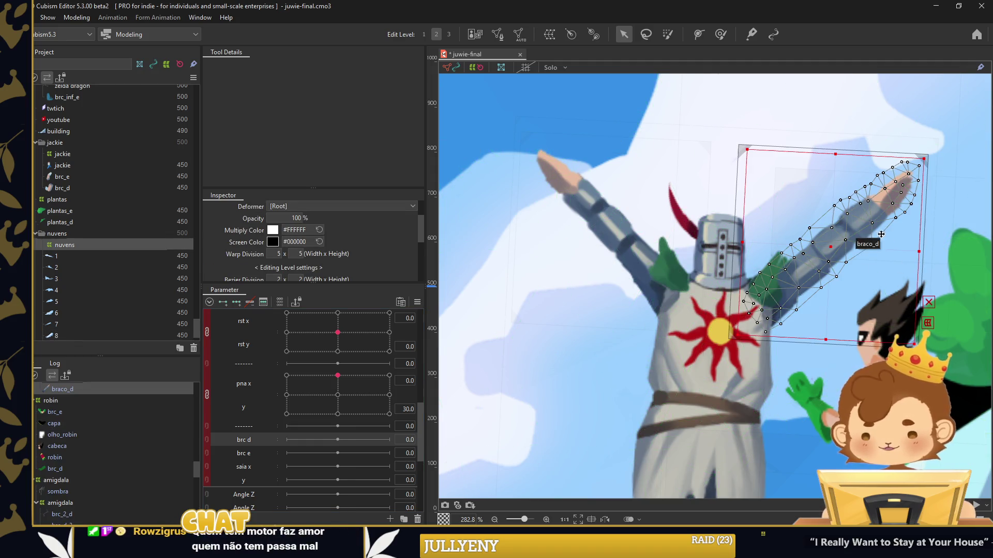
scroll(898, 231, "up", 2)
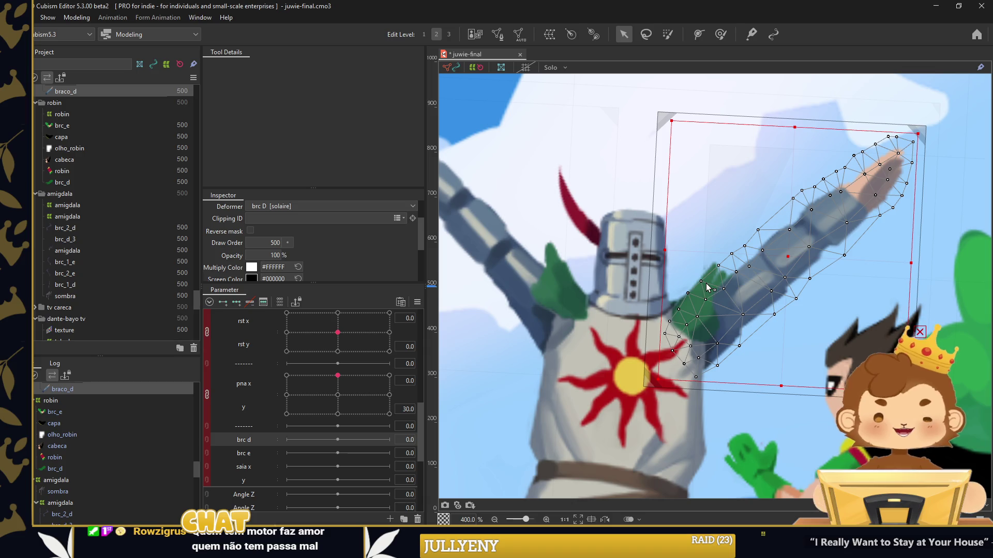
scroll(766, 291, "down", 3)
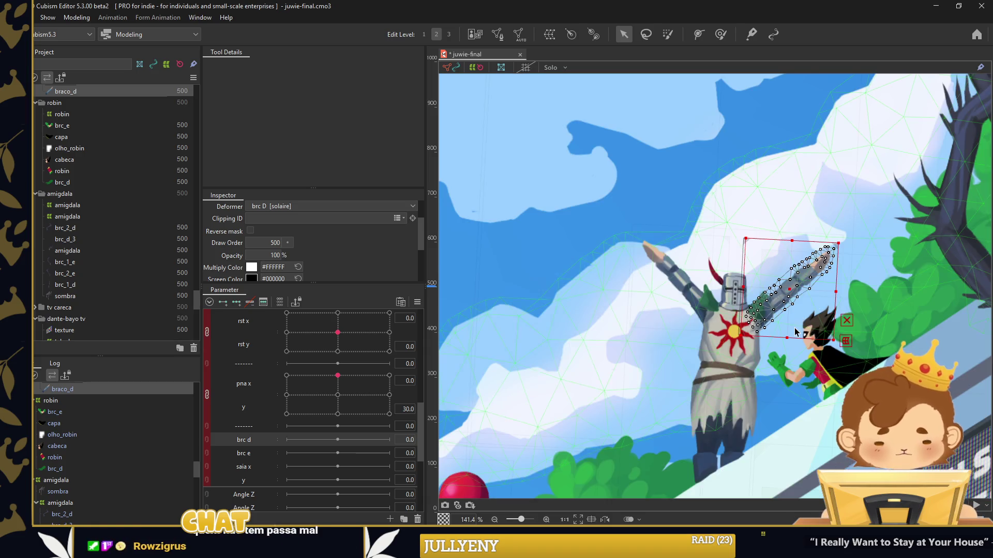
scroll(795, 340, "up", 1)
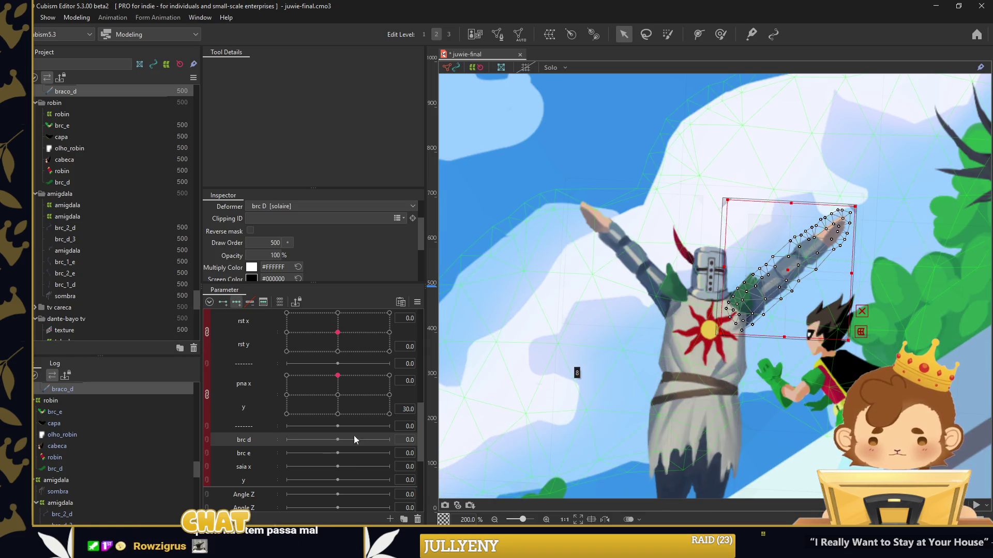
left_click(286, 439)
mouse_move(720, 267)
left_mouse_down()
mouse_move(745, 322)
mouse_move(745, 374)
left_mouse_up()
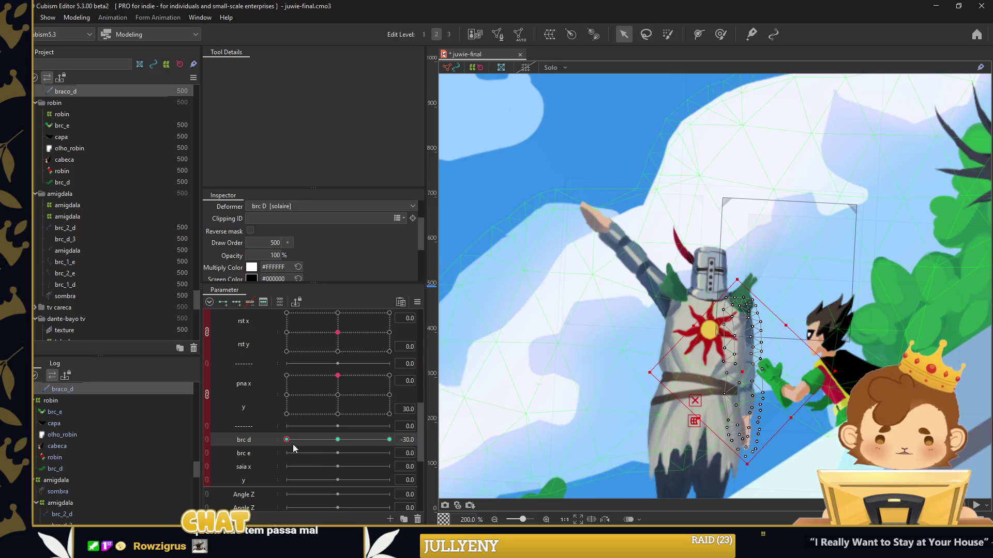
left_click(337, 440)
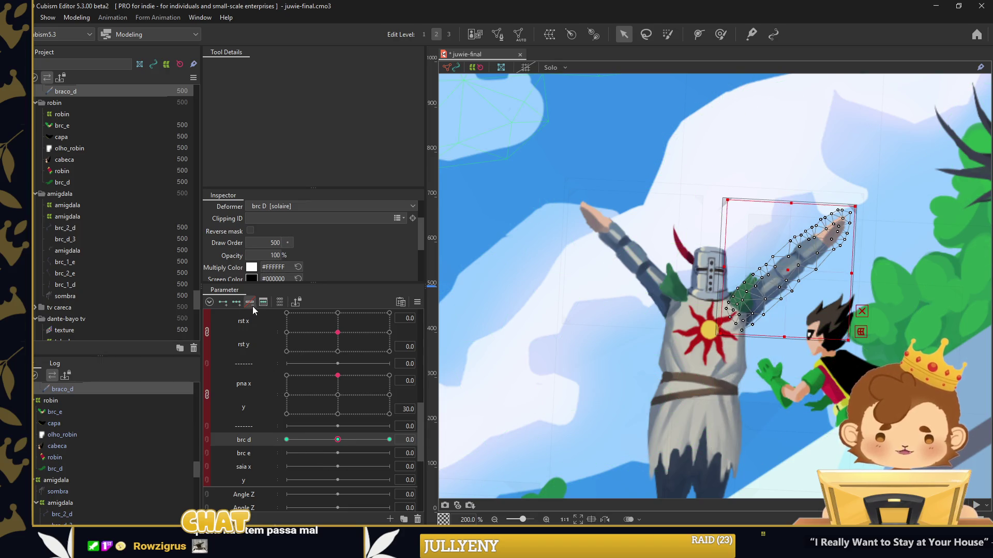
Create a shoulder-pivot rotation deformer, rotate the arm down at brc d -30, and test 30
key("p")
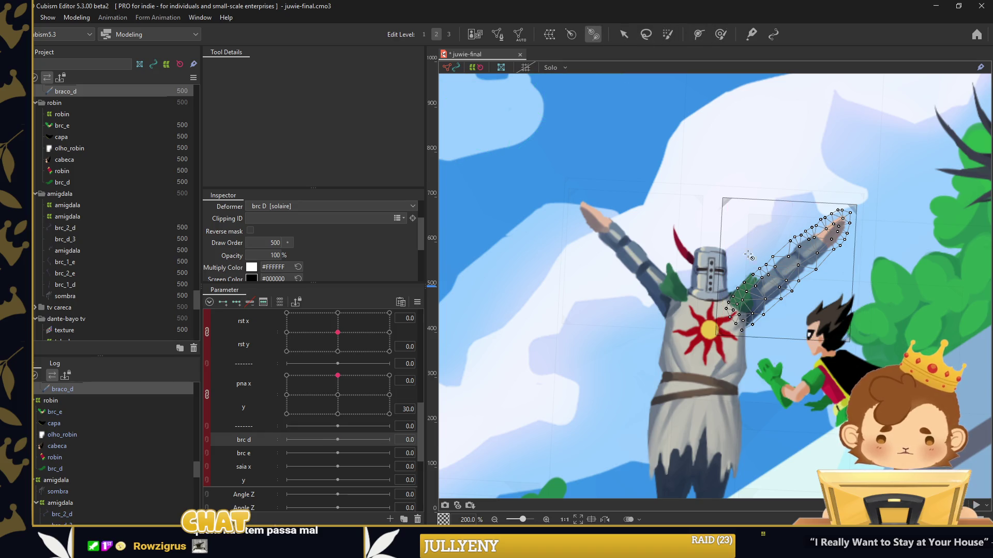
left_click(795, 267)
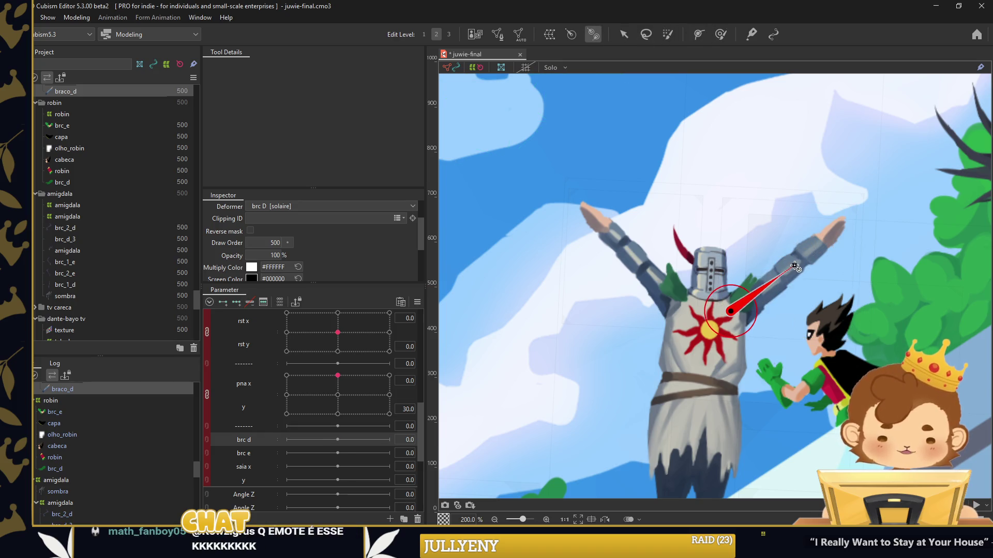
left_click(623, 34)
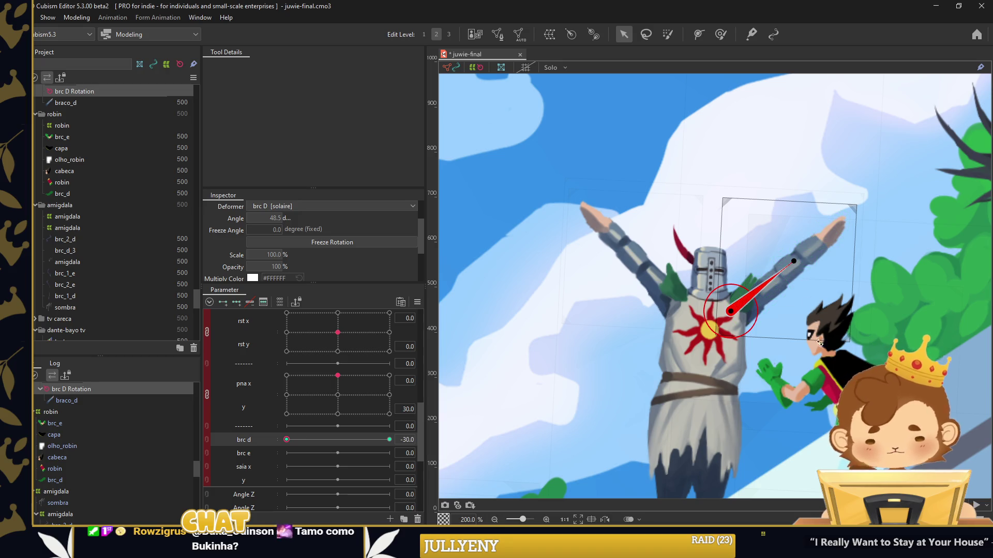
left_click_drag(794, 261, 737, 412)
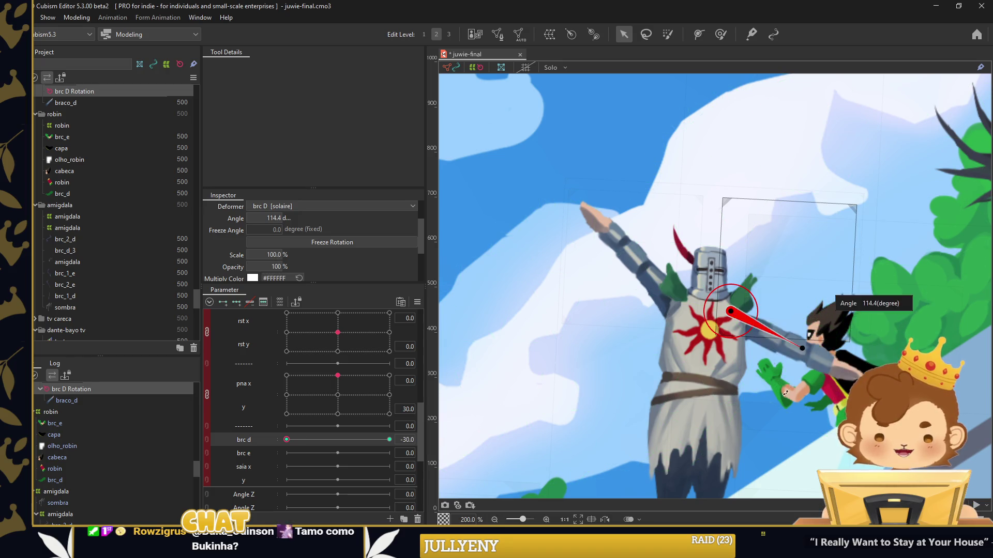
left_click_drag(734, 313, 750, 290)
mouse_move(287, 441)
left_mouse_down()
mouse_move(390, 440)
mouse_move(287, 440)
left_mouse_up()
Deselect the arm deformer and preview the knight's pose across the s2 parameter
scroll(588, 327, "down", 1)
left_click(568, 181)
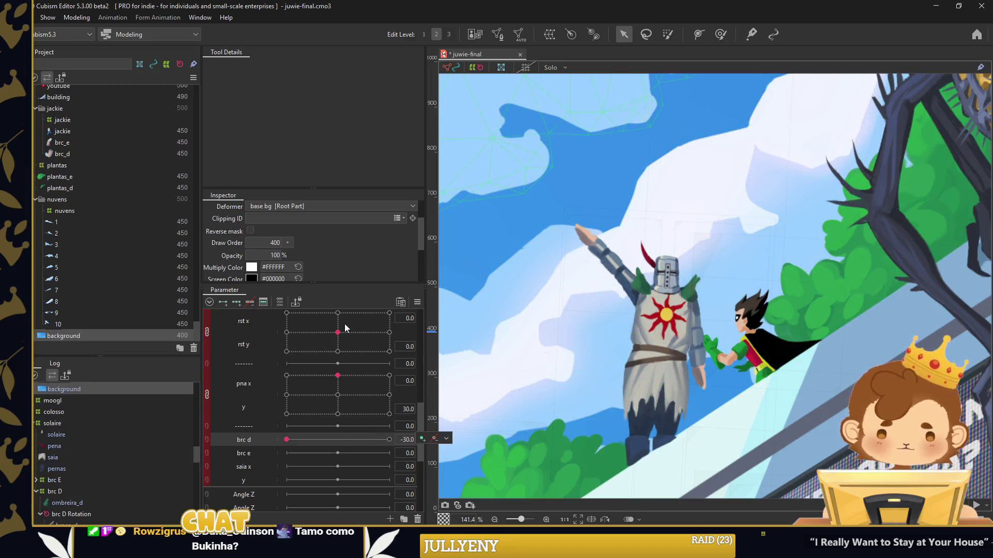
scroll(336, 331, "up", 1)
scroll(335, 362, "up", 1)
left_click_drag(334, 329, 322, 327)
left_click_drag(287, 481, 389, 481)
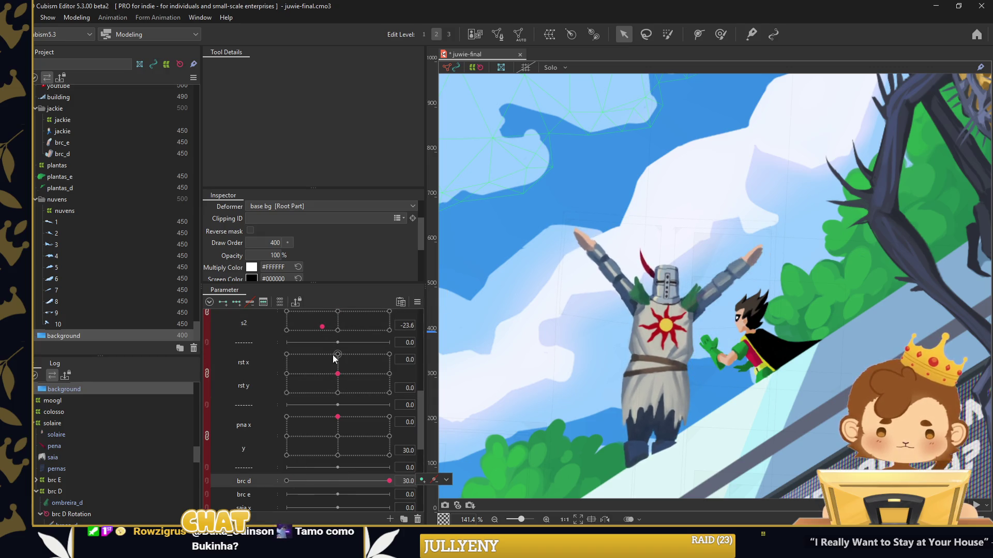
scroll(358, 420, "down", 2)
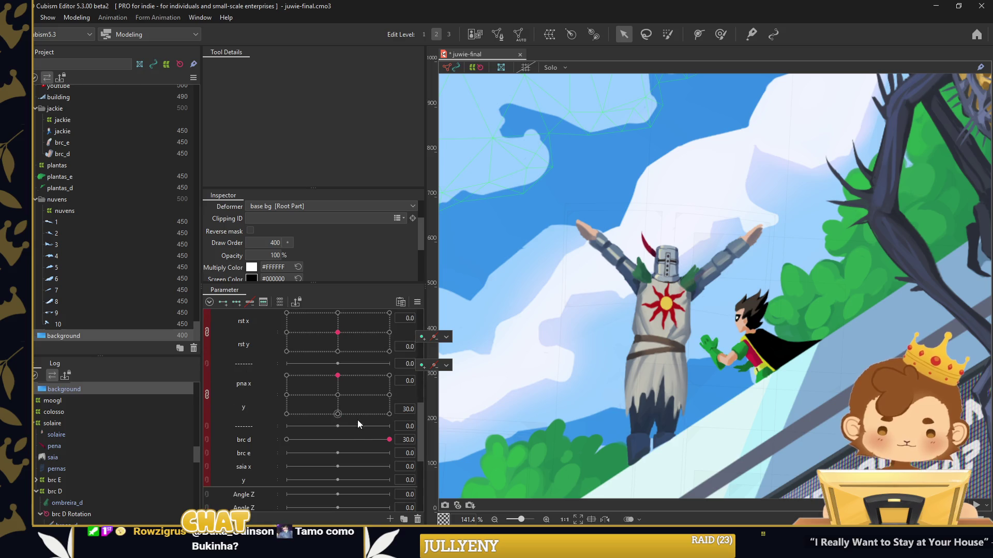
Select the right arm mesh and compare its poses at brc d -30 and 0, ending on -30
left_click_drag(390, 440, 286, 440)
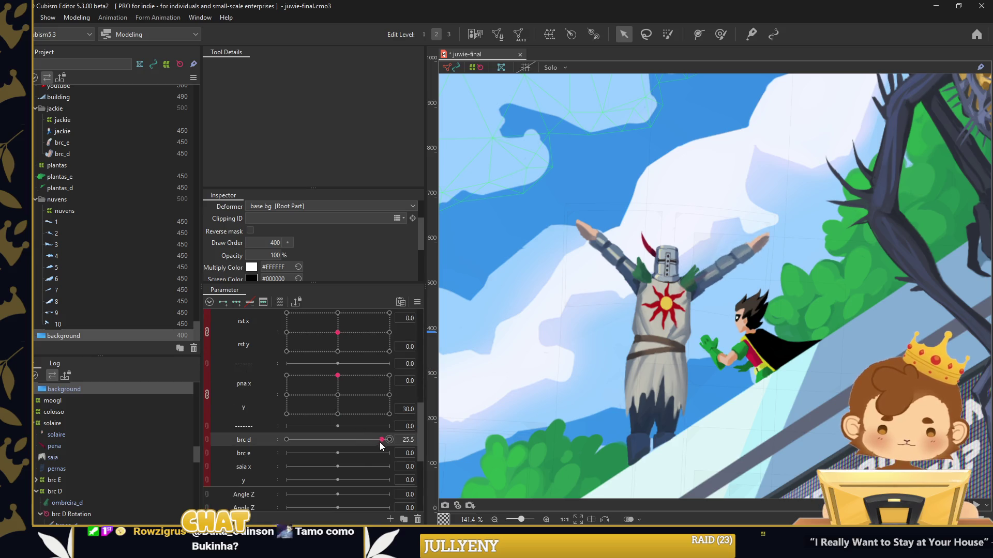
left_click(708, 334)
scroll(708, 335, "up", 2)
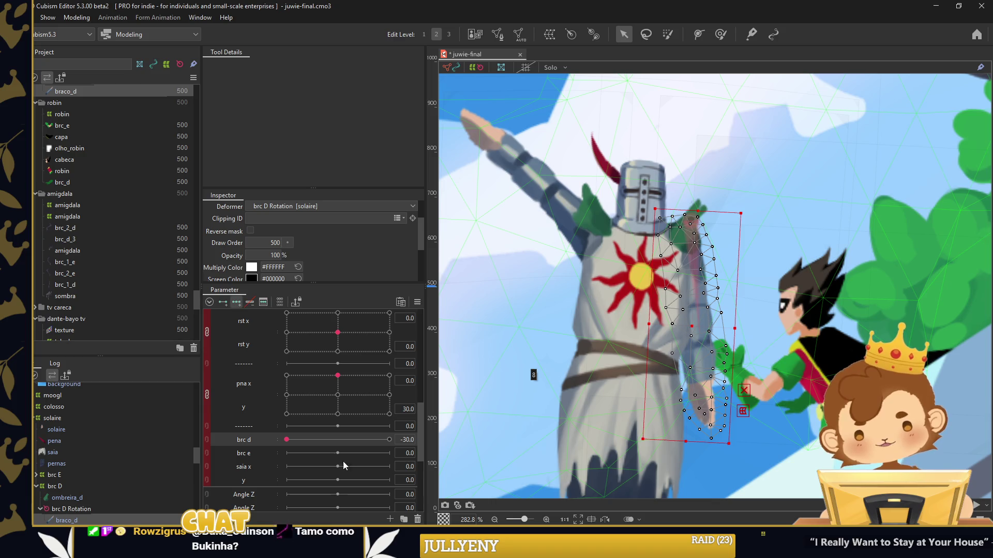
left_click(337, 439)
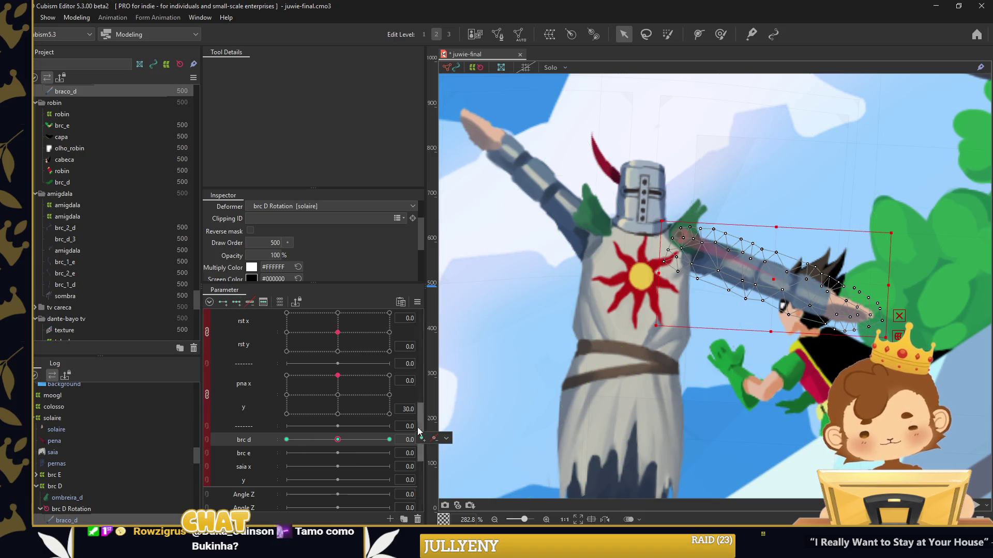
left_click(286, 440)
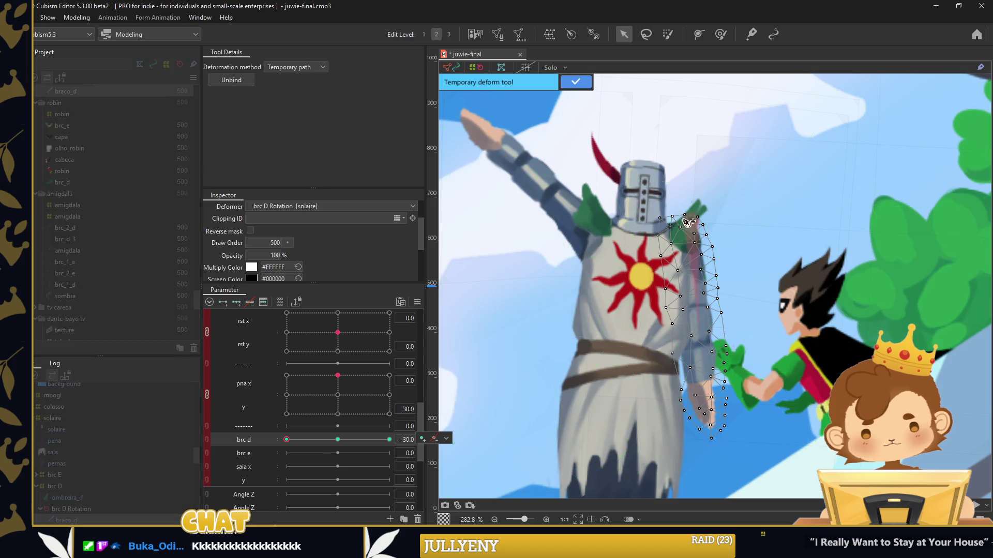
Bend the lowered arm at the elbow at brc d -30 and accept Extended Interpolation
left_click_drag(700, 335, 708, 332)
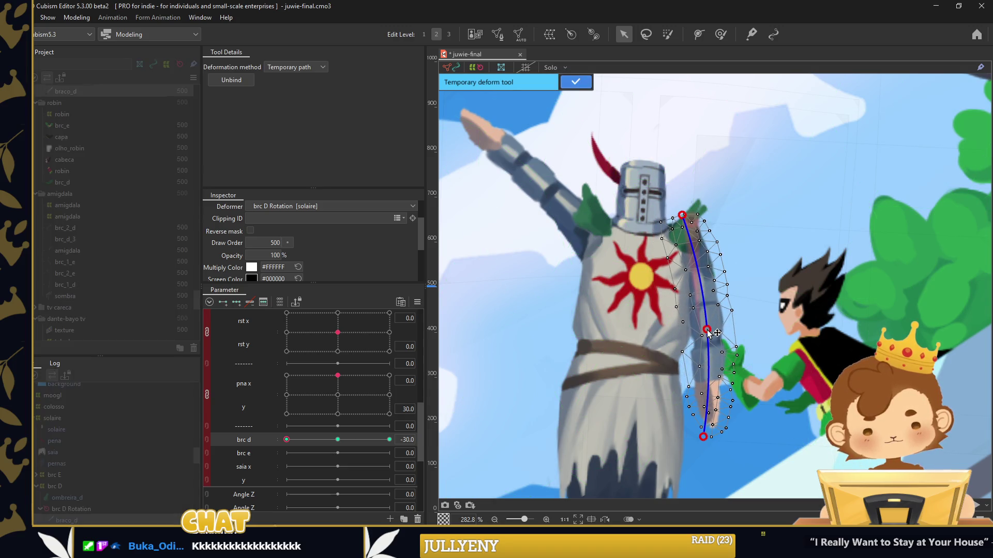
left_click_drag(707, 438, 698, 437)
left_click(569, 81)
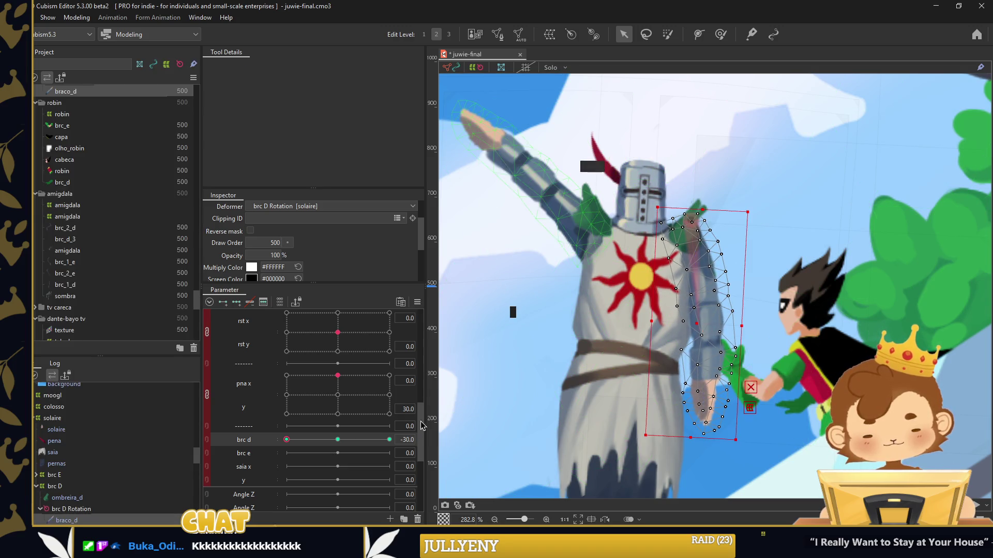
scroll(675, 335, "down", 3)
left_click(536, 230)
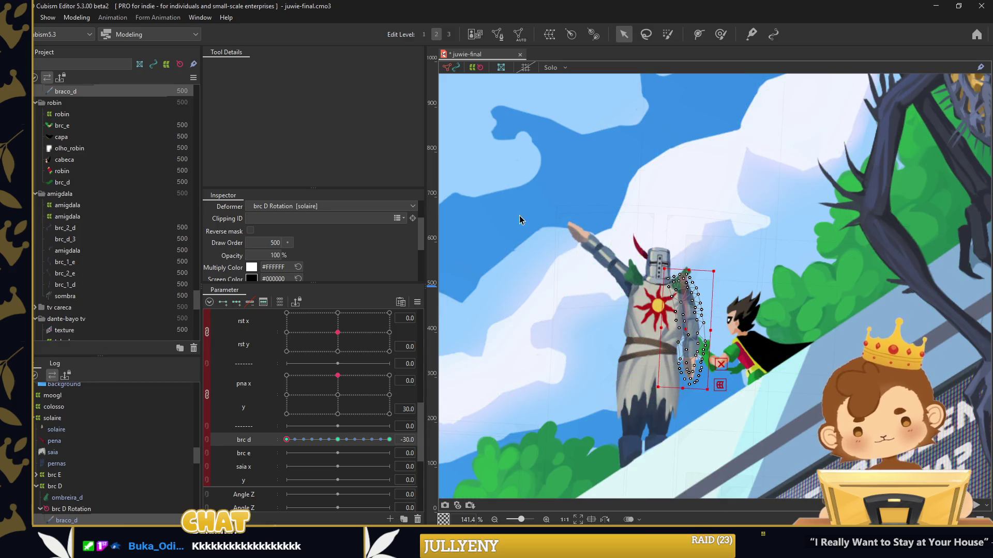
left_click(527, 202)
Select the brc D Rotation deformer and nudge its pivot slightly up-left at brc d 0
left_click_drag(286, 440, 349, 439)
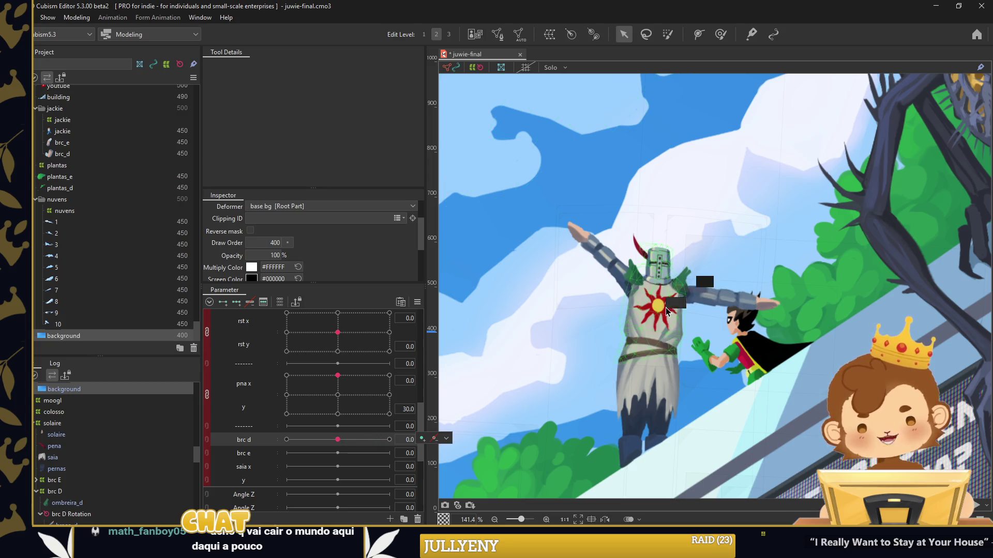
left_click(696, 303)
scroll(667, 274, "up", 3)
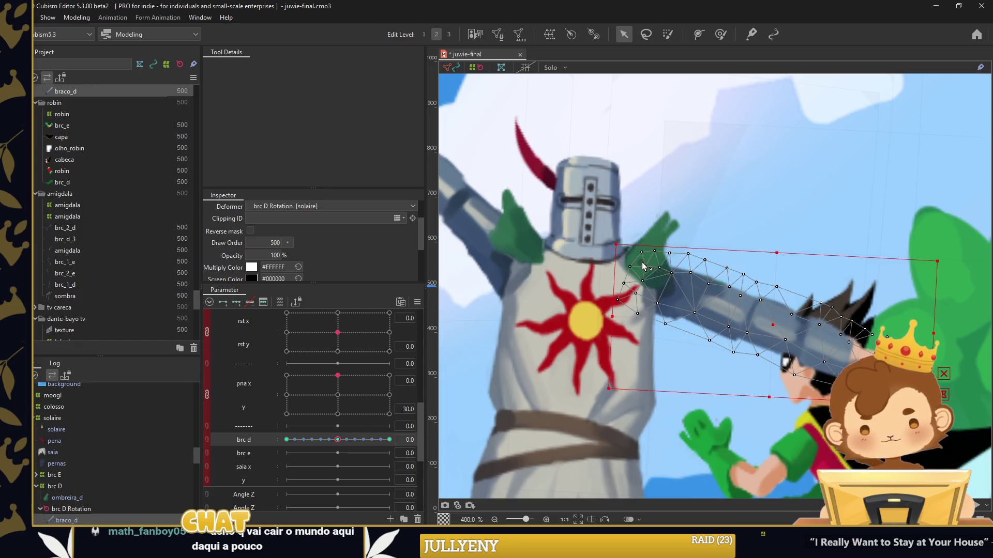
left_click(643, 267)
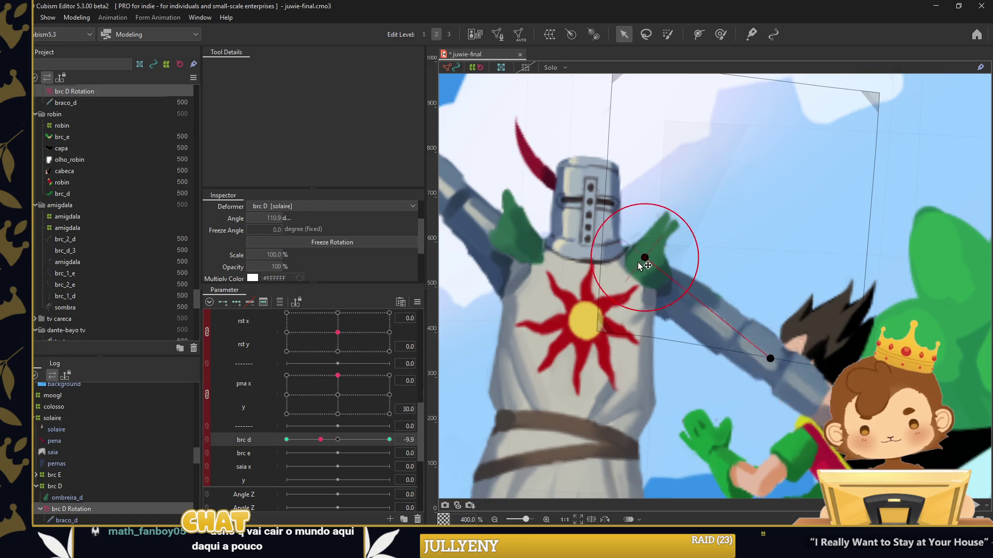
left_click_drag(286, 439, 338, 439)
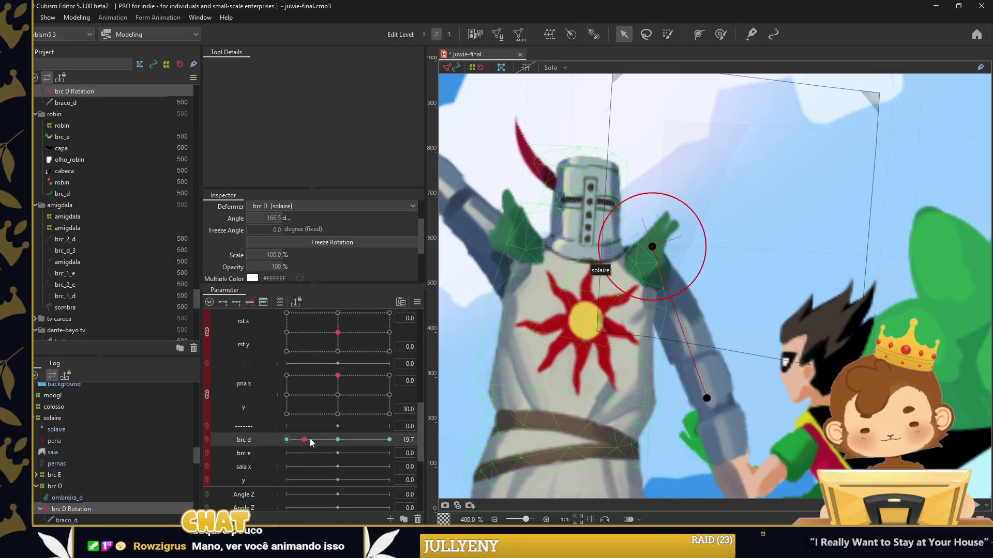
left_click_drag(635, 263, 629, 258)
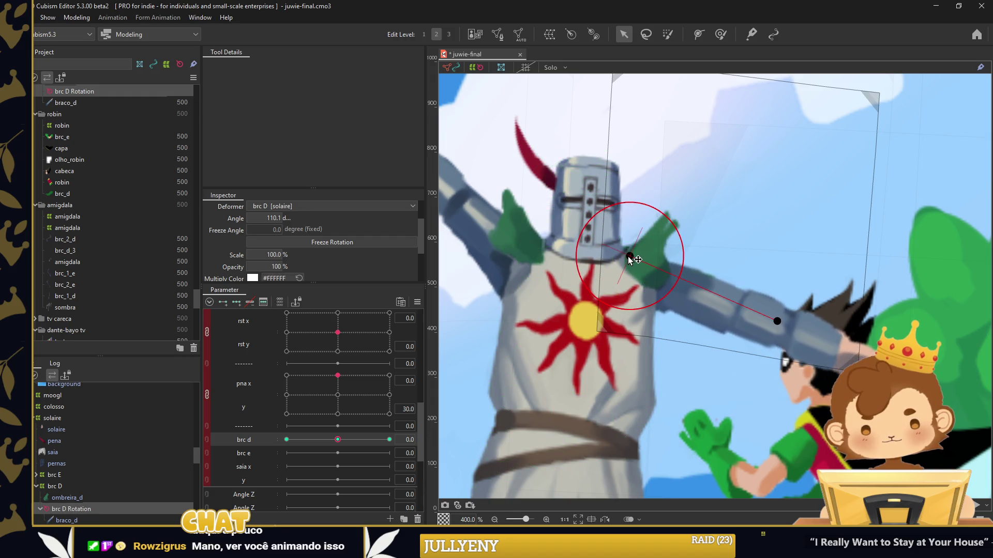
scroll(682, 252, "down", 3)
scroll(737, 254, "down", 3)
left_click(742, 142)
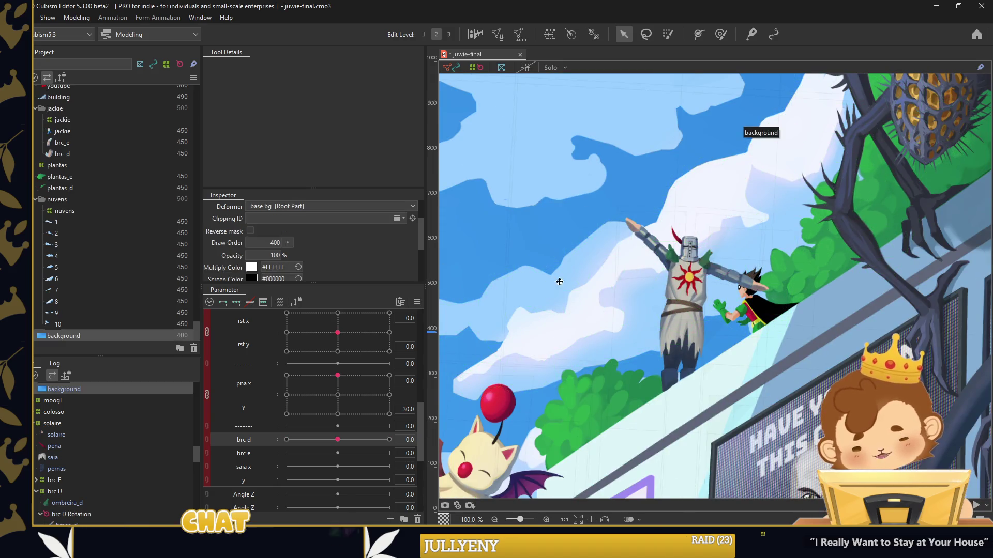